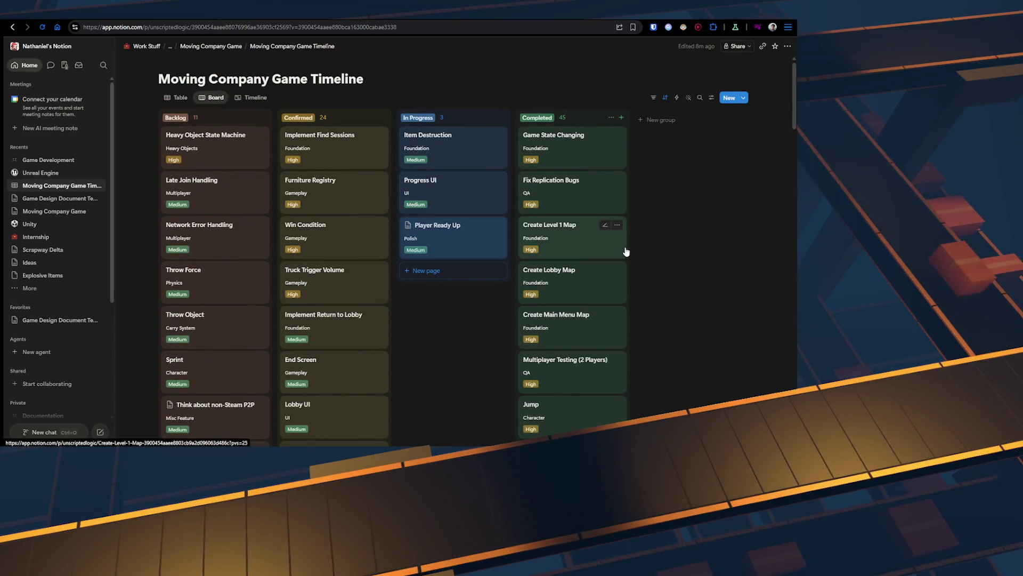
Step: Open the 'Player Ready Up' card from the In Progress column in side peek
{"action": "left_click", "coordinate": [454, 228]}
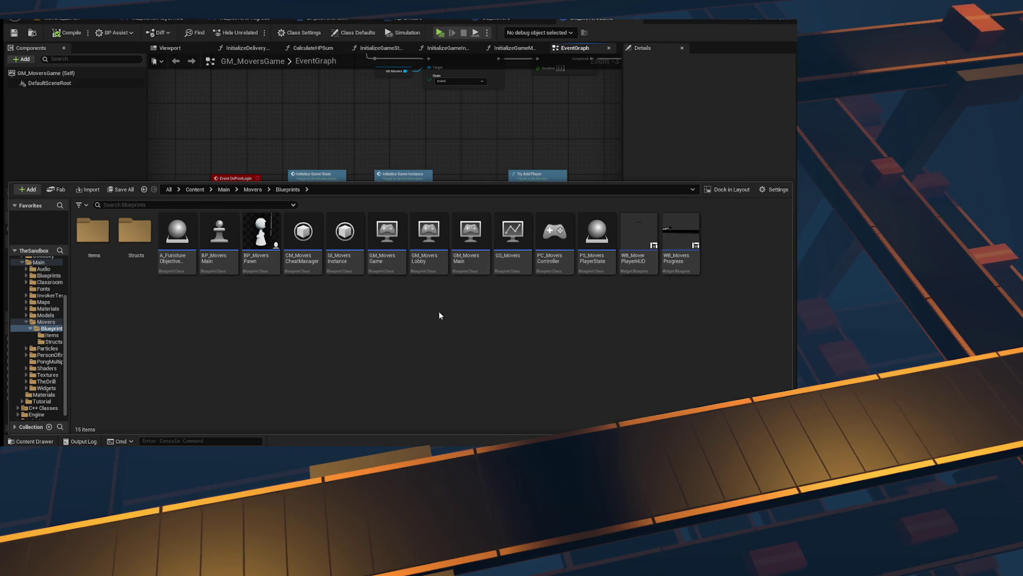
Step: Open PS_MoversPlayerState in the full blueprint editor
{"action": "left_click", "coordinate": [513, 243]}
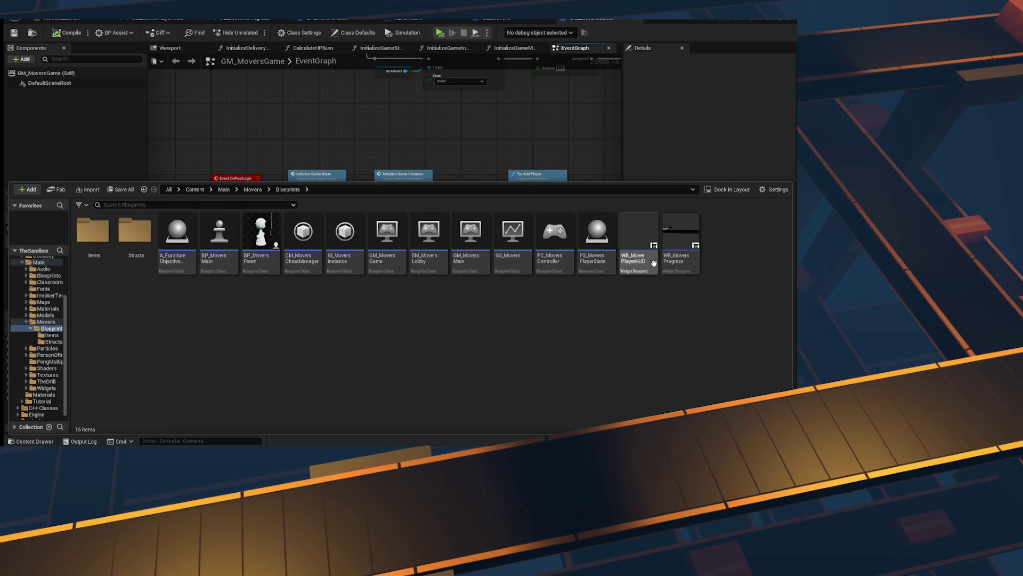
{"action": "left_click", "coordinate": [596, 262]}
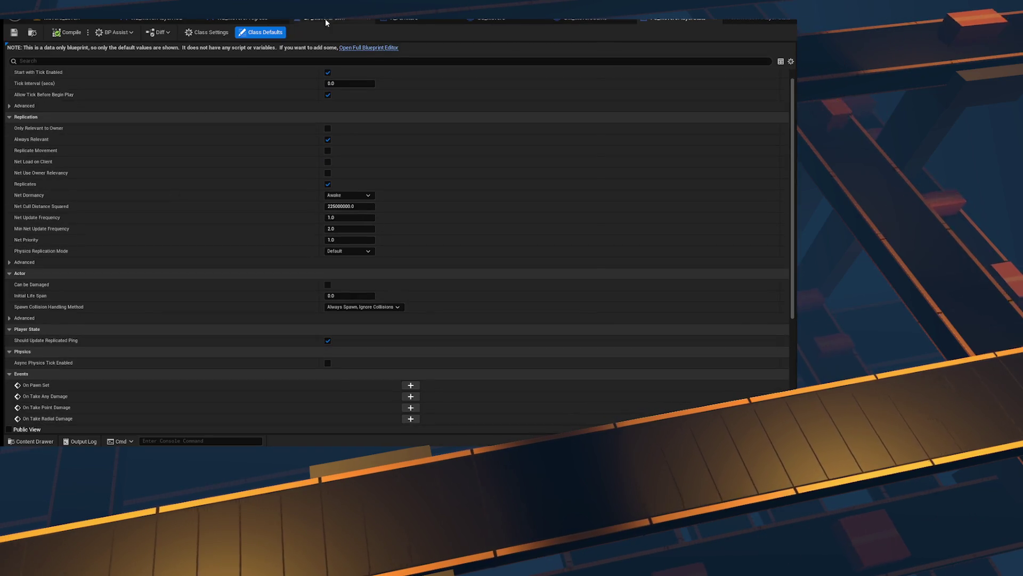
{"action": "left_click", "coordinate": [381, 48]}
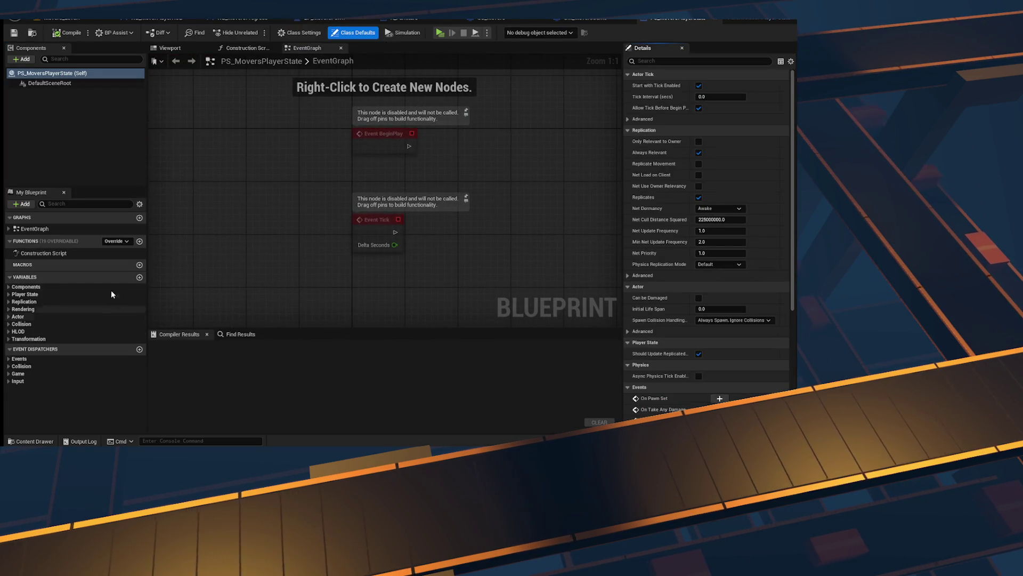
Step: Add a Replicated Boolean IsReady and delete the disabled BeginPlay and Tick nodes
{"action": "left_click", "coordinate": [139, 278]}
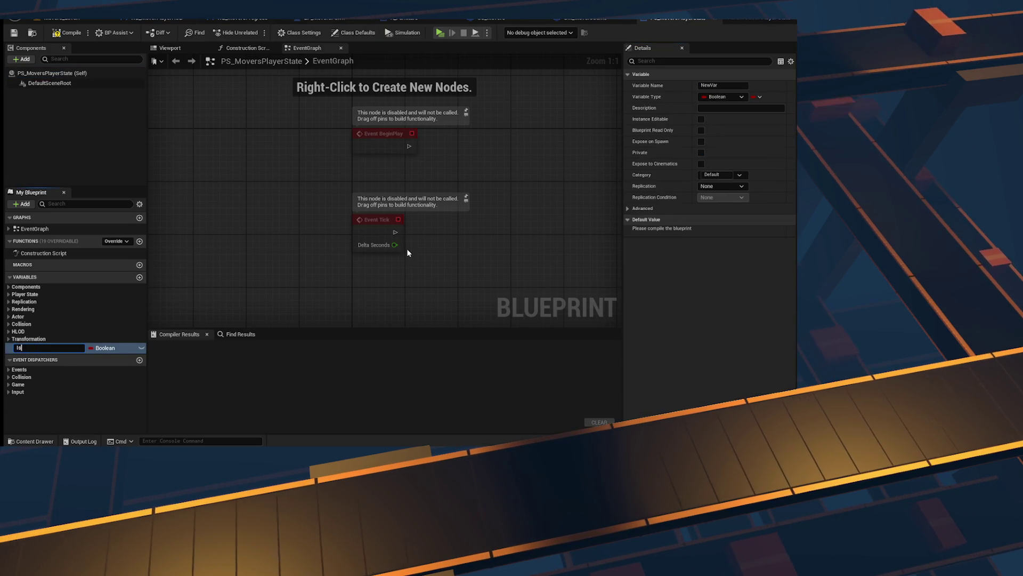
{"action": "type", "text": "read"}
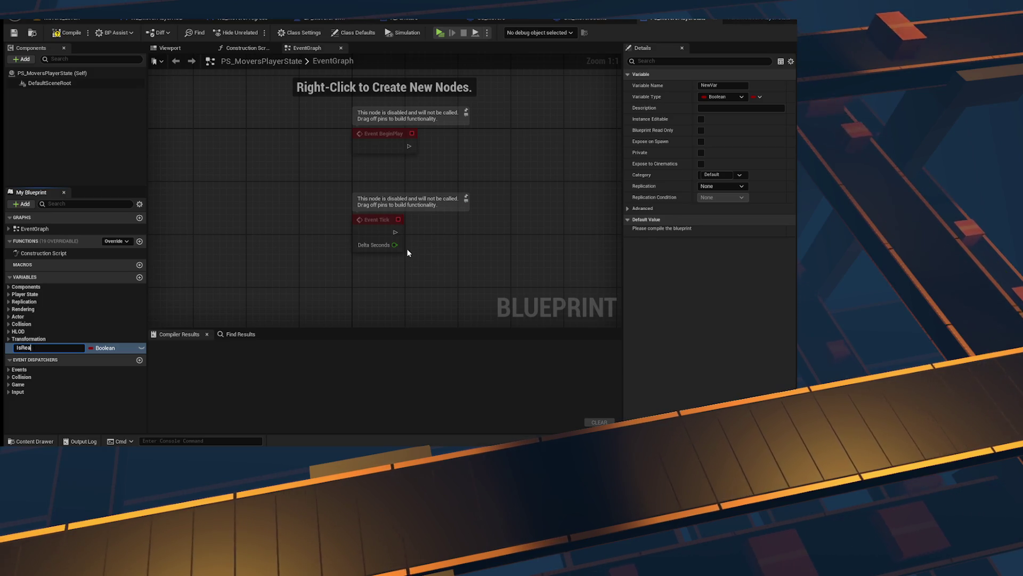
{"action": "type", "text": "dy"}
{"action": "key", "text": "Return"}
{"action": "left_click", "coordinate": [721, 186]}
{"action": "left_click", "coordinate": [714, 206]}
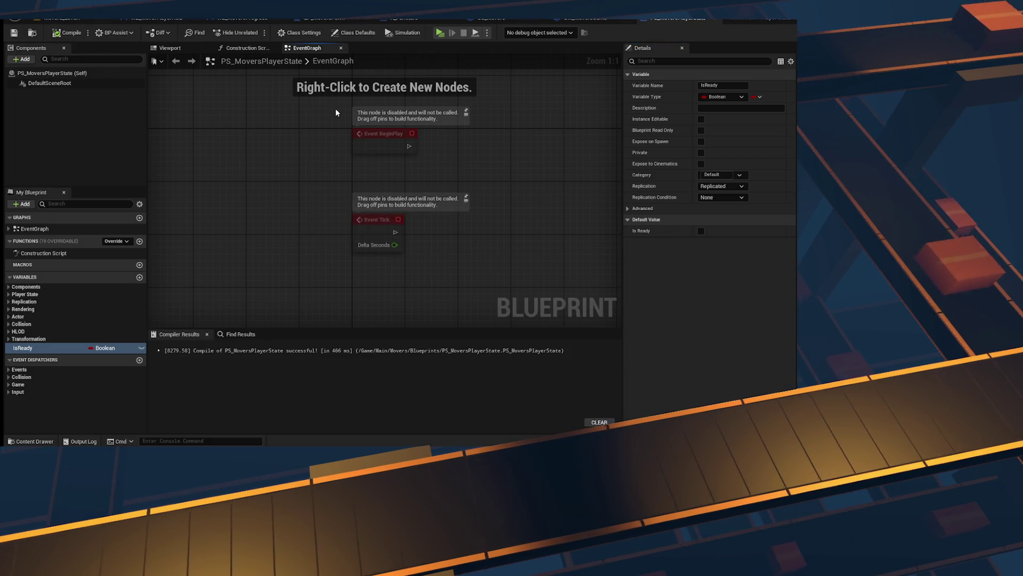
{"action": "left_click_drag", "start_coordinate": [497, 245], "coordinate": [337, 104]}
{"action": "key", "text": "Delete"}
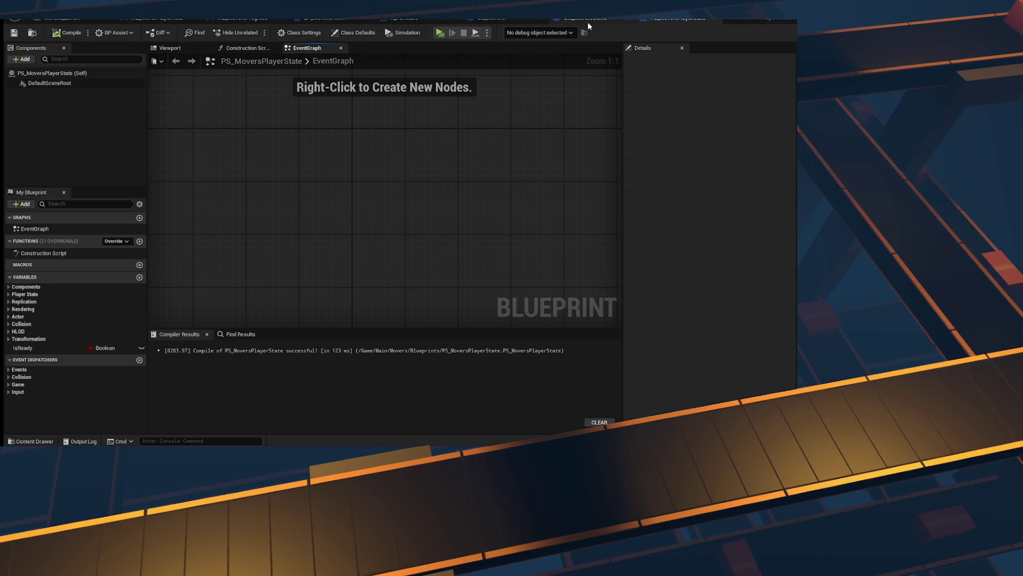
Step: In BP_MoversPawn, delete the debug Print String from the Playing branch
{"action": "left_click", "coordinate": [338, 21]}
{"action": "scroll", "coordinate": [360, 203], "scroll_direction": "down", "scroll_amount": 4}
{"action": "scroll", "coordinate": [313, 213], "scroll_direction": "up", "scroll_amount": 1}
{"action": "mouse_move", "coordinate": [314, 213]}
{"action": "left_mouse_down"}
{"action": "mouse_move", "coordinate": [321, 73]}
{"action": "mouse_move", "coordinate": [373, 128]}
{"action": "left_mouse_up"}
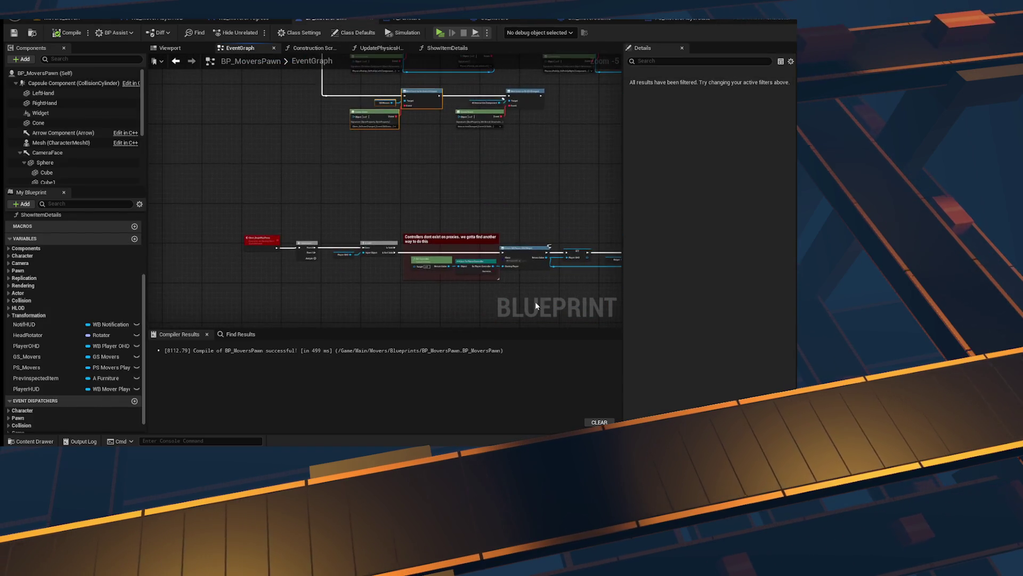
{"action": "scroll", "coordinate": [384, 250], "scroll_direction": "up", "scroll_amount": 3}
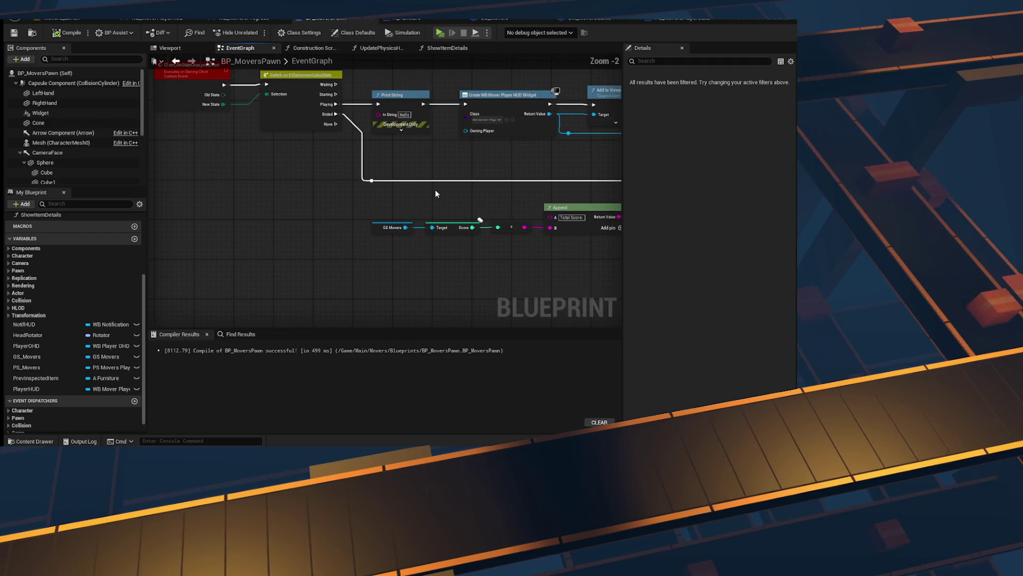
{"action": "mouse_move", "coordinate": [431, 263]}
{"action": "left_mouse_down"}
{"action": "mouse_move", "coordinate": [490, 255]}
{"action": "mouse_move", "coordinate": [447, 252]}
{"action": "mouse_move", "coordinate": [525, 295]}
{"action": "mouse_move", "coordinate": [213, 251]}
{"action": "mouse_move", "coordinate": [248, 241]}
{"action": "left_mouse_up"}
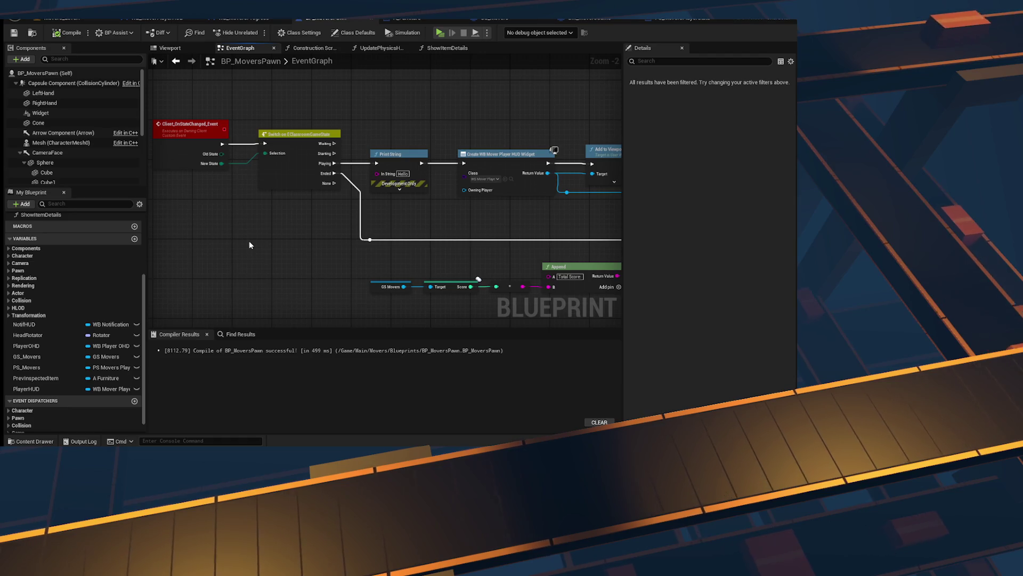
{"action": "mouse_move", "coordinate": [334, 163]}
{"action": "left_mouse_down"}
{"action": "mouse_move", "coordinate": [413, 164]}
{"action": "mouse_move", "coordinate": [401, 169]}
{"action": "mouse_move", "coordinate": [397, 207]}
{"action": "left_mouse_up"}
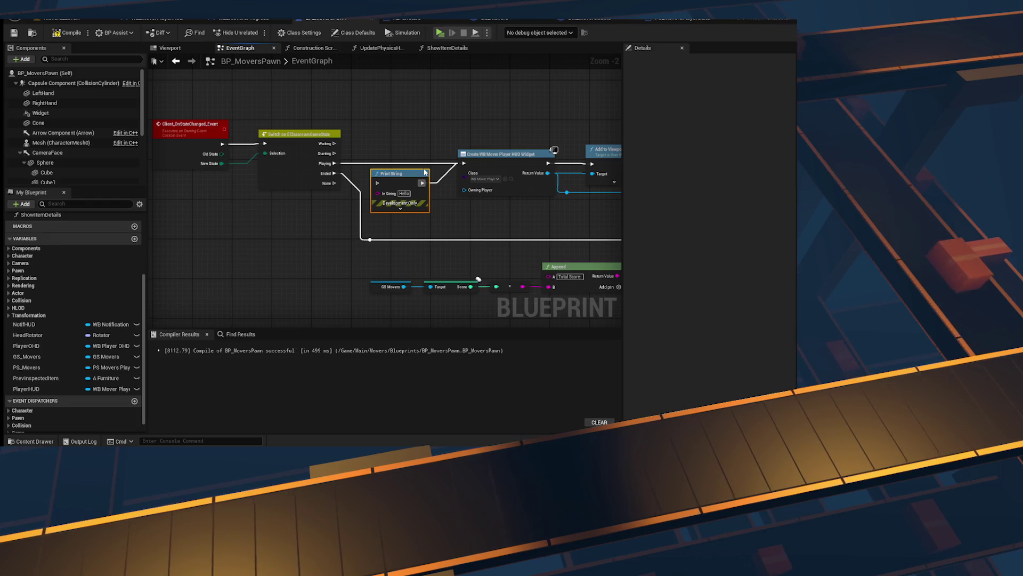
{"action": "key", "text": "Delete"}
Step: Shift the HUD Create Widget nodes left to close the gap, then compile and save
{"action": "left_click_drag", "start_coordinate": [440, 136], "coordinate": [558, 226]}
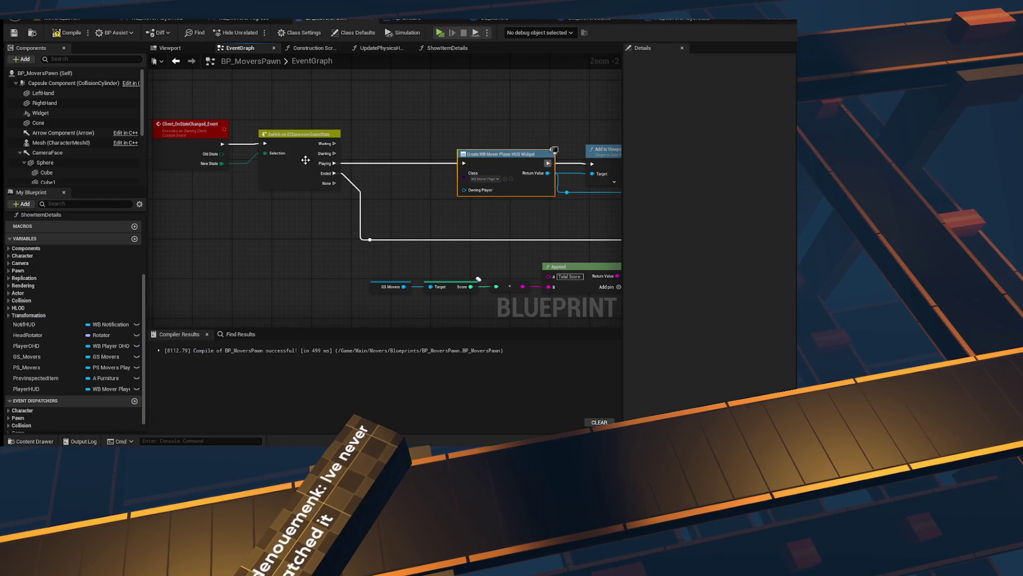
{"action": "left_click_drag", "start_coordinate": [507, 154], "coordinate": [419, 154]}
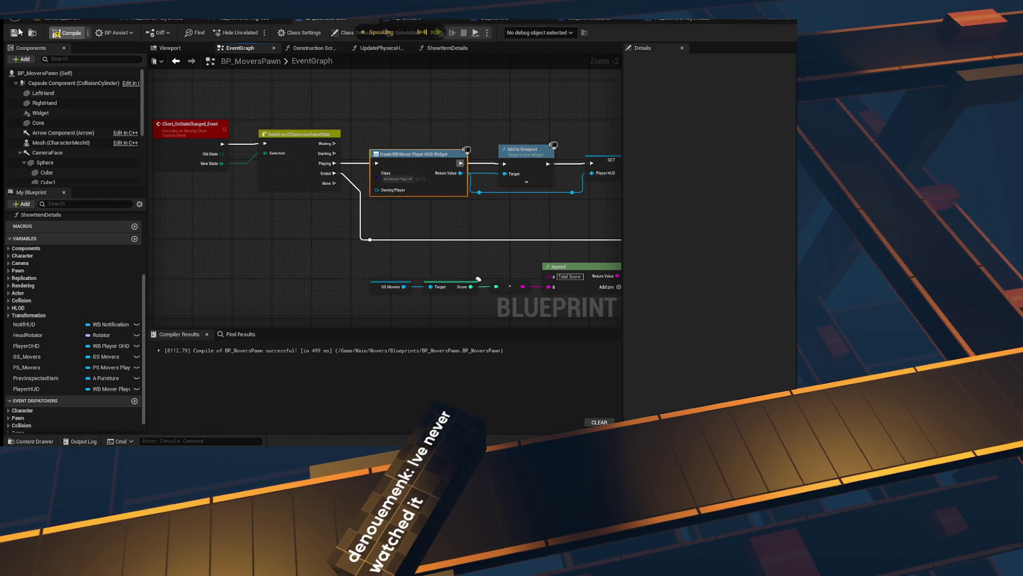
{"action": "left_click", "coordinate": [13, 33]}
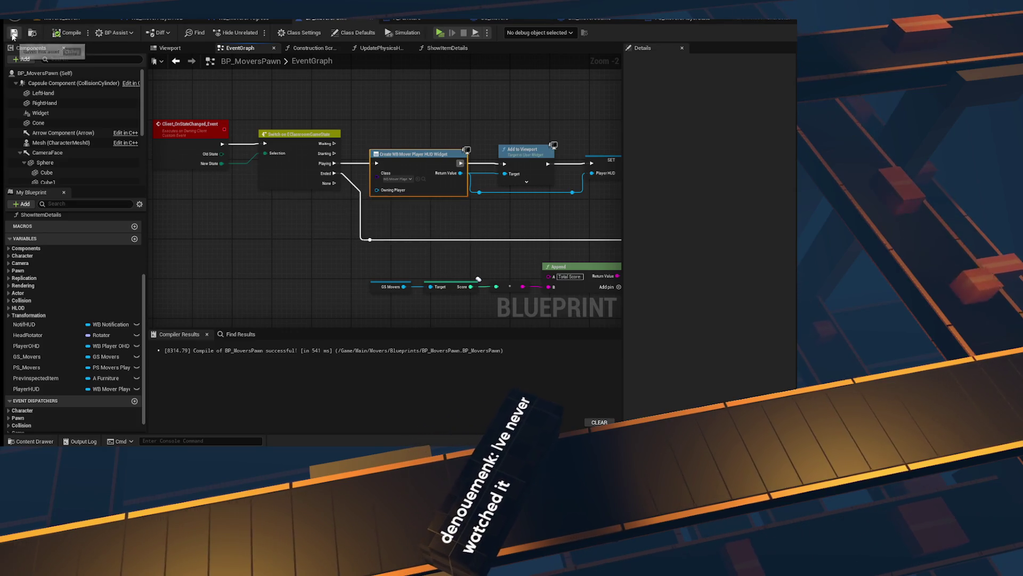
{"action": "mouse_move", "coordinate": [613, 211]}
{"action": "left_mouse_down"}
{"action": "mouse_move", "coordinate": [249, 201]}
{"action": "mouse_move", "coordinate": [329, 214]}
{"action": "mouse_move", "coordinate": [178, 144]}
{"action": "left_mouse_up"}
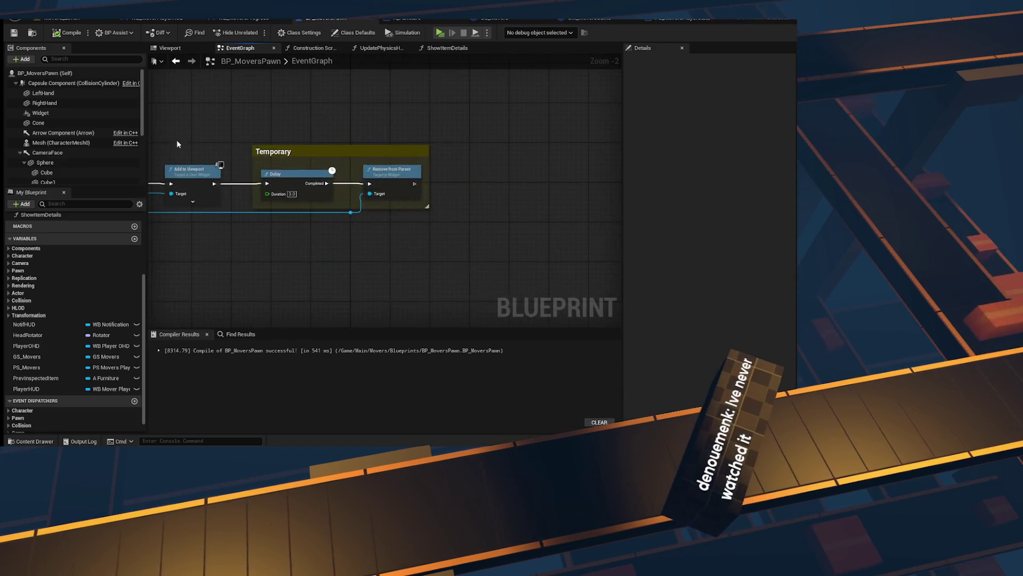
{"action": "scroll", "coordinate": [177, 144], "scroll_direction": "down", "scroll_amount": 4}
{"action": "scroll", "coordinate": [330, 225], "scroll_direction": "up", "scroll_amount": 3}
{"action": "mouse_move", "coordinate": [304, 155]}
{"action": "left_mouse_down"}
{"action": "mouse_move", "coordinate": [435, 395]}
{"action": "mouse_move", "coordinate": [533, 122]}
{"action": "mouse_move", "coordinate": [318, 125]}
{"action": "left_mouse_up"}
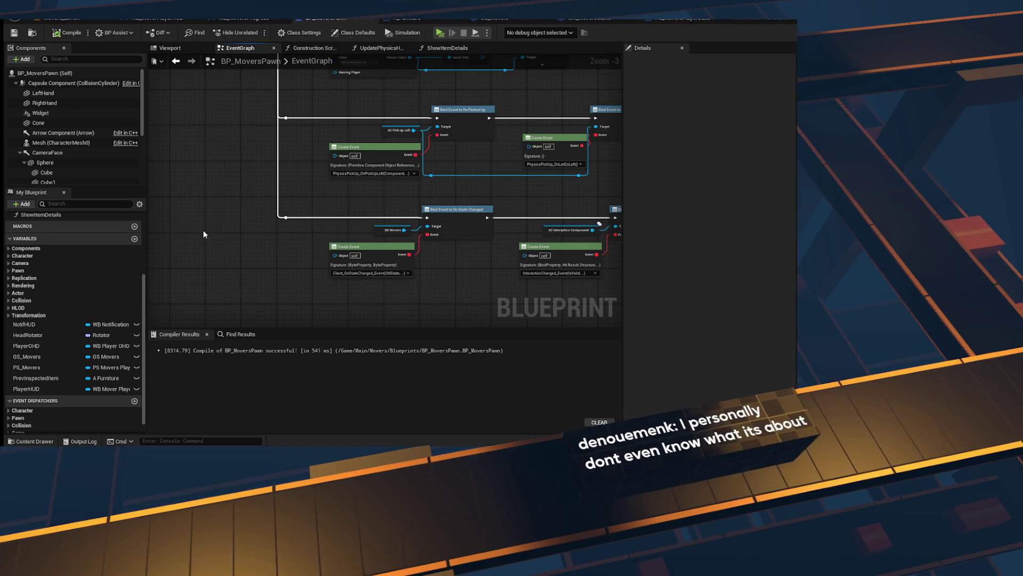
{"action": "scroll", "coordinate": [203, 235], "scroll_direction": "down", "scroll_amount": 4}
{"action": "scroll", "coordinate": [314, 205], "scroll_direction": "up", "scroll_amount": 3}
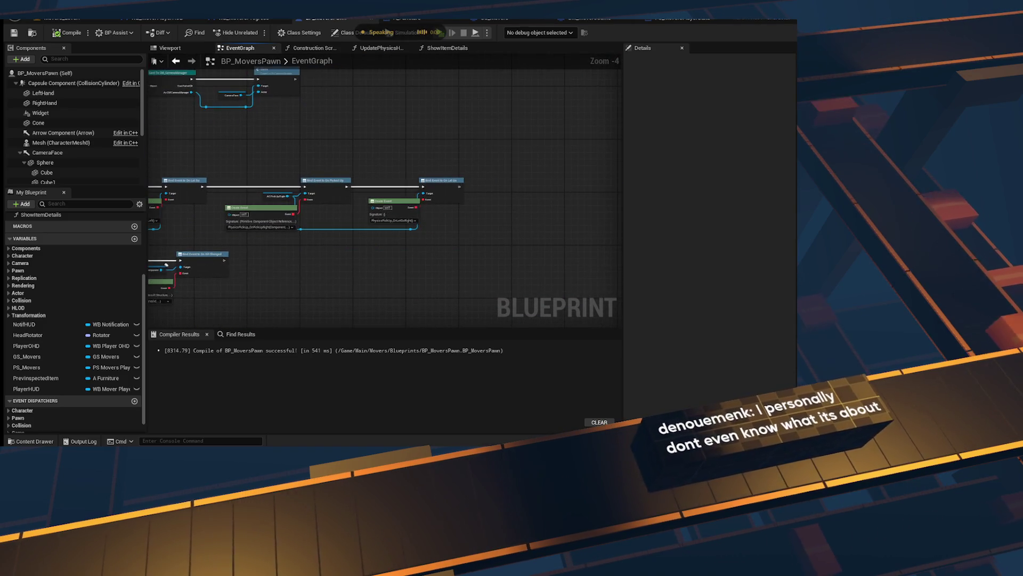
{"action": "left_click_drag", "start_coordinate": [365, 195], "coordinate": [415, 209]}
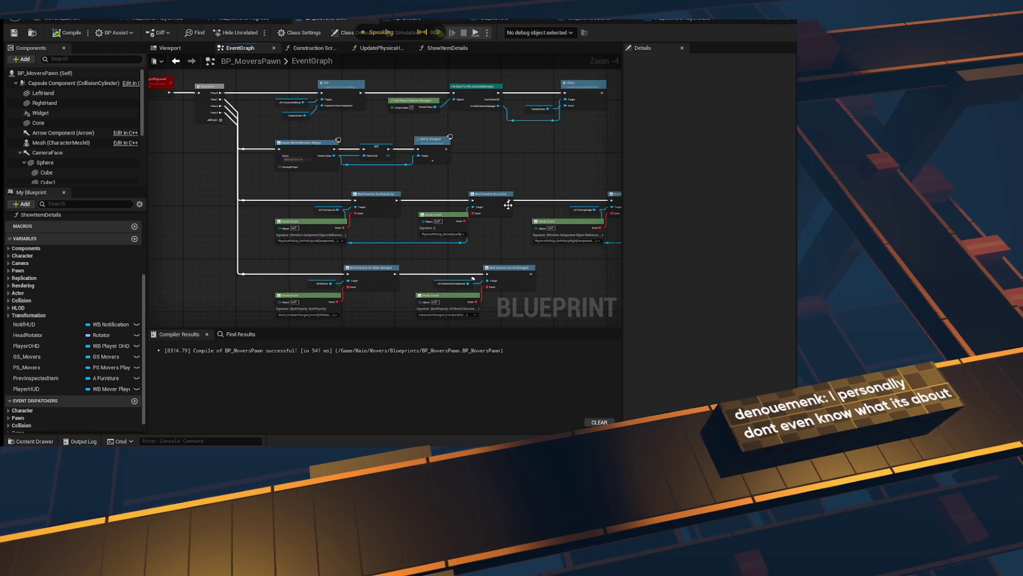
{"action": "mouse_move", "coordinate": [176, 125]}
{"action": "left_mouse_down"}
{"action": "mouse_move", "coordinate": [296, 207]}
{"action": "mouse_move", "coordinate": [305, 223]}
{"action": "left_mouse_up"}
{"action": "scroll", "coordinate": [366, 182], "scroll_direction": "up", "scroll_amount": 1}
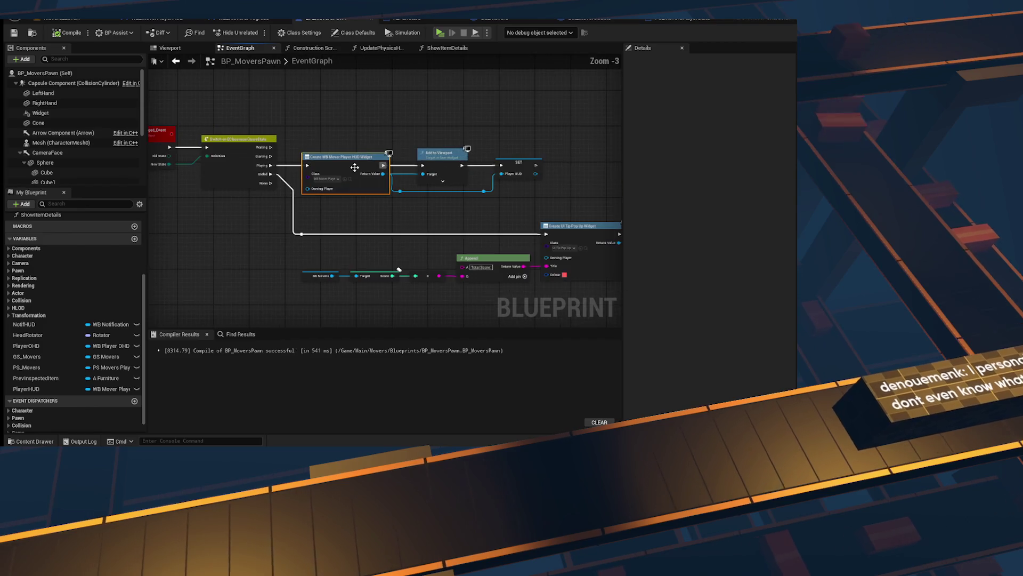
{"action": "left_click", "coordinate": [366, 182]}
{"action": "scroll", "coordinate": [366, 182], "scroll_direction": "down", "scroll_amount": 2}
{"action": "mouse_move", "coordinate": [431, 144]}
{"action": "left_mouse_down"}
{"action": "mouse_move", "coordinate": [269, 211]}
{"action": "mouse_move", "coordinate": [222, 208]}
{"action": "mouse_move", "coordinate": [253, 91]}
{"action": "mouse_move", "coordinate": [327, 142]}
{"action": "mouse_move", "coordinate": [418, 122]}
{"action": "left_mouse_up"}
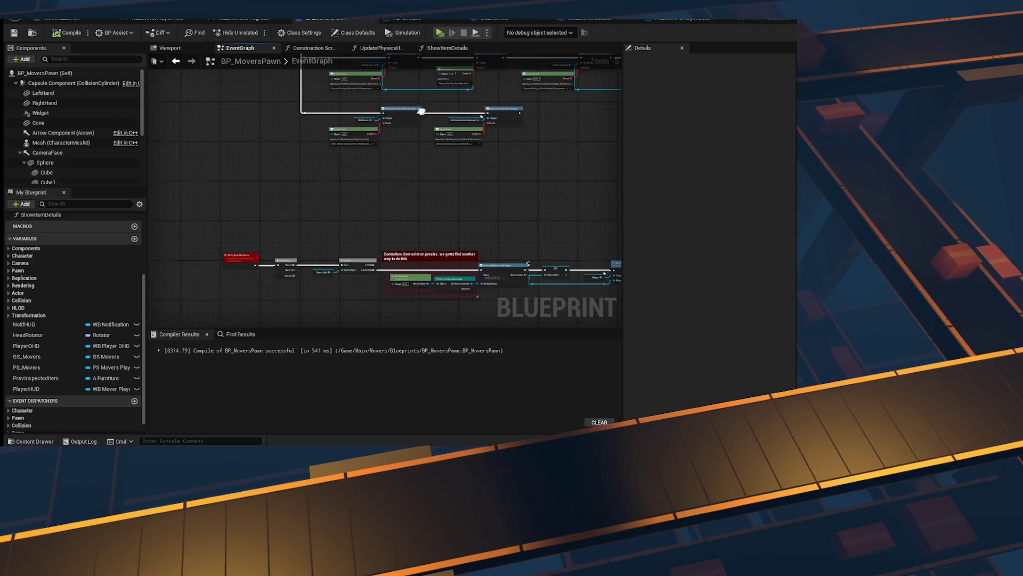
{"action": "left_click_drag", "start_coordinate": [322, 197], "coordinate": [331, 60]}
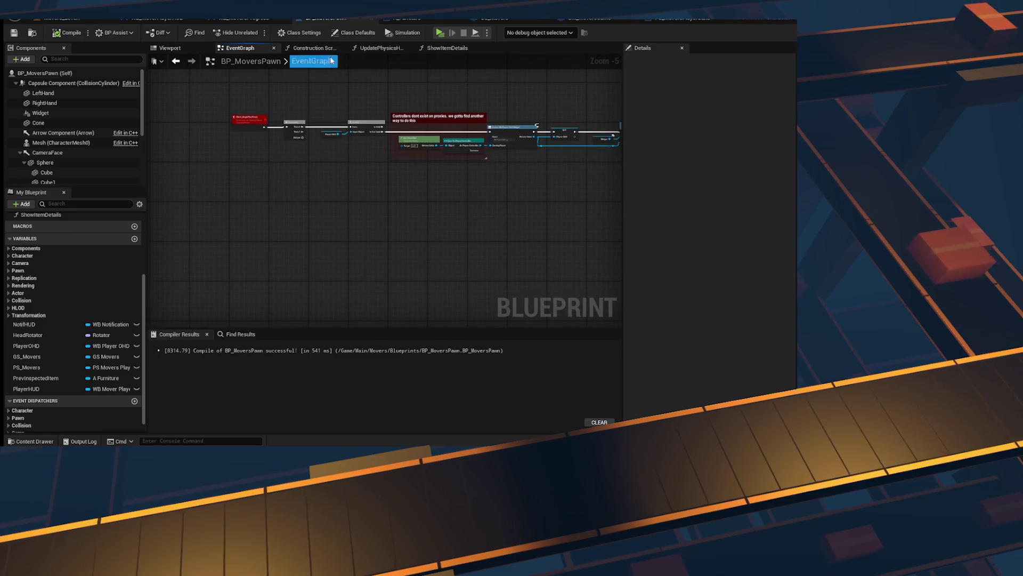
{"action": "mouse_move", "coordinate": [373, 140]}
{"action": "left_mouse_down"}
{"action": "mouse_move", "coordinate": [530, 224]}
{"action": "mouse_move", "coordinate": [395, 285]}
{"action": "left_mouse_up"}
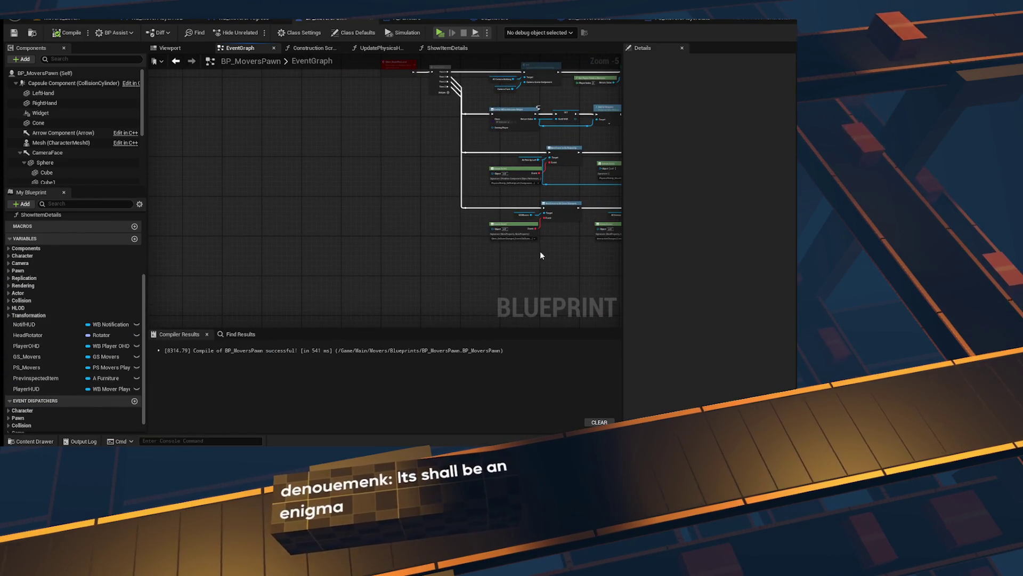
Step: Create a new Widget Blueprint with User Widget as its parent class
{"action": "key", "text": "ctrl+space"}
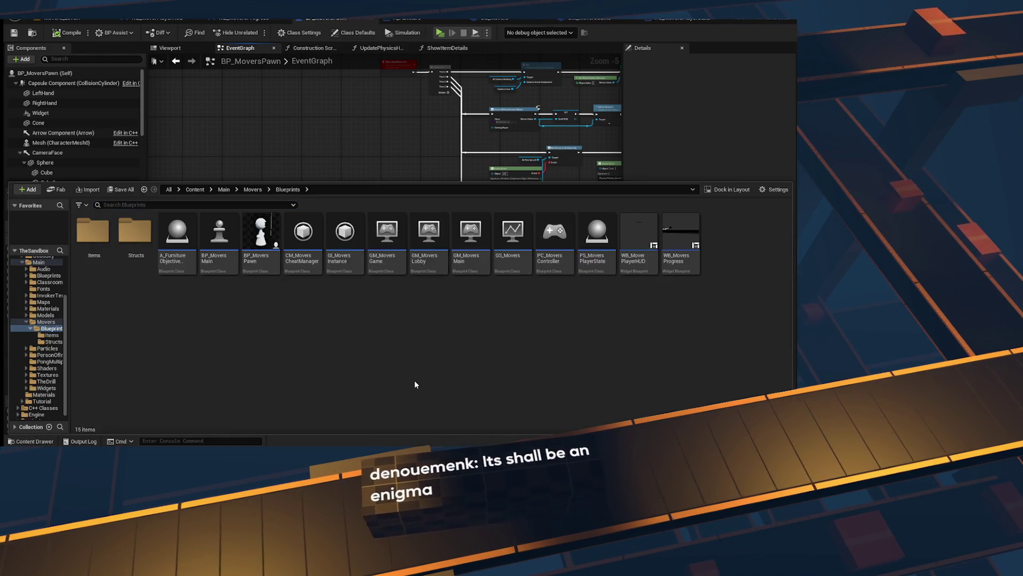
{"action": "right_click", "coordinate": [415, 380]}
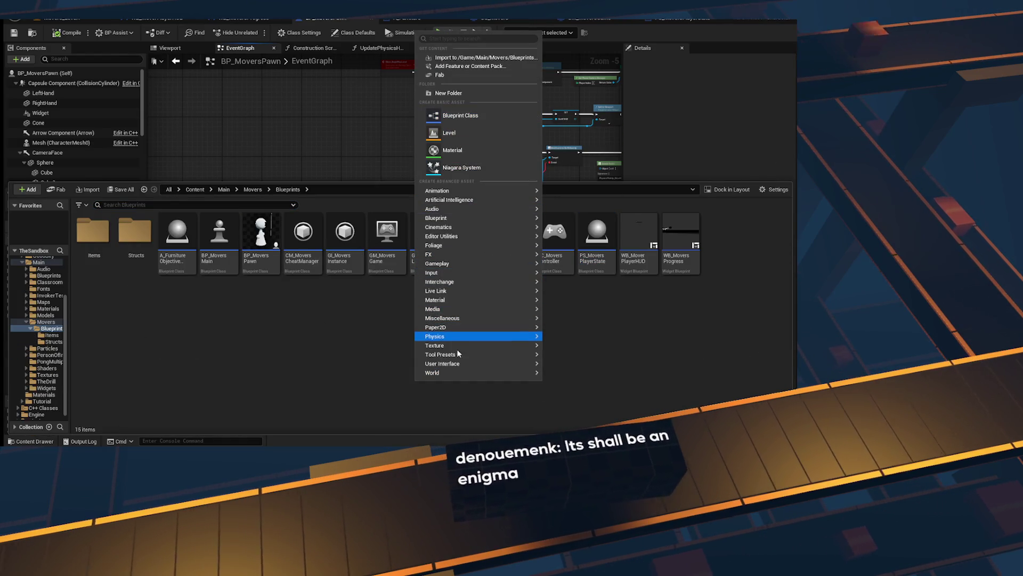
{"action": "mouse_move", "coordinate": [525, 364]}
{"action": "left_click", "coordinate": [578, 418]}
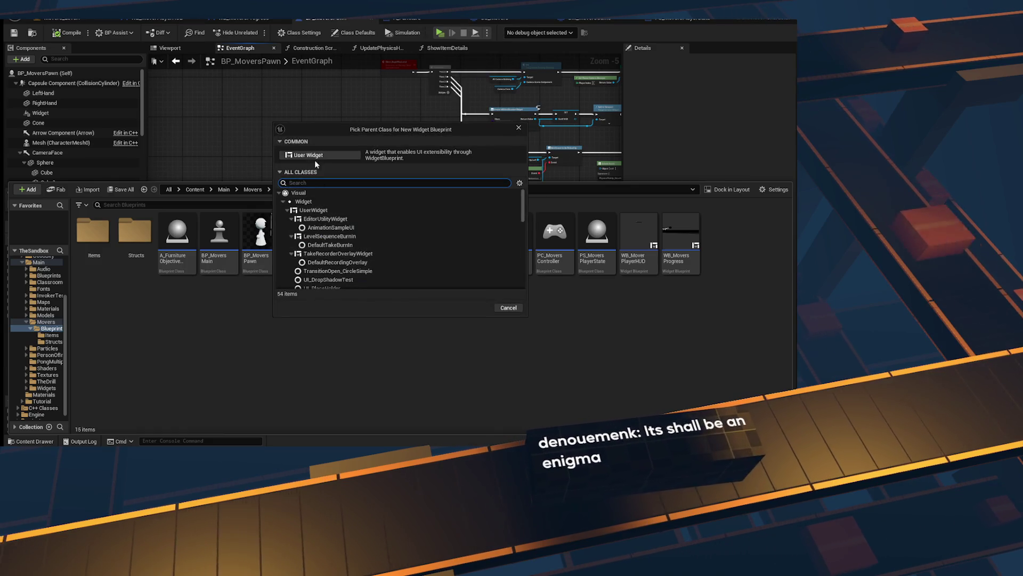
{"action": "double_click", "coordinate": [447, 237]}
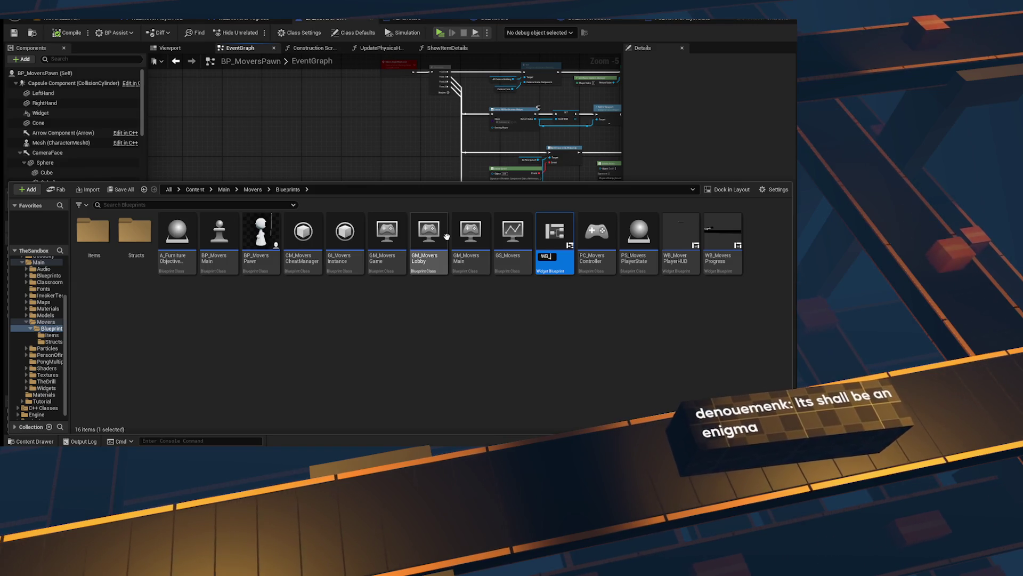
{"action": "type", "text": "WB_"}
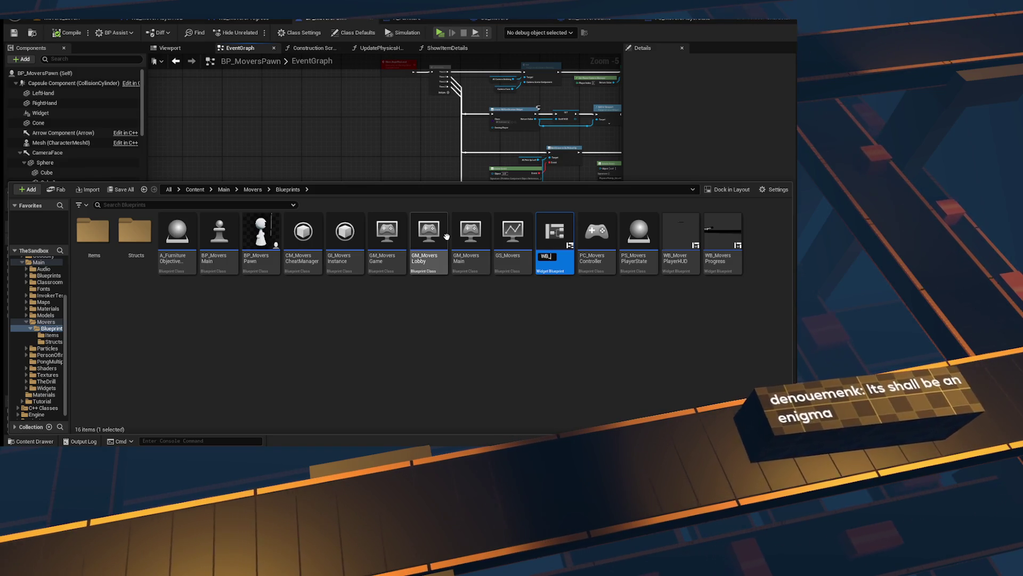
Step: Name the widget WB_MoversPreGameHUD and open it in the designer
{"action": "type", "text": "Mov"}
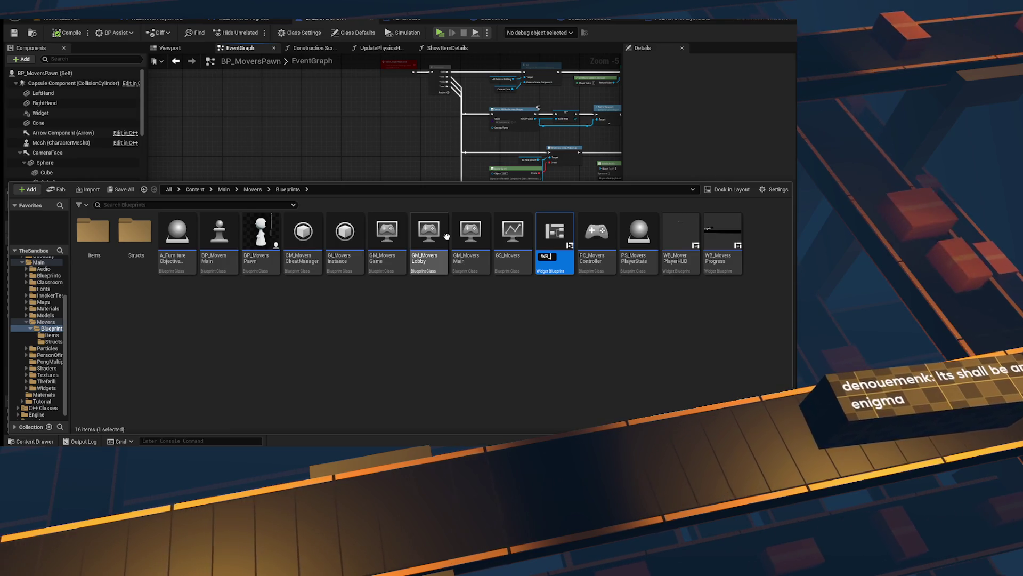
{"action": "type", "text": "ersPre"}
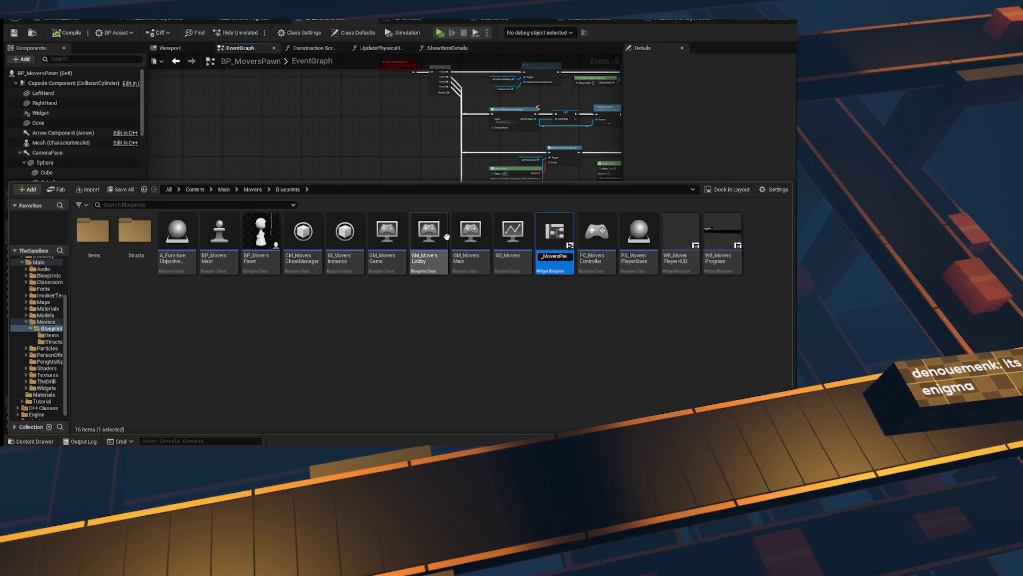
{"action": "type", "text": "ssReadyHUD"}
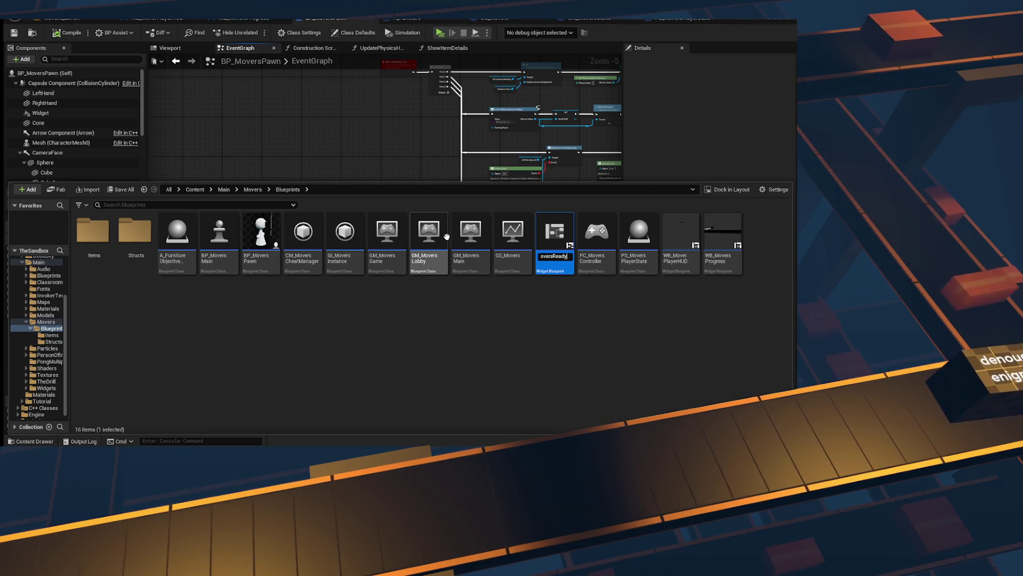
{"action": "key", "text": "BackSpace"}
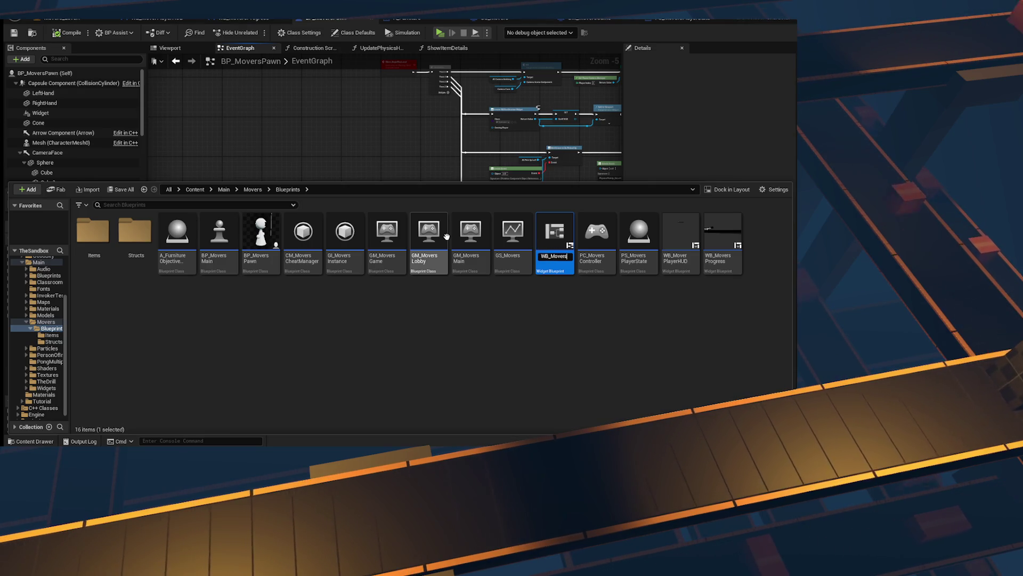
{"action": "type", "text": "eGameHUD"}
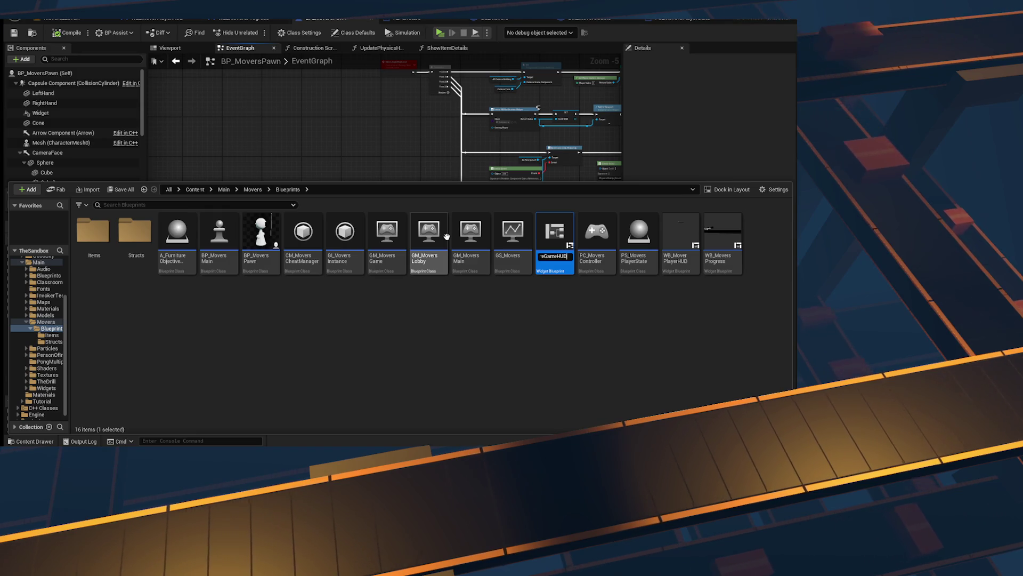
{"action": "key", "text": "Return"}
{"action": "double_click", "coordinate": [681, 230]}
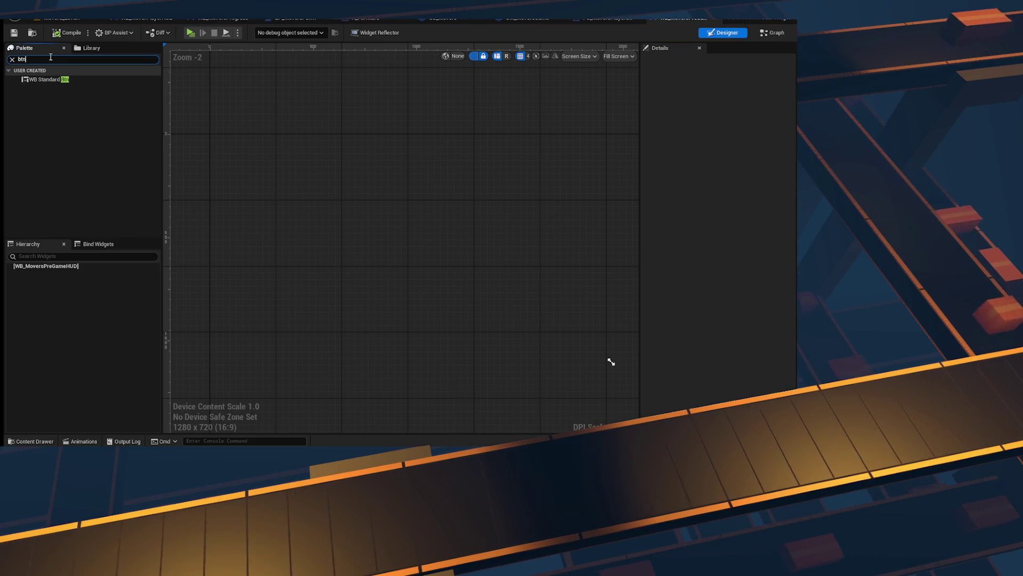
Step: Add the WB Simple Stylized Button Component to the root Canvas Panel
{"action": "left_click", "coordinate": [64, 273]}
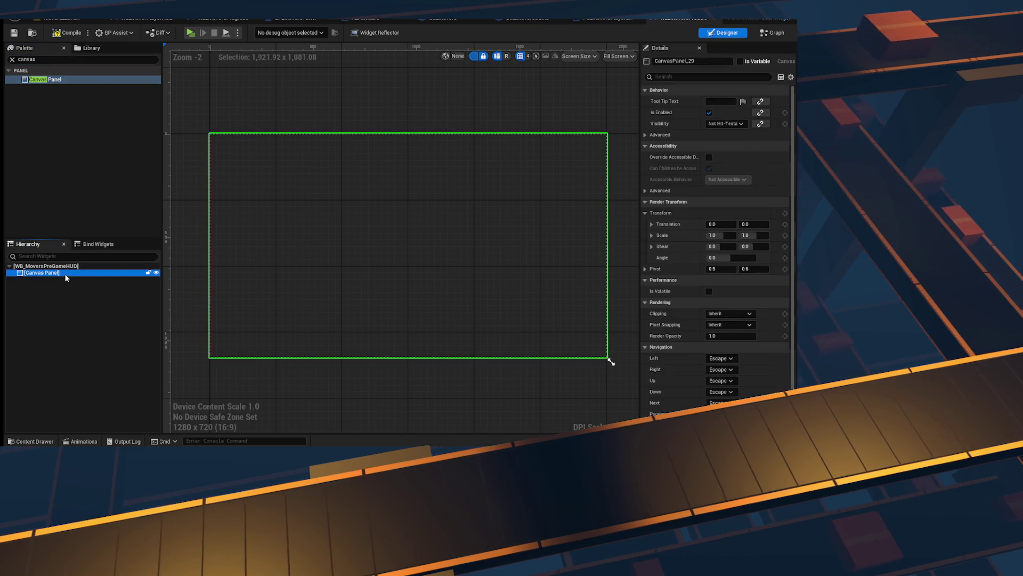
{"action": "left_click", "coordinate": [12, 60]}
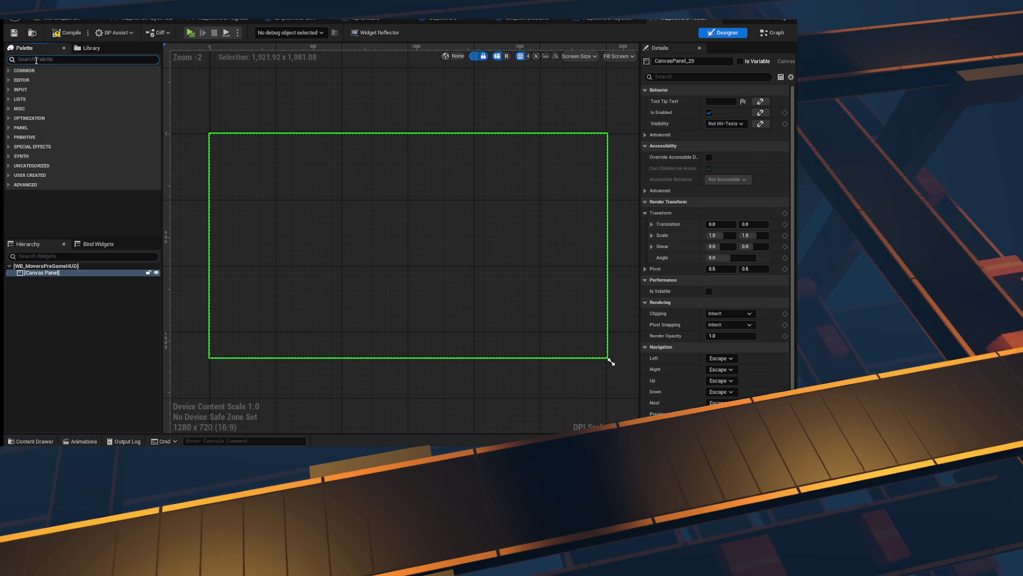
{"action": "type", "text": "button"}
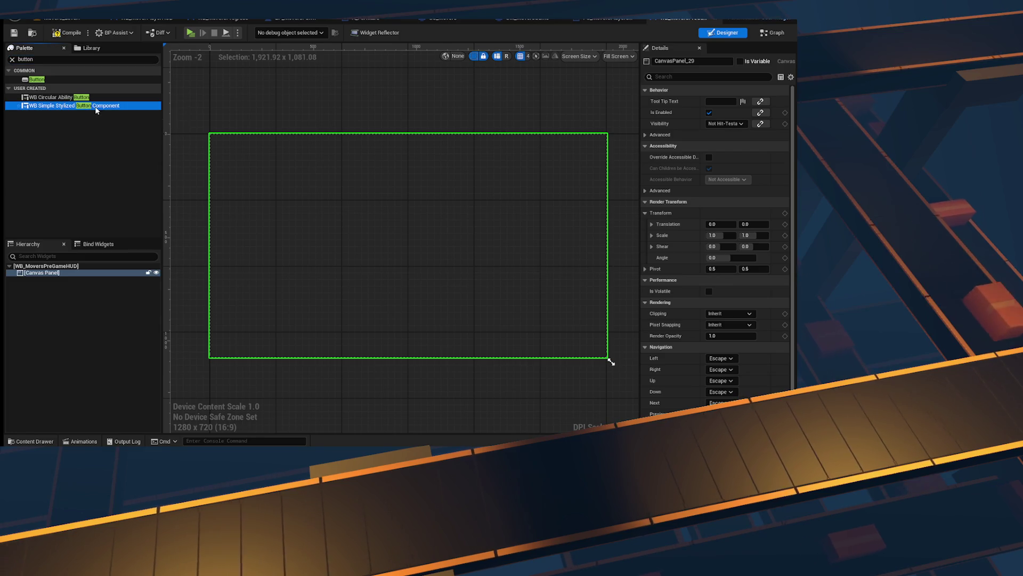
{"action": "left_click_drag", "start_coordinate": [67, 274], "coordinate": [67, 275]}
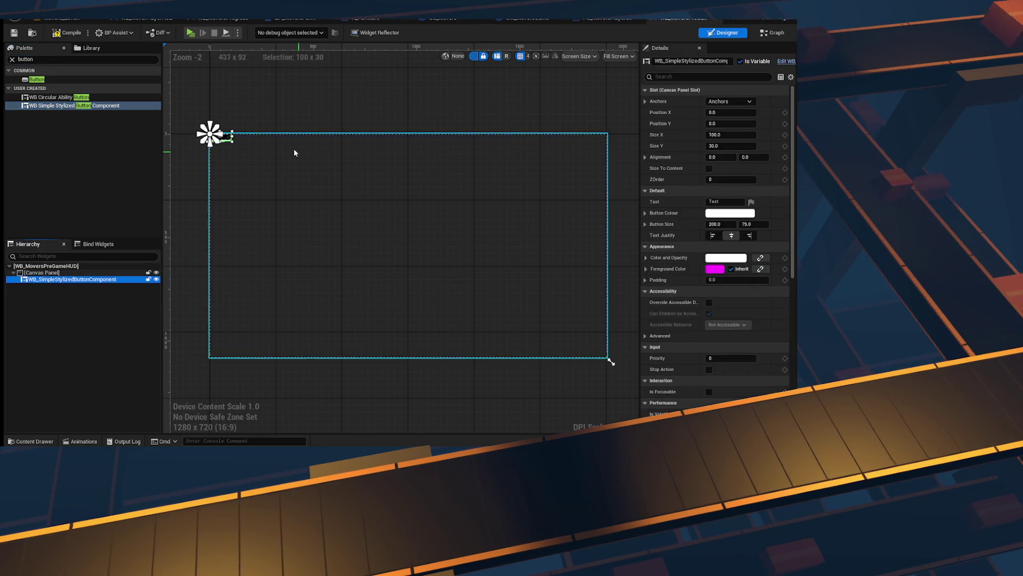
Step: Anchor the button to the bottom centre of the canvas
{"action": "left_click", "coordinate": [730, 101]}
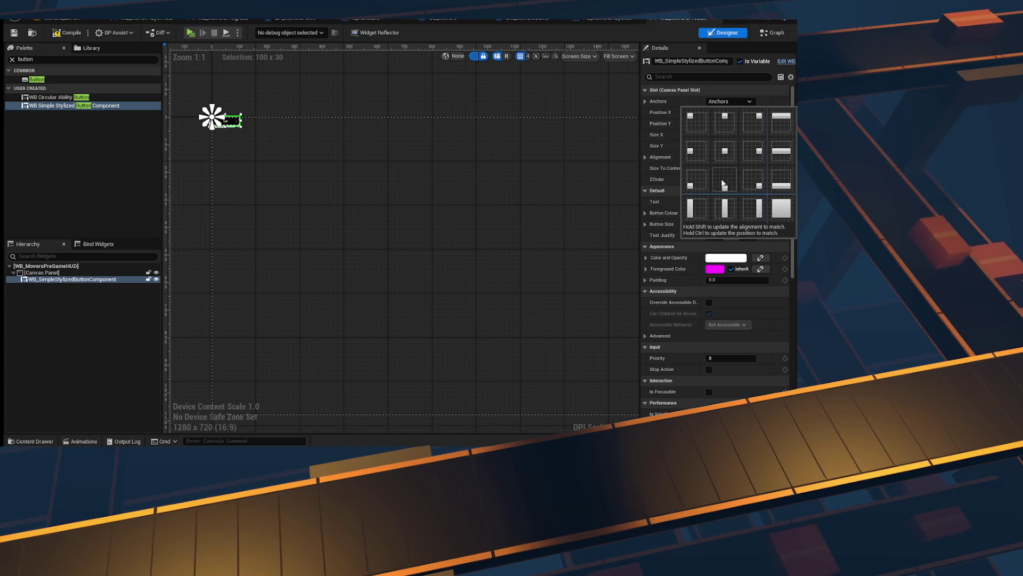
{"action": "left_click", "coordinate": [723, 184]}
{"action": "scroll", "coordinate": [523, 268], "scroll_direction": "down", "scroll_amount": 1}
{"action": "left_click", "coordinate": [729, 101]}
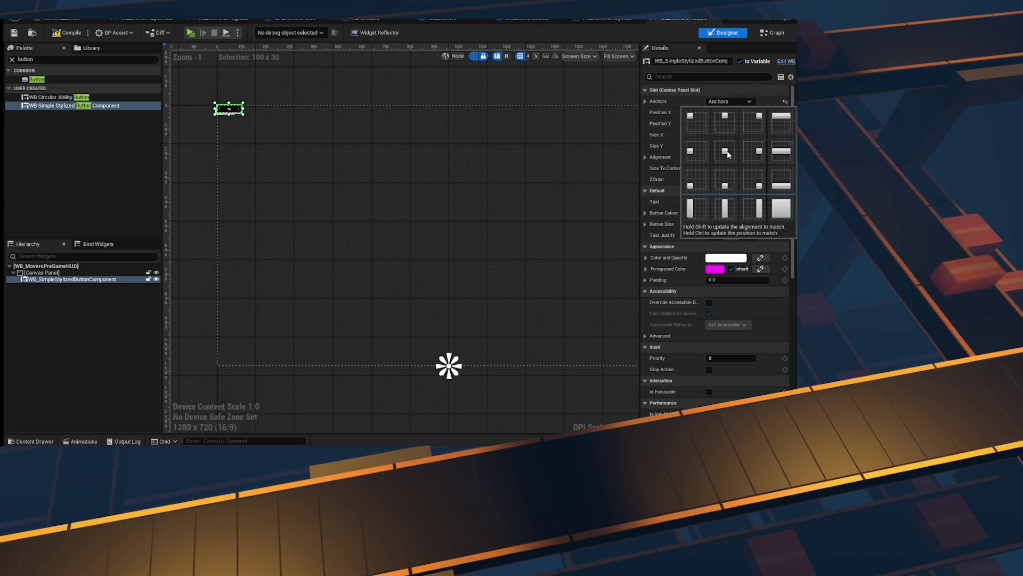
{"action": "left_click", "coordinate": [725, 184], "text": "ctrl+shift"}
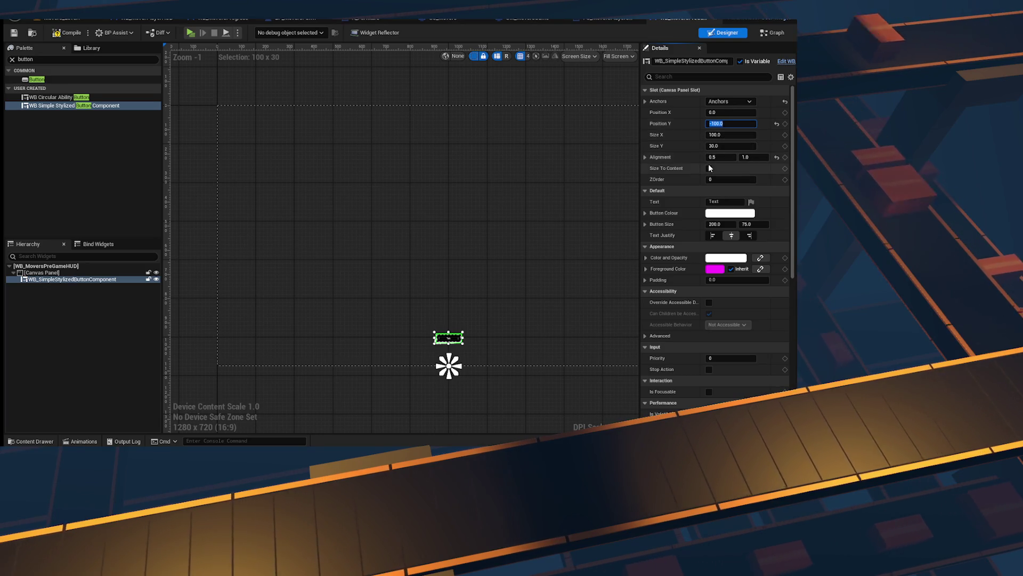
{"action": "scroll", "coordinate": [462, 269], "scroll_direction": "up", "scroll_amount": 3}
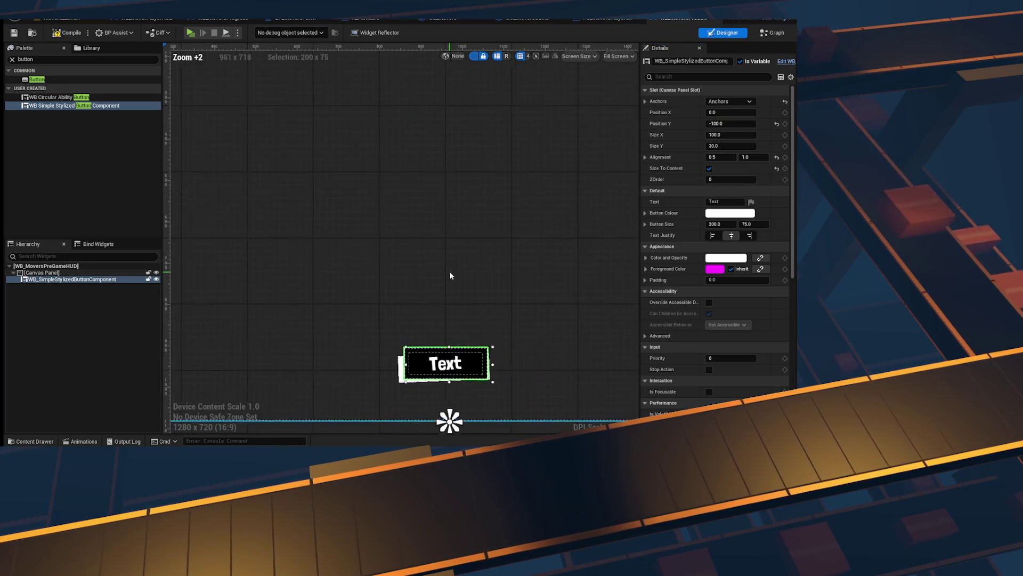
Step: Change the button's label text to 'Ready?'
{"action": "left_click", "coordinate": [728, 202]}
{"action": "type", "text": "Ready"}
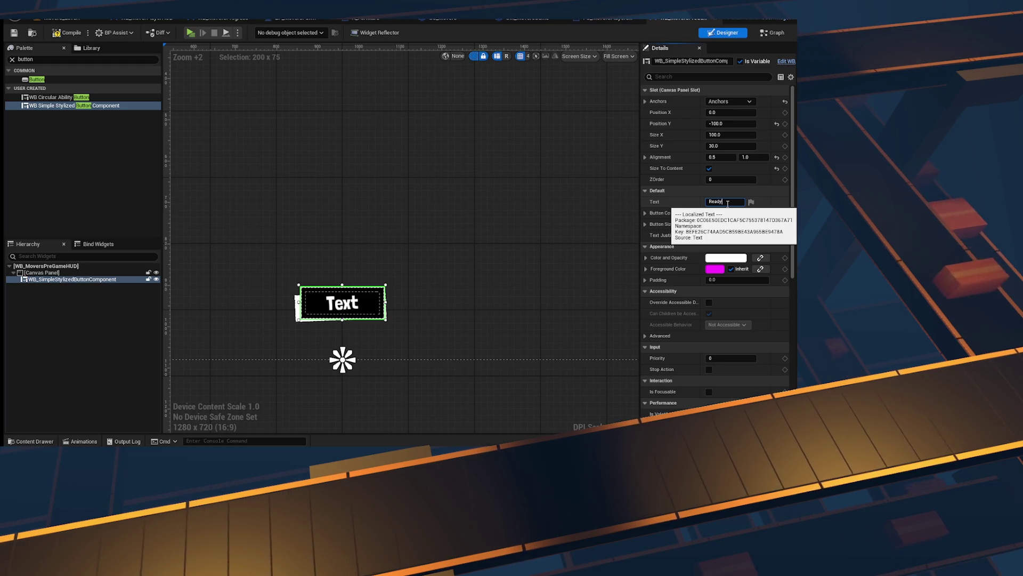
{"action": "type", "text": "?"}
{"action": "key", "text": "Return"}
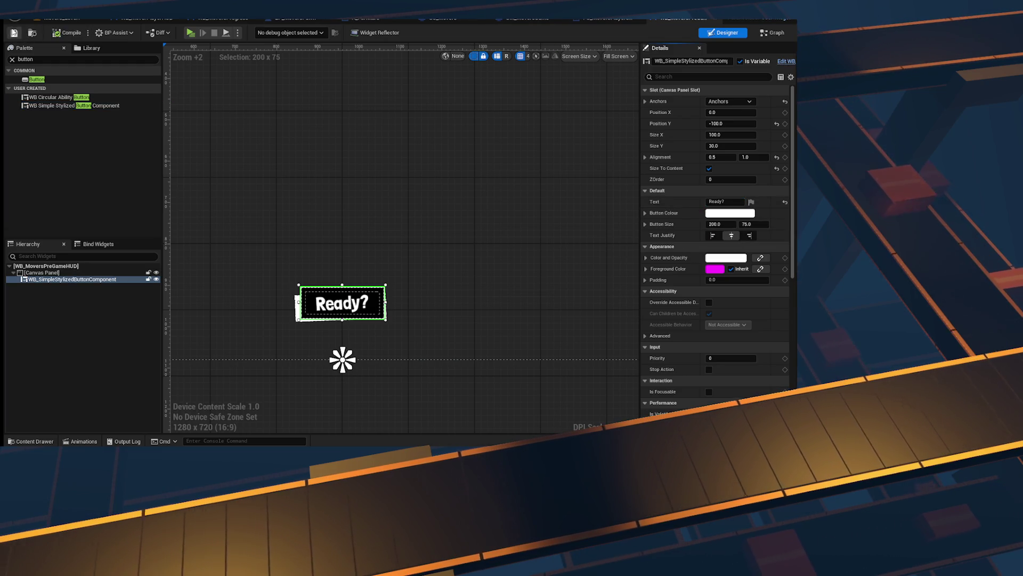
Step: Save the pre-game HUD widget blueprint and return to GM_MoversGame
{"action": "left_click", "coordinate": [70, 279]}
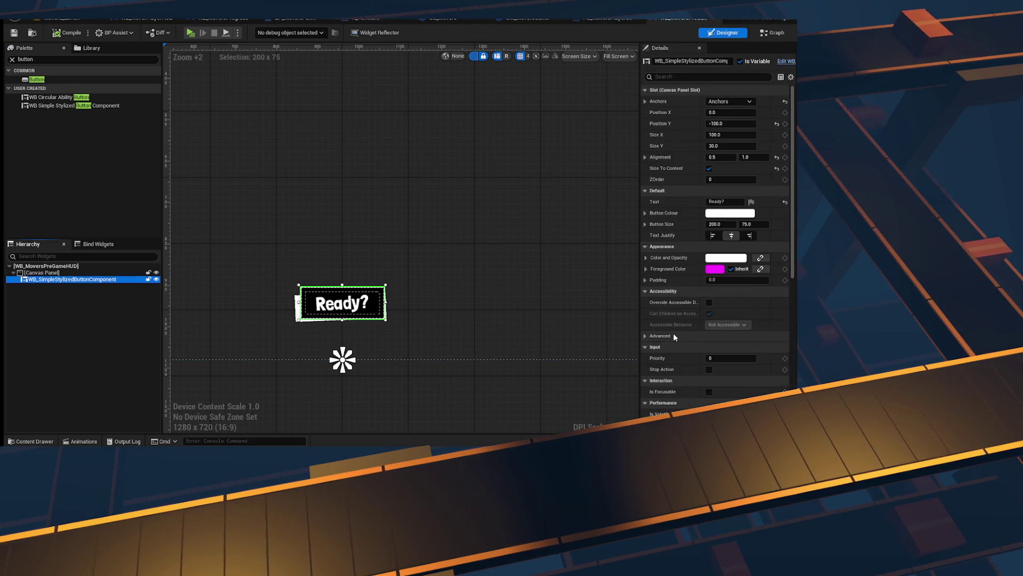
{"action": "scroll", "coordinate": [342, 359], "scroll_direction": "down", "scroll_amount": 4}
{"action": "scroll", "coordinate": [320, 401], "scroll_direction": "up", "scroll_amount": 4}
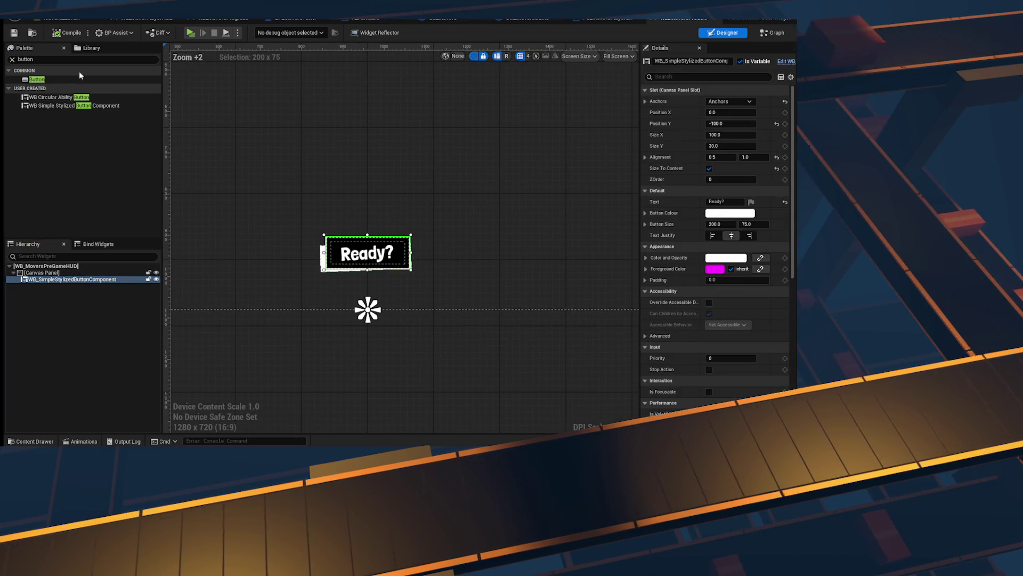
{"action": "left_click", "coordinate": [14, 32]}
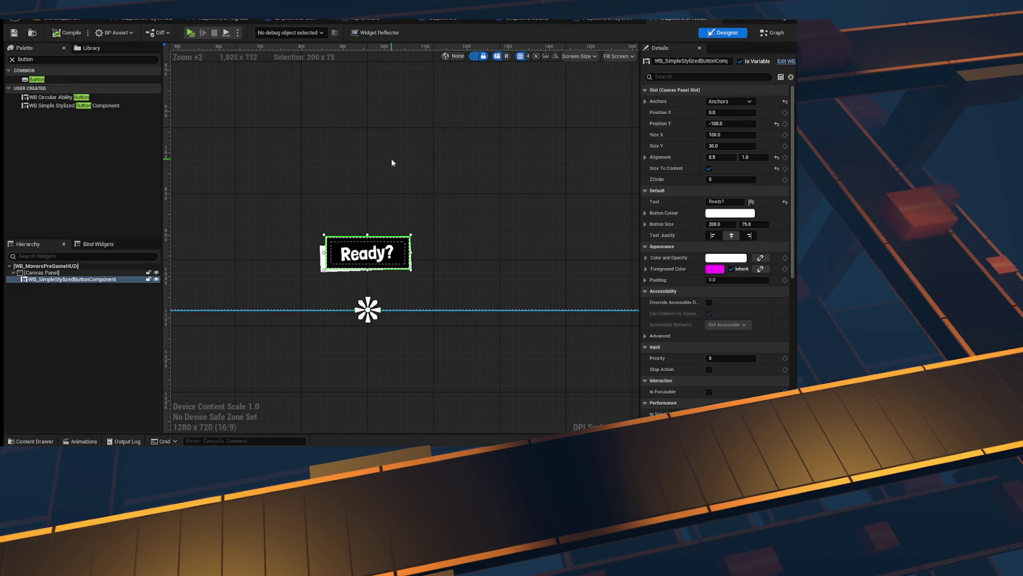
{"action": "scroll", "coordinate": [393, 160], "scroll_direction": "down", "scroll_amount": 3}
{"action": "left_click_drag", "start_coordinate": [427, 139], "coordinate": [417, 237]}
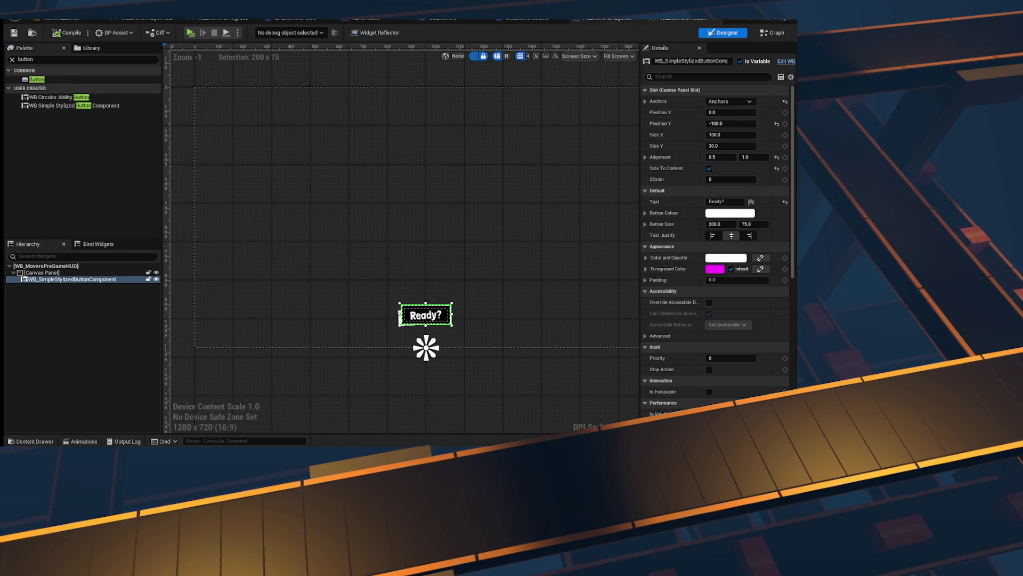
{"action": "left_click", "coordinate": [589, 21]}
{"action": "left_click", "coordinate": [531, 23]}
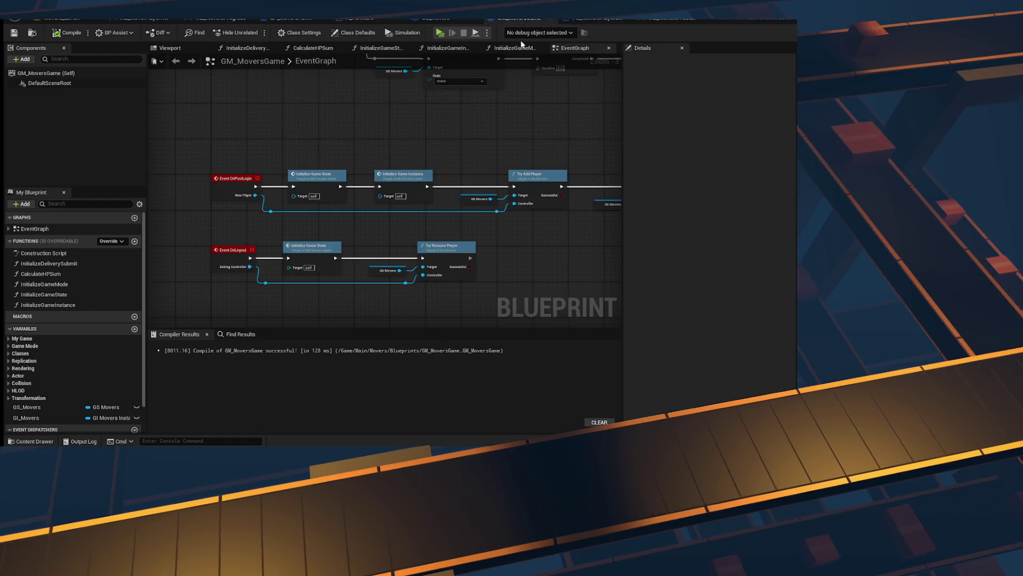
Step: Review BP_MoversPawn's Create Widget and Set Widget nodes and select the red proxies comment
{"action": "scroll", "coordinate": [216, 208], "scroll_direction": "up", "scroll_amount": 5}
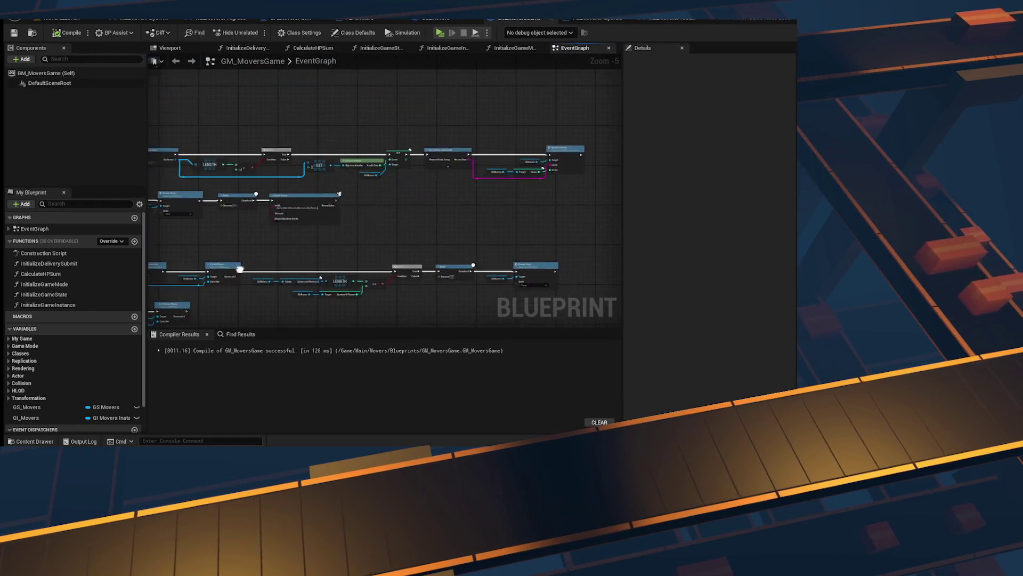
{"action": "scroll", "coordinate": [213, 177], "scroll_direction": "down", "scroll_amount": 6}
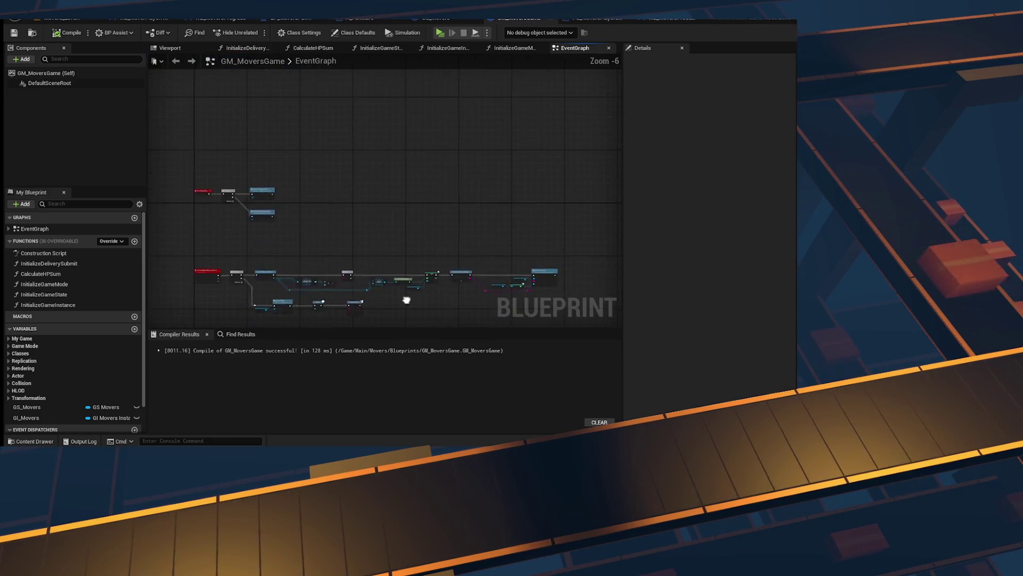
{"action": "mouse_move", "coordinate": [487, 320]}
{"action": "left_mouse_down"}
{"action": "mouse_move", "coordinate": [481, 245]}
{"action": "mouse_move", "coordinate": [475, 255]}
{"action": "left_mouse_up"}
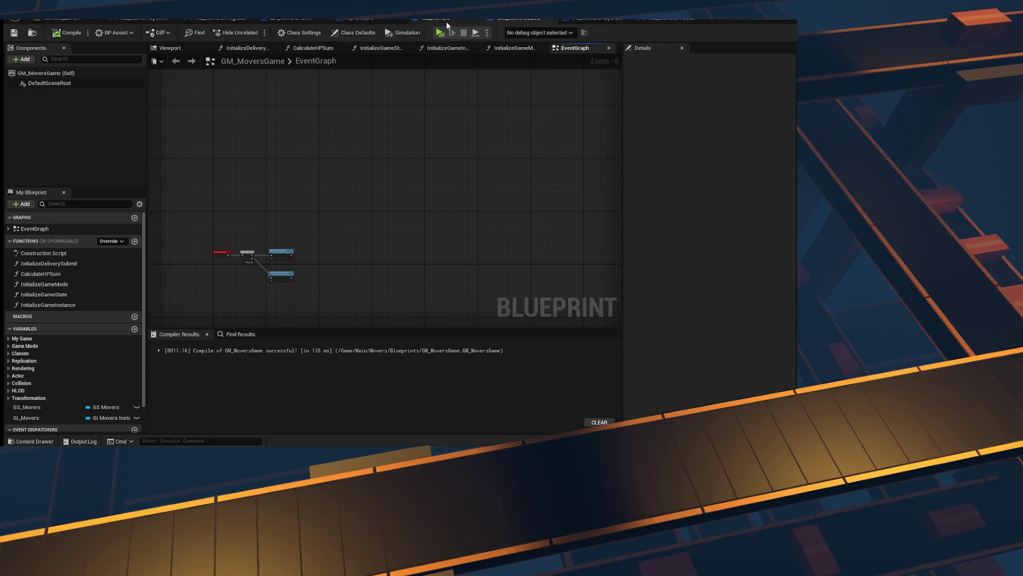
{"action": "left_click", "coordinate": [271, 18]}
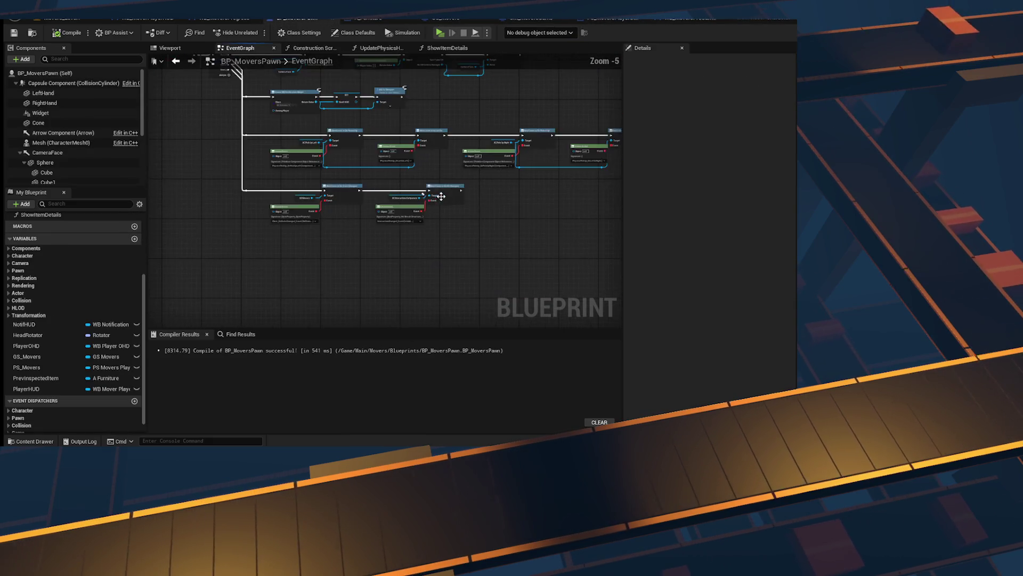
{"action": "scroll", "coordinate": [416, 290], "scroll_direction": "up", "scroll_amount": 3}
{"action": "left_click_drag", "start_coordinate": [205, 126], "coordinate": [448, 153]}
{"action": "scroll", "coordinate": [328, 144], "scroll_direction": "down", "scroll_amount": 4}
{"action": "scroll", "coordinate": [324, 150], "scroll_direction": "up", "scroll_amount": 2}
{"action": "mouse_move", "coordinate": [362, 198]}
{"action": "left_mouse_down"}
{"action": "mouse_move", "coordinate": [213, 194]}
{"action": "mouse_move", "coordinate": [235, 160]}
{"action": "mouse_move", "coordinate": [235, 116]}
{"action": "left_mouse_up"}
{"action": "left_click_drag", "start_coordinate": [246, 80], "coordinate": [318, 105]}
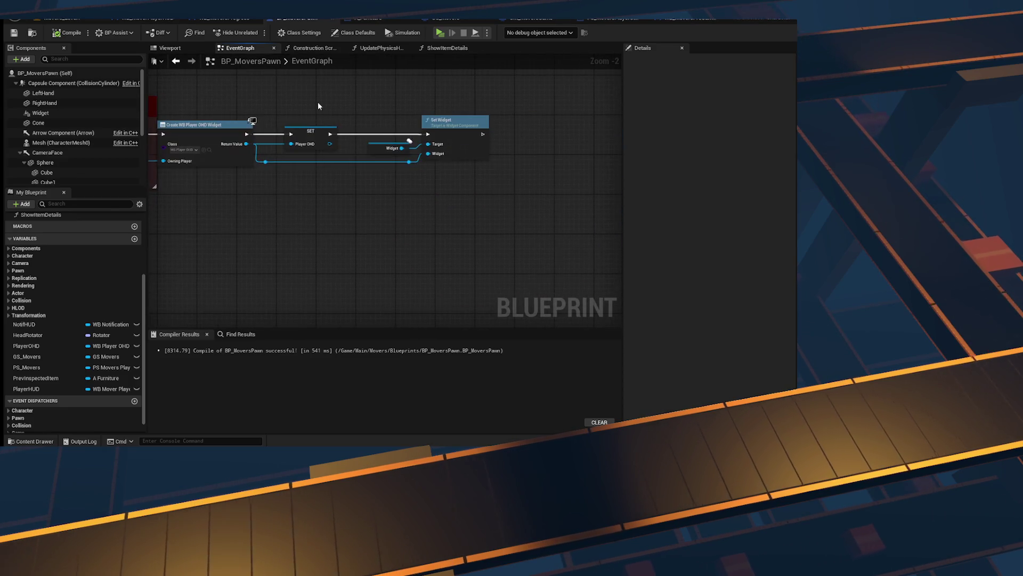
{"action": "left_click_drag", "start_coordinate": [233, 175], "coordinate": [438, 215]}
{"action": "left_click_drag", "start_coordinate": [348, 73], "coordinate": [391, 201]}
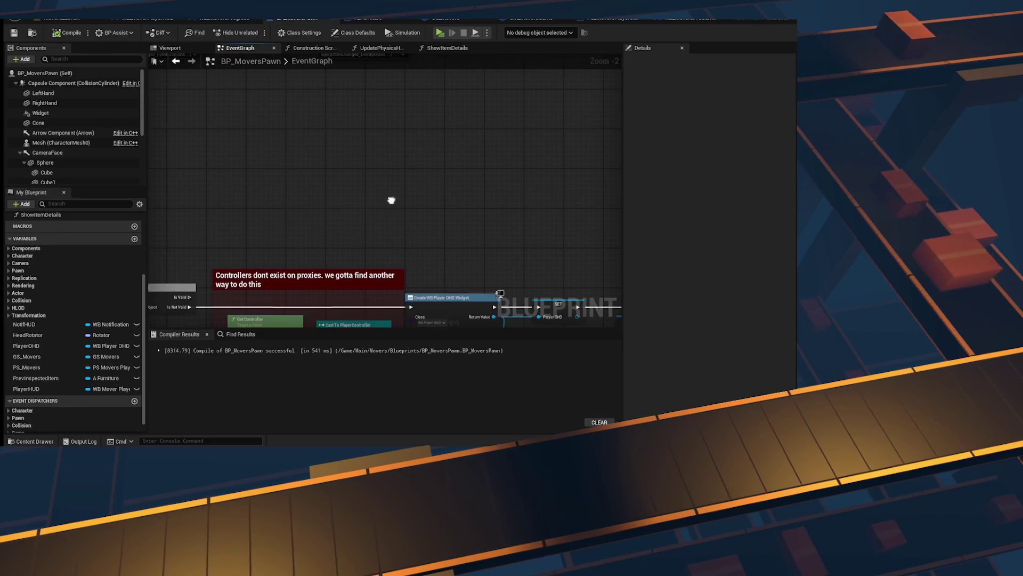
{"action": "left_click", "coordinate": [318, 277]}
Step: Place a Construct node in BP_MoversPawn's graph, then delete it
{"action": "scroll", "coordinate": [318, 250], "scroll_direction": "down", "scroll_amount": 1}
{"action": "mouse_move", "coordinate": [325, 219]}
{"action": "left_mouse_down"}
{"action": "mouse_move", "coordinate": [421, 199]}
{"action": "mouse_move", "coordinate": [286, 201]}
{"action": "left_mouse_up"}
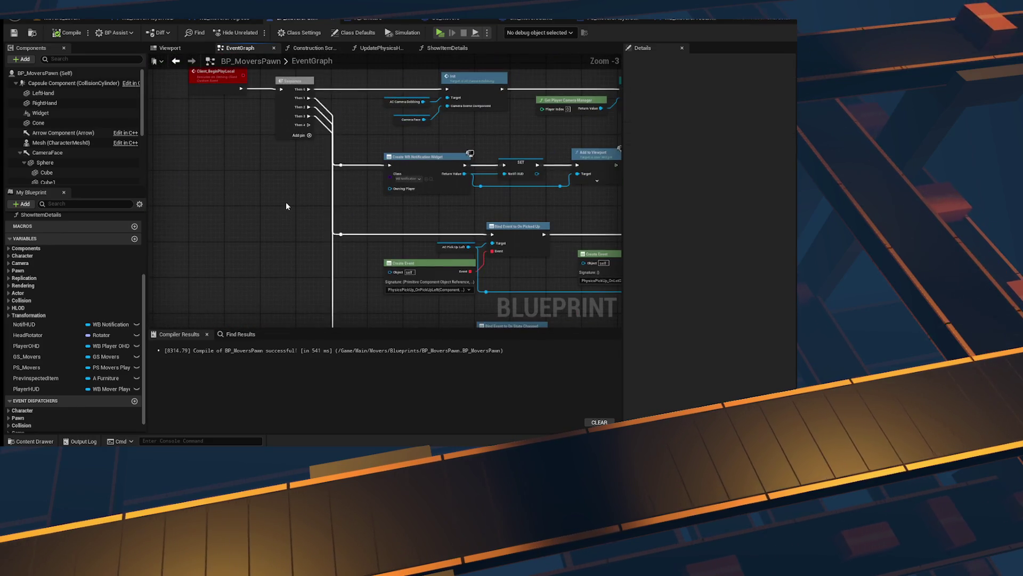
{"action": "right_click", "coordinate": [285, 202]}
{"action": "type", "text": "construct"}
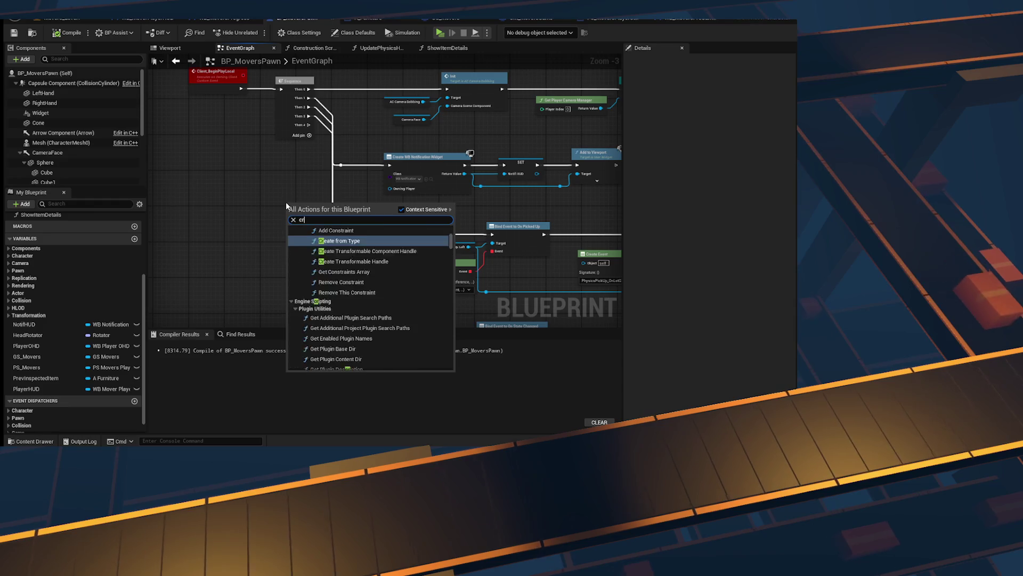
{"action": "key", "text": "Return"}
{"action": "scroll", "coordinate": [351, 175], "scroll_direction": "up", "scroll_amount": 3}
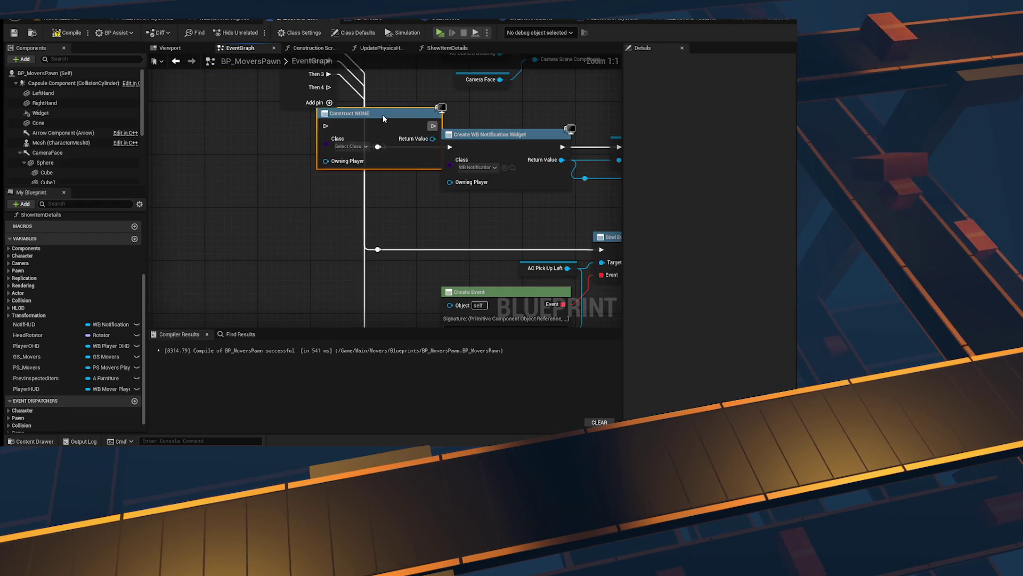
{"action": "key", "text": "Delete"}
Step: Delete GM_MoversGame's Delay node so Branch True feeds Change State, then open WB_MoversPreGameHUD
{"action": "left_click", "coordinate": [531, 20]}
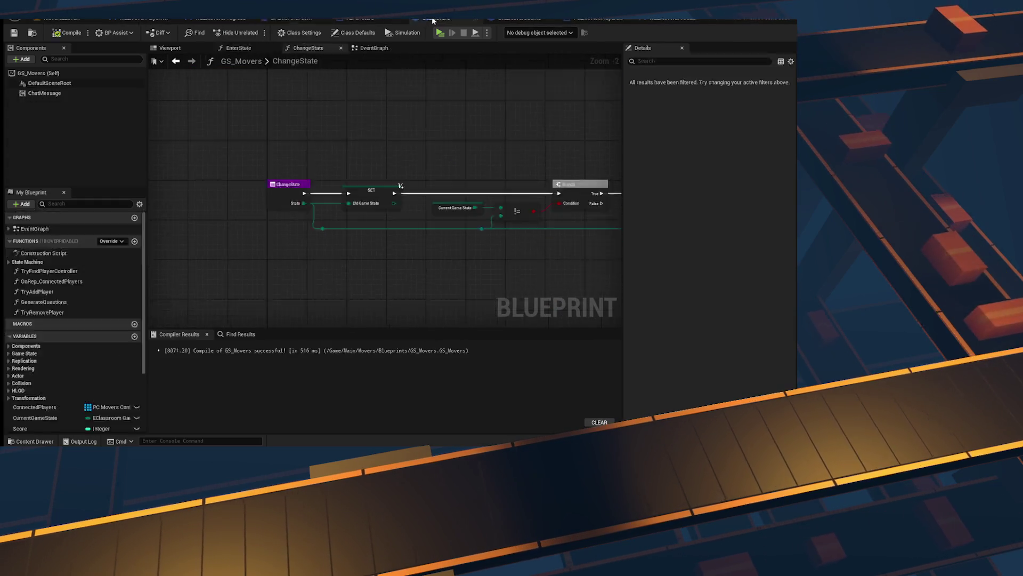
{"action": "left_click", "coordinate": [519, 18]}
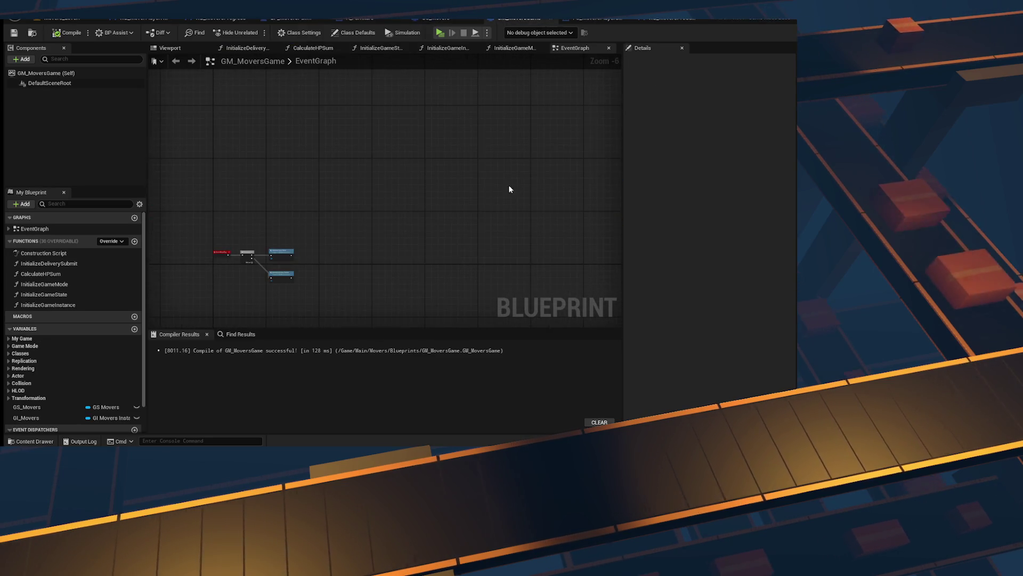
{"action": "scroll", "coordinate": [454, 258], "scroll_direction": "up", "scroll_amount": 6}
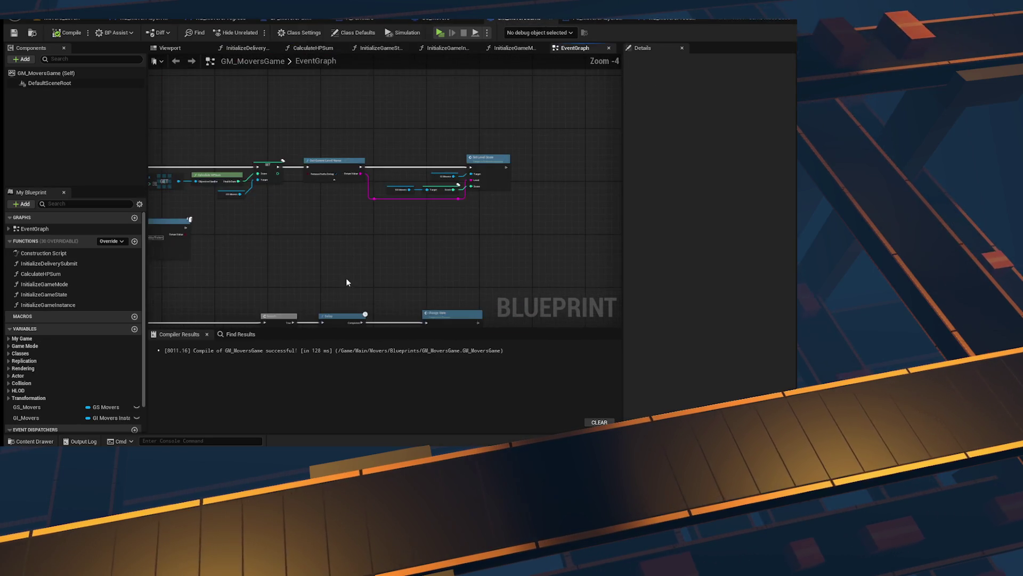
{"action": "left_click_drag", "start_coordinate": [361, 156], "coordinate": [377, 300]}
{"action": "key", "text": "shift+Delete"}
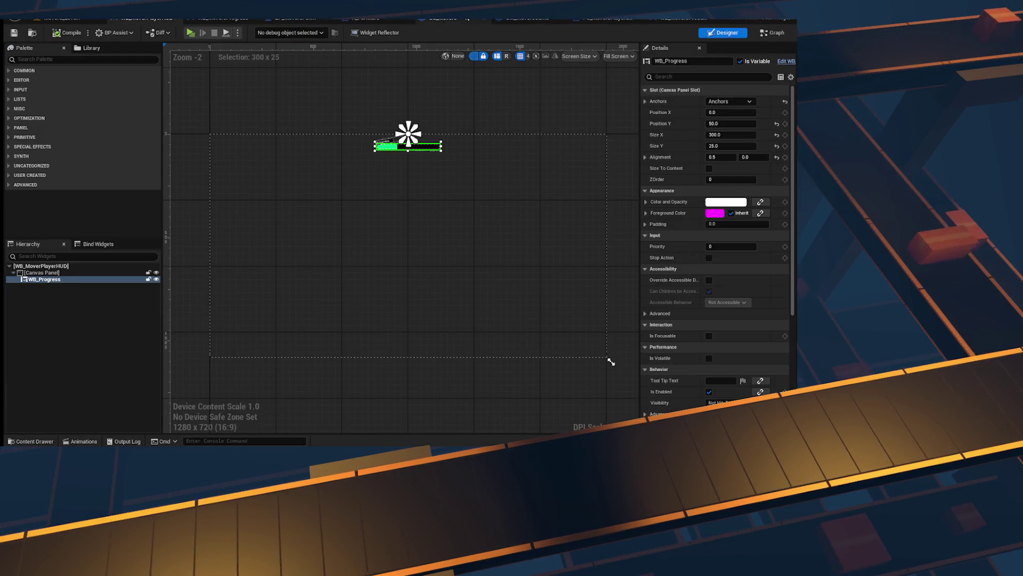
{"action": "left_click", "coordinate": [527, 19]}
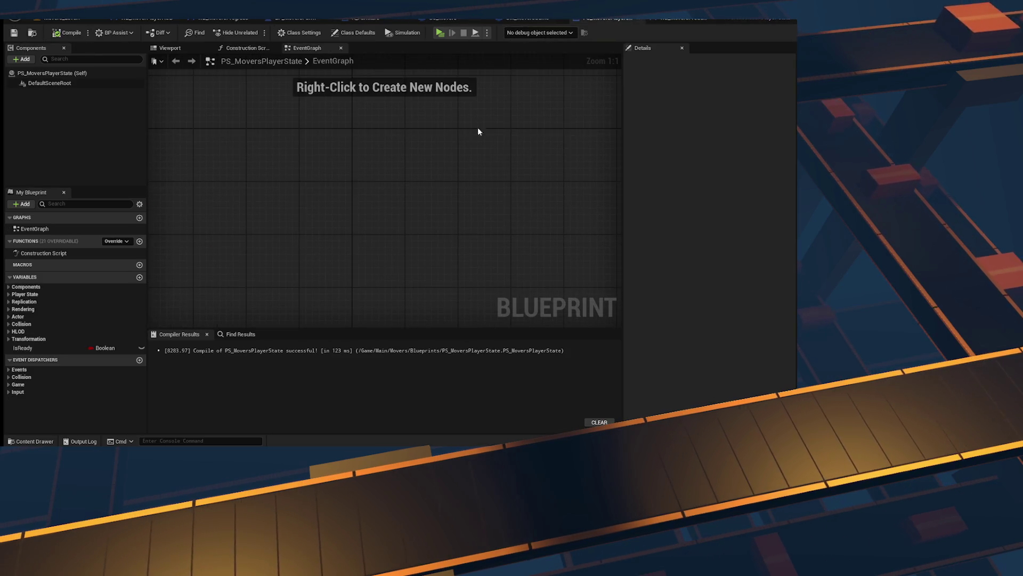
{"action": "left_click", "coordinate": [679, 20]}
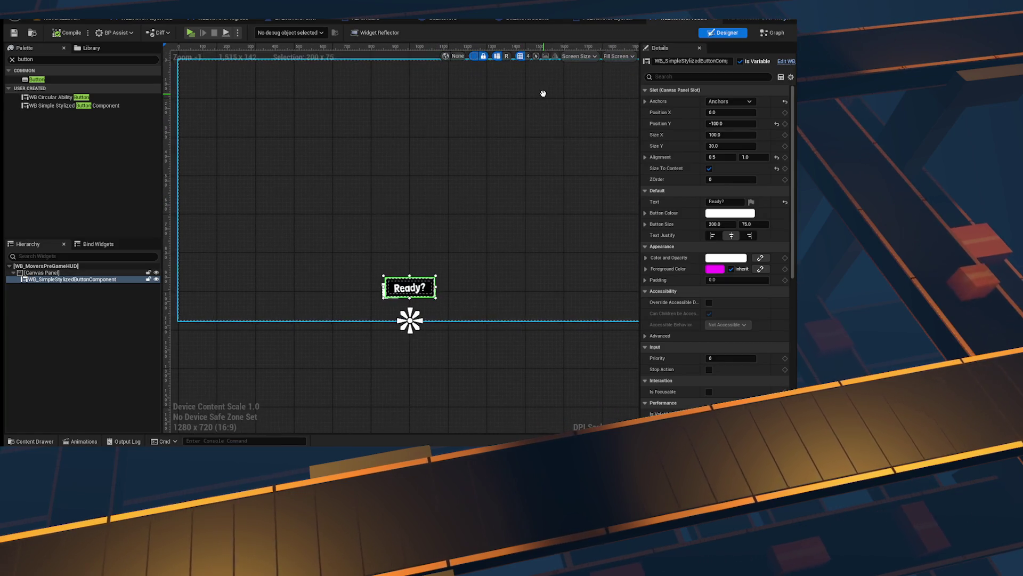
Step: In the widget graph, delete the three disabled default event nodes
{"action": "left_click", "coordinate": [774, 34]}
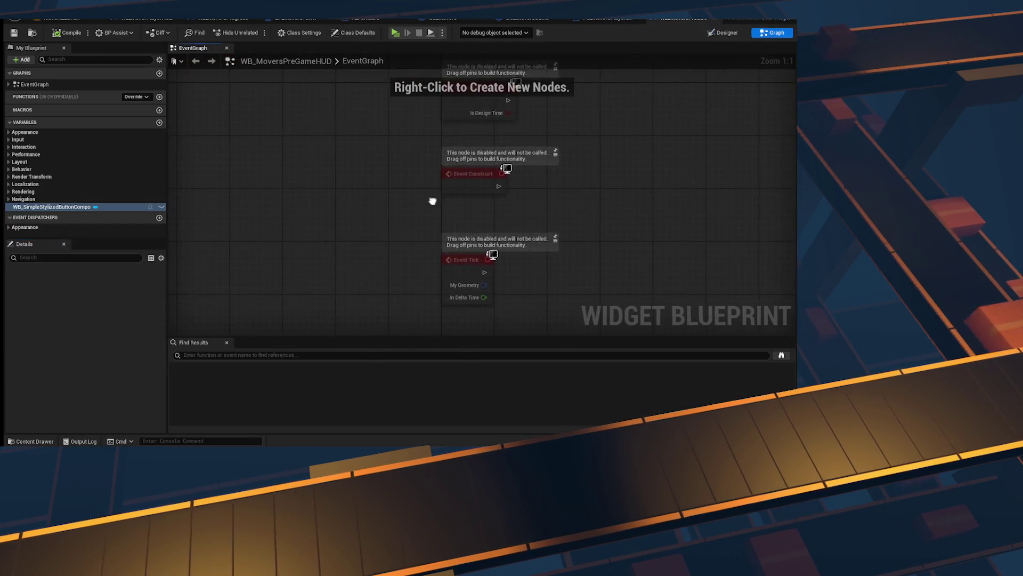
{"action": "left_click_drag", "start_coordinate": [54, 207], "coordinate": [444, 207]}
{"action": "left_click_drag", "start_coordinate": [372, 272], "coordinate": [311, 100]}
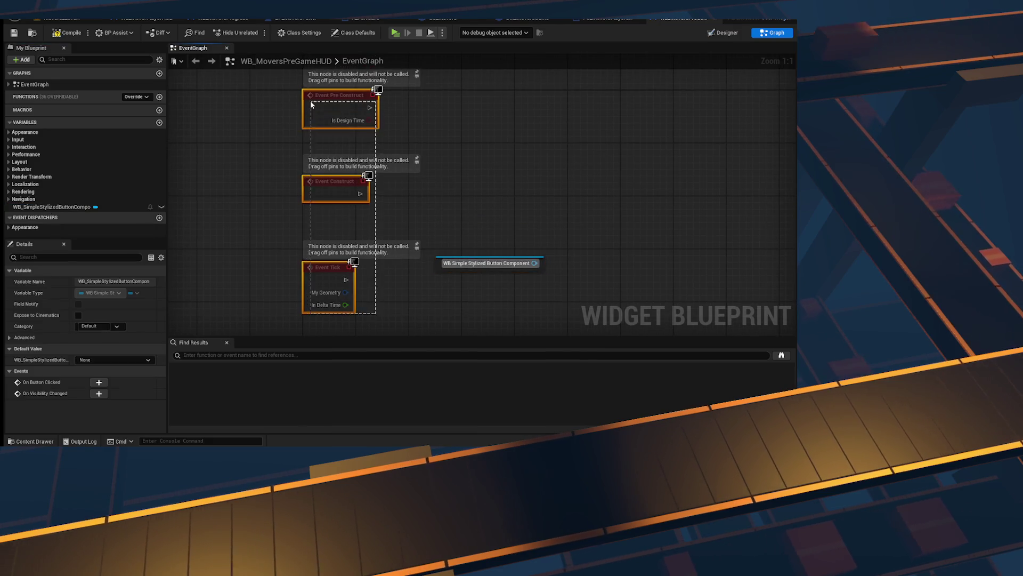
{"action": "key", "text": "Delete"}
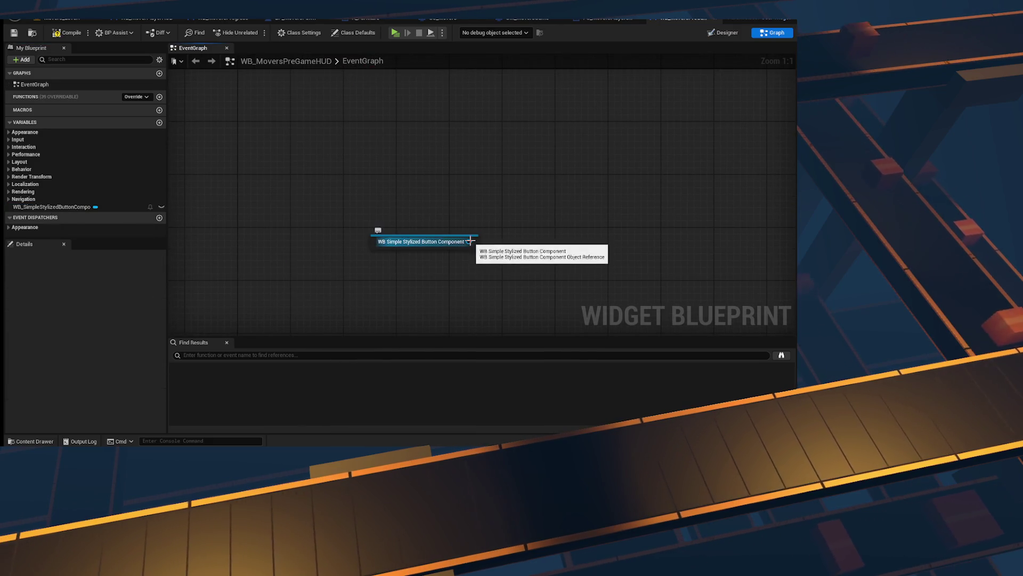
Step: Add an On Button Clicked event for the Ready button
{"action": "left_click_drag", "start_coordinate": [416, 237], "coordinate": [323, 235]}
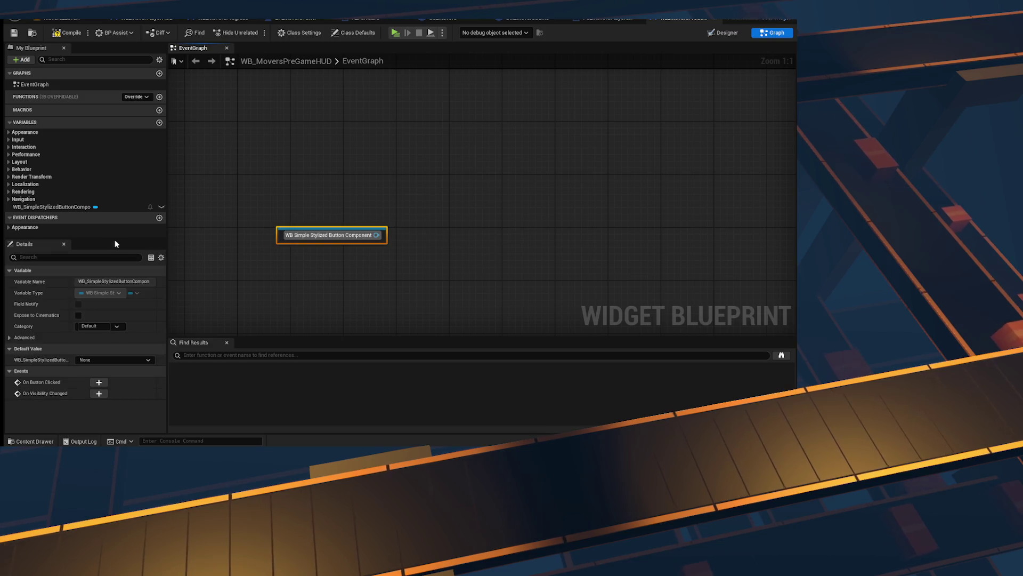
{"action": "left_click", "coordinate": [98, 382]}
{"action": "left_click_drag", "start_coordinate": [409, 206], "coordinate": [345, 211]}
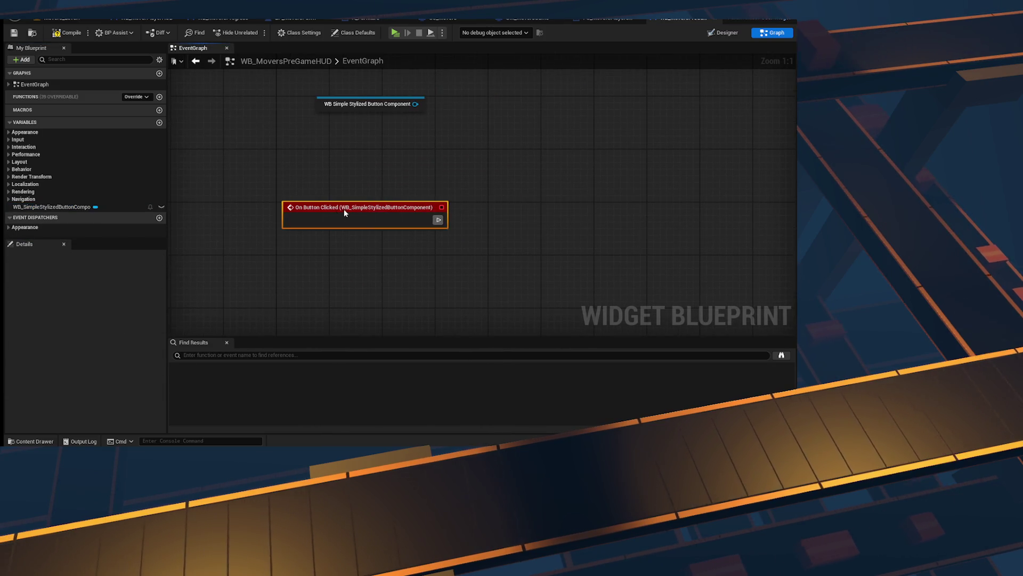
{"action": "left_click_drag", "start_coordinate": [317, 101], "coordinate": [376, 258]}
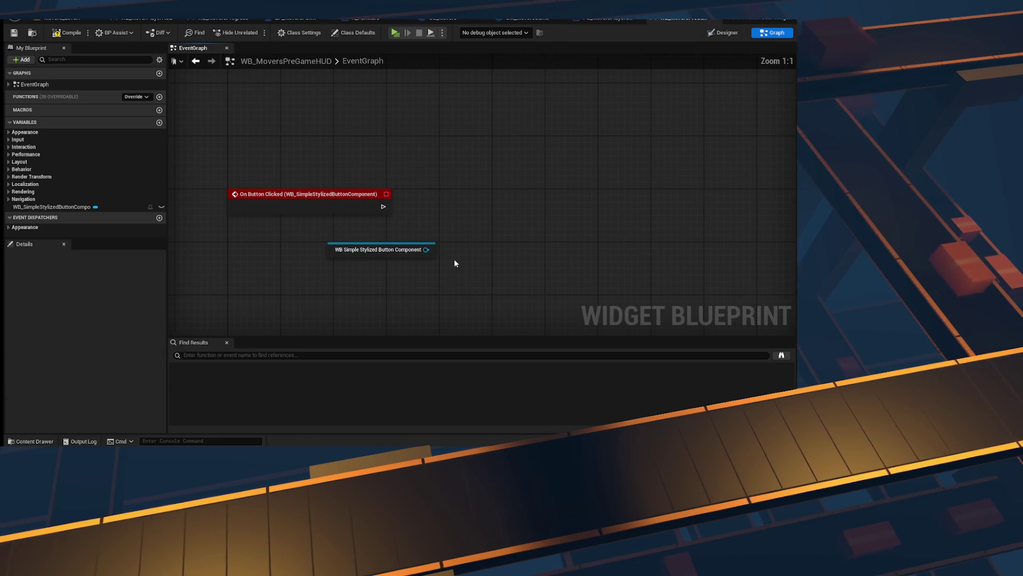
Step: Create an OnReadyBtnPressed event dispatcher and call it from On Button Clicked
{"action": "left_click", "coordinate": [159, 217]}
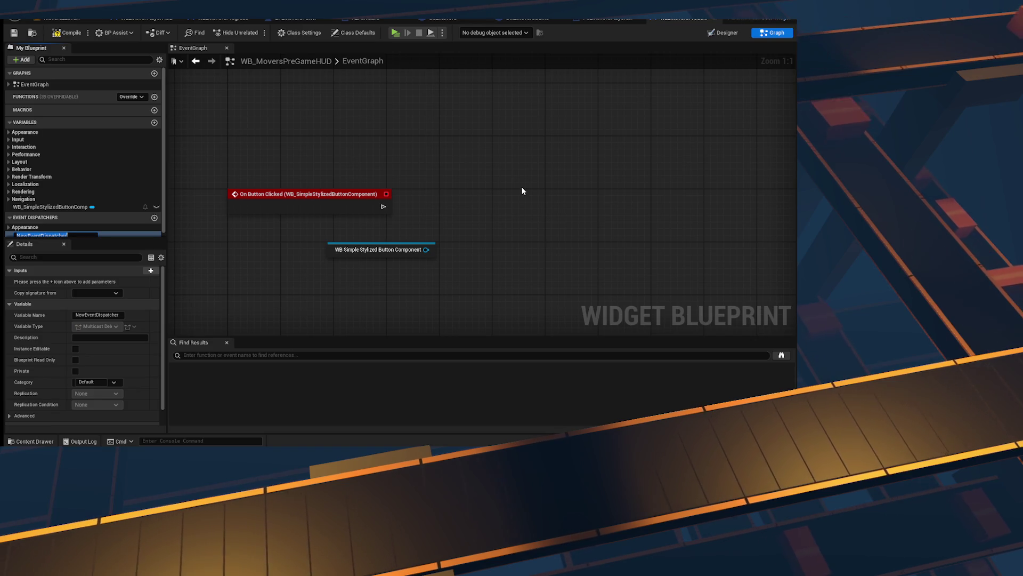
{"action": "type", "text": "OnR"}
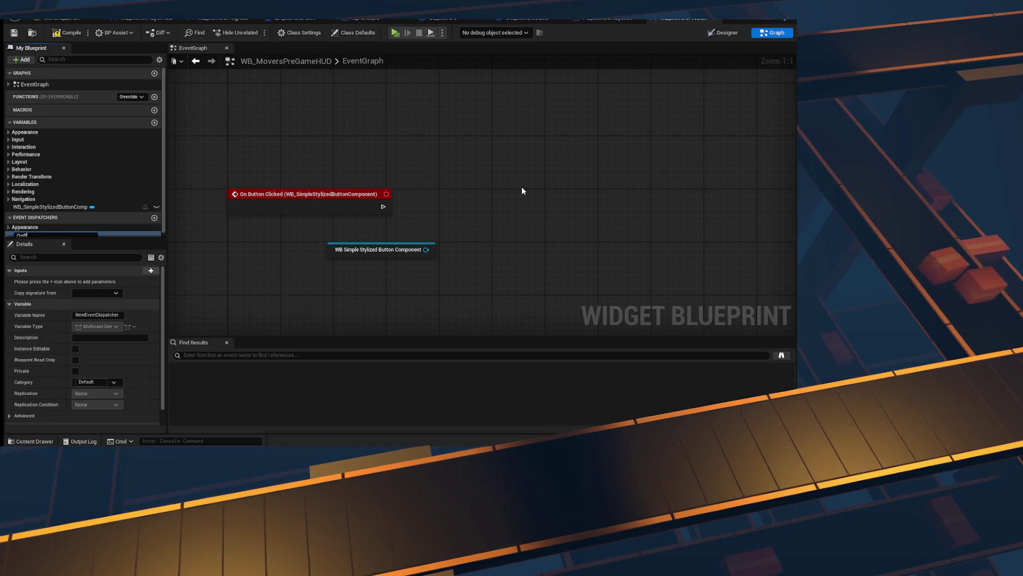
{"action": "type", "text": "eadyBtnPressed"}
{"action": "key", "text": "Return"}
{"action": "left_click_drag", "start_coordinate": [129, 237], "coordinate": [128, 297]}
{"action": "mouse_move", "coordinate": [53, 235]}
{"action": "left_mouse_down"}
{"action": "mouse_move", "coordinate": [501, 201]}
{"action": "mouse_move", "coordinate": [470, 205]}
{"action": "left_mouse_up"}
{"action": "left_click", "coordinate": [521, 224]}
Step: Delete the unused button getter, then compile and save the HUD widget
{"action": "left_click", "coordinate": [425, 247]}
{"action": "key", "text": "Delete"}
{"action": "left_click", "coordinate": [62, 33]}
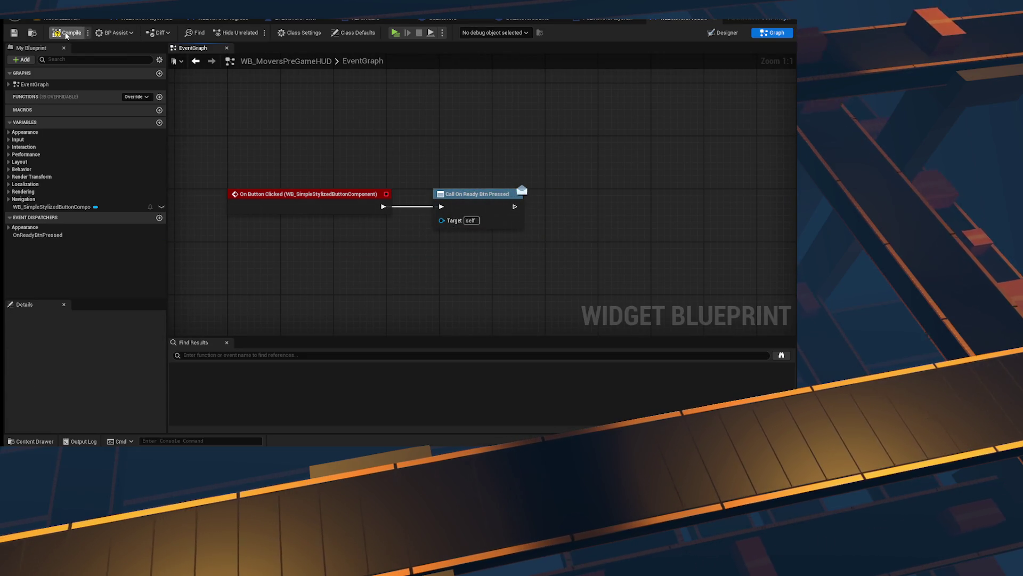
{"action": "left_click", "coordinate": [19, 32]}
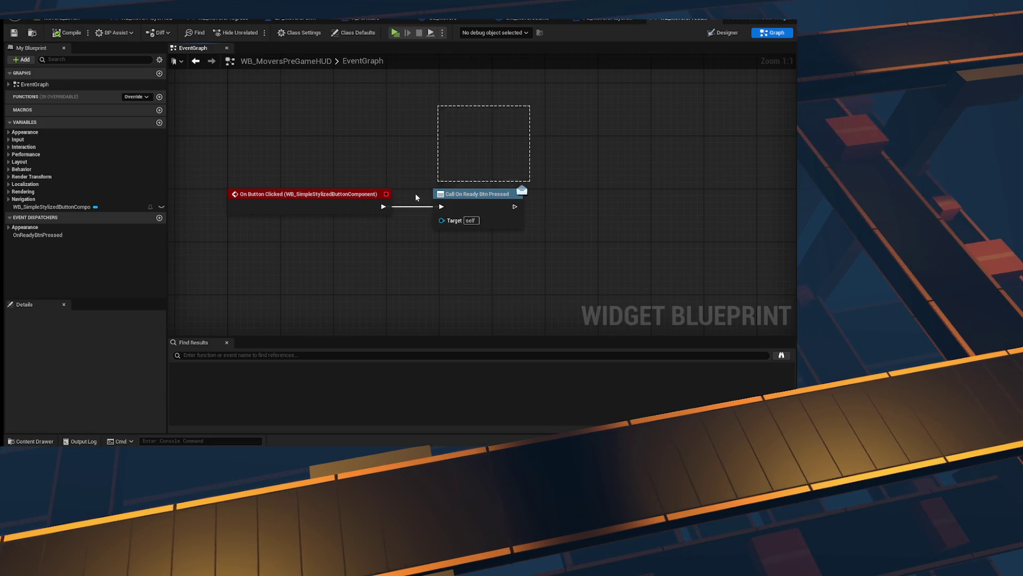
{"action": "left_click", "coordinate": [293, 19]}
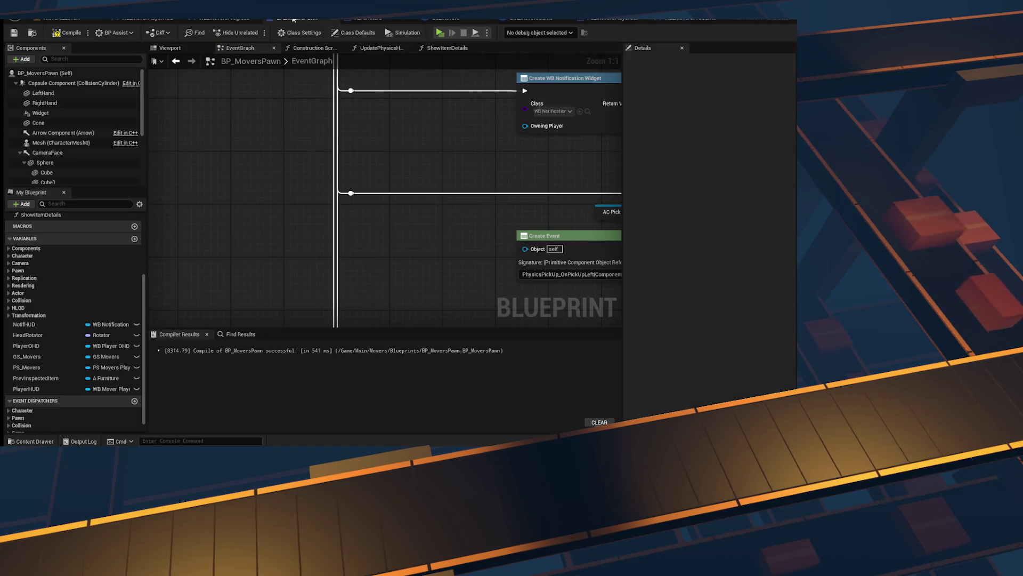
Step: Set Create Widget's class to WB_MoversPreGameHUD and add its result to the viewport
{"action": "left_click", "coordinate": [14, 33]}
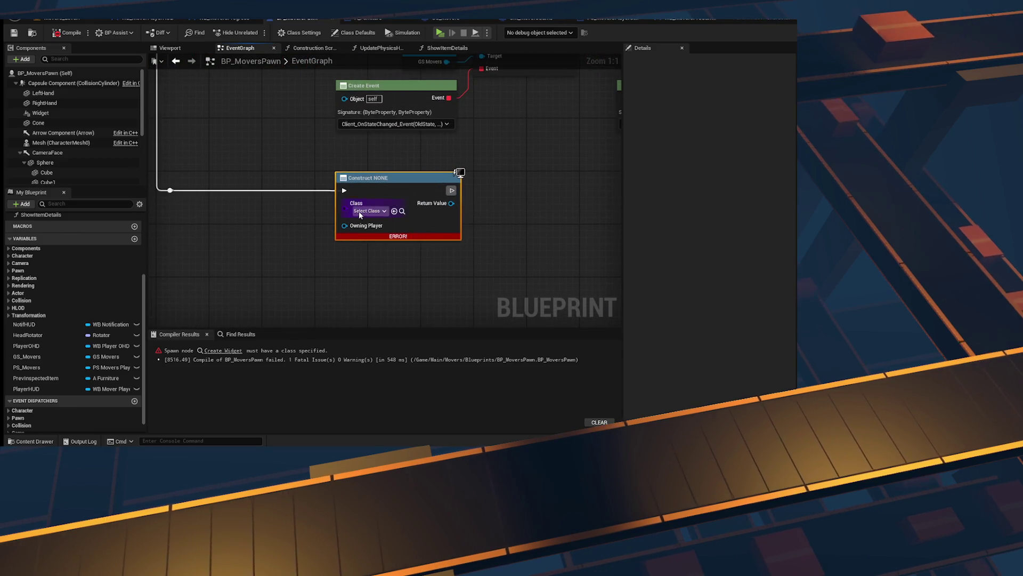
{"action": "left_click", "coordinate": [368, 211]}
{"action": "type", "text": "moverspre"}
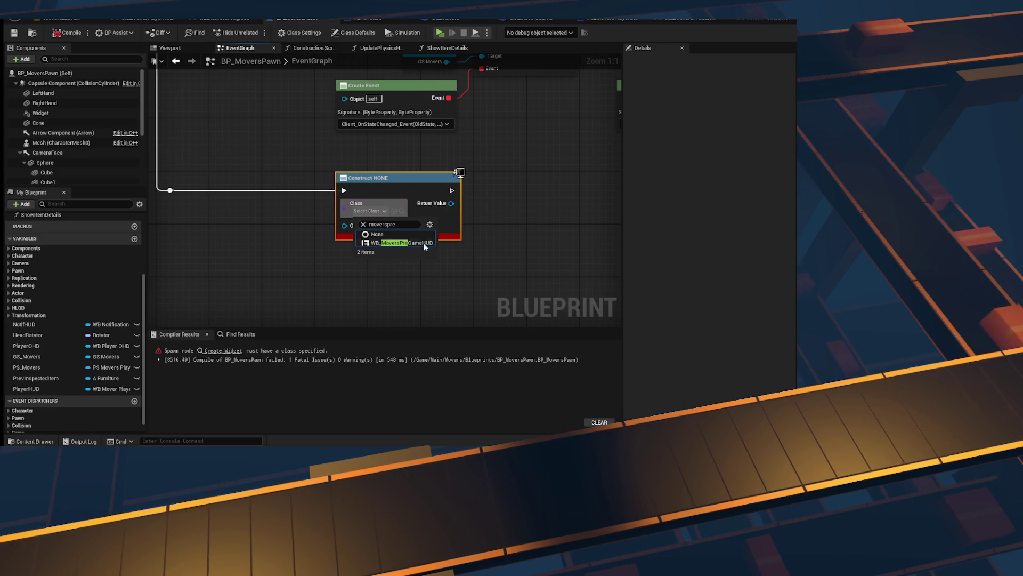
{"action": "mouse_move", "coordinate": [450, 203]}
{"action": "left_mouse_down"}
{"action": "mouse_move", "coordinate": [526, 207]}
{"action": "mouse_move", "coordinate": [507, 203]}
{"action": "left_mouse_up"}
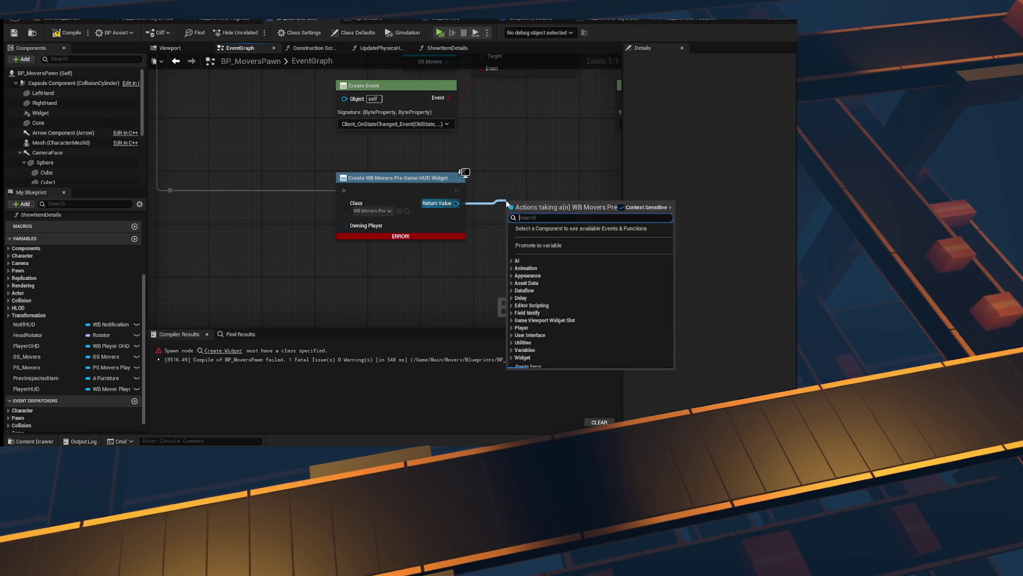
{"action": "type", "text": "add to vie"}
{"action": "key", "text": "Return"}
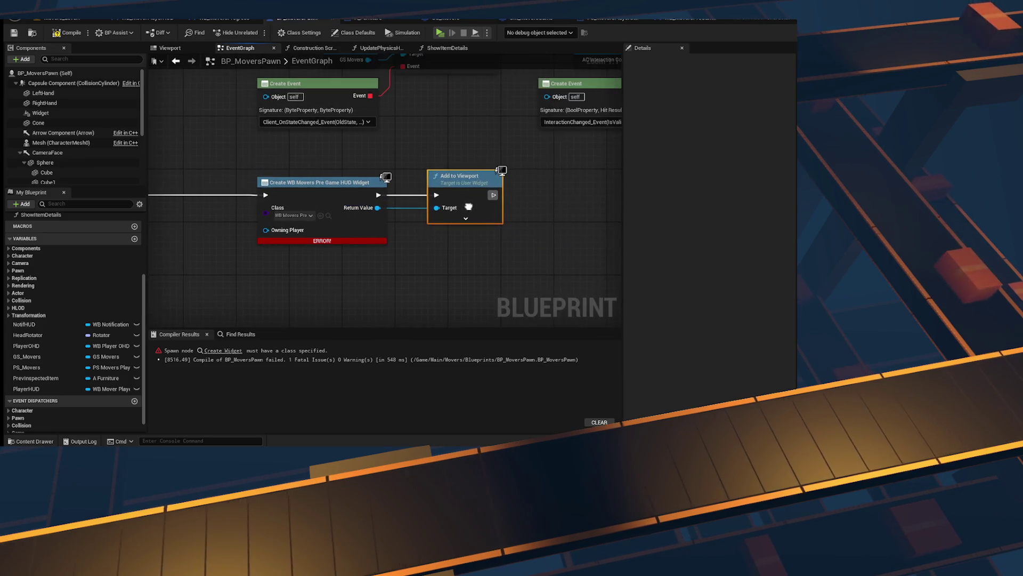
{"action": "left_click", "coordinate": [11, 31]}
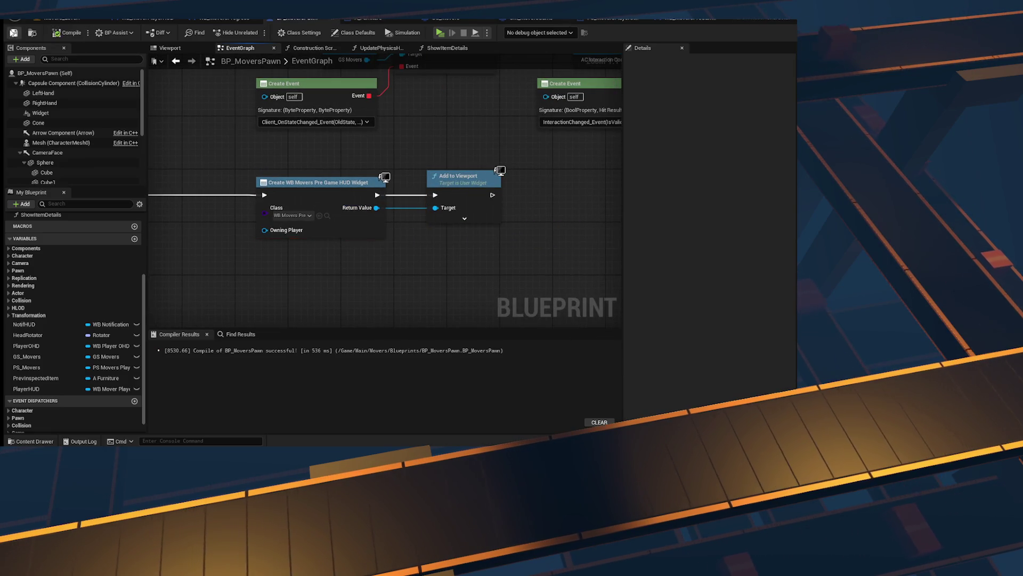
Step: Bind to the widget's On Ready Btn Pressed right after Add to Viewport
{"action": "left_click_drag", "start_coordinate": [376, 212], "coordinate": [520, 274]}
{"action": "type", "text": "bind even"}
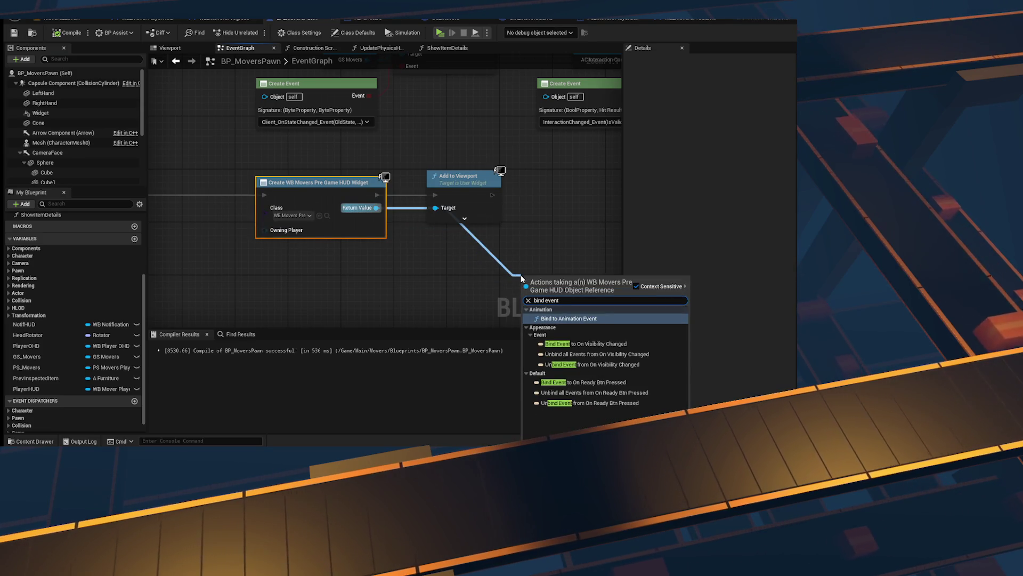
{"action": "type", "text": " to on ready"}
{"action": "key", "text": "Return"}
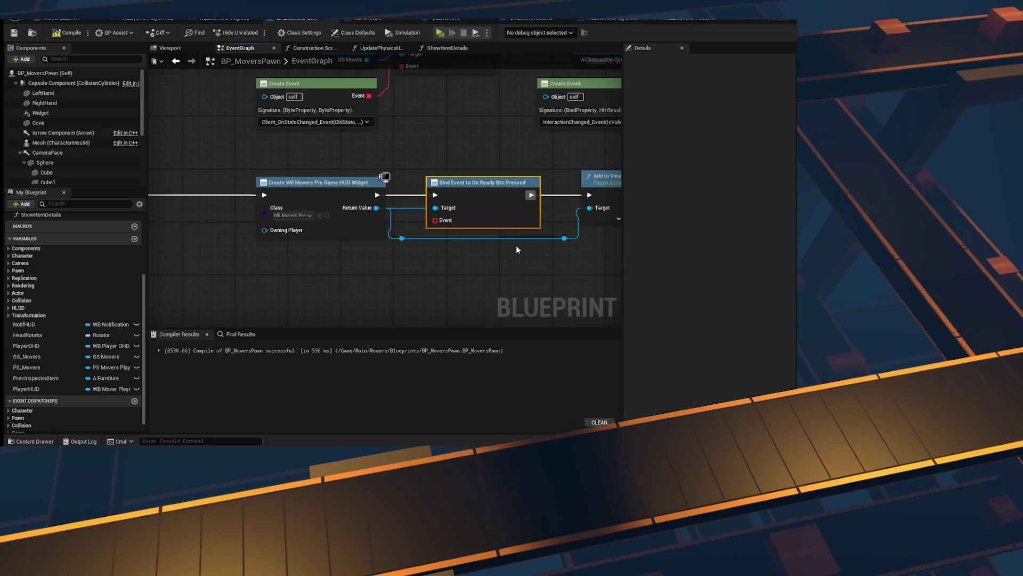
{"action": "scroll", "coordinate": [517, 249], "scroll_direction": "up", "scroll_amount": 1}
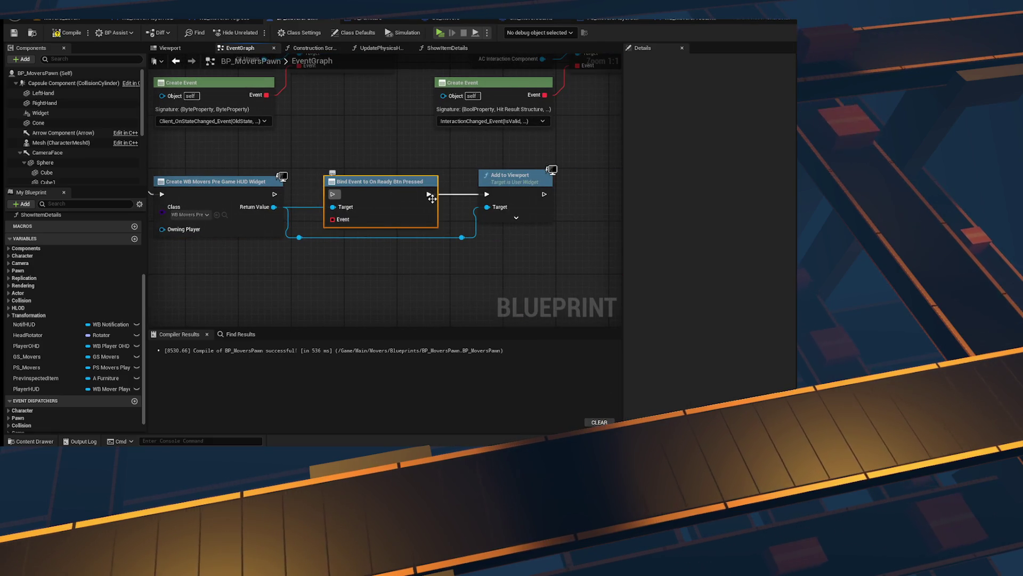
{"action": "left_click_drag", "start_coordinate": [432, 199], "coordinate": [408, 259]}
{"action": "left_click_drag", "start_coordinate": [510, 175], "coordinate": [355, 175]}
{"action": "mouse_move", "coordinate": [432, 269]}
{"action": "left_mouse_down"}
{"action": "mouse_move", "coordinate": [486, 200]}
{"action": "mouse_move", "coordinate": [443, 182]}
{"action": "left_mouse_up"}
Step: Feed a Create Event node into the Bind Event's Event pin
{"action": "left_click_drag", "start_coordinate": [446, 219], "coordinate": [421, 266]}
{"action": "left_click", "coordinate": [539, 218]}
{"action": "left_click", "coordinate": [473, 261]}
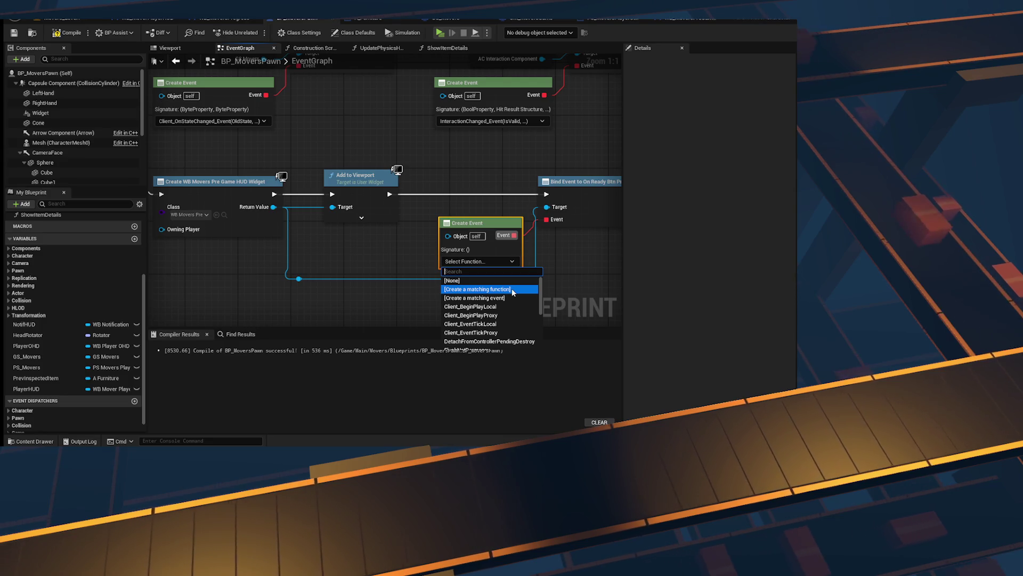
Step: Create a matching UIBinding_OnReadyPressed function for the bound event and compile
{"action": "left_click", "coordinate": [512, 290]}
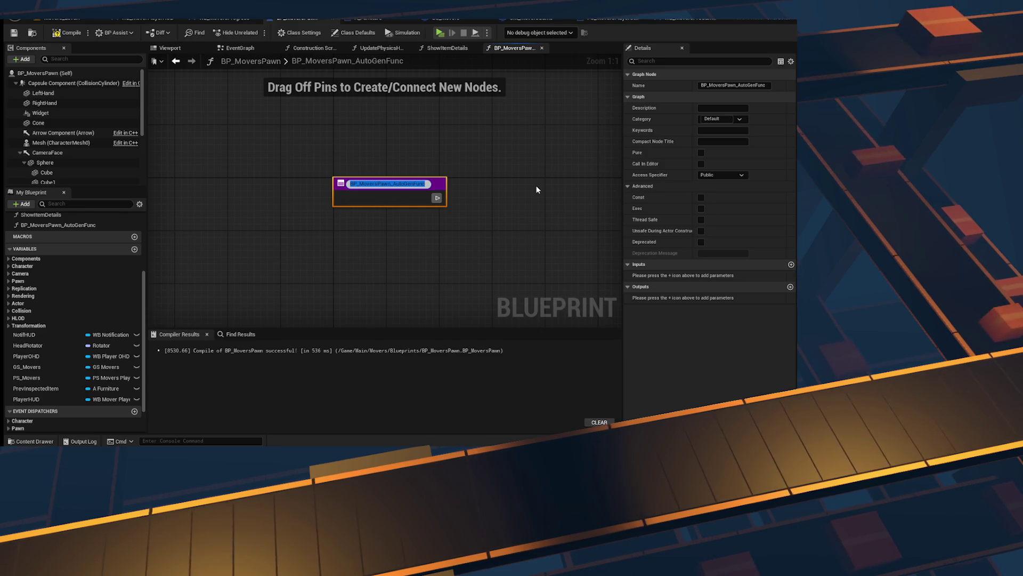
{"action": "type", "text": "OnReadyPressed_E"}
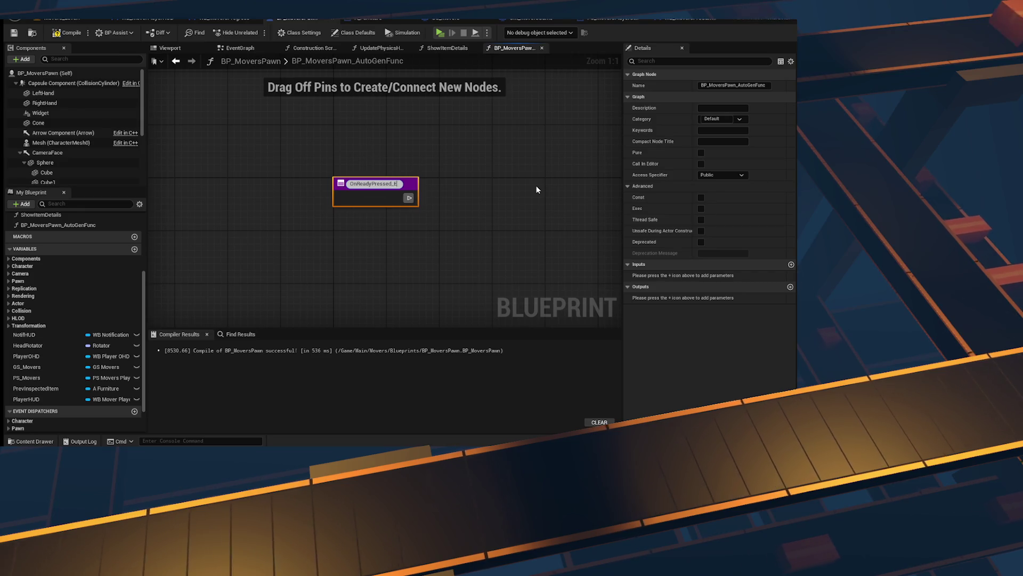
{"action": "key", "text": "BackSpace"}
{"action": "key", "text": "BackSpace"}
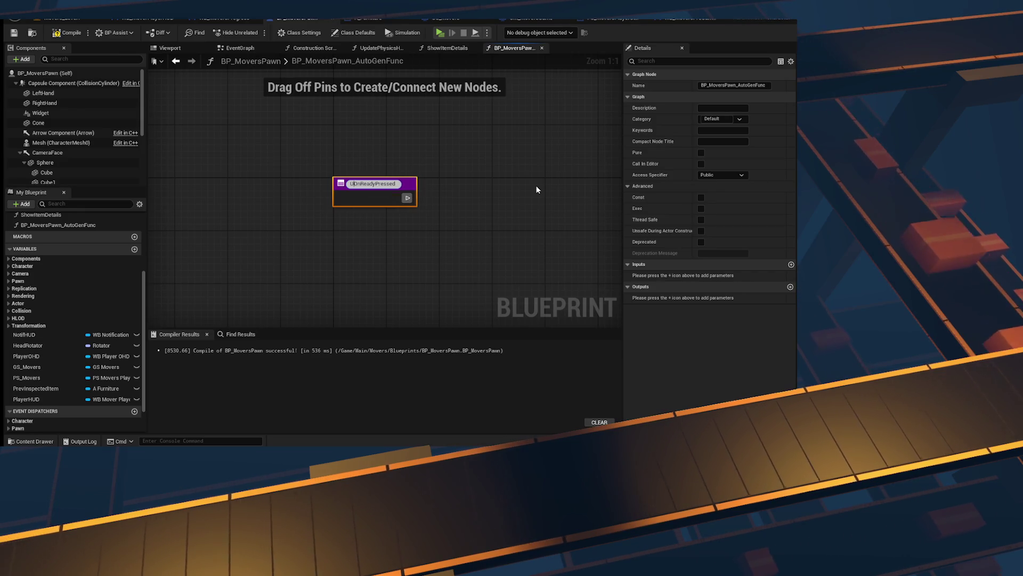
{"action": "key", "text": "shift+Home"}
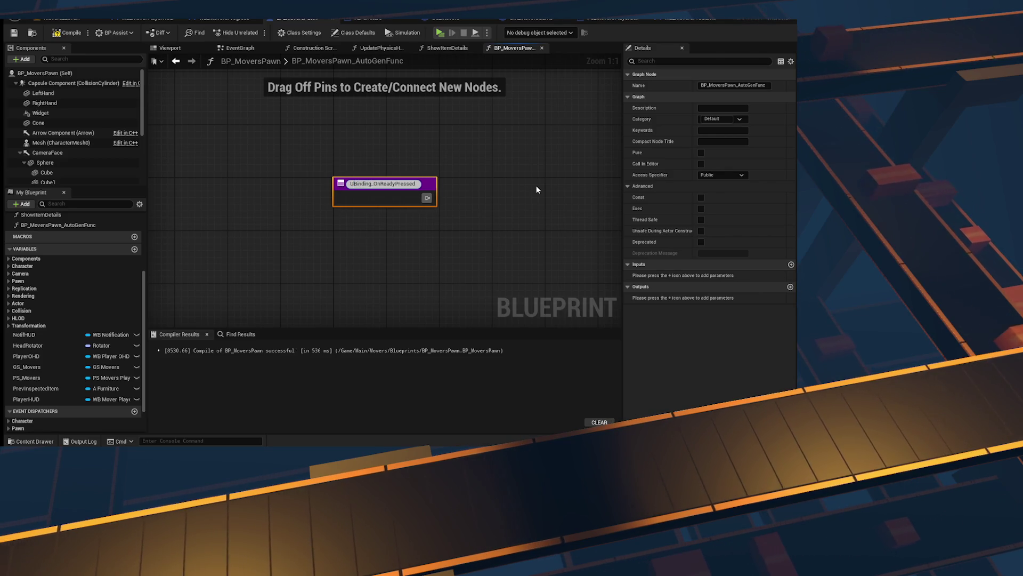
{"action": "key", "text": "Return"}
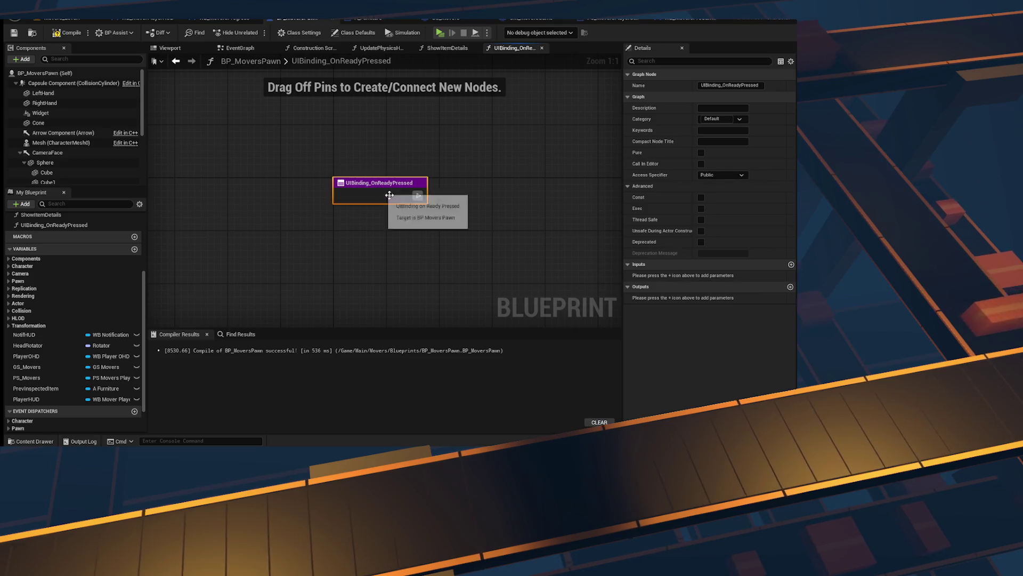
{"action": "left_click", "coordinate": [66, 33]}
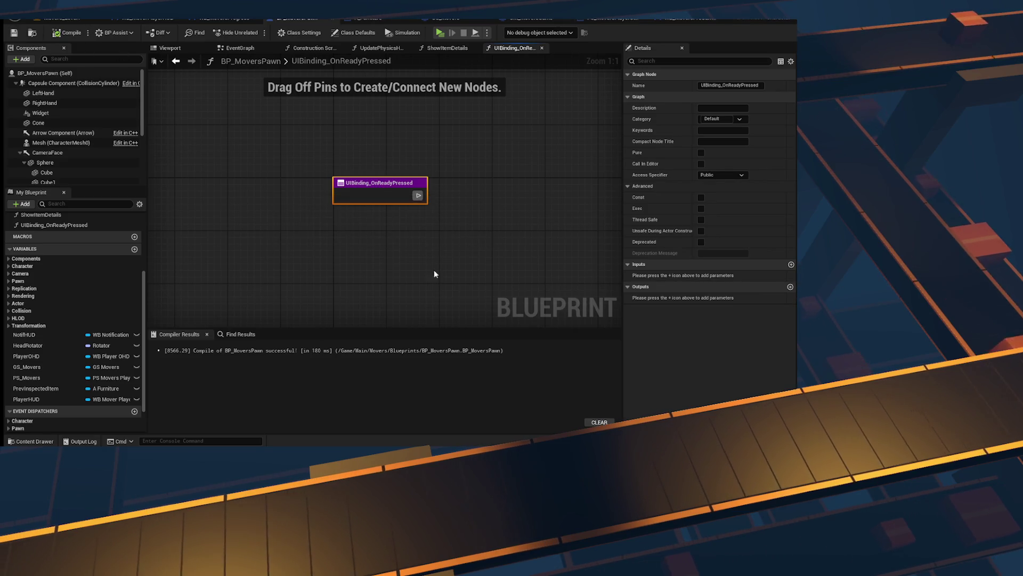
Step: Inspect the empty UIBinding_OnReadyPressed function, then move on to the ShowItemDetails graph
{"action": "mouse_move", "coordinate": [410, 232]}
{"action": "left_mouse_down"}
{"action": "mouse_move", "coordinate": [277, 278]}
{"action": "mouse_move", "coordinate": [364, 226]}
{"action": "mouse_move", "coordinate": [440, 216]}
{"action": "left_mouse_up"}
{"action": "scroll", "coordinate": [83, 337], "scroll_direction": "up", "scroll_amount": 4}
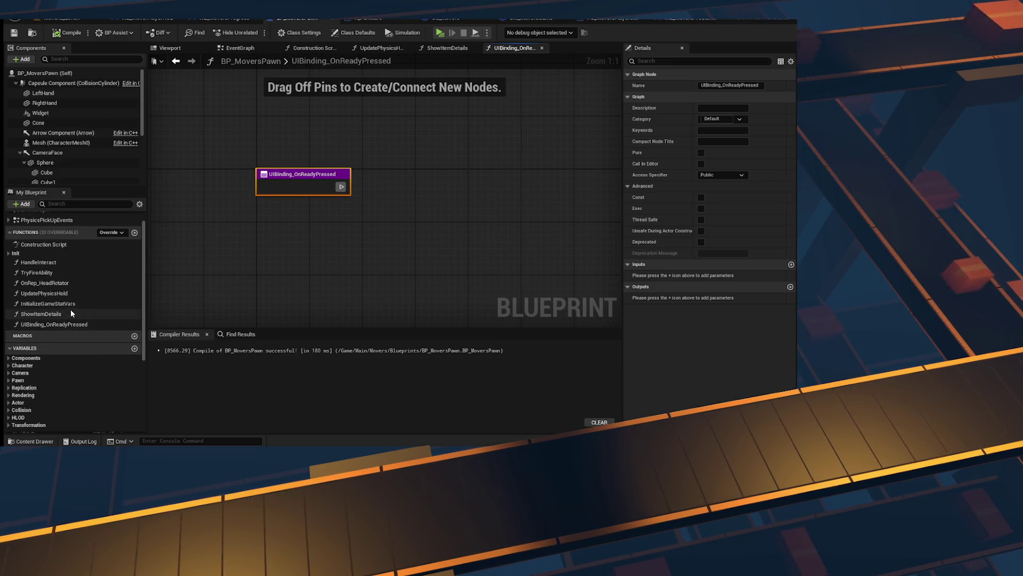
{"action": "scroll", "coordinate": [51, 305], "scroll_direction": "up", "scroll_amount": 1}
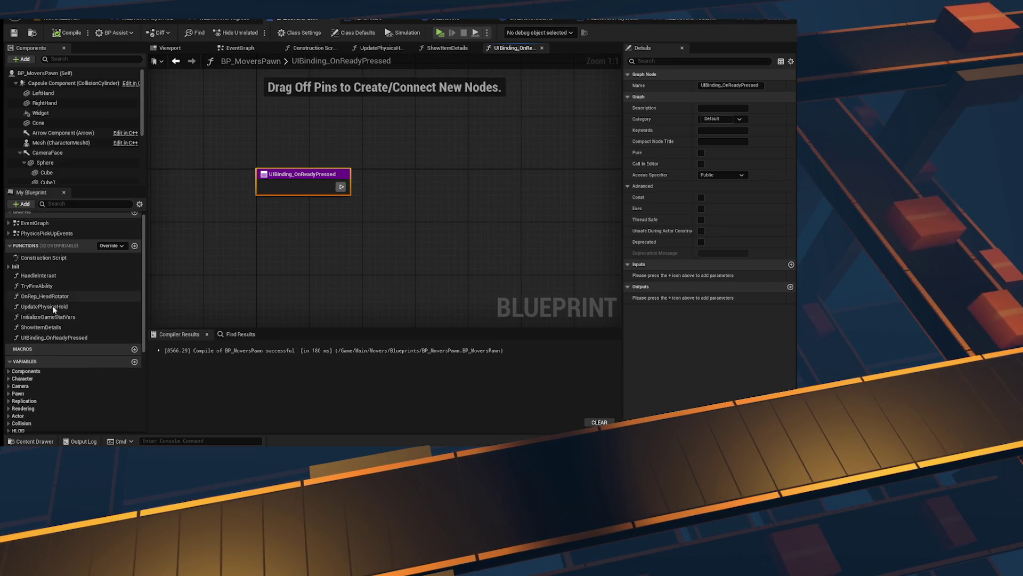
{"action": "scroll", "coordinate": [12, 283], "scroll_direction": "up", "scroll_amount": 1}
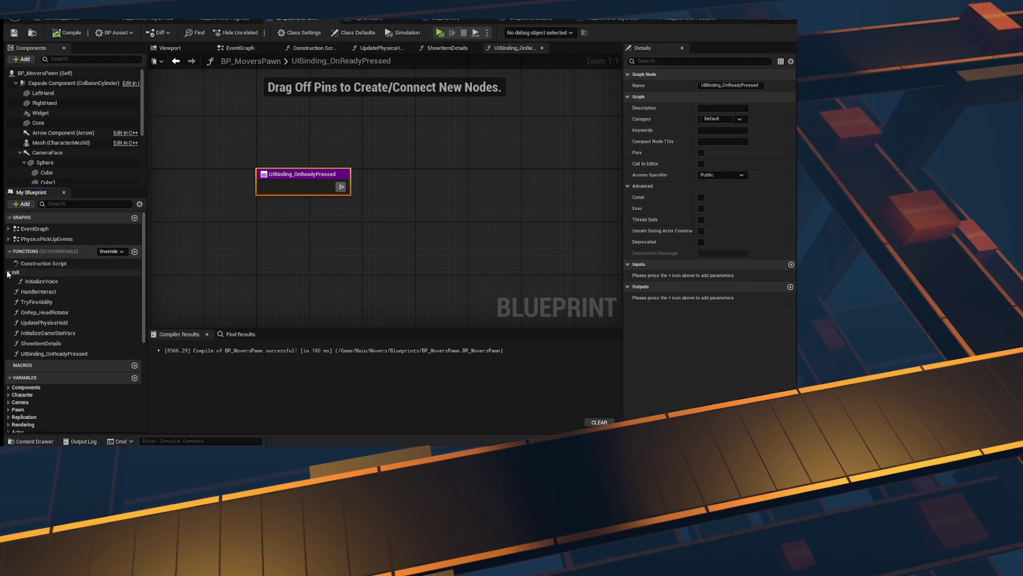
{"action": "left_click", "coordinate": [40, 345]}
{"action": "left_click", "coordinate": [311, 178]}
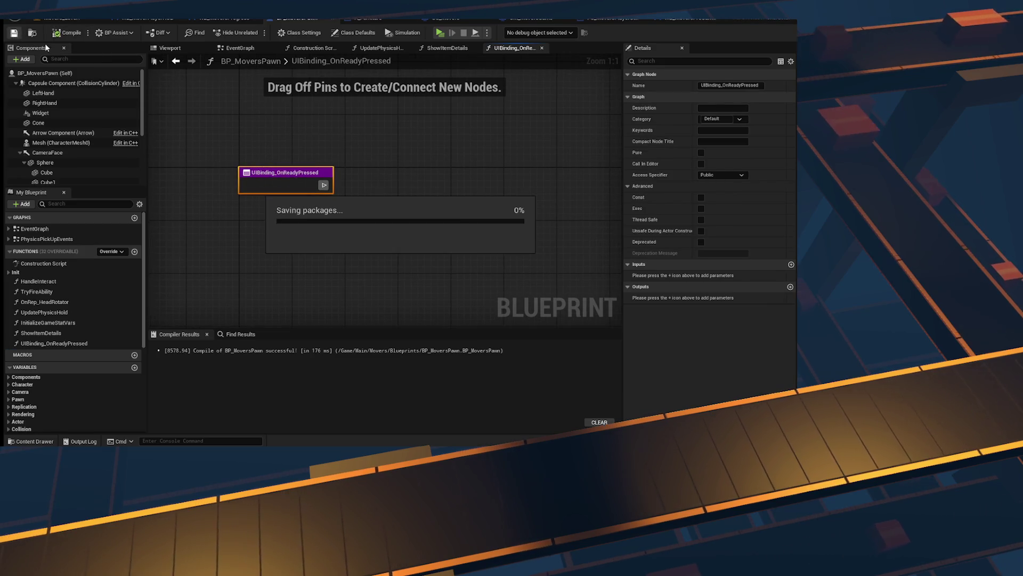
{"action": "left_click_drag", "start_coordinate": [332, 190], "coordinate": [391, 166]}
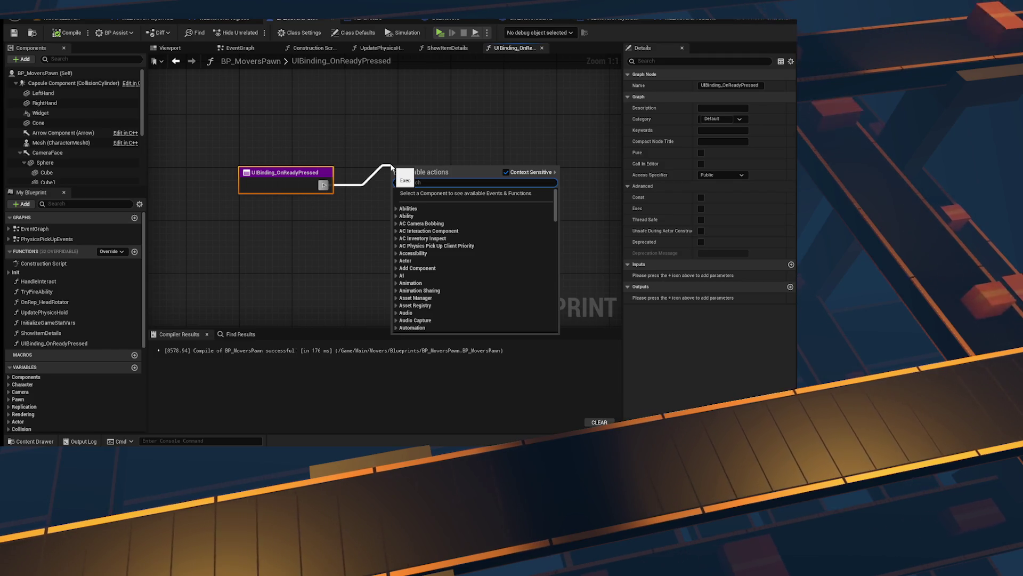
{"action": "left_click", "coordinate": [295, 229]}
{"action": "left_click", "coordinate": [434, 48]}
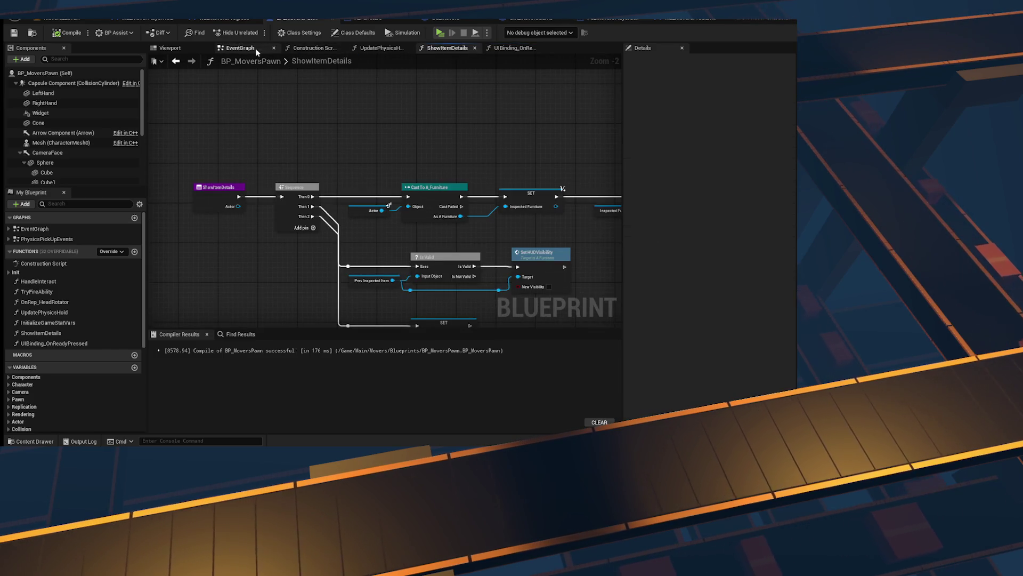
Step: Review the EventGraph and the PS_MoversPlayerState cast and SET nodes in InitializeGameStatVars
{"action": "key", "text": "ctrl+Tab"}
{"action": "scroll", "coordinate": [346, 251], "scroll_direction": "down", "scroll_amount": 6}
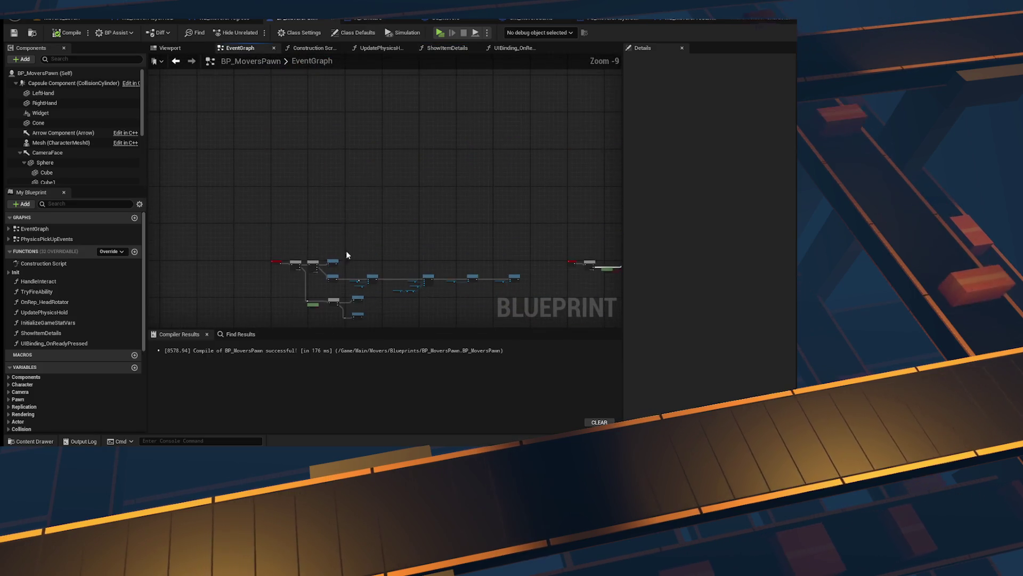
{"action": "scroll", "coordinate": [349, 218], "scroll_direction": "up", "scroll_amount": 8}
{"action": "scroll", "coordinate": [302, 179], "scroll_direction": "down", "scroll_amount": 4}
{"action": "left_click", "coordinate": [336, 238]}
{"action": "scroll", "coordinate": [336, 238], "scroll_direction": "up", "scroll_amount": 5}
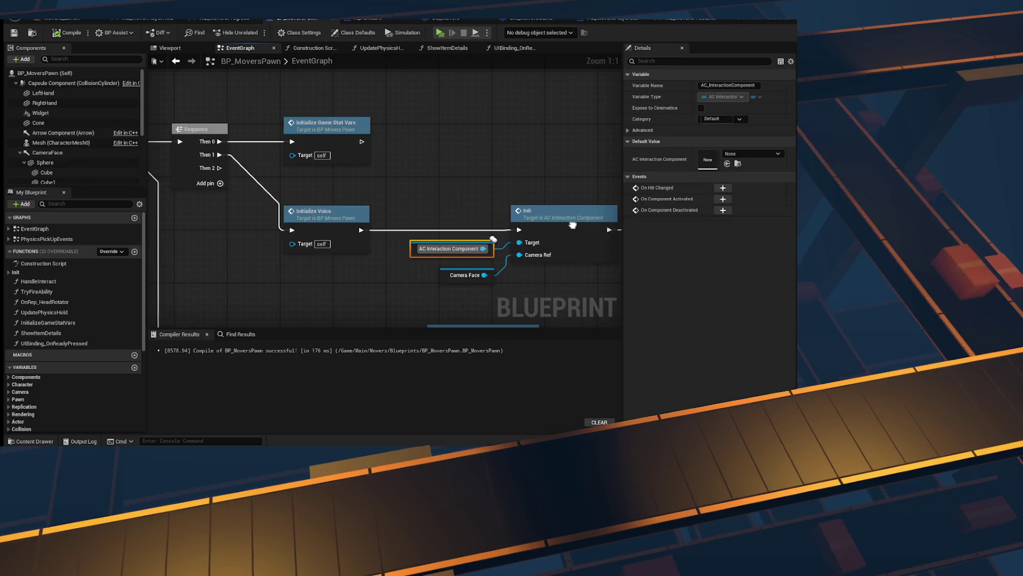
{"action": "double_click", "coordinate": [350, 140]}
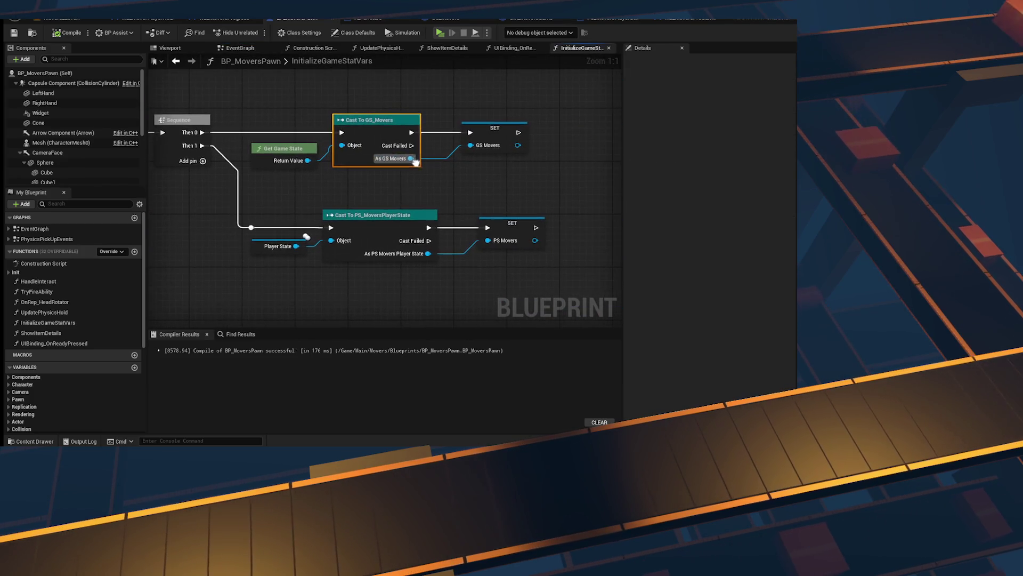
{"action": "left_click_drag", "start_coordinate": [491, 293], "coordinate": [320, 205]}
{"action": "left_click", "coordinate": [464, 96]}
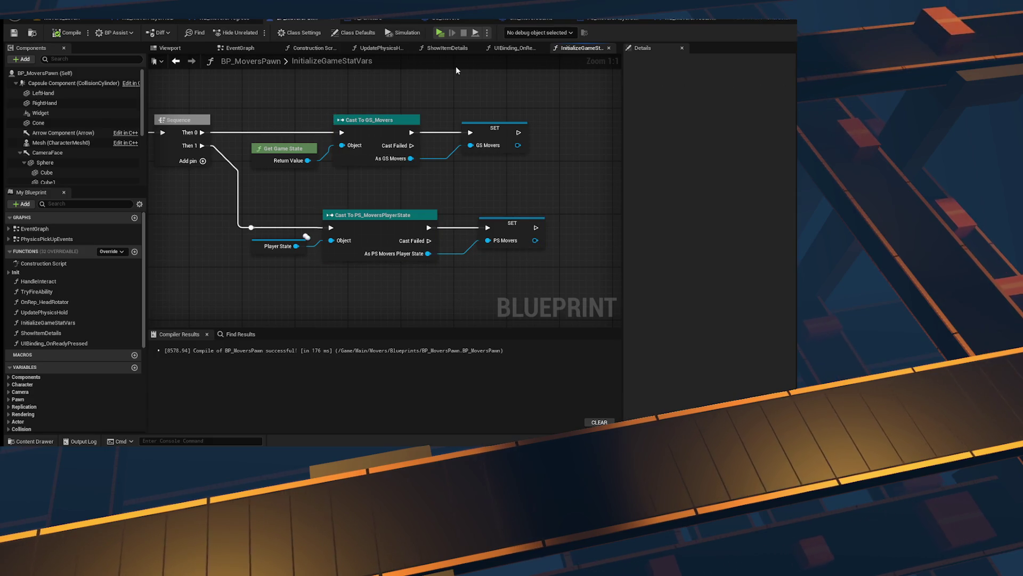
Step: Drop a PS_Movers getter into the UIBinding_OnReadyPressed graph, then bring up the Player Ready Up notes
{"action": "left_click", "coordinate": [505, 48]}
{"action": "scroll", "coordinate": [91, 298], "scroll_direction": "down", "scroll_amount": 5}
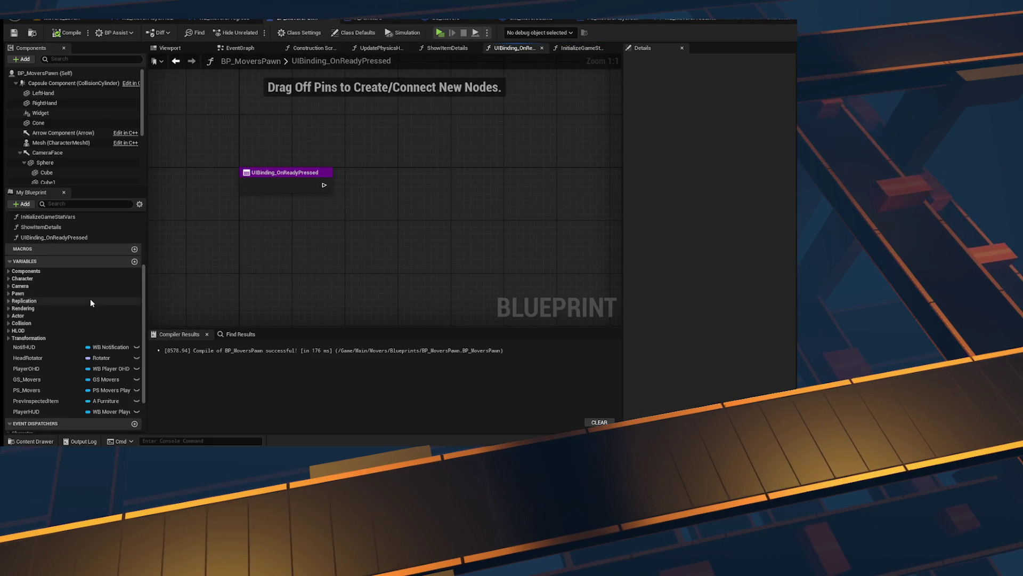
{"action": "left_click_drag", "start_coordinate": [43, 346], "coordinate": [401, 192]}
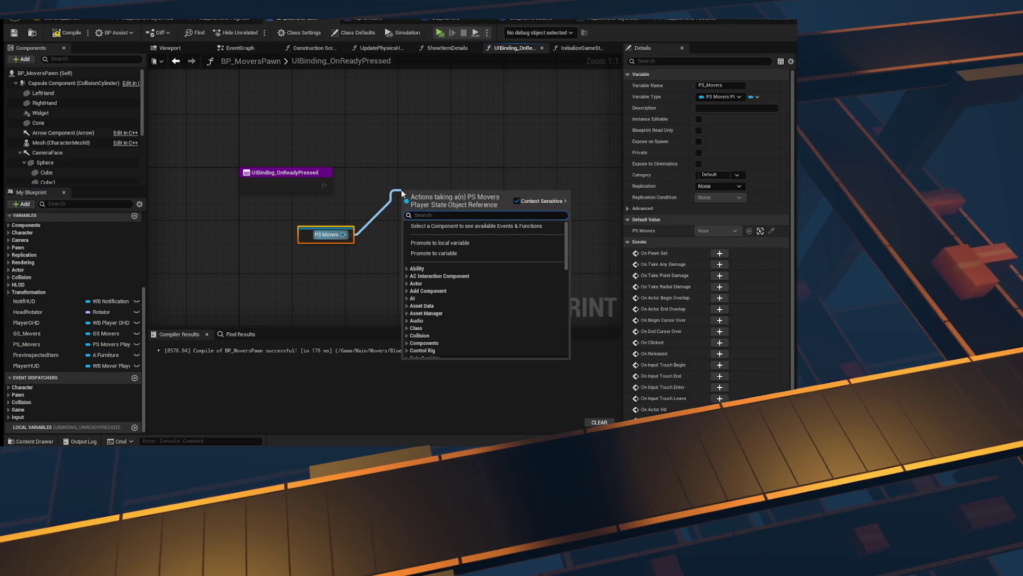
{"action": "left_click", "coordinate": [382, 121]}
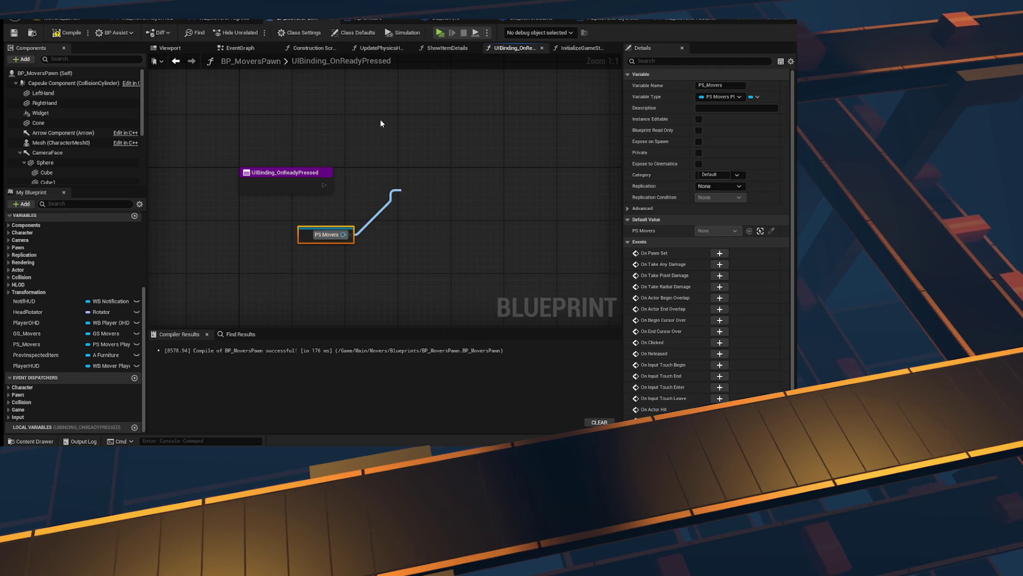
{"action": "left_click", "coordinate": [382, 121]}
{"action": "key", "text": "alt+Tab"}
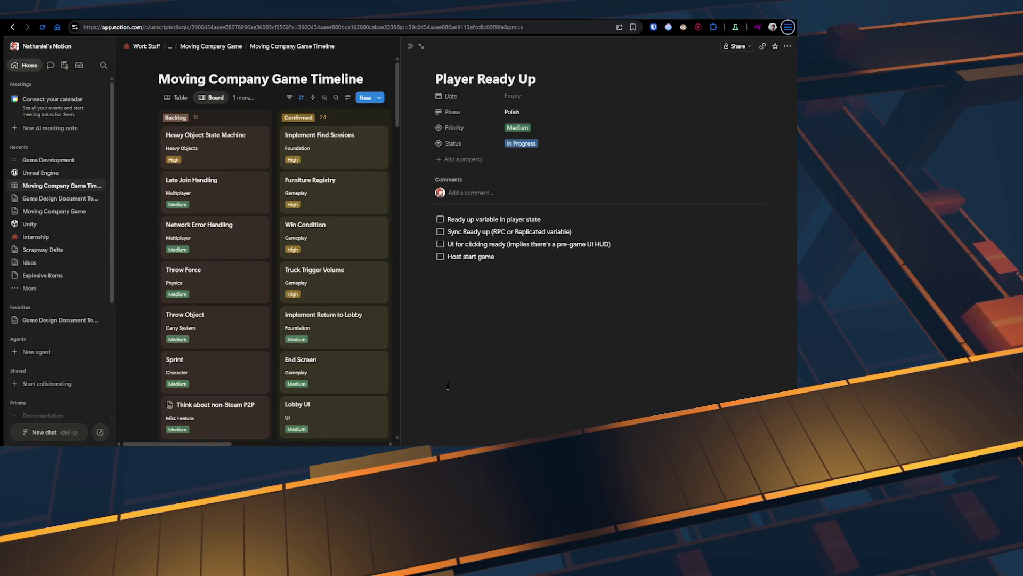
Step: In a new tab, search 'is player state variables changed from server rpcs ue5'
{"action": "key", "text": "ctrl+t"}
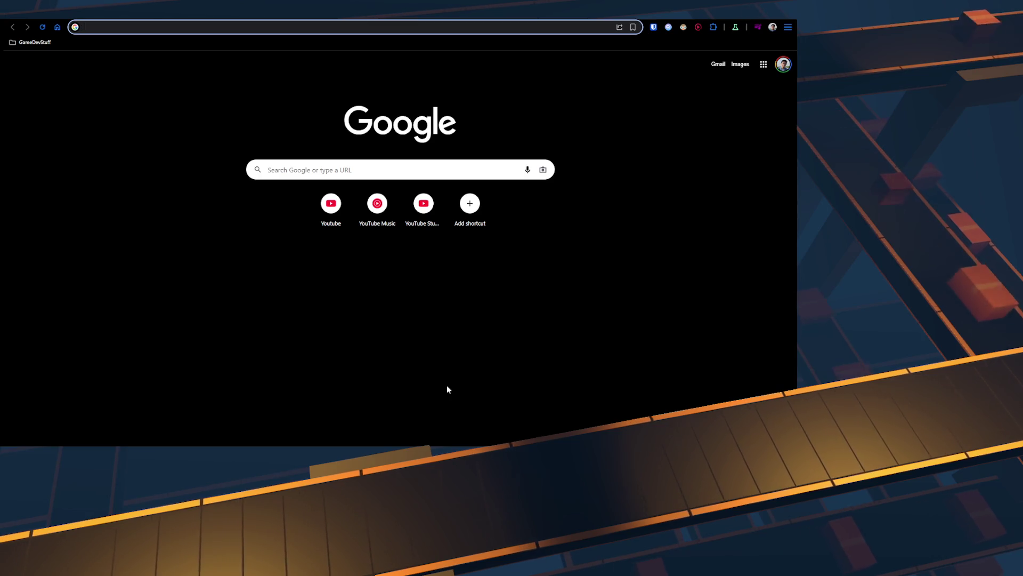
{"action": "type", "text": "in"}
{"action": "key", "text": "BackSpace"}
{"action": "key", "text": "BackSpace"}
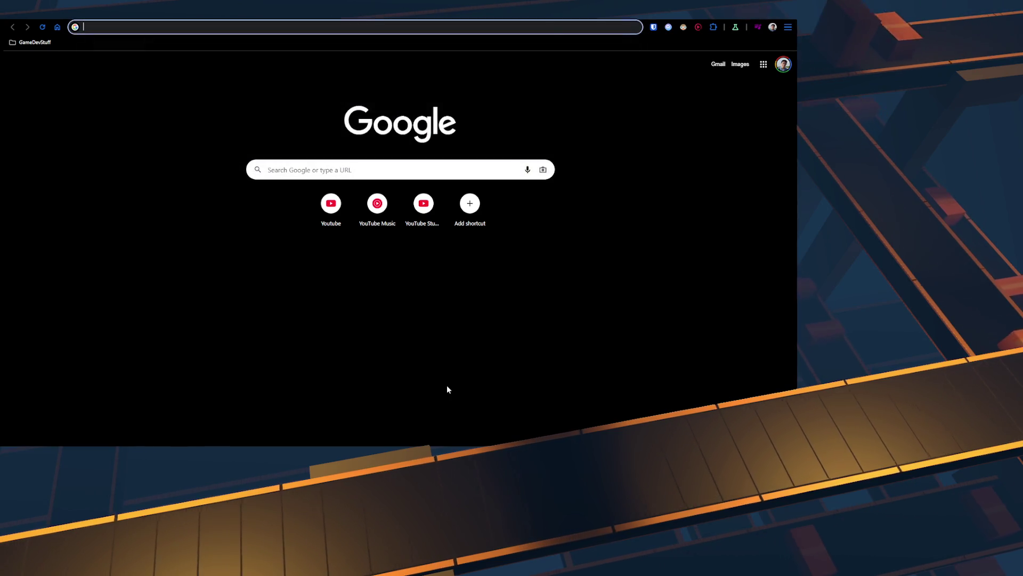
{"action": "type", "text": "is player state variables changed from "}
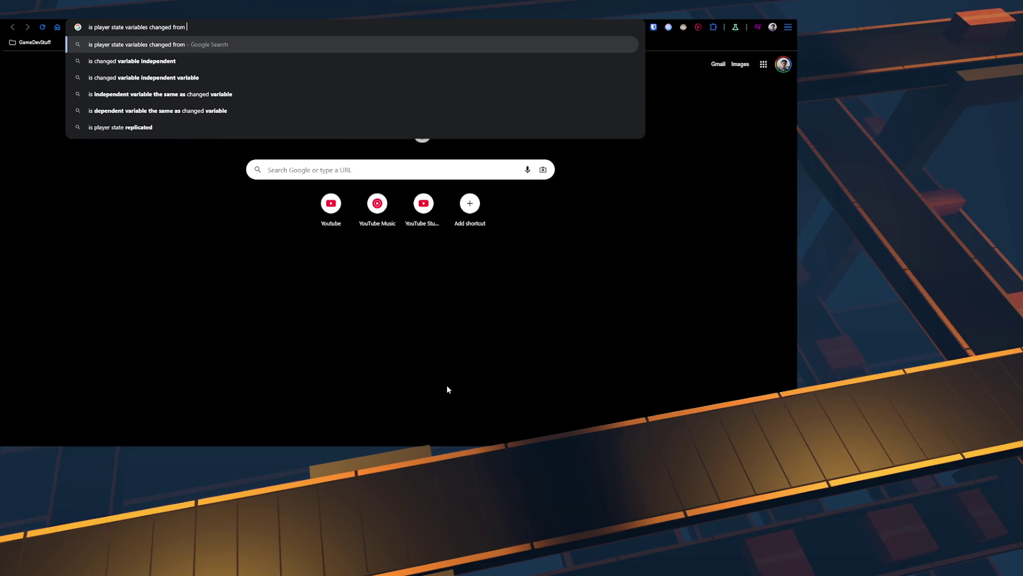
{"action": "type", "text": "server rpcs ue5"}
{"action": "key", "text": "Return"}
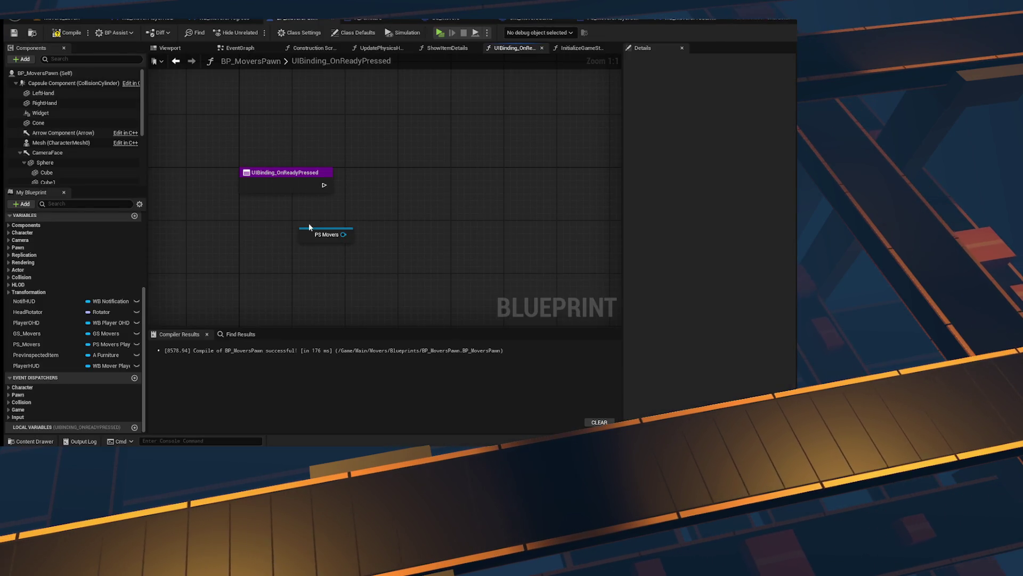
Step: Delete the PS Movers getter node and select UIBinding_OnReadyPressed in My Blueprint
{"action": "left_click_drag", "start_coordinate": [309, 228], "coordinate": [296, 240]}
{"action": "right_click", "coordinate": [396, 186]}
{"action": "left_click", "coordinate": [273, 200]}
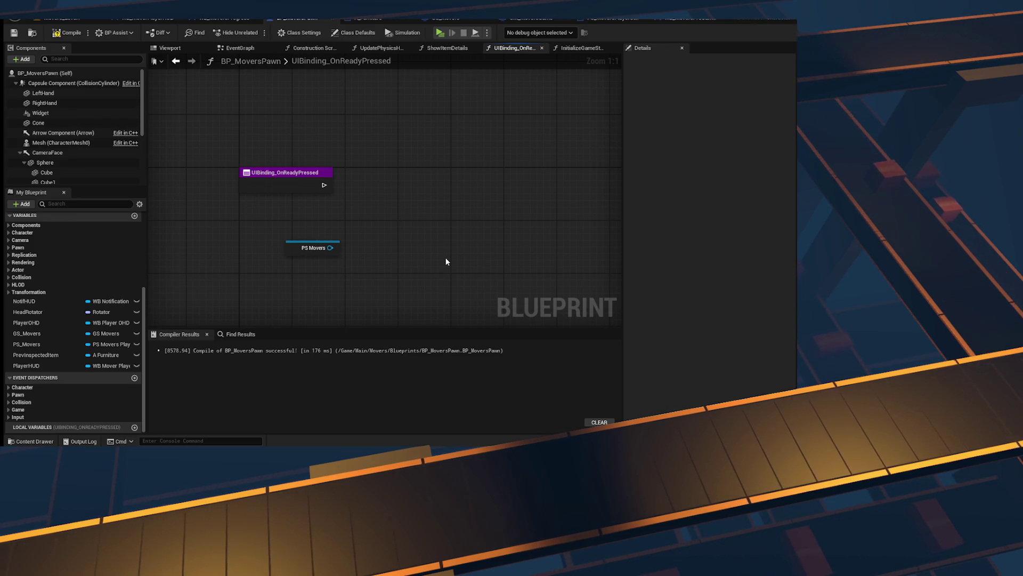
{"action": "left_click_drag", "start_coordinate": [445, 258], "coordinate": [283, 154]}
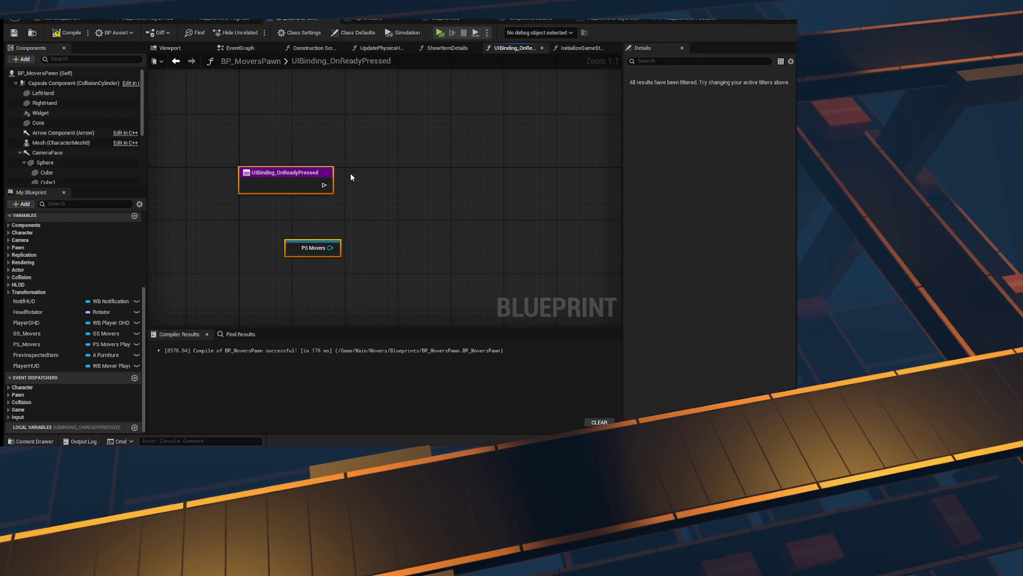
{"action": "key", "text": "Delete"}
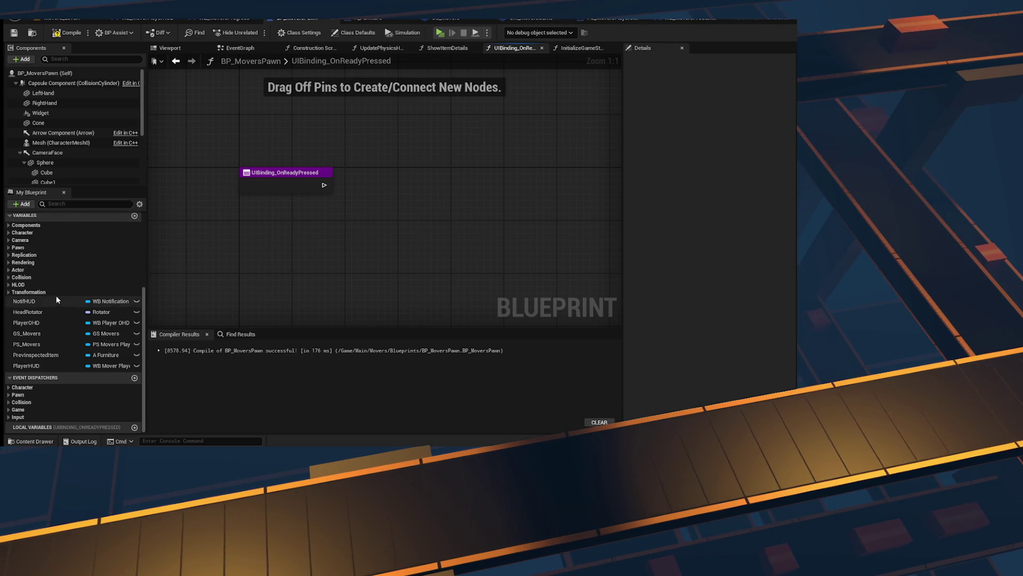
{"action": "scroll", "coordinate": [56, 295], "scroll_direction": "up", "scroll_amount": 5}
{"action": "left_click", "coordinate": [49, 310]}
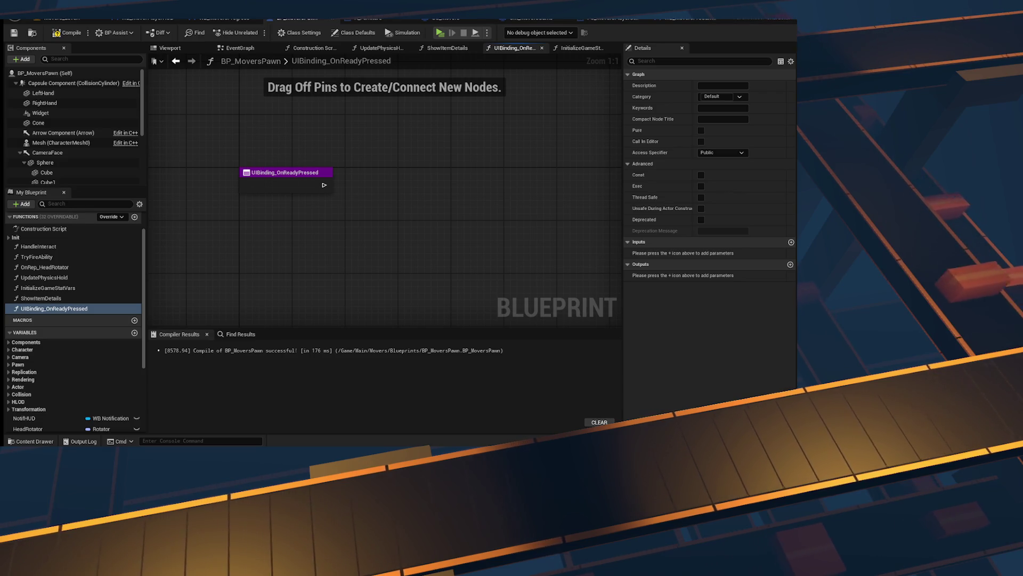
Step: Convert UIBinding_OnReadyPressed into a custom event and rename it Server_OnReadyPressed
{"action": "left_click", "coordinate": [75, 297]}
{"action": "left_click", "coordinate": [103, 309]}
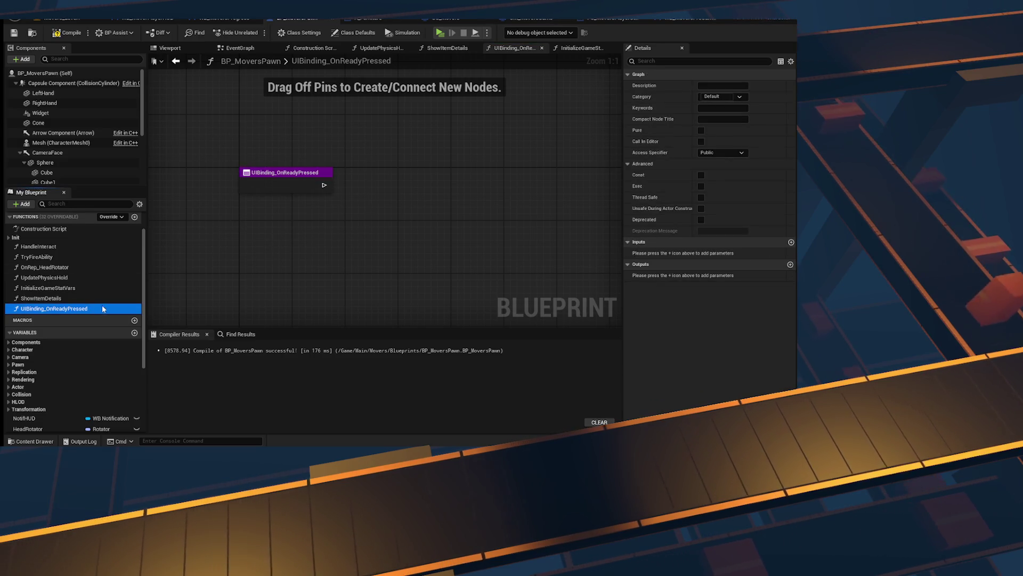
{"action": "right_click", "coordinate": [88, 313]}
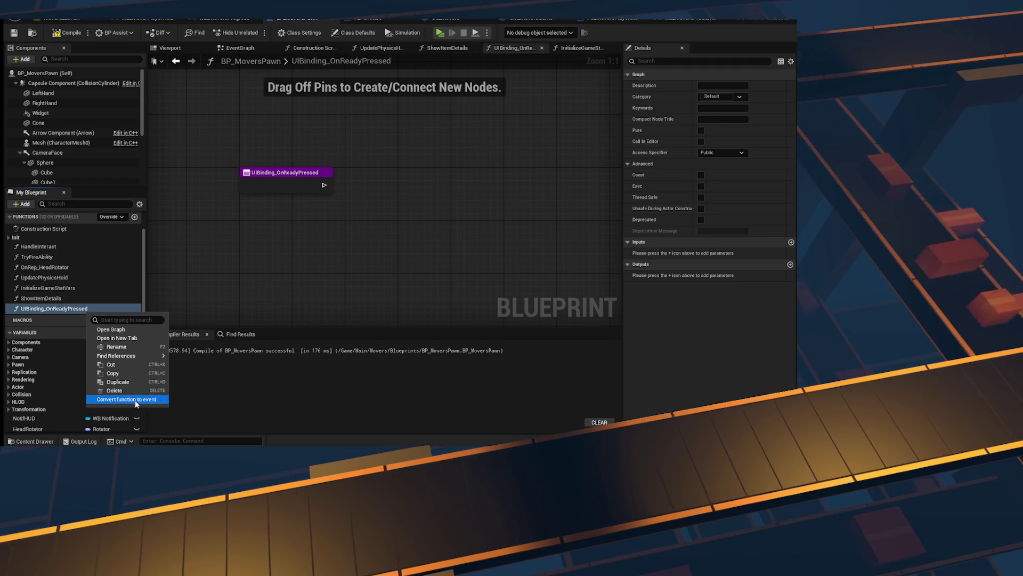
{"action": "left_click", "coordinate": [136, 400]}
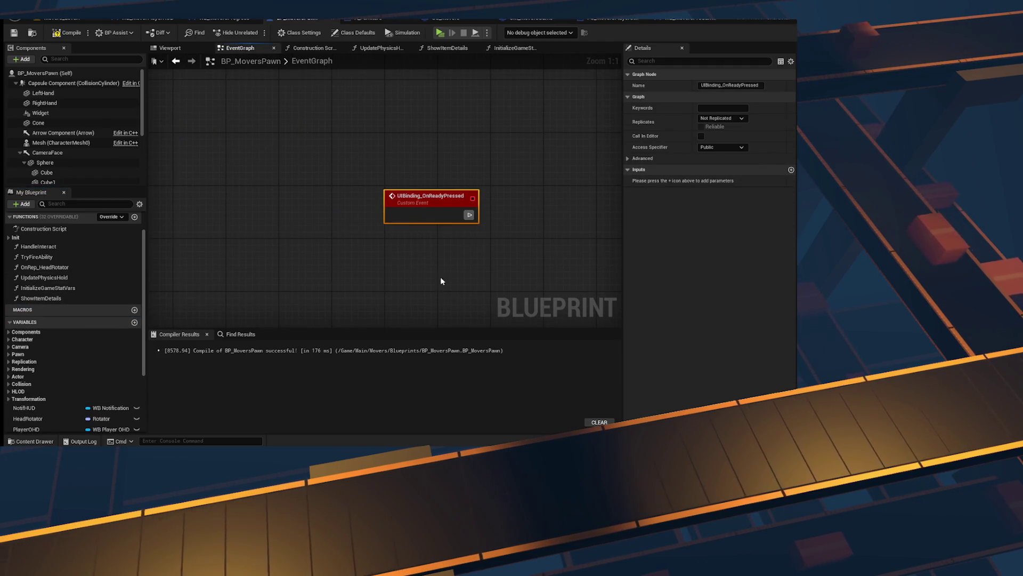
{"action": "double_click", "coordinate": [456, 190]}
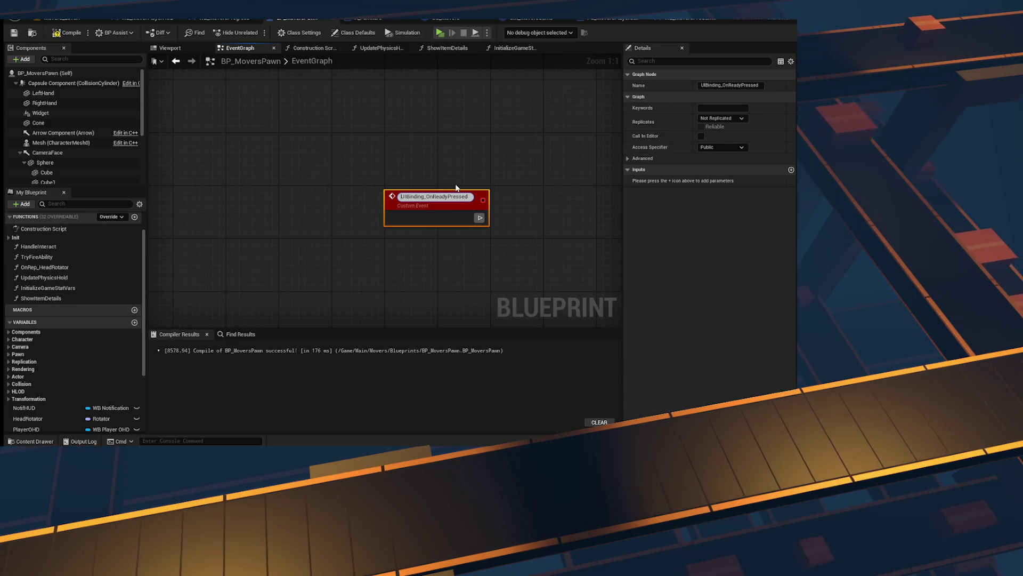
{"action": "key", "text": "Home"}
{"action": "type", "text": "Server"}
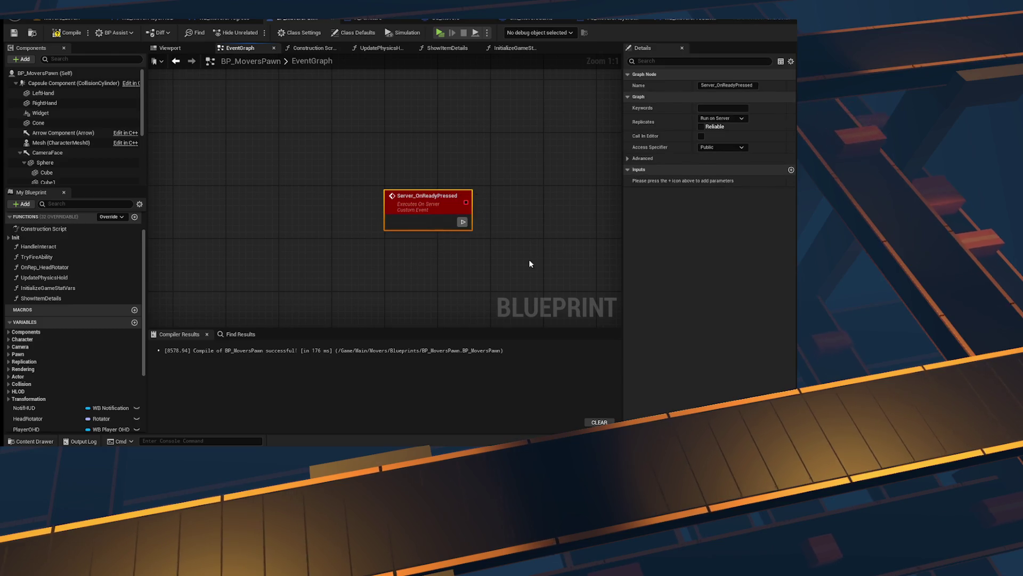
Step: Select the Server_OnReadyPressed event in the EventGraph and cut it for relocation
{"action": "scroll", "coordinate": [395, 273], "scroll_direction": "down", "scroll_amount": 10}
{"action": "left_click_drag", "start_coordinate": [344, 263], "coordinate": [264, 197]}
{"action": "key", "text": "Home"}
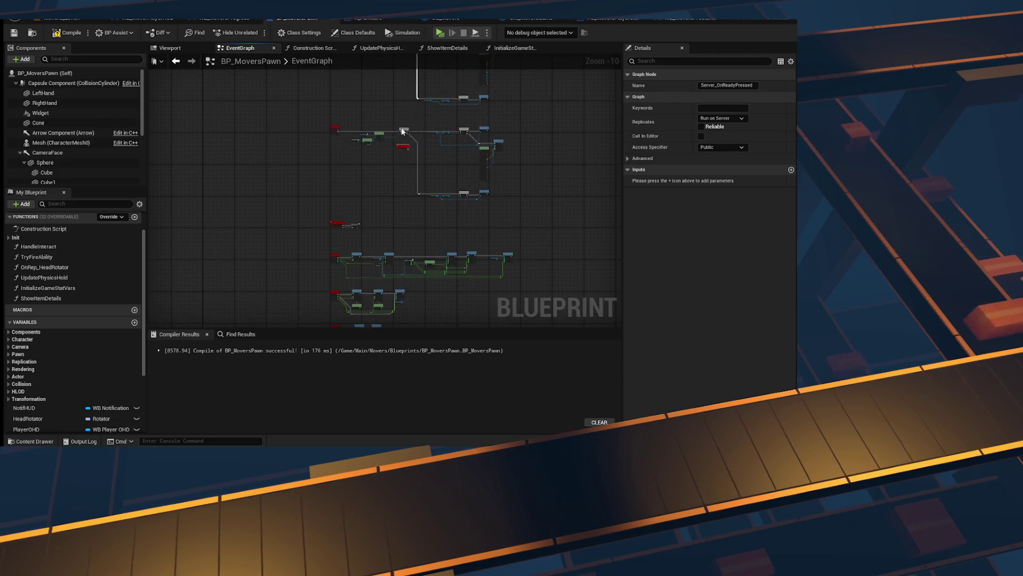
{"action": "scroll", "coordinate": [245, 190], "scroll_direction": "up", "scroll_amount": 6}
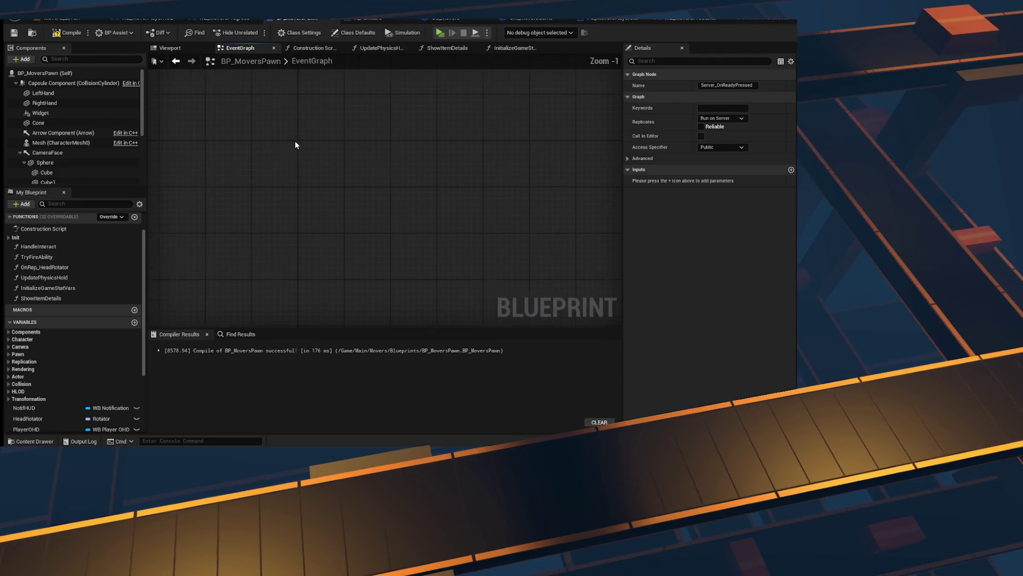
{"action": "scroll", "coordinate": [245, 309], "scroll_direction": "up", "scroll_amount": 4}
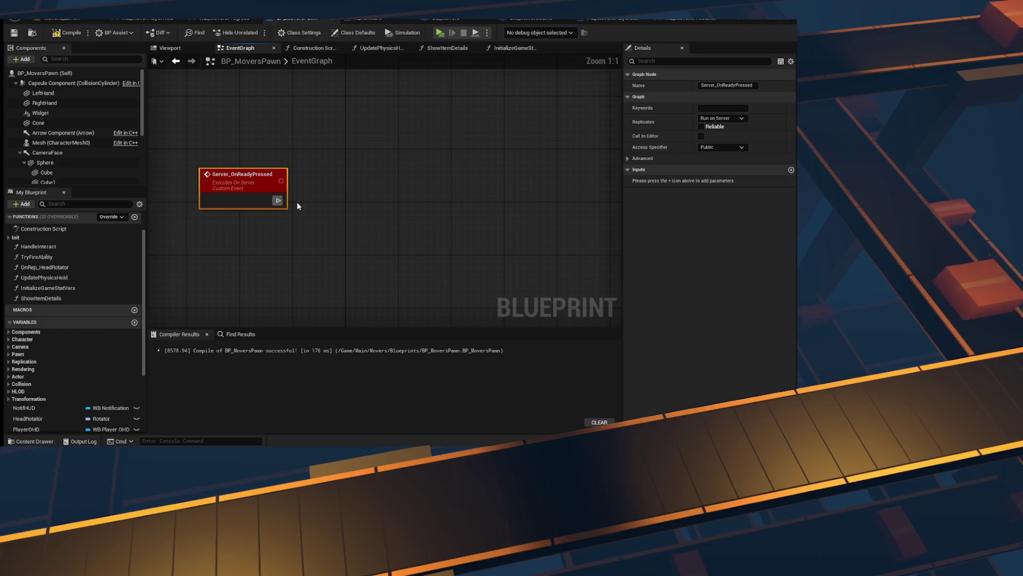
{"action": "key", "text": "Delete"}
{"action": "scroll", "coordinate": [29, 285], "scroll_direction": "up", "scroll_amount": 2}
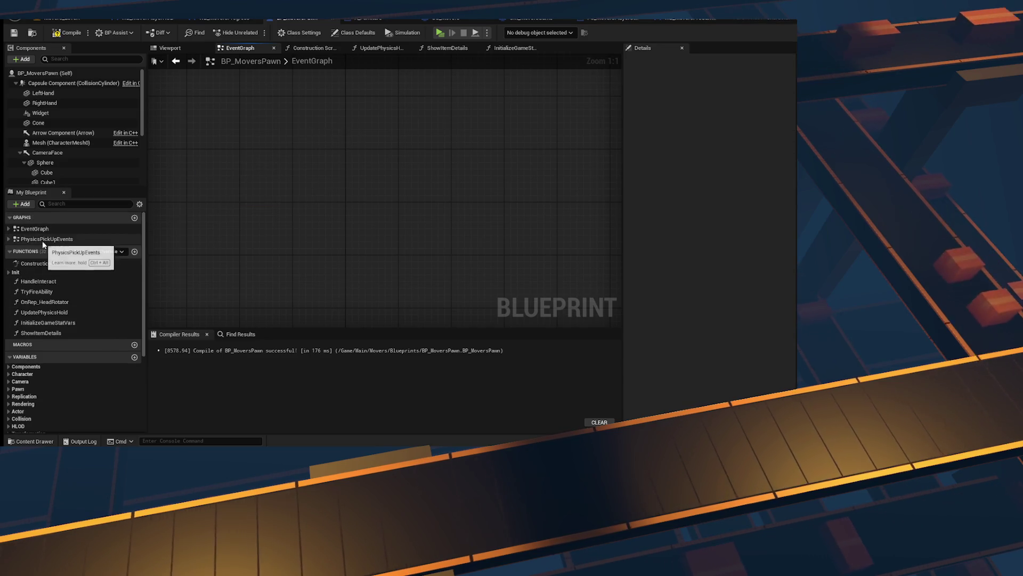
Step: Add a new graph named RPCGraph to BP_MoversPawn
{"action": "left_click", "coordinate": [9, 217]}
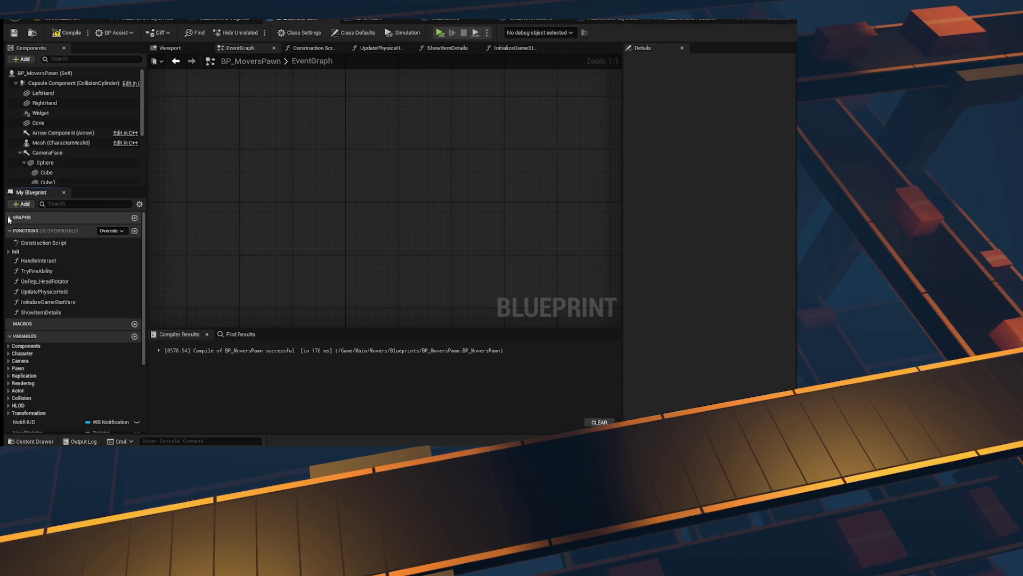
{"action": "left_click", "coordinate": [9, 218]}
{"action": "left_click", "coordinate": [135, 217]}
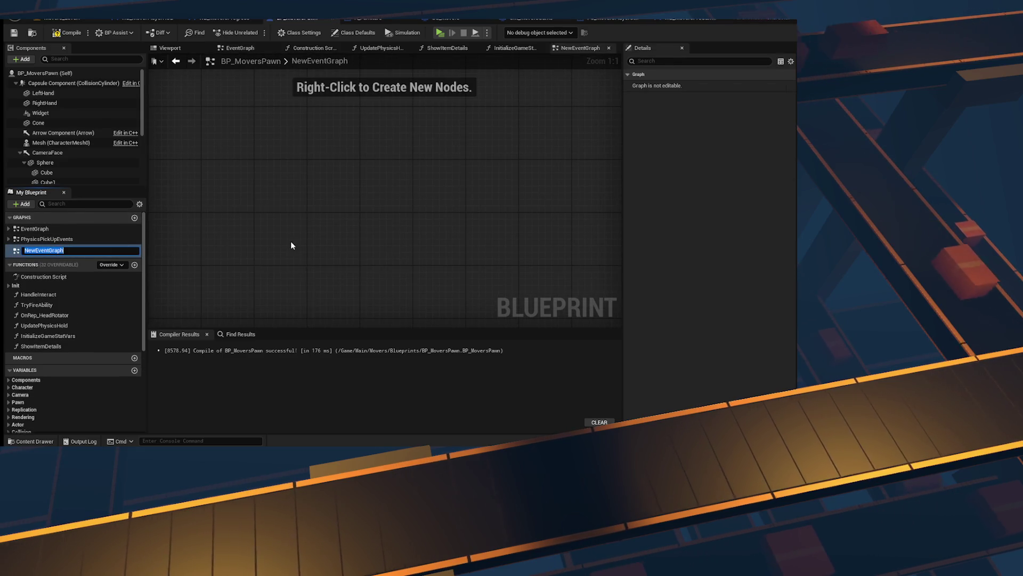
{"action": "type", "text": "RPCGraph"}
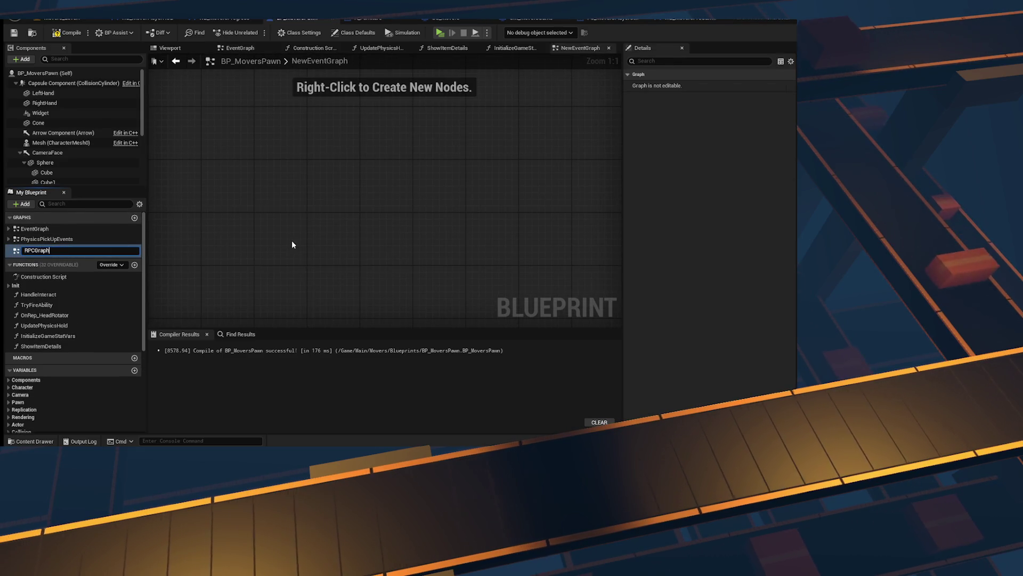
{"action": "key", "text": "Return"}
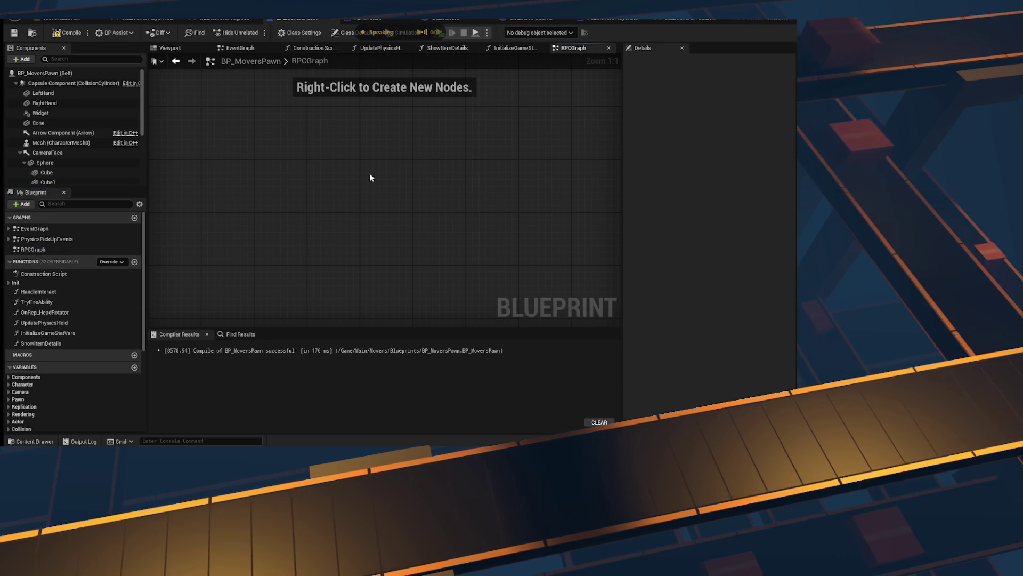
Step: Paste the Server_OnReadyPressed event into RPCGraph, position it, and compile
{"action": "key", "text": "ctrl+v"}
{"action": "left_click_drag", "start_coordinate": [401, 183], "coordinate": [237, 156]}
{"action": "left_click", "coordinate": [391, 162]}
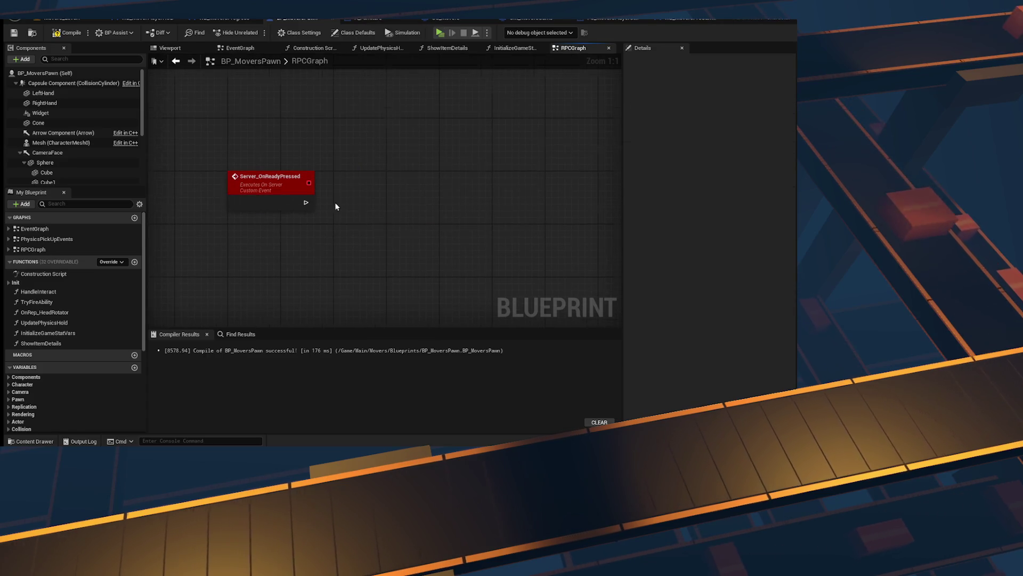
{"action": "left_click", "coordinate": [61, 33]}
{"action": "left_click_drag", "start_coordinate": [345, 227], "coordinate": [159, 92]}
{"action": "left_click_drag", "start_coordinate": [357, 155], "coordinate": [434, 150]}
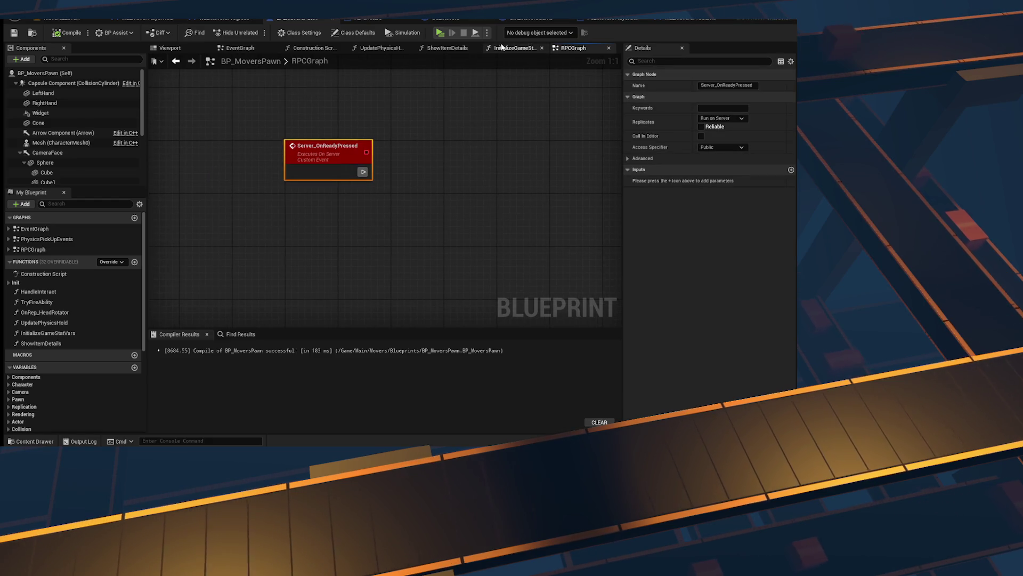
Step: Check the other graphs and the EventGraph event binding, then dock RPCGraph beside EventGraph
{"action": "left_click", "coordinate": [509, 48]}
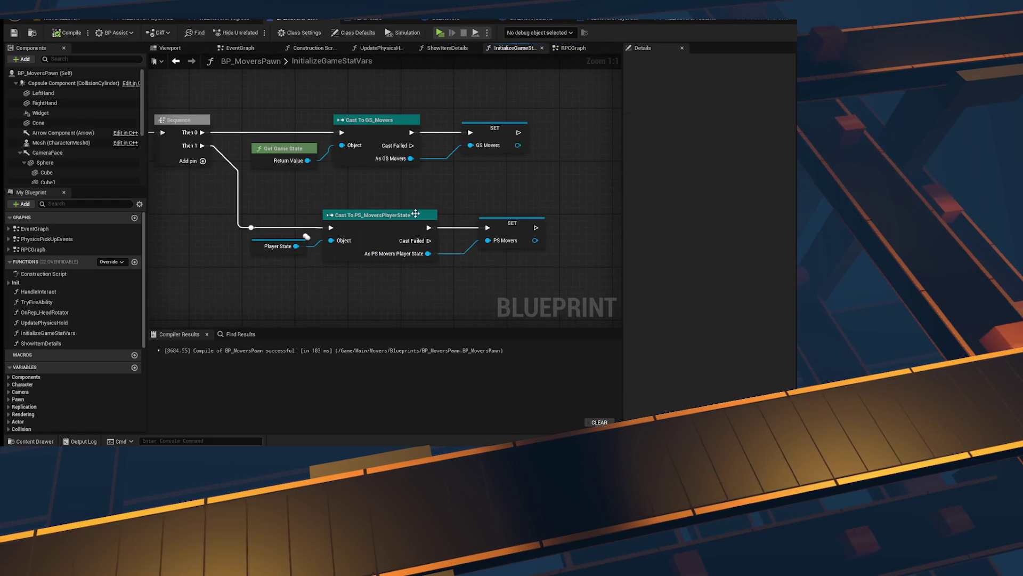
{"action": "left_click", "coordinate": [368, 49]}
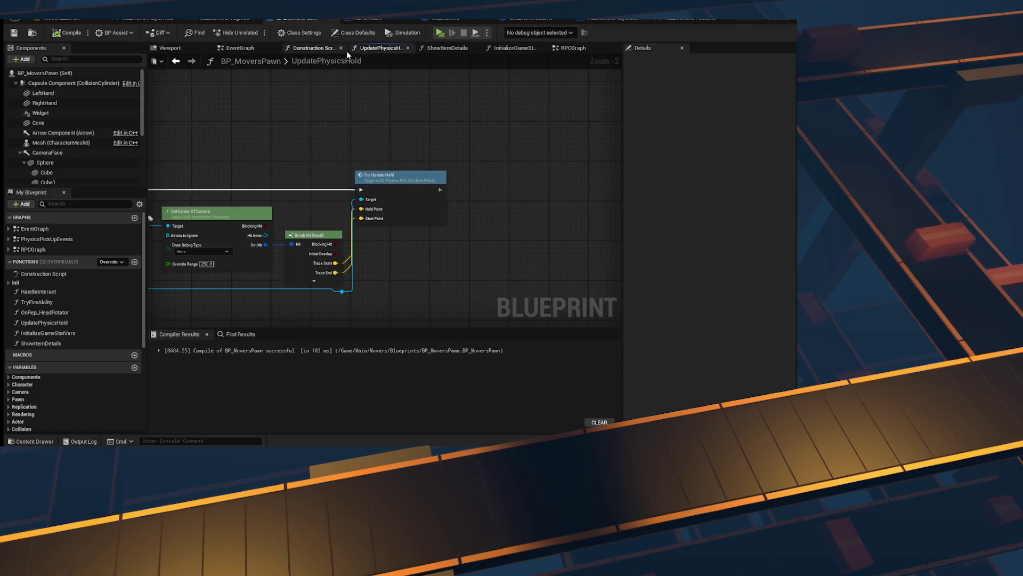
{"action": "left_click", "coordinate": [573, 48]}
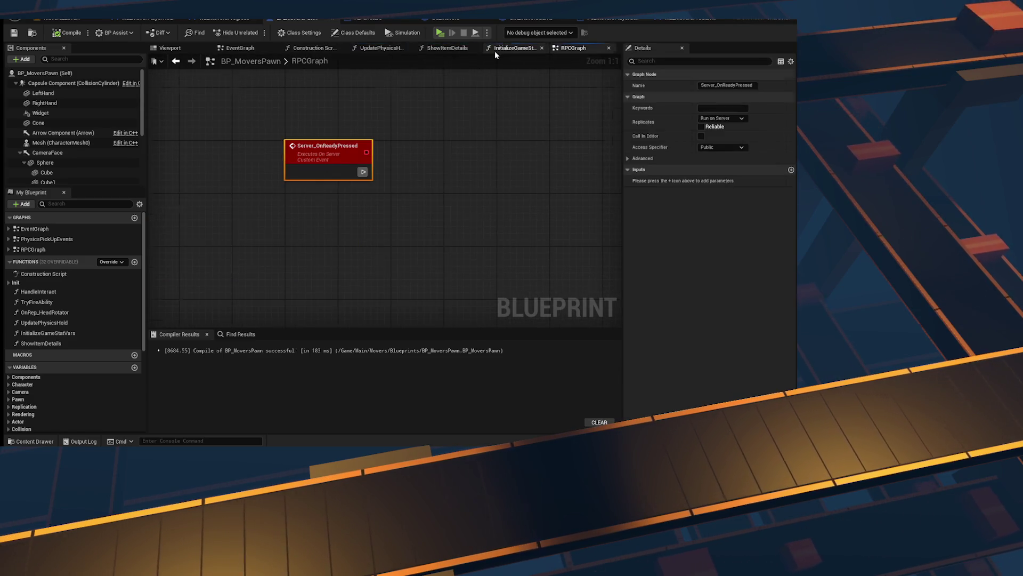
{"action": "left_click", "coordinate": [509, 47]}
{"action": "scroll", "coordinate": [416, 208], "scroll_direction": "up", "scroll_amount": 5}
{"action": "left_click", "coordinate": [569, 48]}
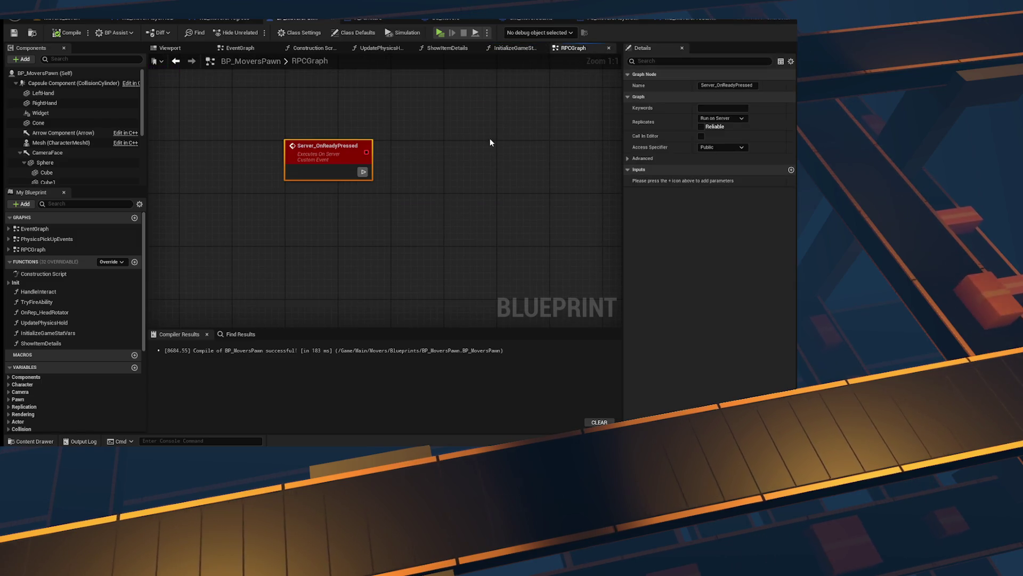
{"action": "key", "text": "alt+Left"}
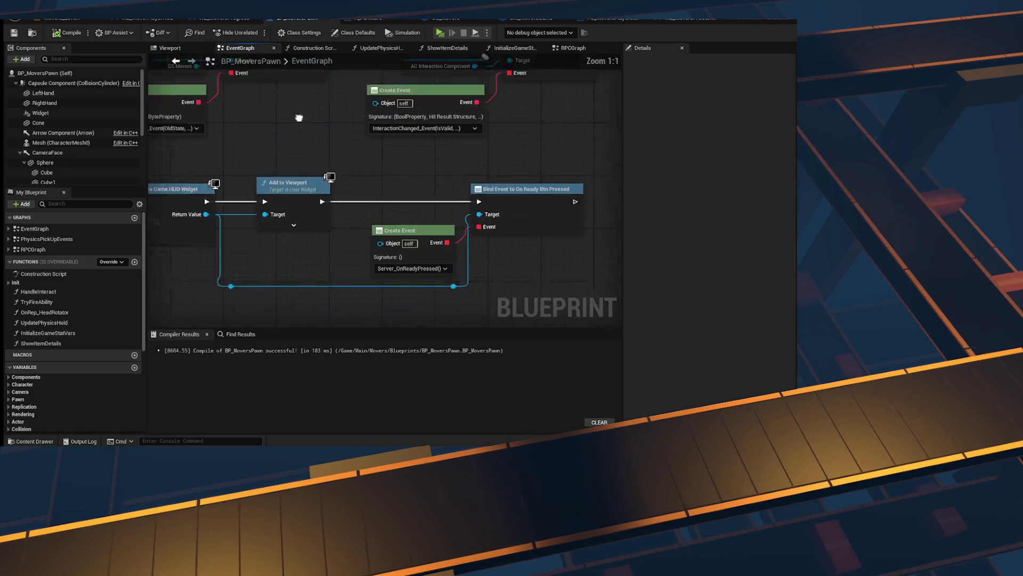
{"action": "left_click", "coordinate": [395, 234]}
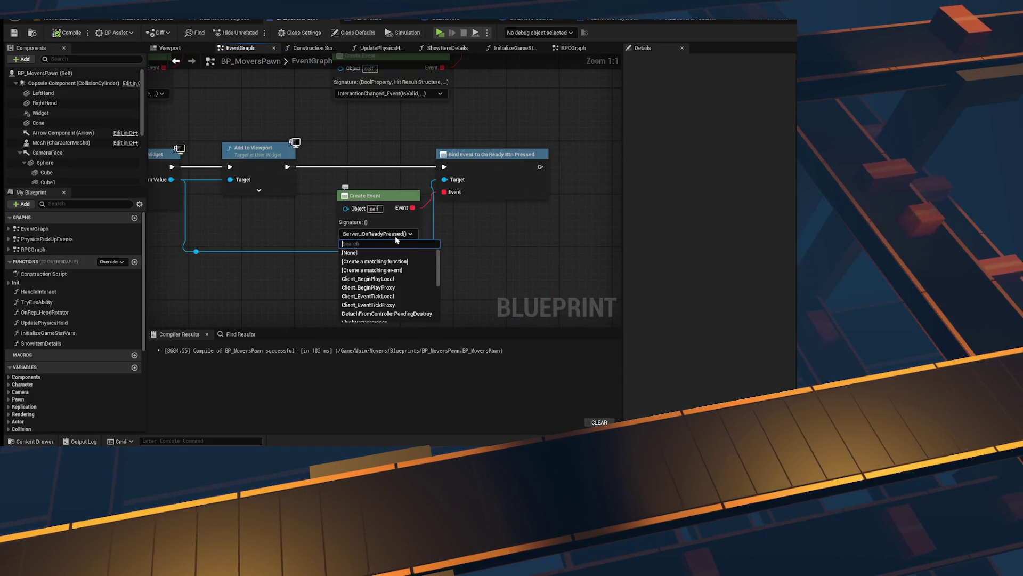
{"action": "left_click", "coordinate": [392, 303]}
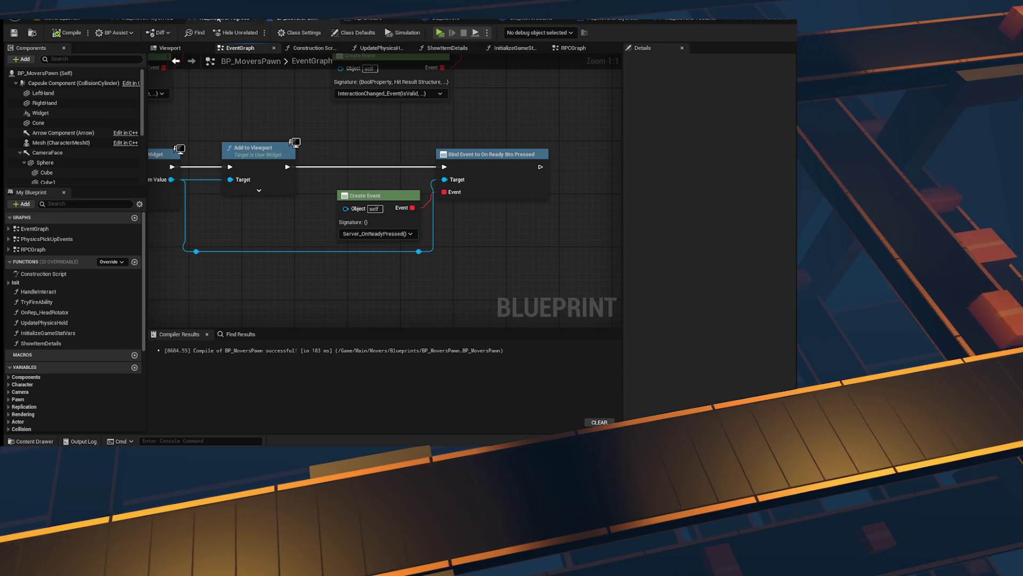
{"action": "left_click_drag", "start_coordinate": [570, 48], "coordinate": [304, 49]}
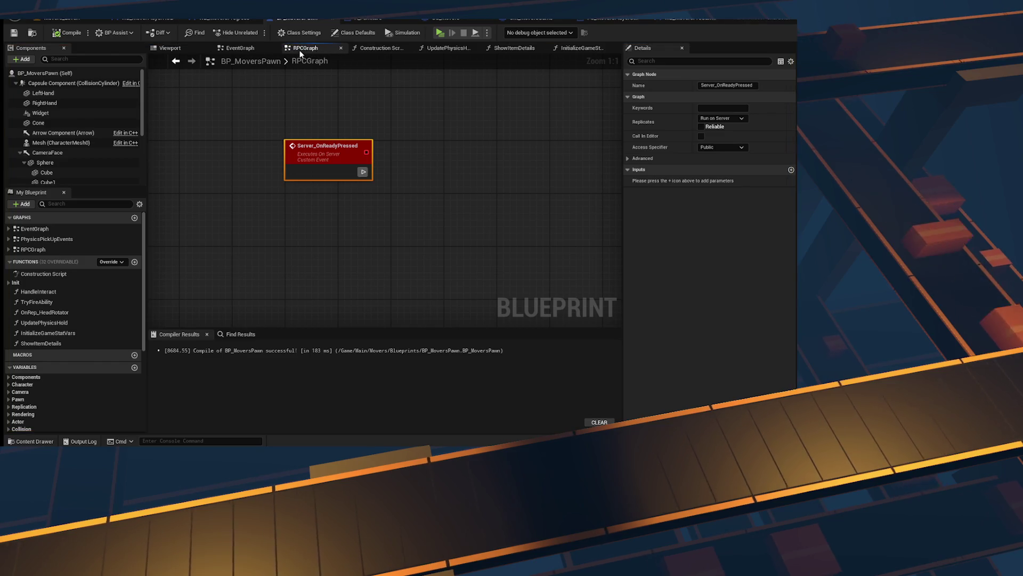
Step: Drag in a PS_Movers getter and add a SET Is Ready node from it
{"action": "left_click", "coordinate": [10, 35]}
{"action": "scroll", "coordinate": [34, 351], "scroll_direction": "down", "scroll_amount": 5}
{"action": "mouse_move", "coordinate": [41, 357]}
{"action": "left_mouse_down"}
{"action": "mouse_move", "coordinate": [341, 226]}
{"action": "mouse_move", "coordinate": [365, 235]}
{"action": "mouse_move", "coordinate": [415, 184]}
{"action": "left_mouse_up"}
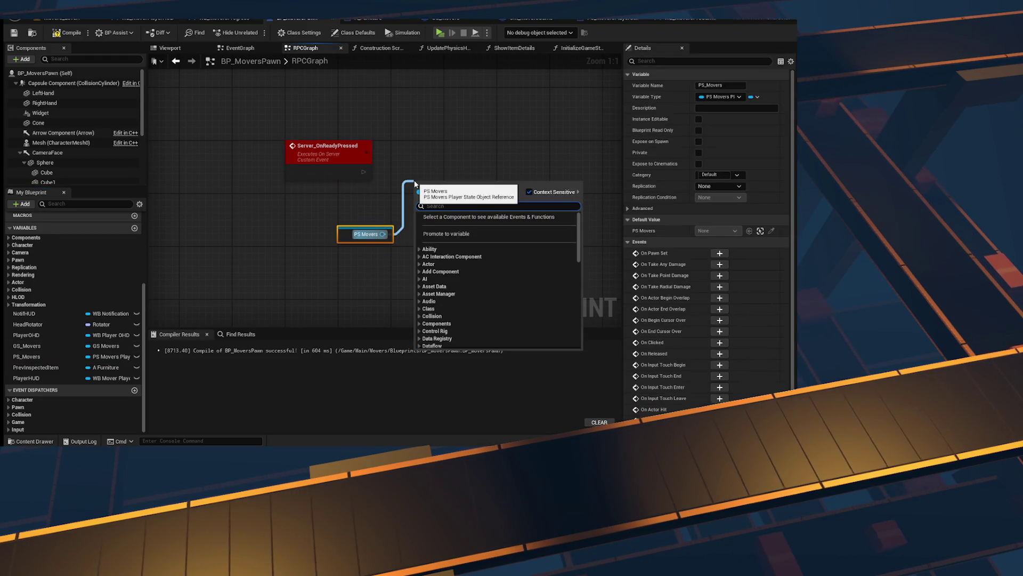
{"action": "type", "text": "is read"}
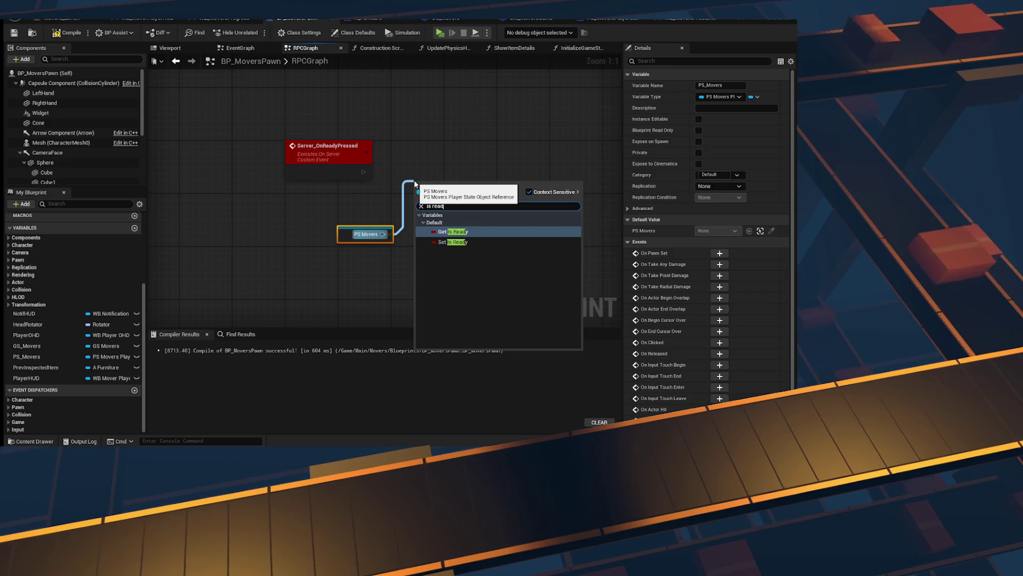
{"action": "left_click", "coordinate": [452, 242]}
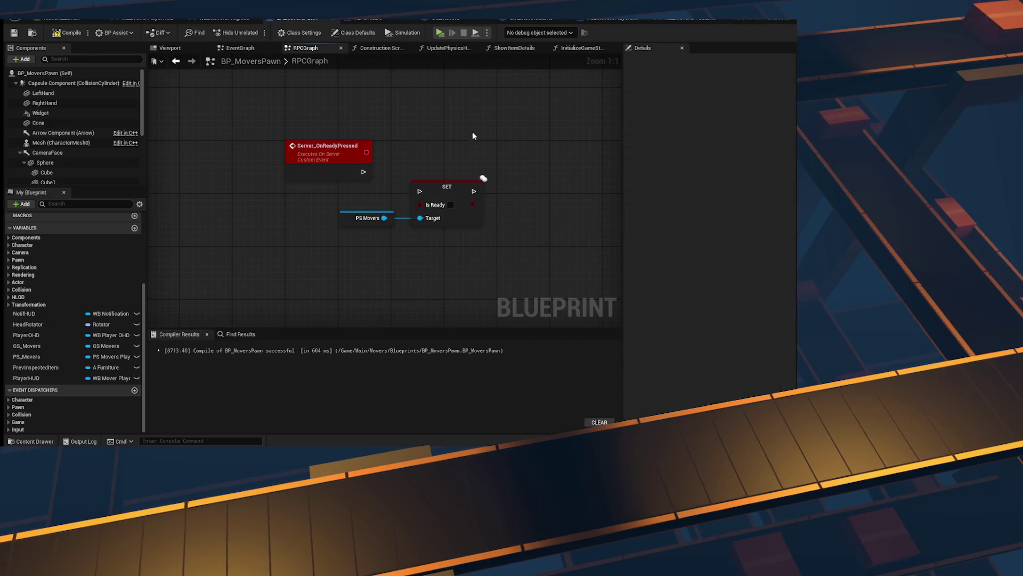
{"action": "left_click_drag", "start_coordinate": [355, 198], "coordinate": [474, 192]}
{"action": "left_click", "coordinate": [397, 254]}
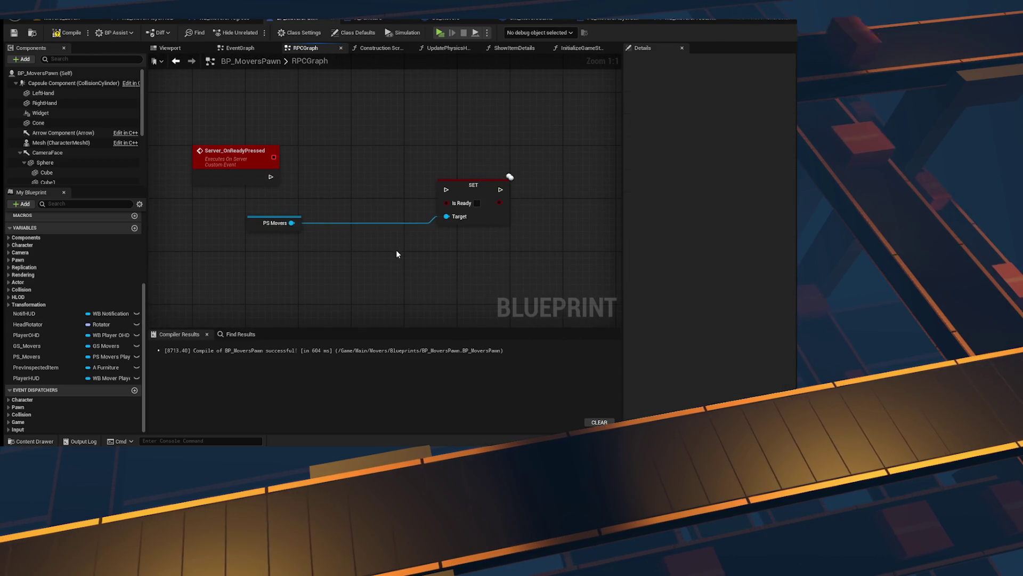
Step: Feed SET Is Ready with a NOT of PS Movers' Get Is Ready
{"action": "mouse_move", "coordinate": [292, 223]}
{"action": "left_mouse_down"}
{"action": "mouse_move", "coordinate": [354, 282]}
{"action": "mouse_move", "coordinate": [356, 270]}
{"action": "left_mouse_up"}
{"action": "type", "text": "is"}
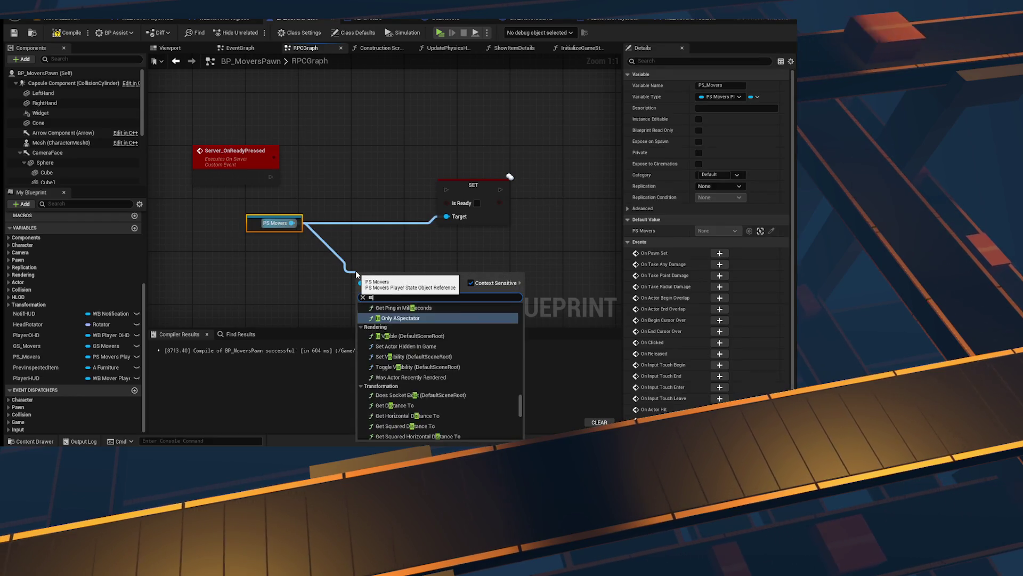
{"action": "type", "text": " ready"}
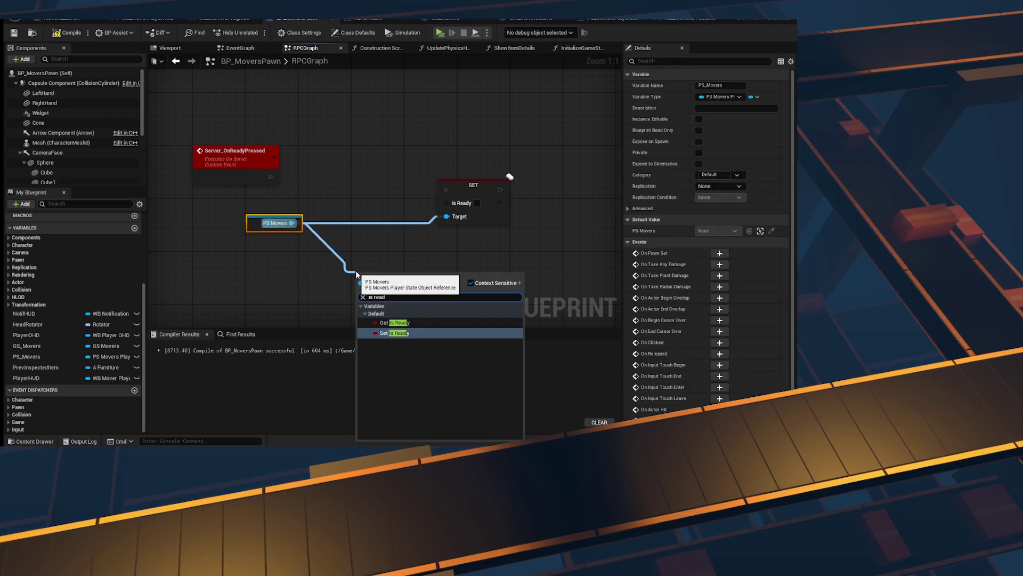
{"action": "key", "text": "Return"}
{"action": "left_click_drag", "start_coordinate": [403, 275], "coordinate": [403, 274]}
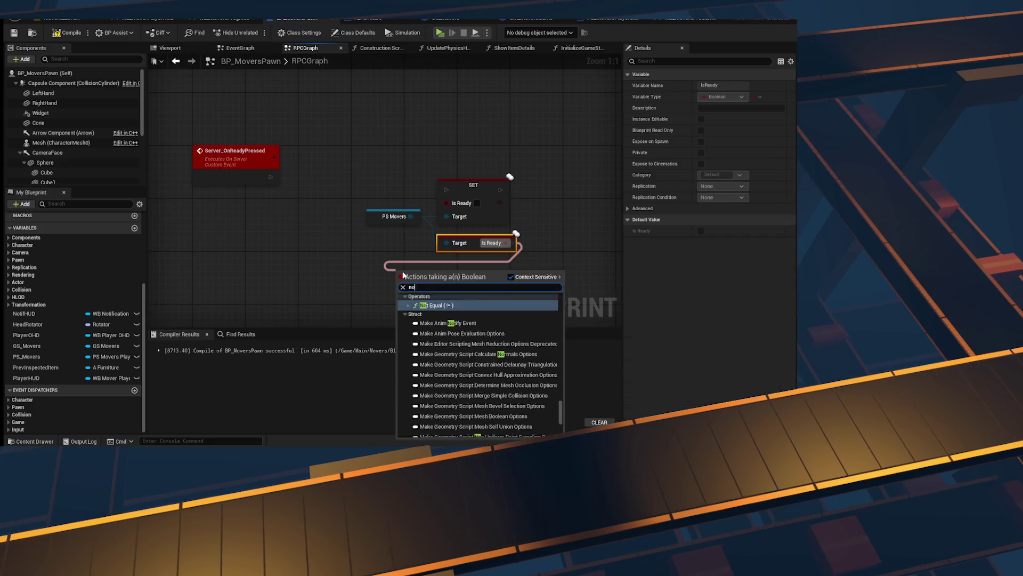
{"action": "type", "text": "not"}
{"action": "key", "text": "Return"}
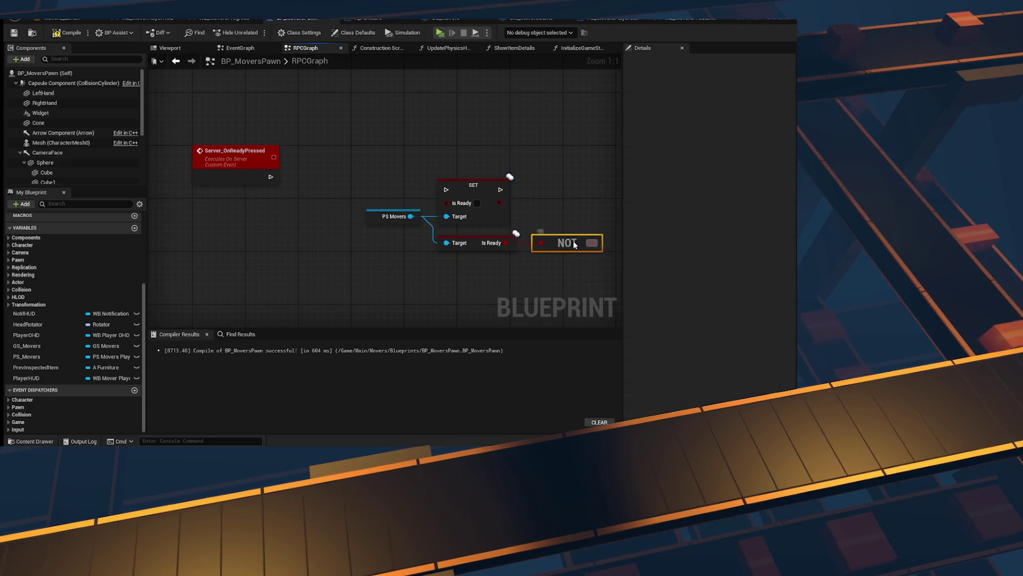
{"action": "key", "text": "f"}
{"action": "left_click", "coordinate": [384, 154]}
{"action": "key", "text": "f"}
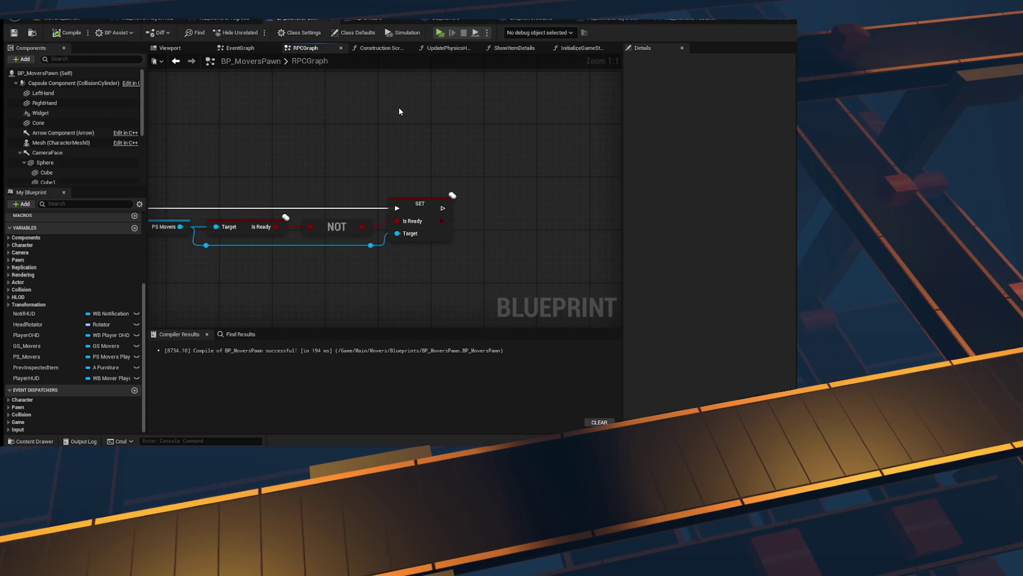
Step: Append a Print String after SET that prints the Is Ready value
{"action": "left_click_drag", "start_coordinate": [325, 172], "coordinate": [403, 162]}
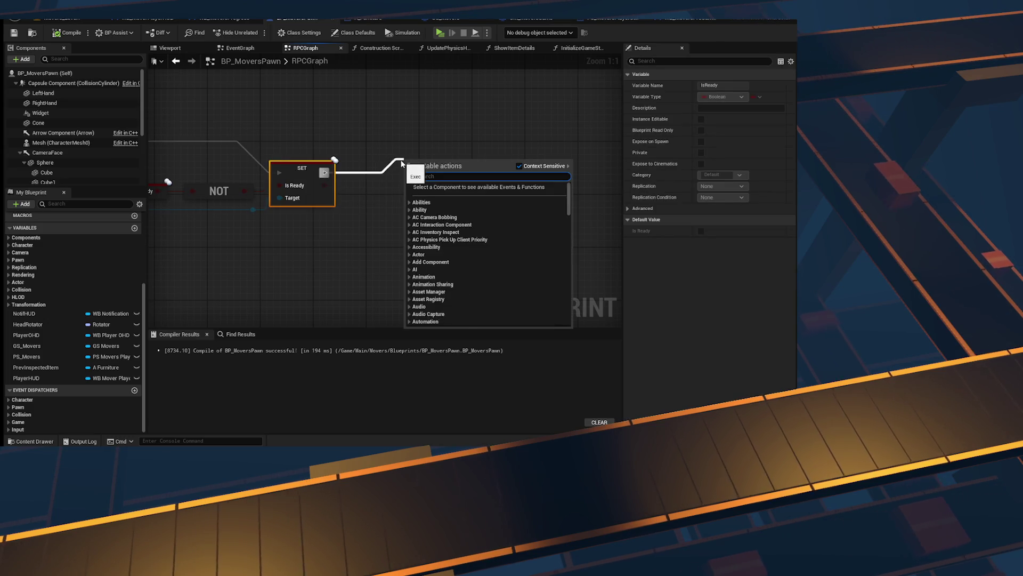
{"action": "type", "text": "print"}
{"action": "type", "text": " string"}
{"action": "key", "text": "Return"}
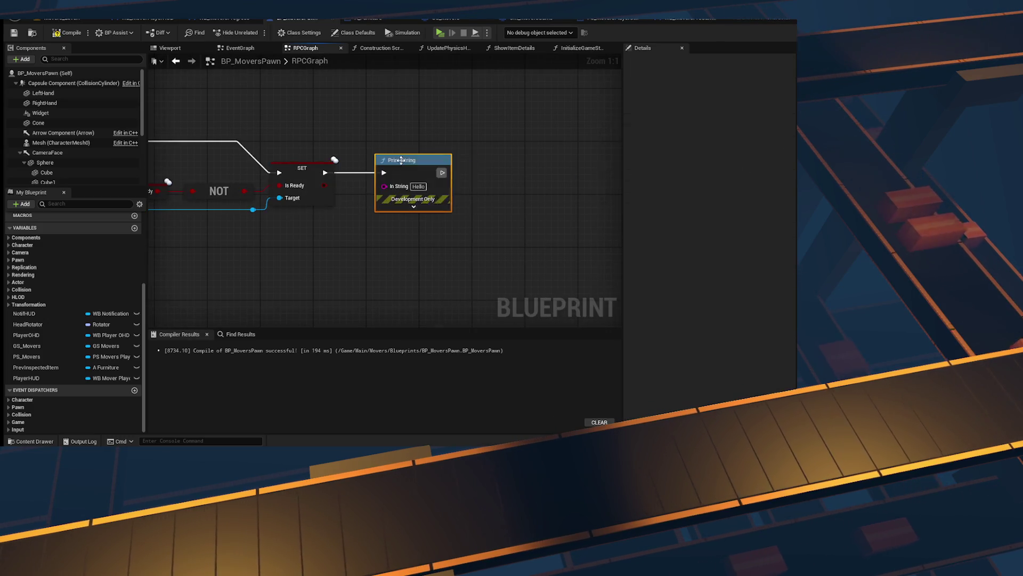
{"action": "left_click_drag", "start_coordinate": [324, 185], "coordinate": [384, 186]}
{"action": "left_click", "coordinate": [53, 22]}
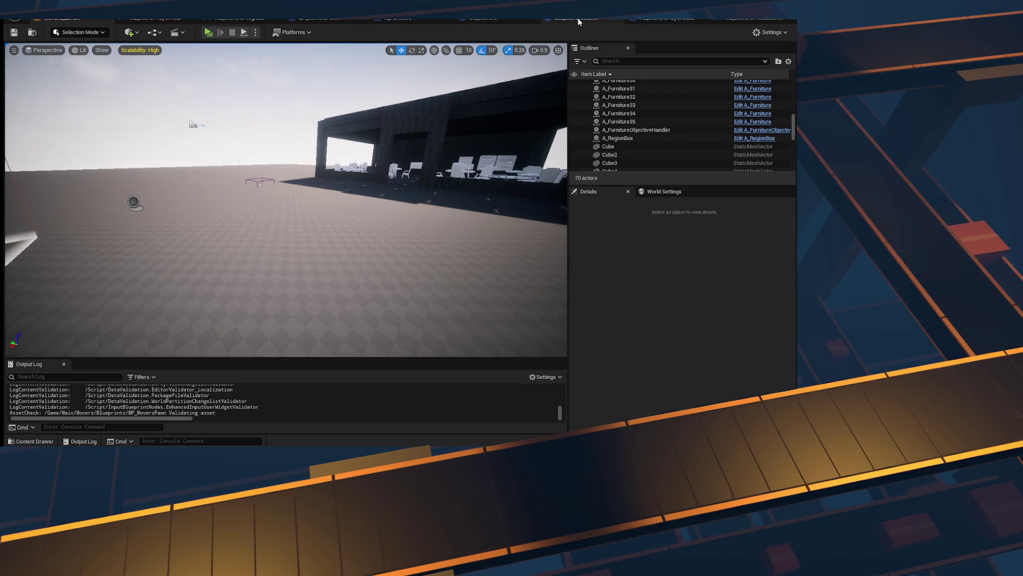
Step: Compile BP_MoversPawn and save all changed packages
{"action": "left_click", "coordinate": [325, 22]}
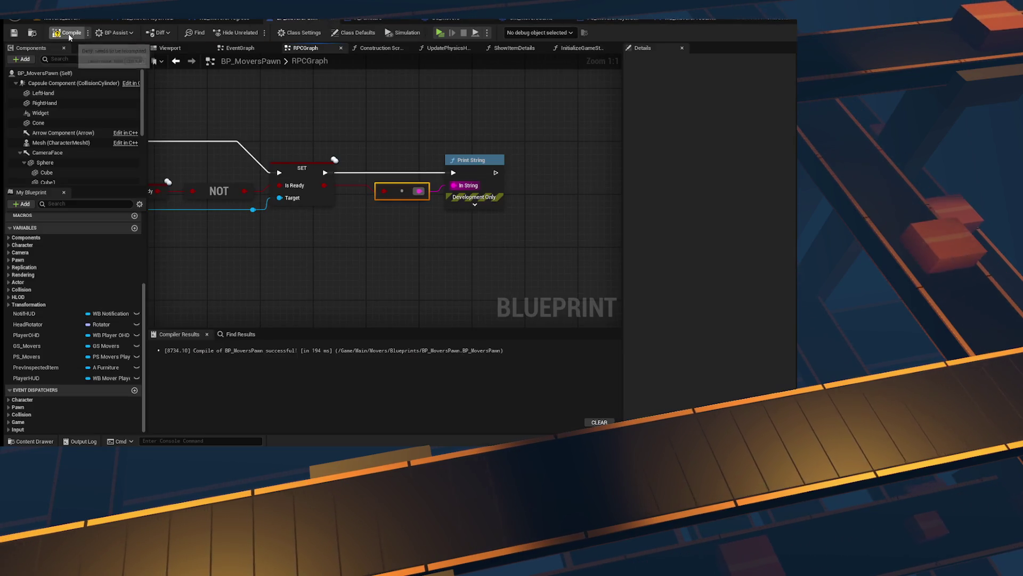
{"action": "left_click", "coordinate": [69, 34]}
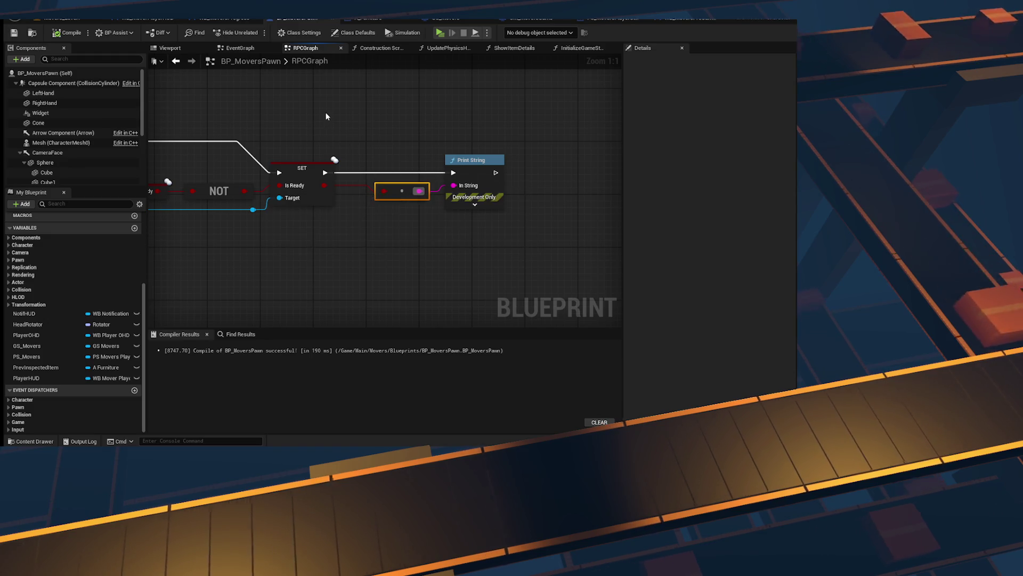
{"action": "left_click", "coordinate": [61, 17]}
{"action": "key", "text": "ctrl+shift+s"}
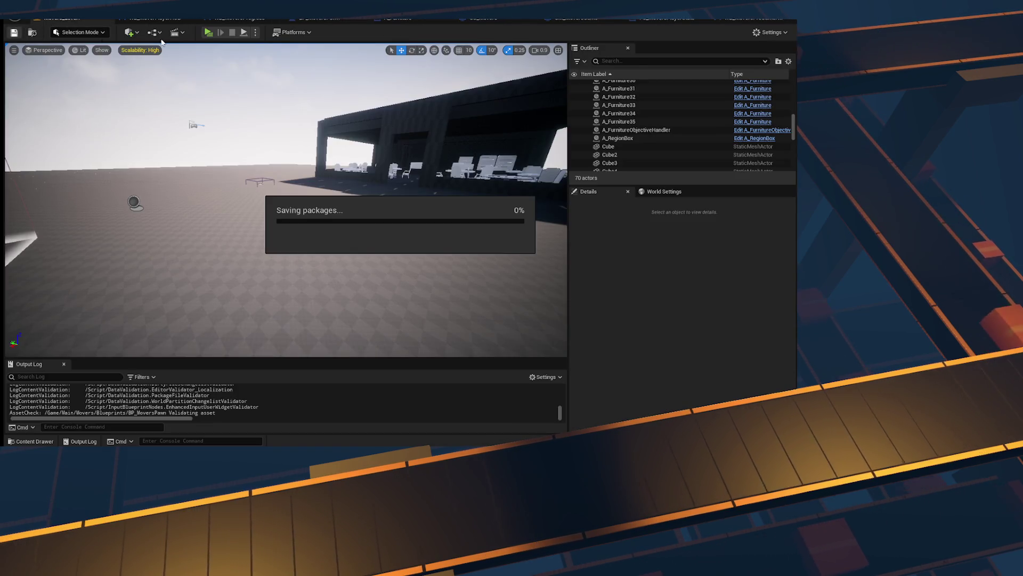
Step: Launch a two-client play test, tile the windows side by side, and walk the left player forward
{"action": "key", "text": "alt+p"}
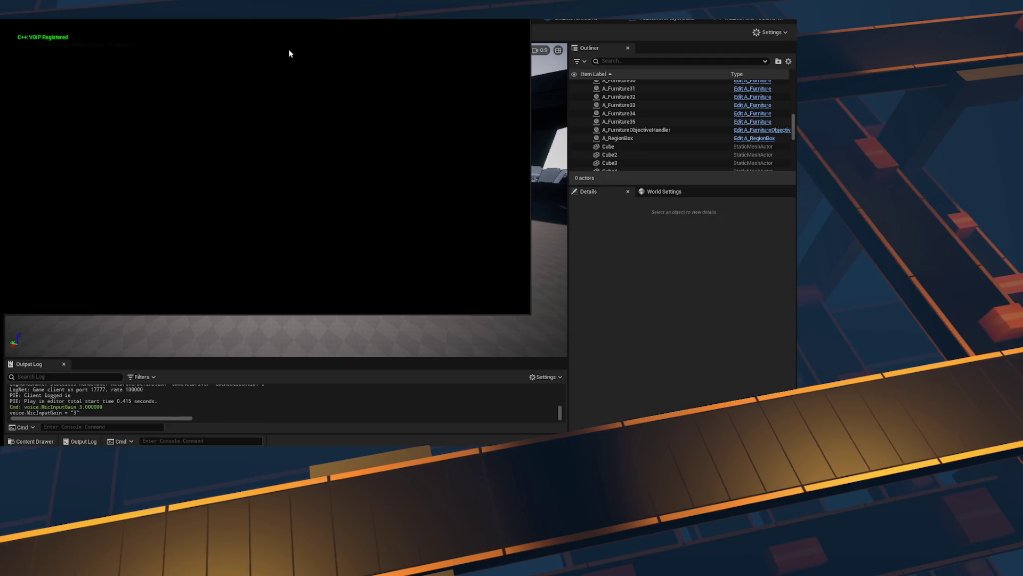
{"action": "key", "text": "super+Left"}
{"action": "key", "text": "Return"}
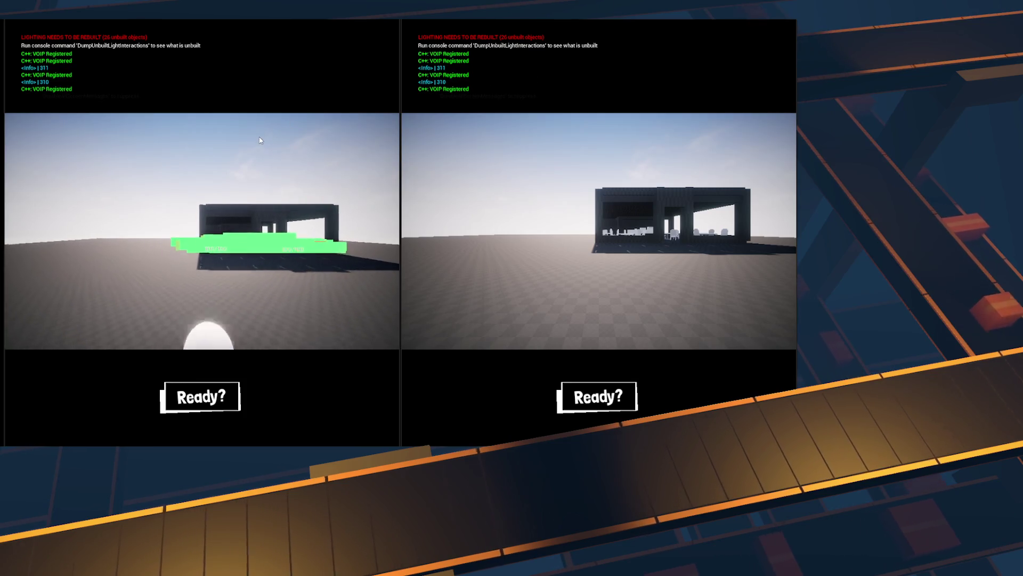
{"action": "left_click", "coordinate": [260, 148]}
{"action": "key", "text": "w"}
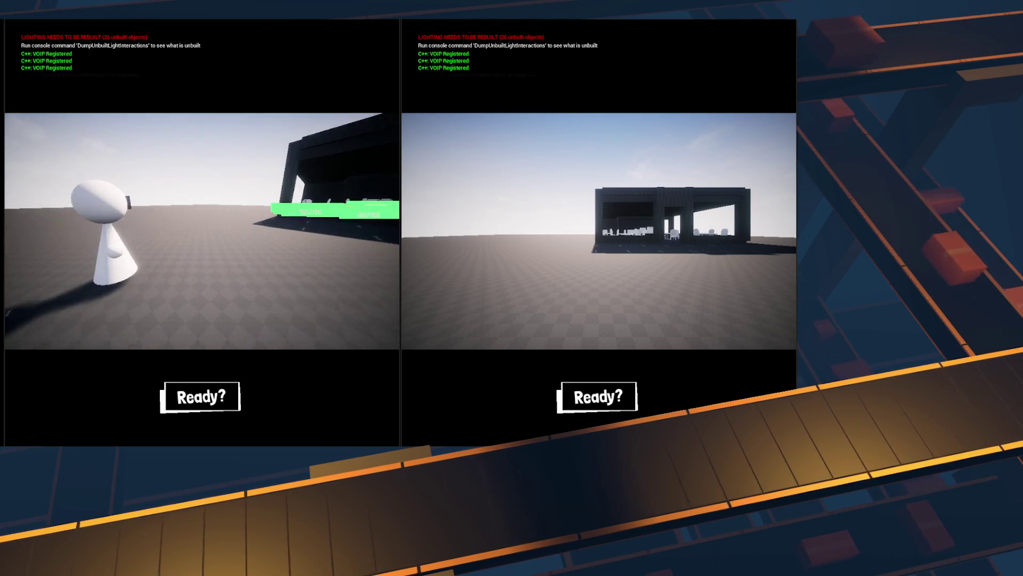
{"action": "key", "text": "w"}
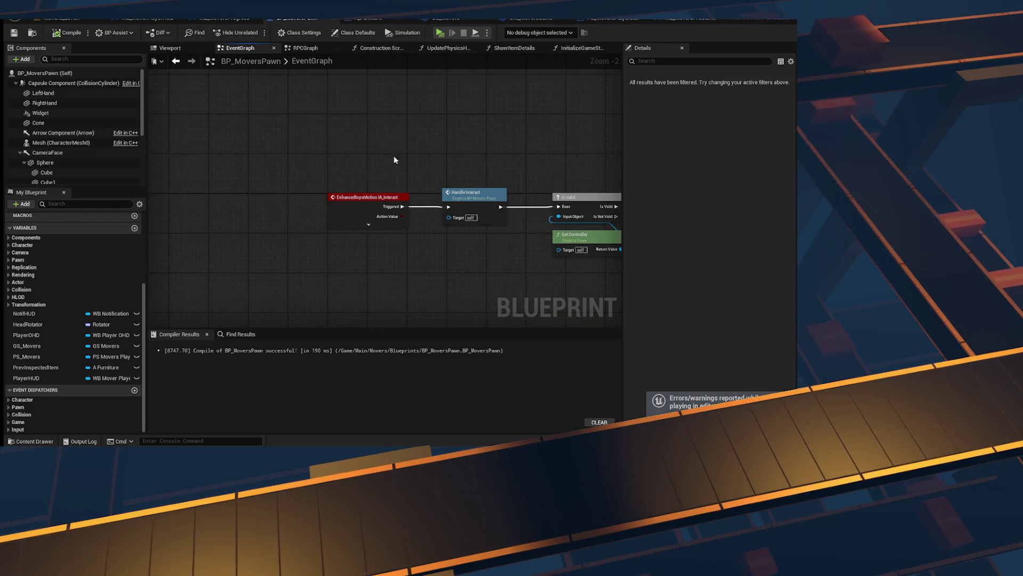
{"action": "scroll", "coordinate": [14, 255], "scroll_direction": "up", "scroll_amount": 5}
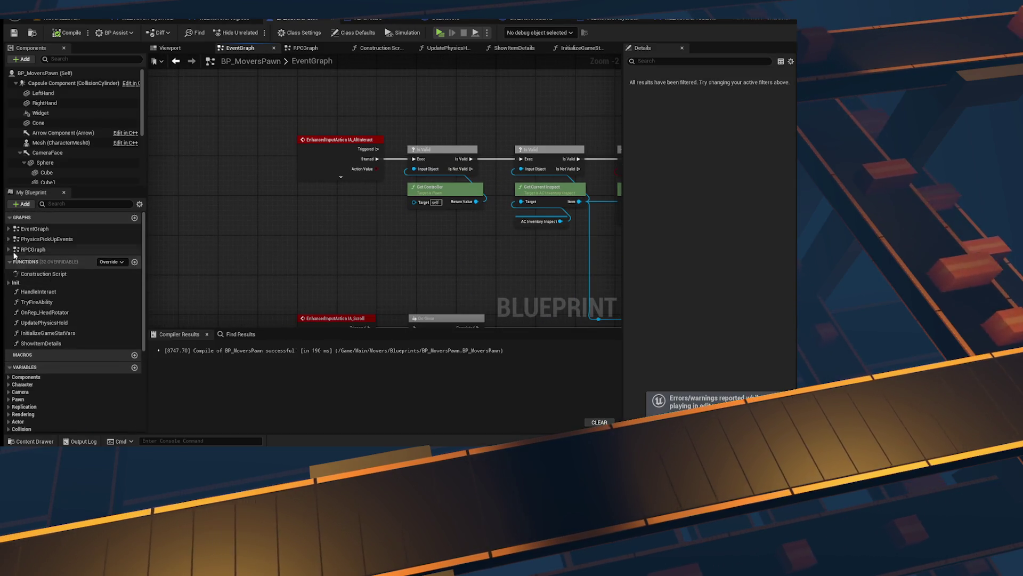
{"action": "left_click", "coordinate": [8, 229]}
{"action": "scroll", "coordinate": [90, 248], "scroll_direction": "down", "scroll_amount": 1}
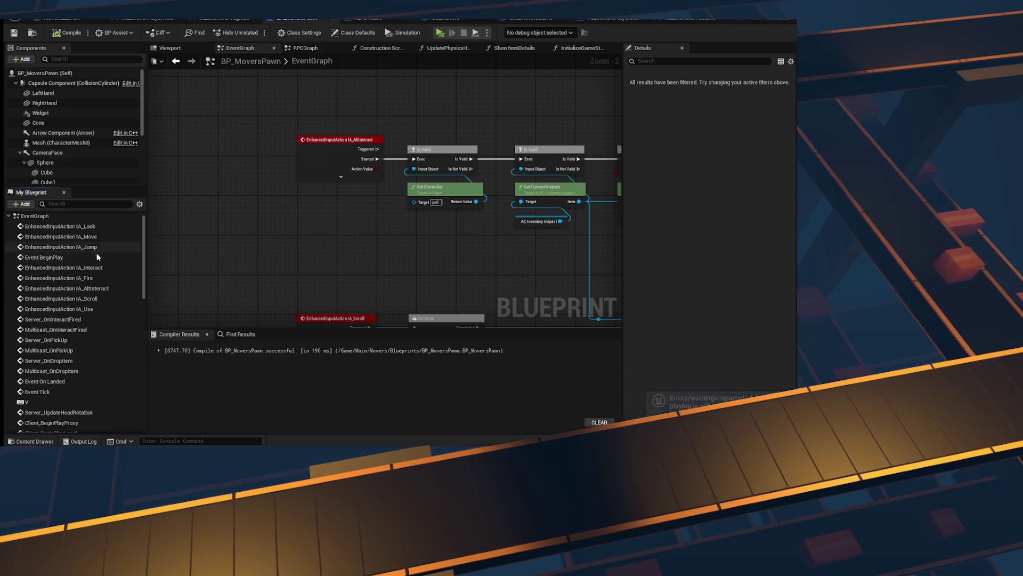
{"action": "scroll", "coordinate": [97, 311], "scroll_direction": "up", "scroll_amount": 1}
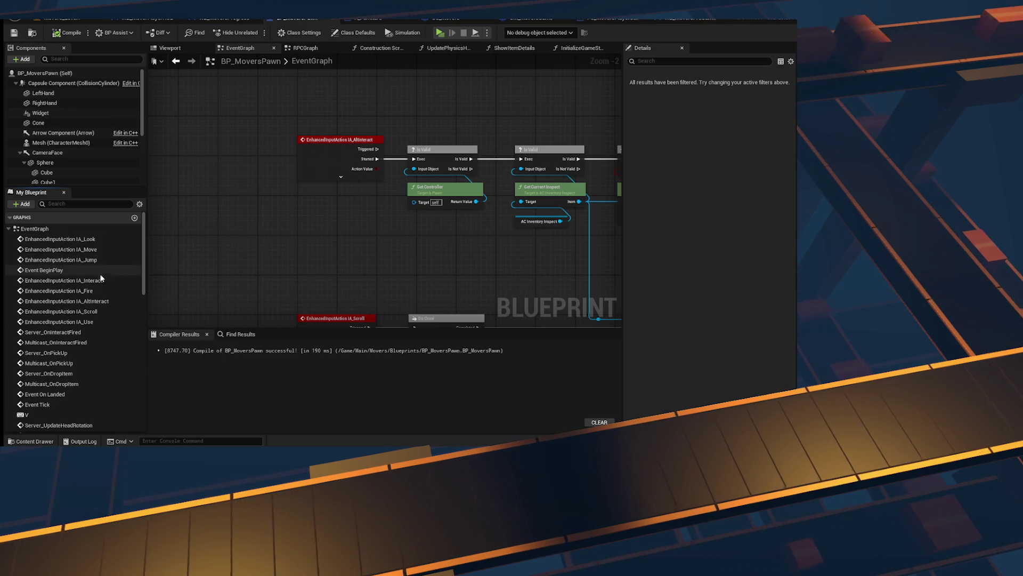
{"action": "scroll", "coordinate": [86, 351], "scroll_direction": "down", "scroll_amount": 3}
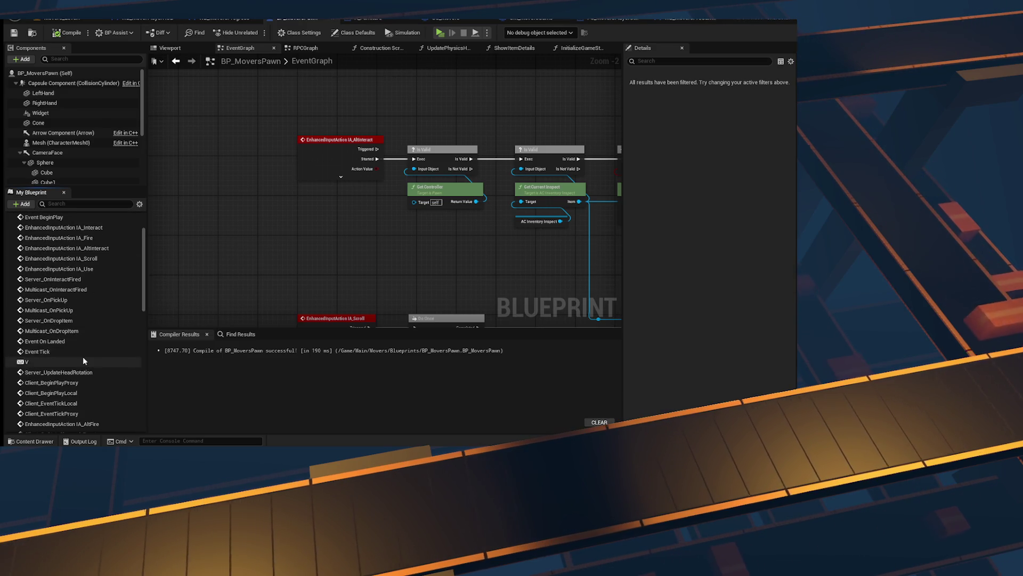
{"action": "scroll", "coordinate": [87, 352], "scroll_direction": "down", "scroll_amount": 2}
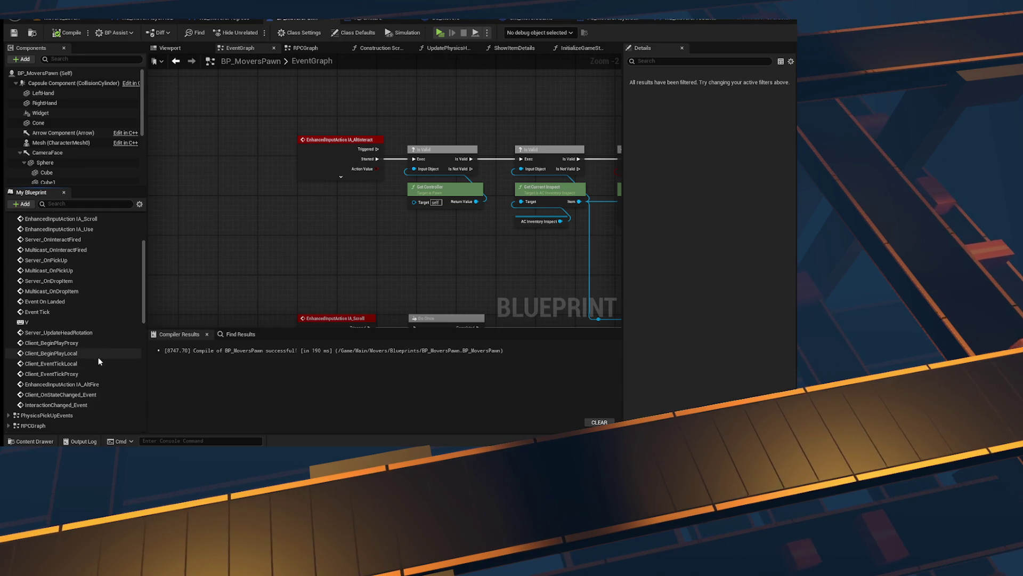
{"action": "scroll", "coordinate": [95, 374], "scroll_direction": "down", "scroll_amount": 1}
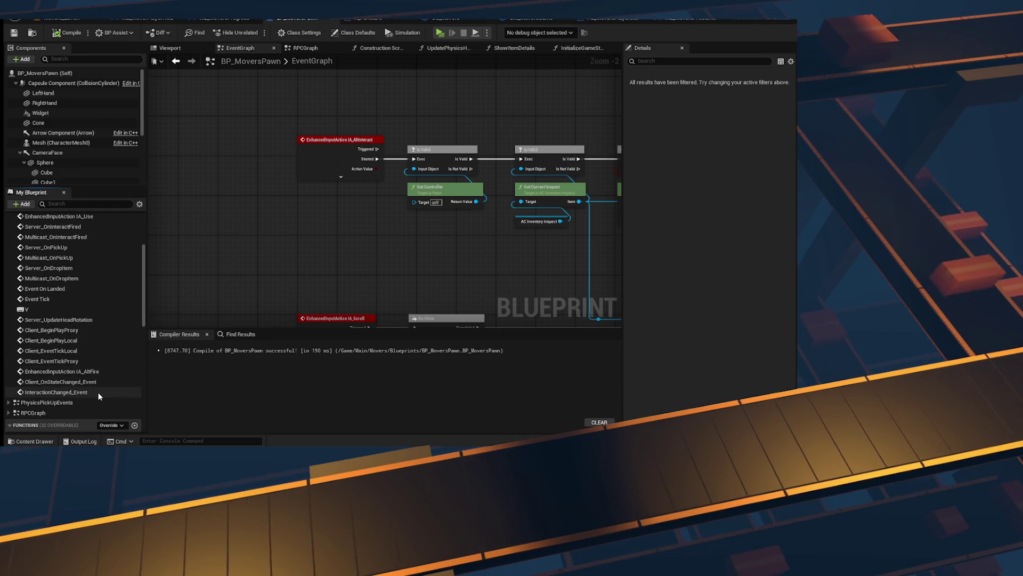
{"action": "scroll", "coordinate": [363, 197], "scroll_direction": "down", "scroll_amount": 10}
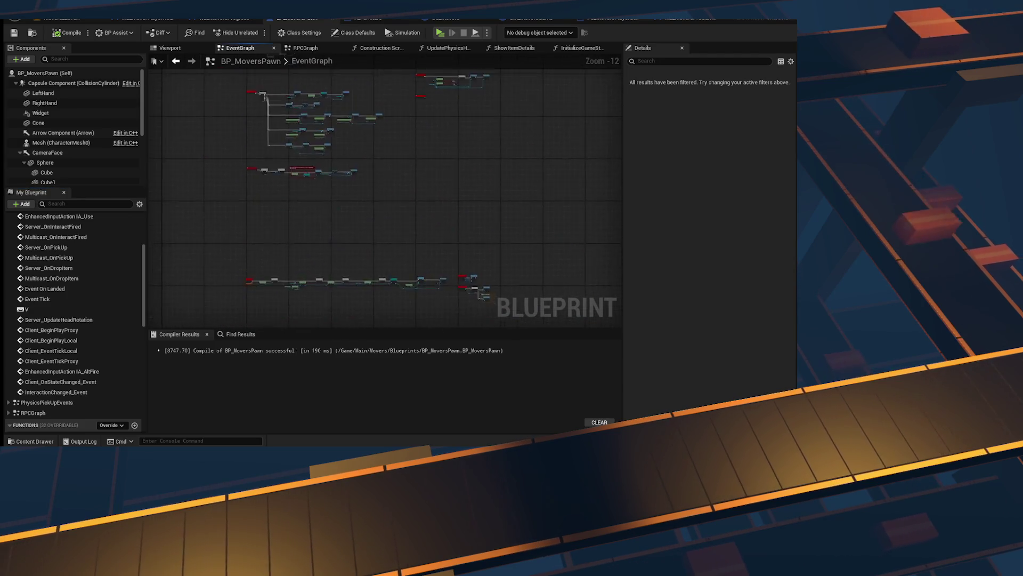
{"action": "left_click_drag", "start_coordinate": [217, 140], "coordinate": [199, 294]}
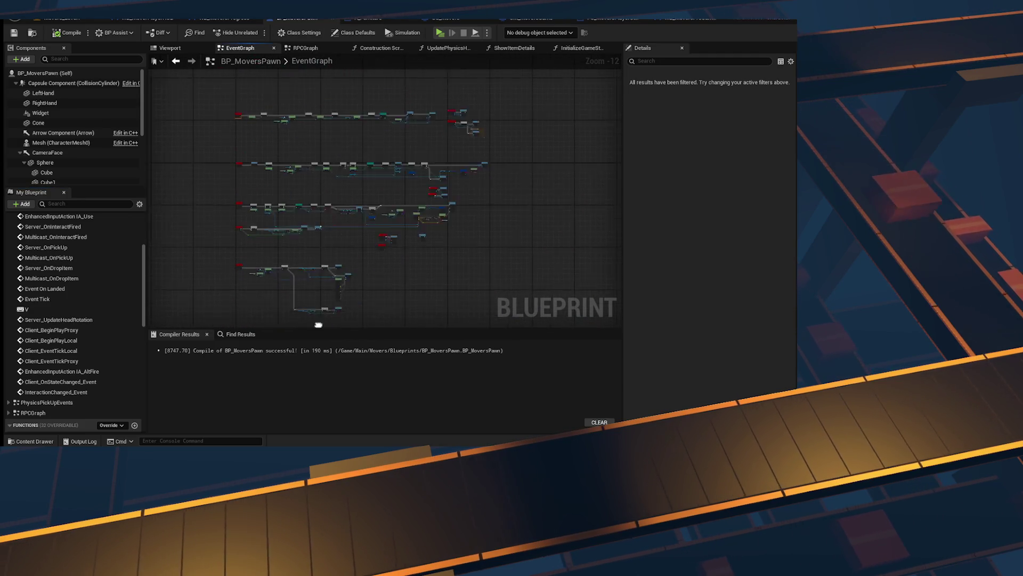
{"action": "scroll", "coordinate": [10, 306], "scroll_direction": "up", "scroll_amount": 5}
{"action": "double_click", "coordinate": [68, 229]}
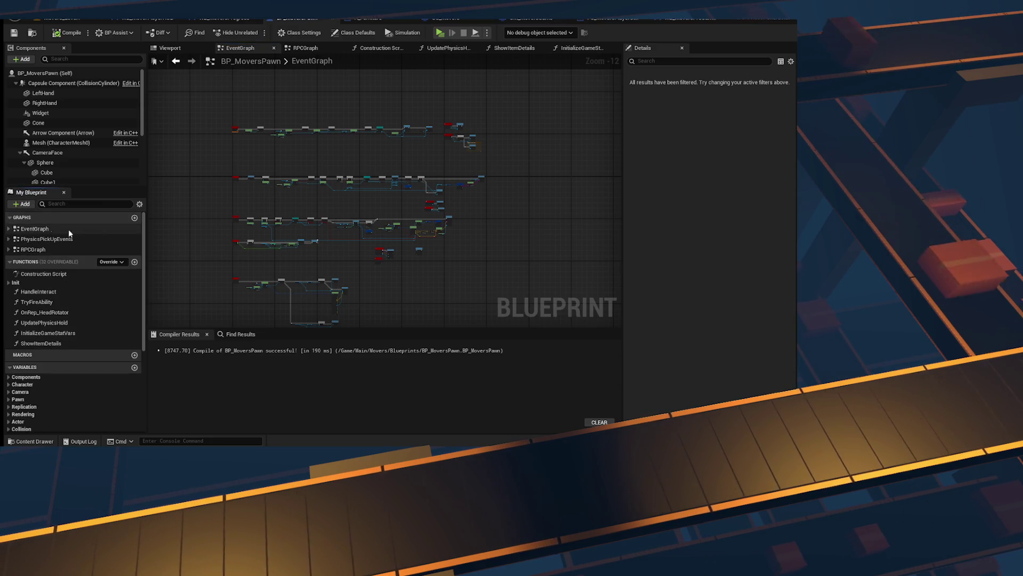
{"action": "scroll", "coordinate": [411, 201], "scroll_direction": "up", "scroll_amount": 3}
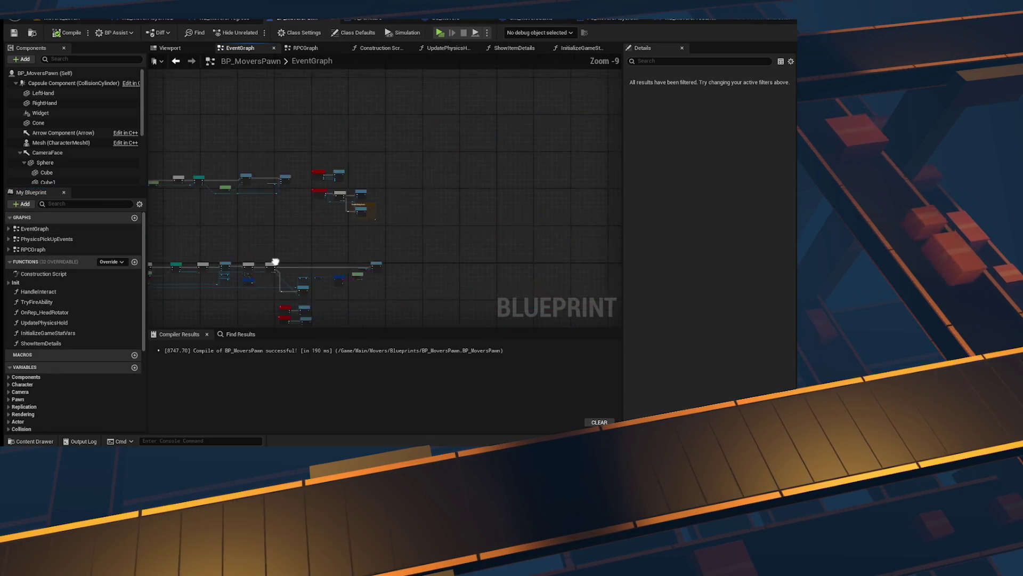
{"action": "scroll", "coordinate": [411, 202], "scroll_direction": "up", "scroll_amount": 5}
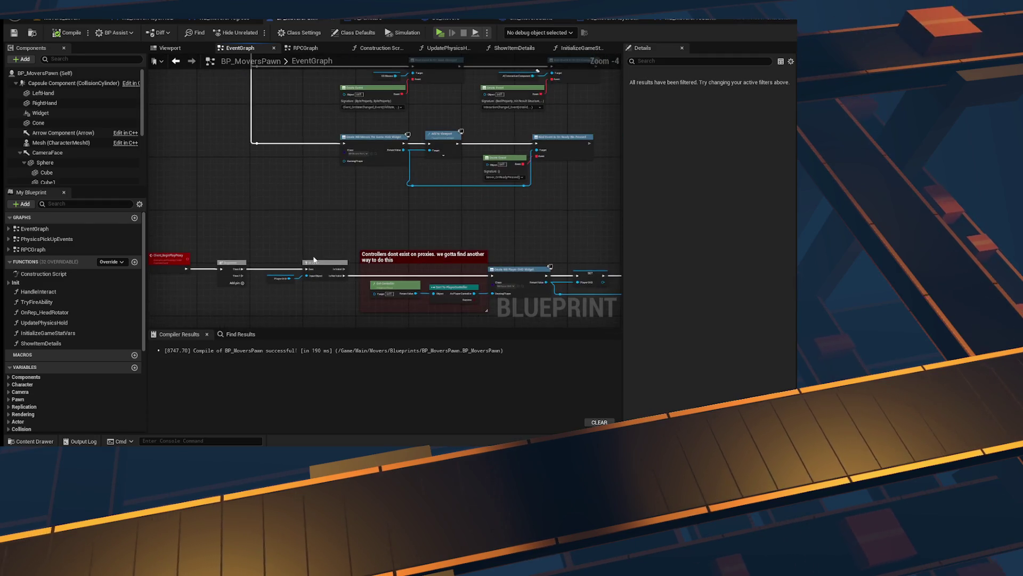
{"action": "left_click_drag", "start_coordinate": [433, 223], "coordinate": [666, 126]}
{"action": "scroll", "coordinate": [344, 119], "scroll_direction": "up", "scroll_amount": 2}
{"action": "scroll", "coordinate": [342, 205], "scroll_direction": "down", "scroll_amount": 5}
{"action": "left_click_drag", "start_coordinate": [379, 229], "coordinate": [259, 242]}
{"action": "scroll", "coordinate": [388, 181], "scroll_direction": "up", "scroll_amount": 5}
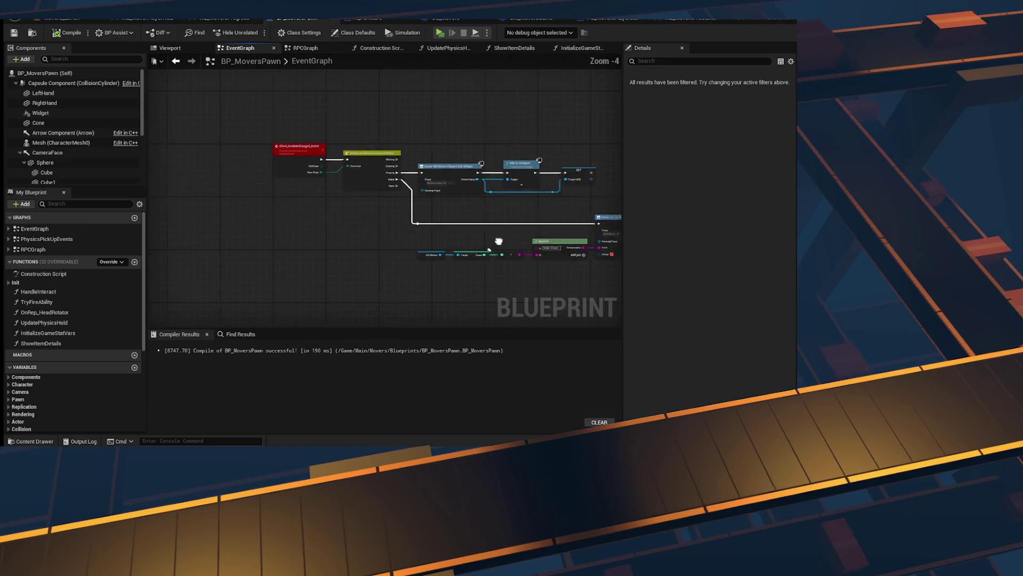
{"action": "scroll", "coordinate": [387, 182], "scroll_direction": "down", "scroll_amount": 5}
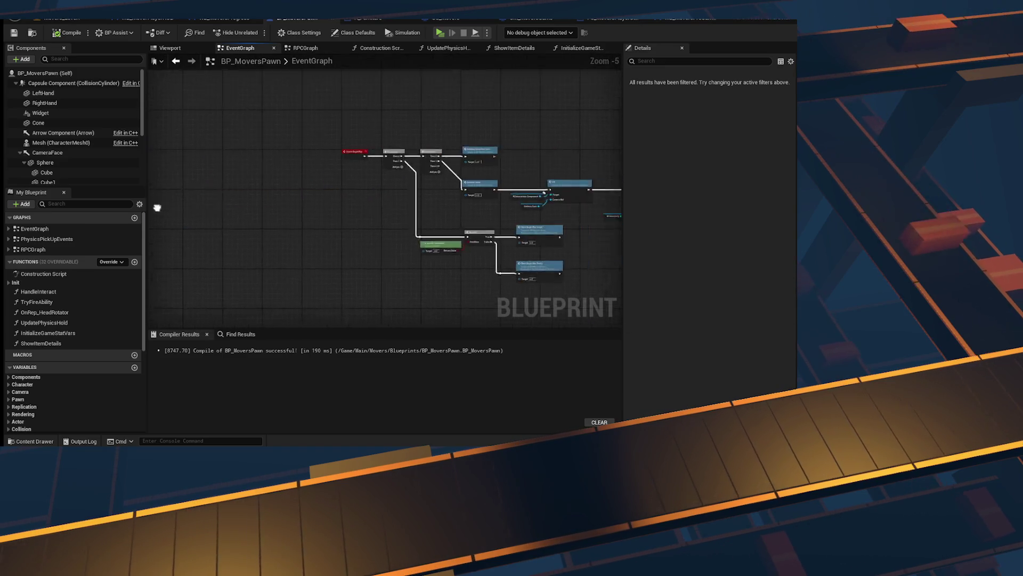
{"action": "scroll", "coordinate": [335, 187], "scroll_direction": "down", "scroll_amount": 5}
{"action": "mouse_move", "coordinate": [459, 251]}
{"action": "left_mouse_down"}
{"action": "mouse_move", "coordinate": [377, 292]}
{"action": "mouse_move", "coordinate": [315, 169]}
{"action": "left_mouse_up"}
{"action": "scroll", "coordinate": [389, 218], "scroll_direction": "up", "scroll_amount": 10}
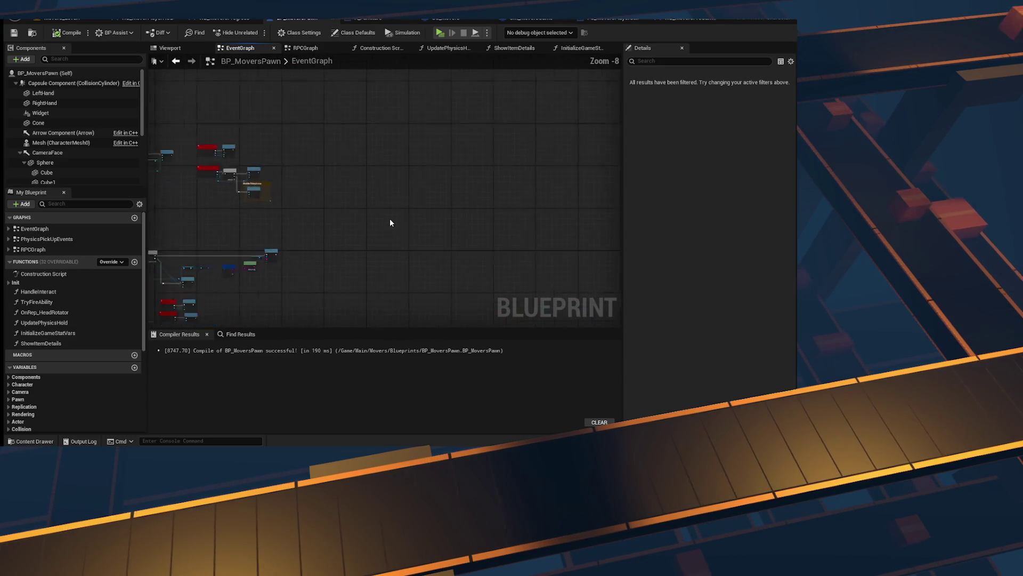
Step: Place a Left Alt key event node in the graph
{"action": "right_click", "coordinate": [372, 182]}
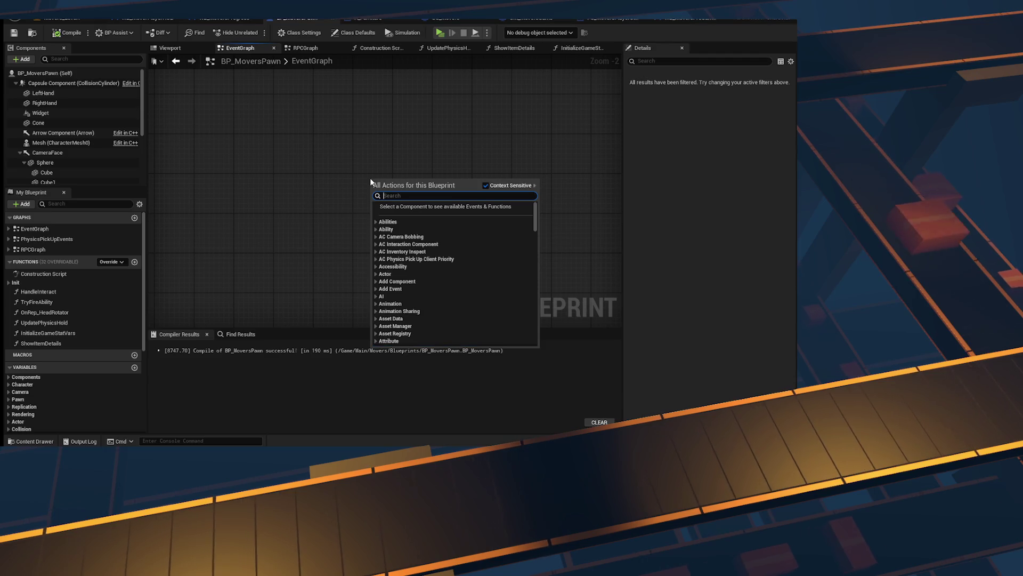
{"action": "type", "text": "alt key"}
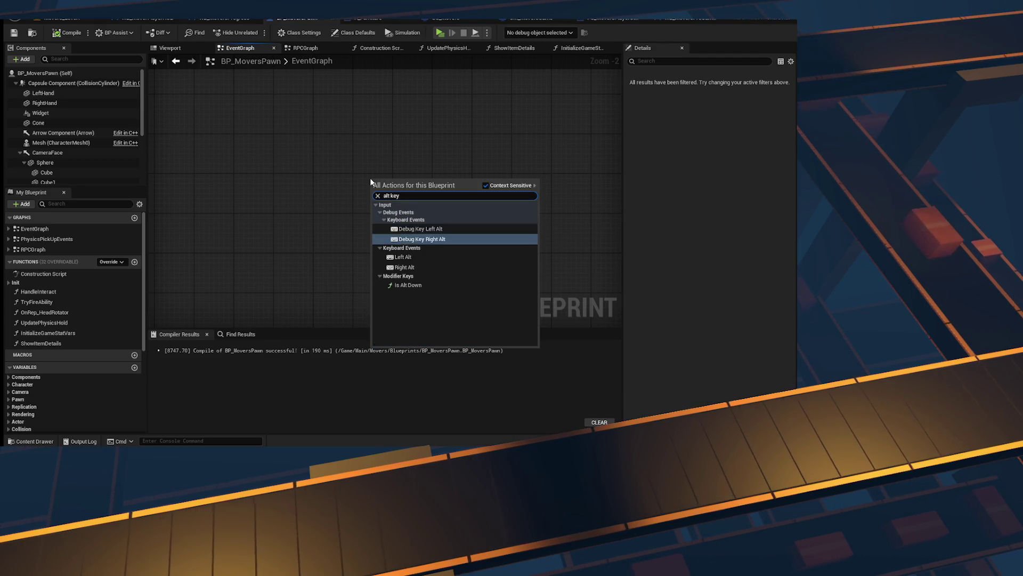
{"action": "key", "text": "Return"}
{"action": "scroll", "coordinate": [387, 186], "scroll_direction": "up", "scroll_amount": 2}
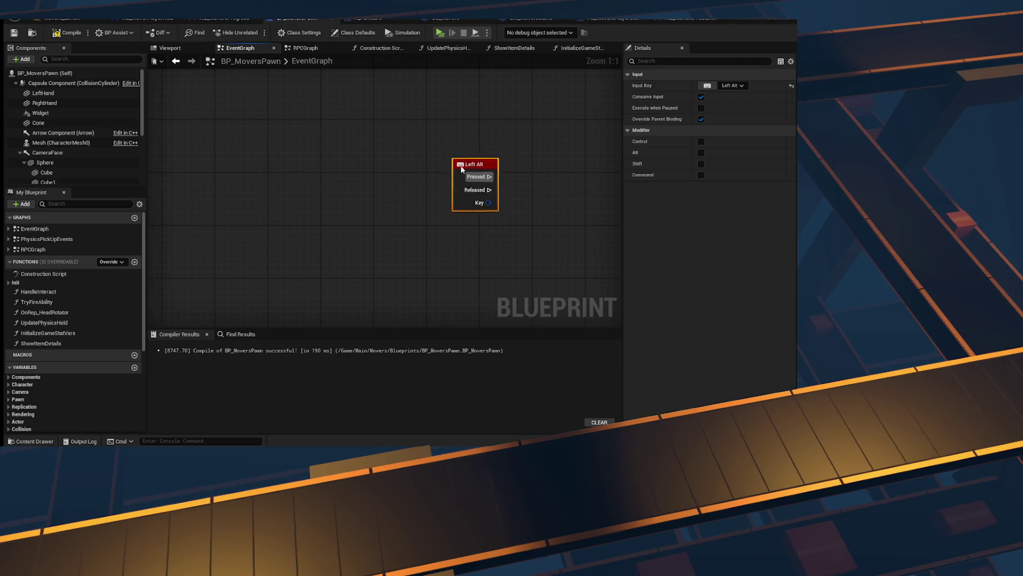
{"action": "left_click_drag", "start_coordinate": [461, 167], "coordinate": [336, 180]}
{"action": "left_click", "coordinate": [395, 182]}
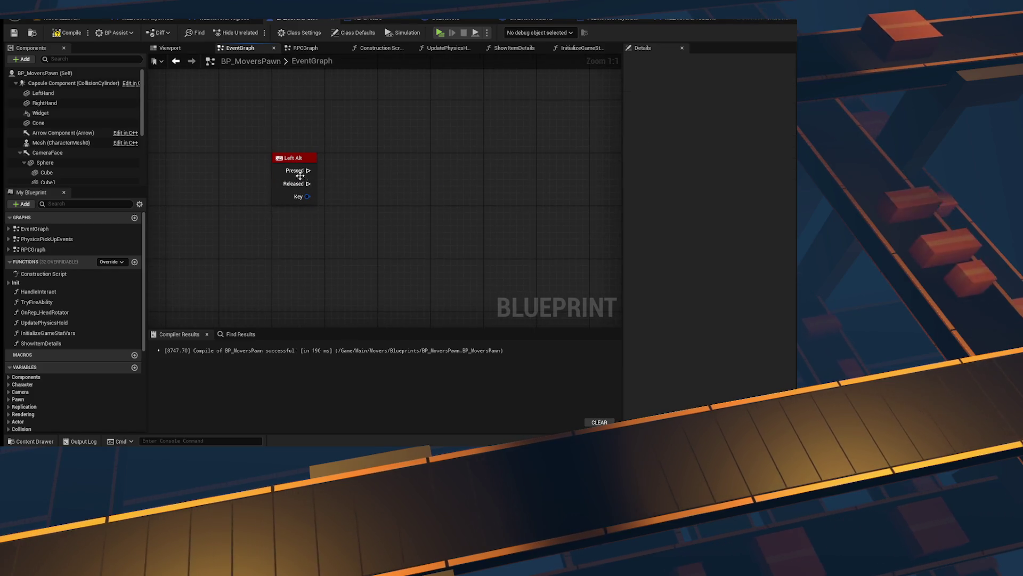
Step: Add Get Controller and a Cast To PlayerController node wired to the Left Alt Pressed output
{"action": "right_click", "coordinate": [370, 185]}
{"action": "type", "text": "get cont"}
{"action": "type", "text": "rolelr"}
{"action": "key", "text": "BackSpace"}
{"action": "key", "text": "BackSpace"}
{"action": "key", "text": "BackSpace"}
{"action": "type", "text": "ler"}
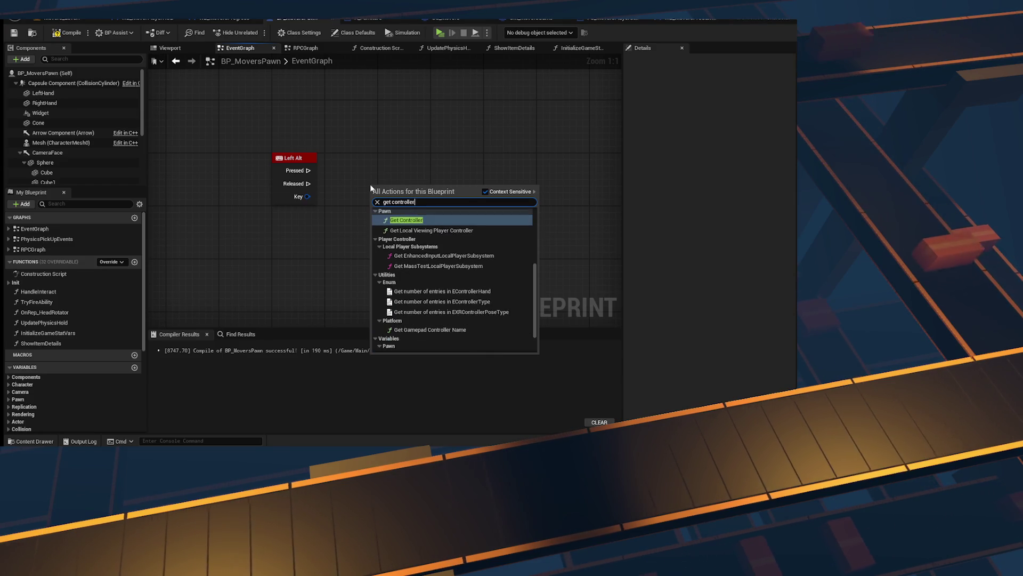
{"action": "left_click", "coordinate": [461, 211]}
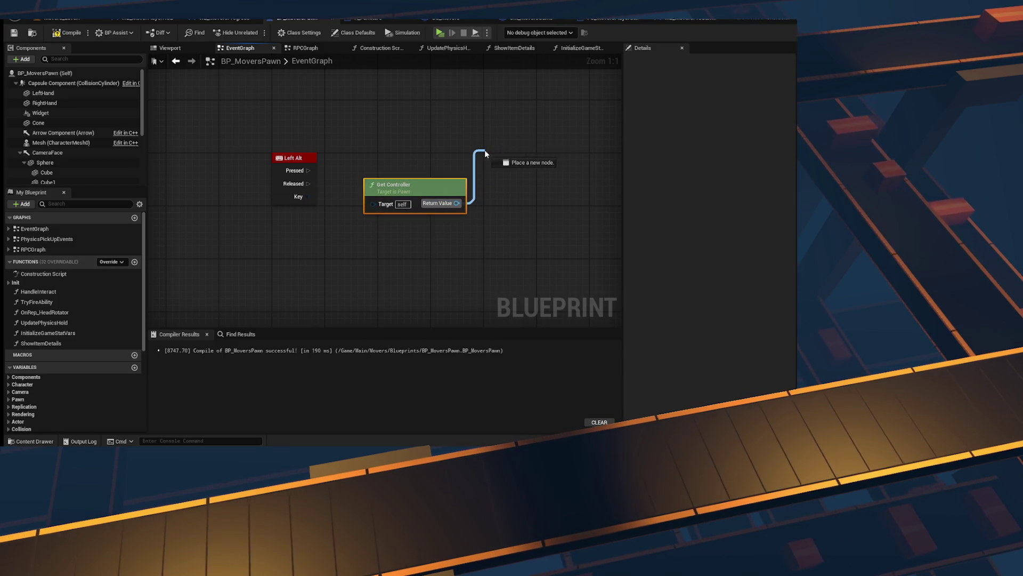
{"action": "left_click_drag", "start_coordinate": [485, 154], "coordinate": [485, 153]}
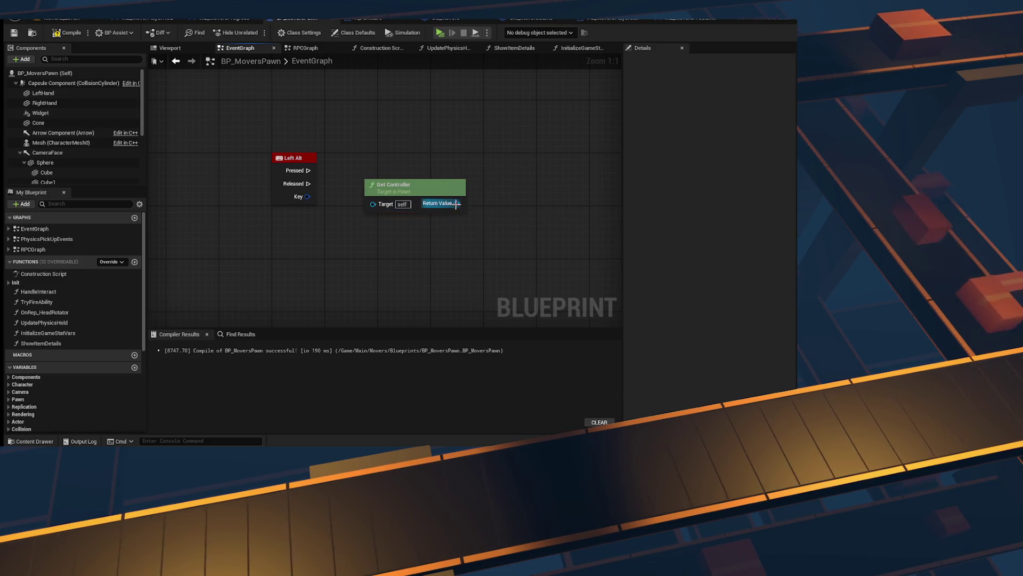
{"action": "left_click_drag", "start_coordinate": [457, 203], "coordinate": [461, 133]}
{"action": "type", "text": "ge"}
{"action": "key", "text": "BackSpace"}
{"action": "key", "text": "BackSpace"}
{"action": "key", "text": "BackSpace"}
{"action": "type", "text": "cast to player c"}
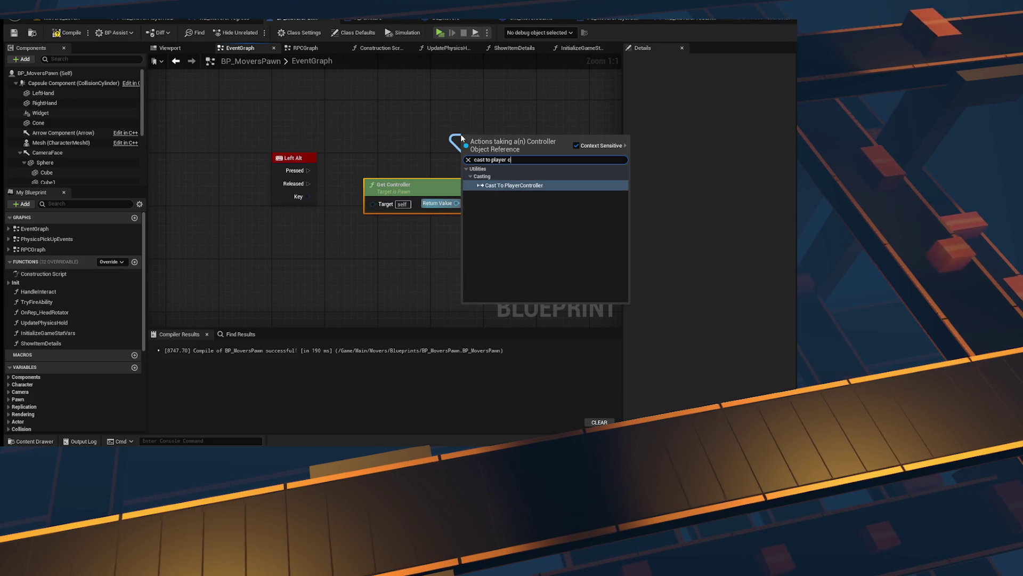
{"action": "key", "text": "Return"}
{"action": "left_click_drag", "start_coordinate": [458, 105], "coordinate": [393, 107]}
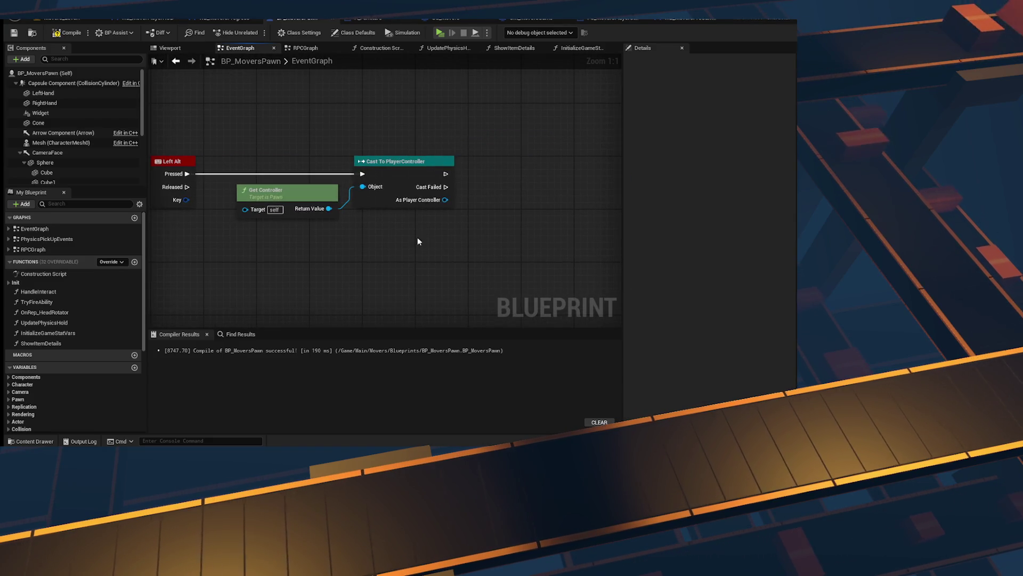
{"action": "scroll", "coordinate": [292, 222], "scroll_direction": "down", "scroll_amount": 1}
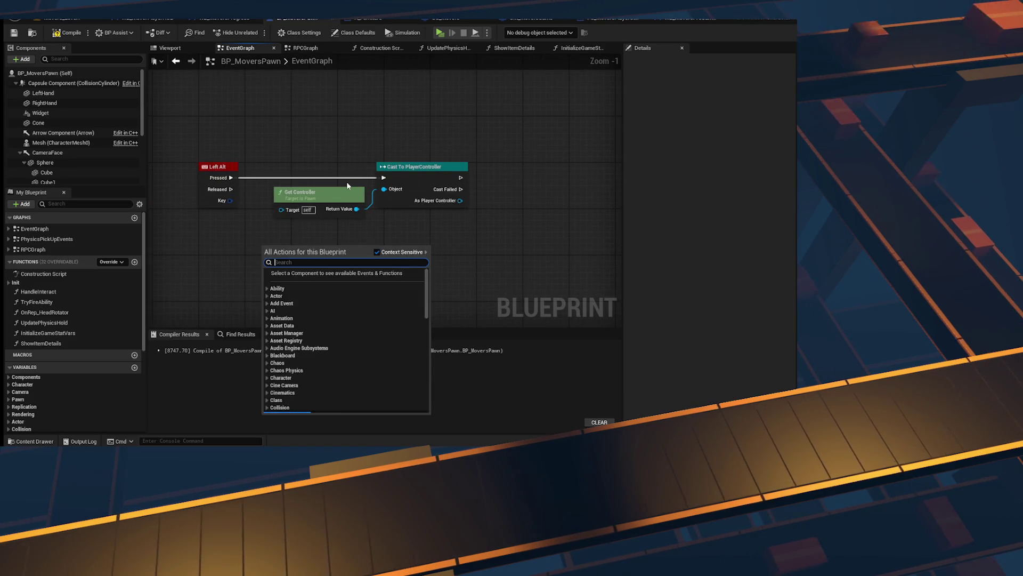
Step: Add an Is Player Controlled node and hook a Branch onto its result
{"action": "right_click", "coordinate": [262, 245]}
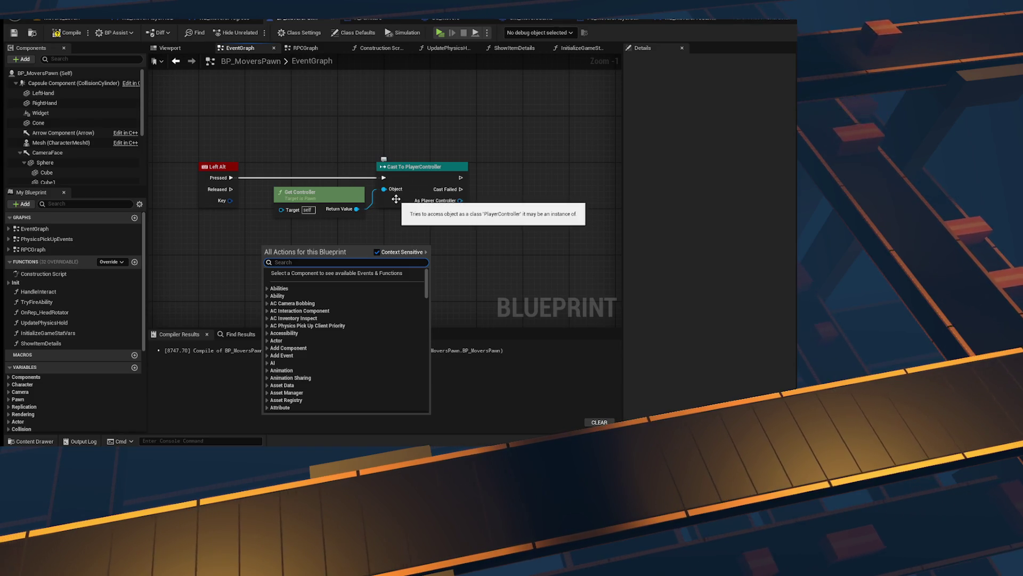
{"action": "type", "text": "is player"}
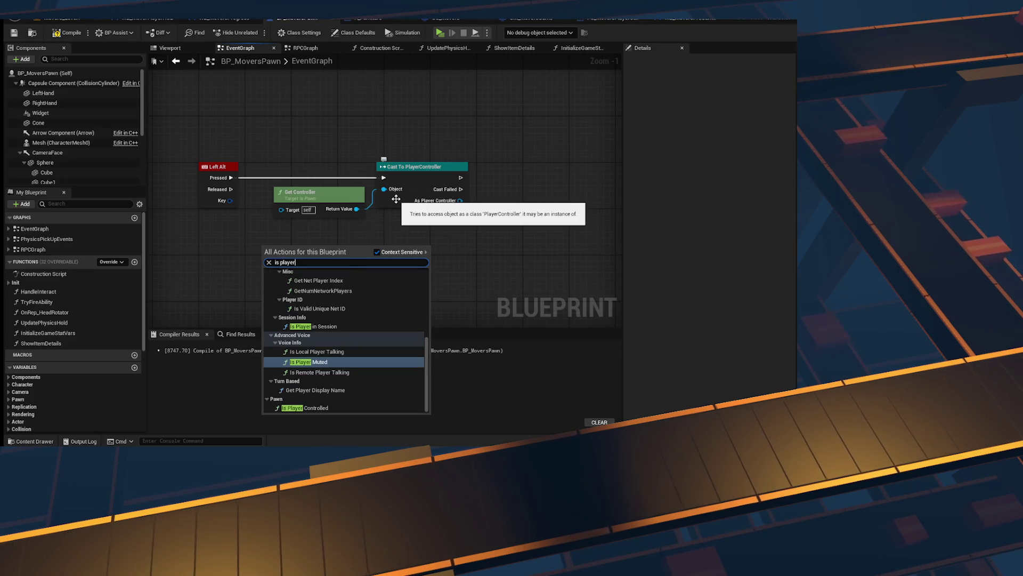
{"action": "type", "text": "con"}
{"action": "key", "text": "Return"}
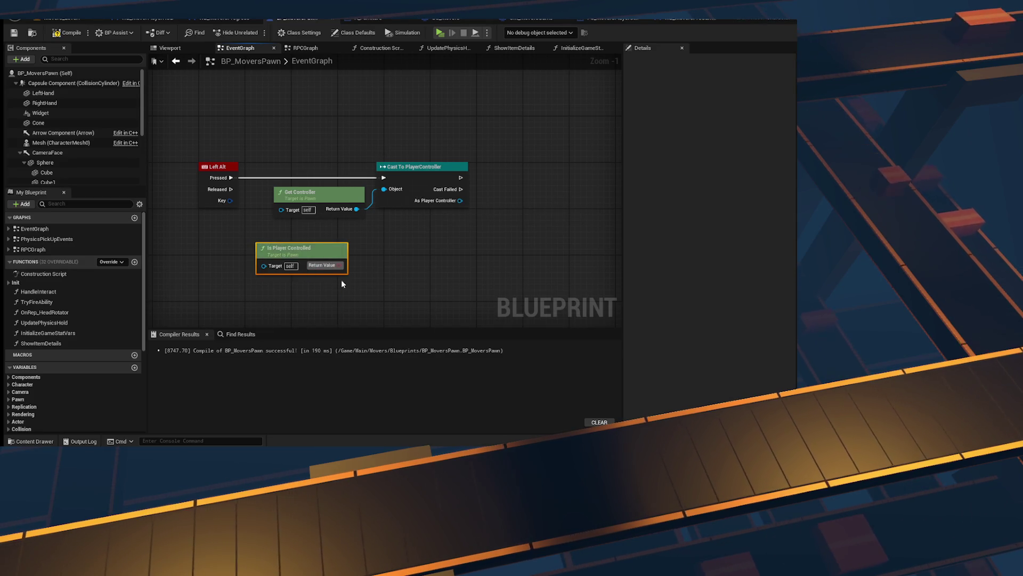
{"action": "left_click_drag", "start_coordinate": [339, 265], "coordinate": [382, 268]}
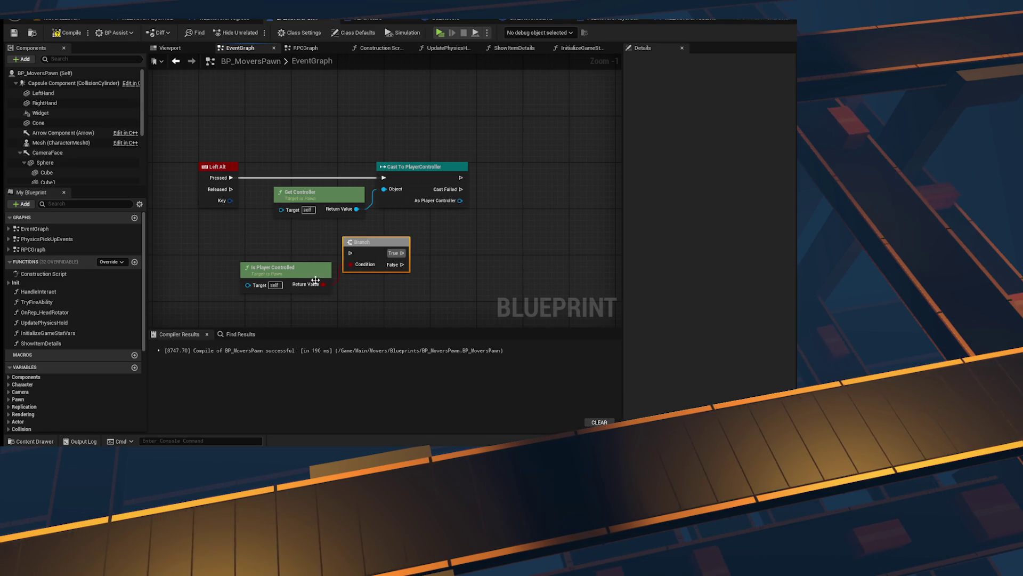
Step: Replace Is Player Controlled with Is Locally Controlled, wired into the Branch Condition
{"action": "right_click", "coordinate": [428, 304]}
{"action": "type", "text": "is local"}
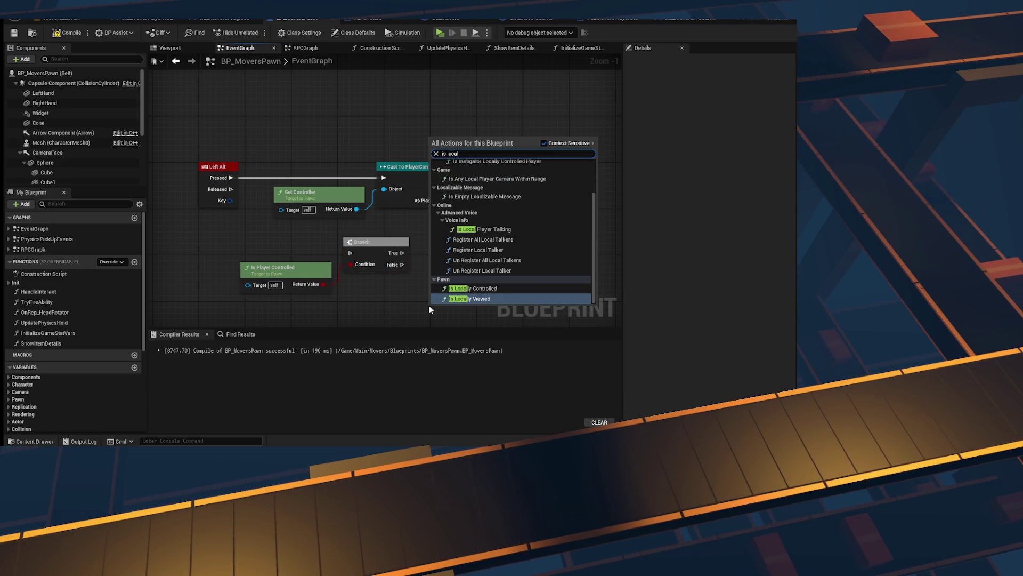
{"action": "key", "text": "Up"}
{"action": "key", "text": "Return"}
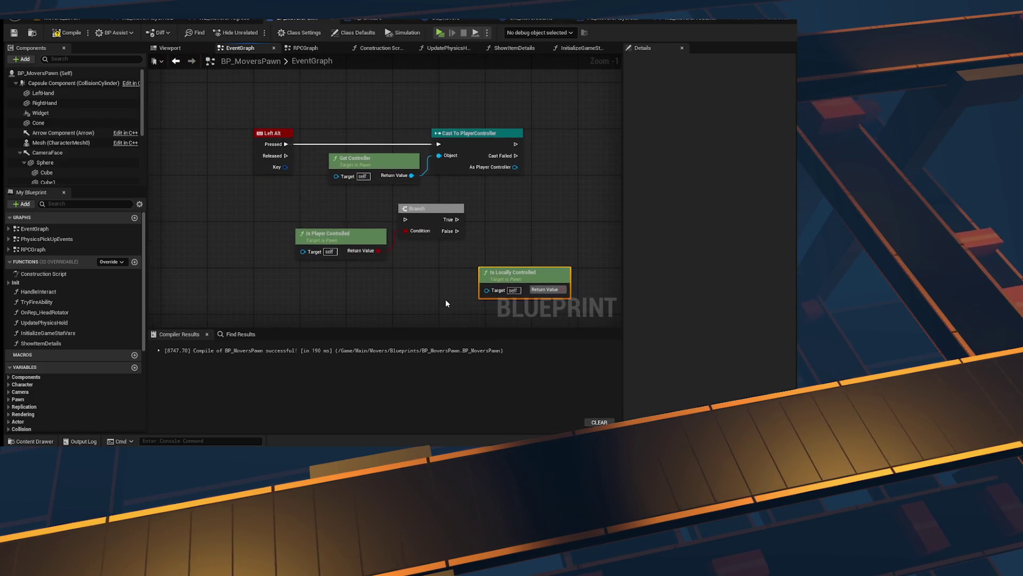
{"action": "left_click_drag", "start_coordinate": [421, 289], "coordinate": [329, 246]}
{"action": "key", "text": "Delete"}
{"action": "mouse_move", "coordinate": [518, 282]}
{"action": "left_mouse_down"}
{"action": "mouse_move", "coordinate": [327, 264]}
{"action": "mouse_move", "coordinate": [335, 245]}
{"action": "left_mouse_up"}
{"action": "left_click_drag", "start_coordinate": [378, 251], "coordinate": [406, 230]}
{"action": "left_click", "coordinate": [421, 209]}
Step: Insert the Branch after Left Alt Pressed and wire its True output into Cast To PlayerController
{"action": "key", "text": "ctrl+q"}
{"action": "key", "text": "f"}
{"action": "left_click_drag", "start_coordinate": [376, 212], "coordinate": [397, 261]}
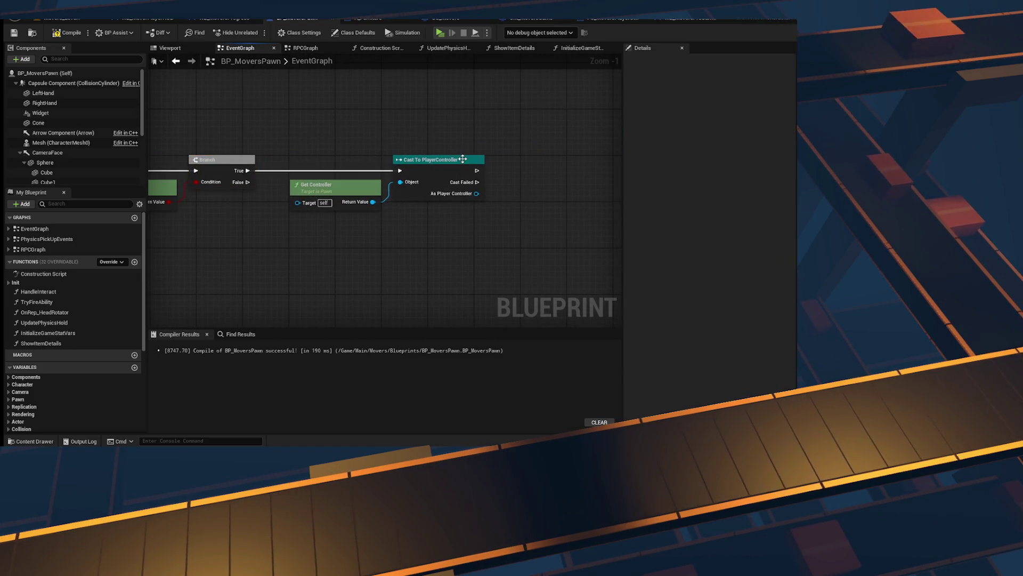
Step: Add a SET Show Mouse Cursor node from the cast's As Player Controller output
{"action": "left_click_drag", "start_coordinate": [476, 193], "coordinate": [490, 184]}
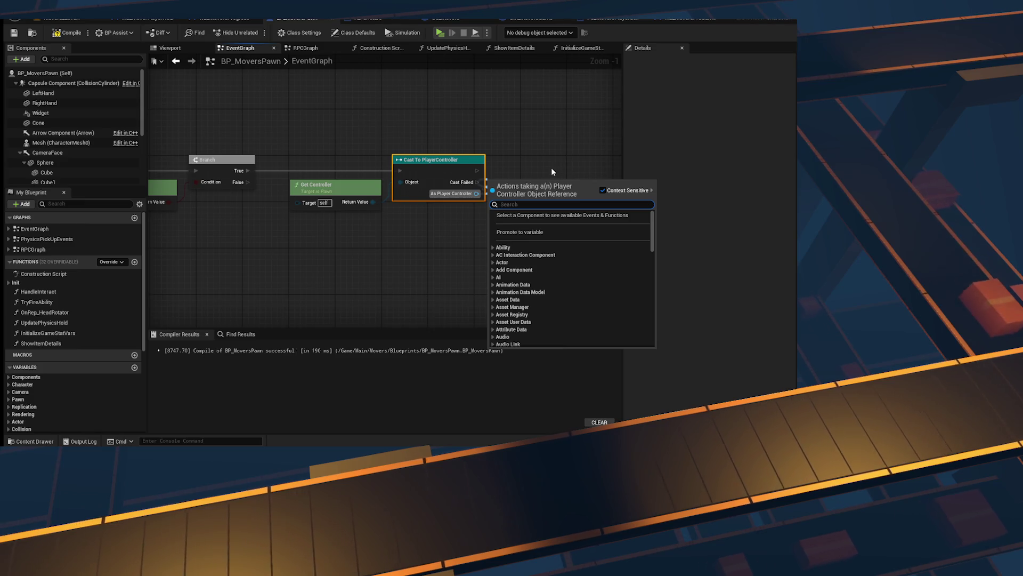
{"action": "type", "text": "show mouse"}
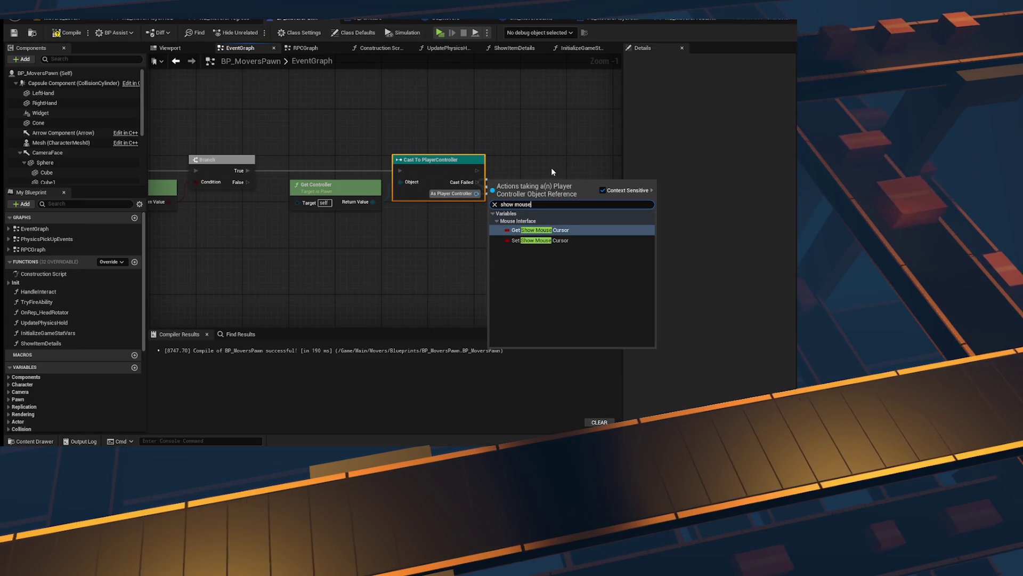
{"action": "key", "text": "Down"}
{"action": "key", "text": "Return"}
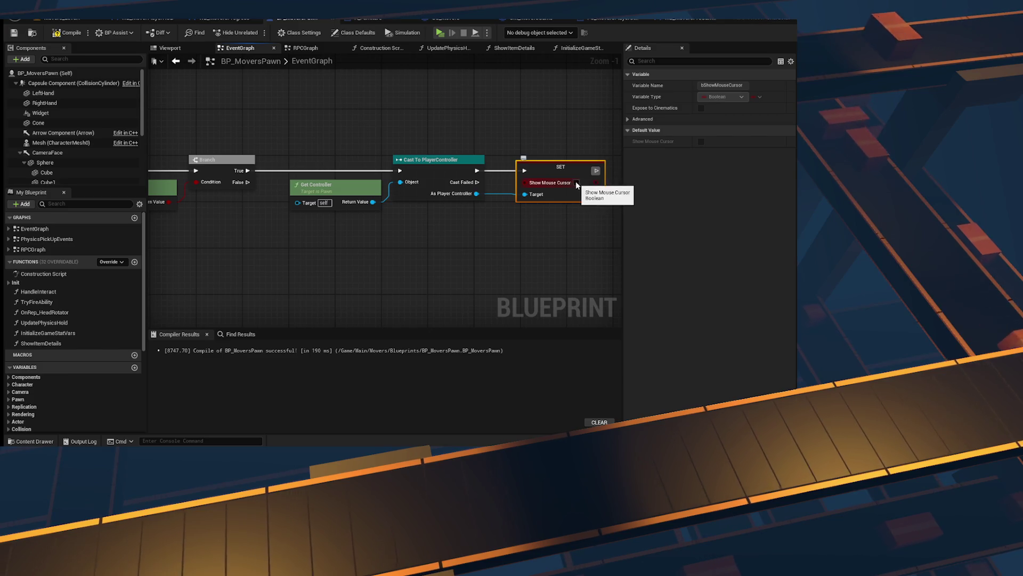
Step: Add a Flip Flop node ahead of the Is Locally Controlled Branch
{"action": "scroll", "coordinate": [491, 220], "scroll_direction": "down", "scroll_amount": 2}
{"action": "mouse_move", "coordinate": [539, 201]}
{"action": "left_mouse_down"}
{"action": "mouse_move", "coordinate": [342, 195]}
{"action": "mouse_move", "coordinate": [276, 139]}
{"action": "mouse_move", "coordinate": [284, 155]}
{"action": "left_mouse_up"}
{"action": "scroll", "coordinate": [235, 159], "scroll_direction": "up", "scroll_amount": 3}
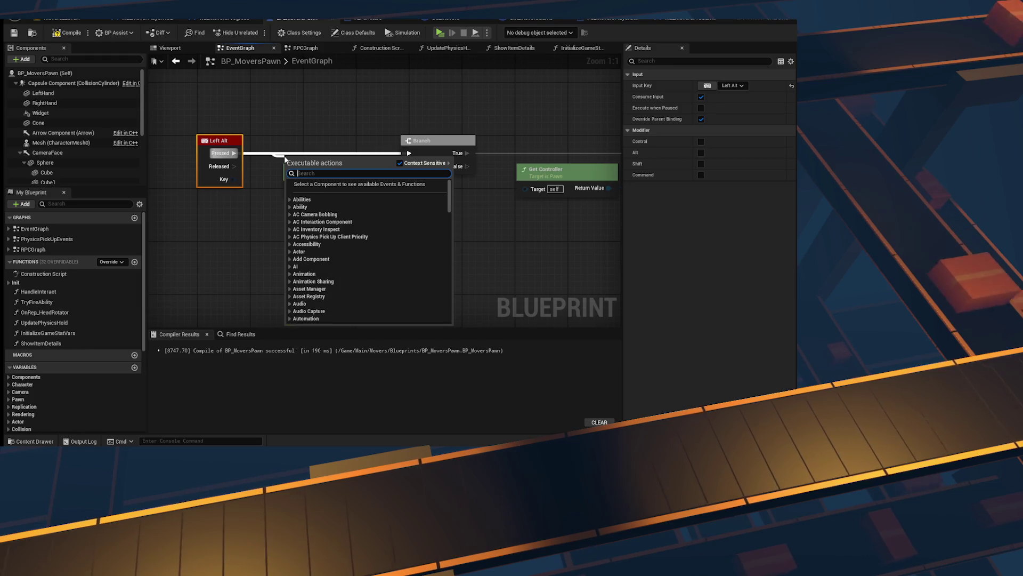
{"action": "type", "text": "flipfli"}
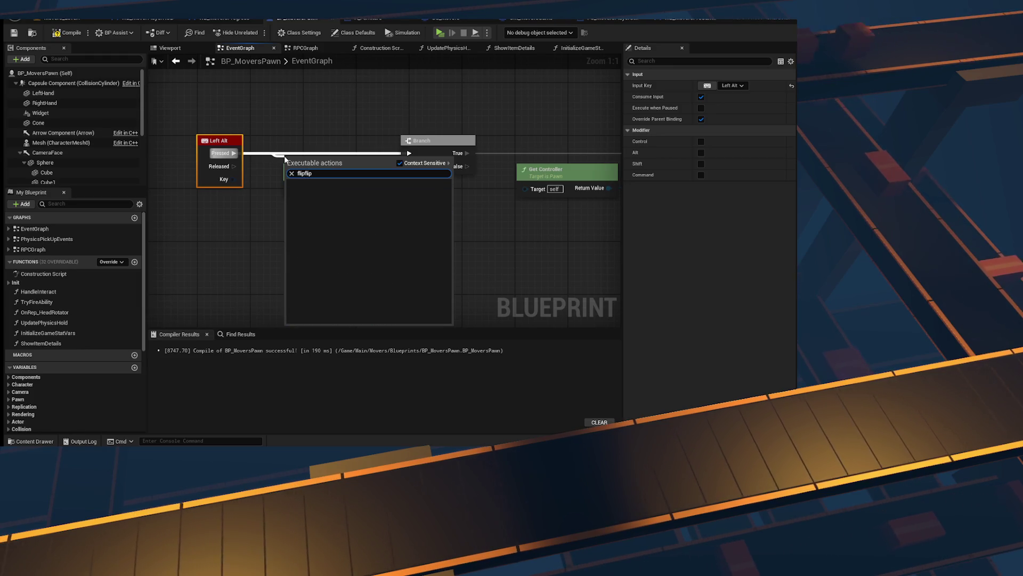
{"action": "key", "text": "BackSpace"}
{"action": "type", "text": "op"}
{"action": "key", "text": "Escape"}
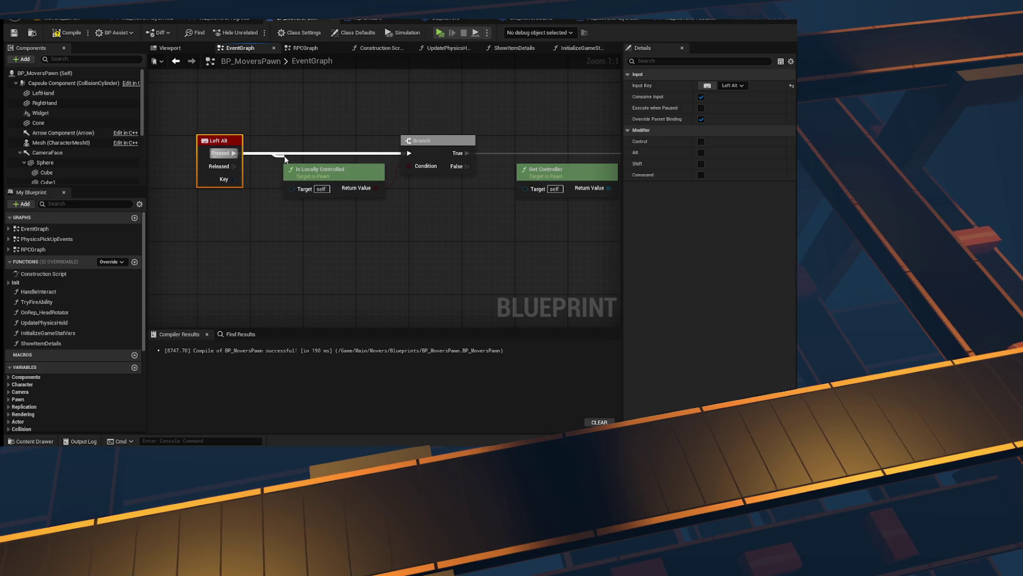
{"action": "scroll", "coordinate": [392, 271], "scroll_direction": "down", "scroll_amount": 1}
{"action": "mouse_move", "coordinate": [392, 271]}
{"action": "left_mouse_down"}
{"action": "mouse_move", "coordinate": [354, 251]}
{"action": "mouse_move", "coordinate": [401, 221]}
{"action": "mouse_move", "coordinate": [563, 200]}
{"action": "left_mouse_up"}
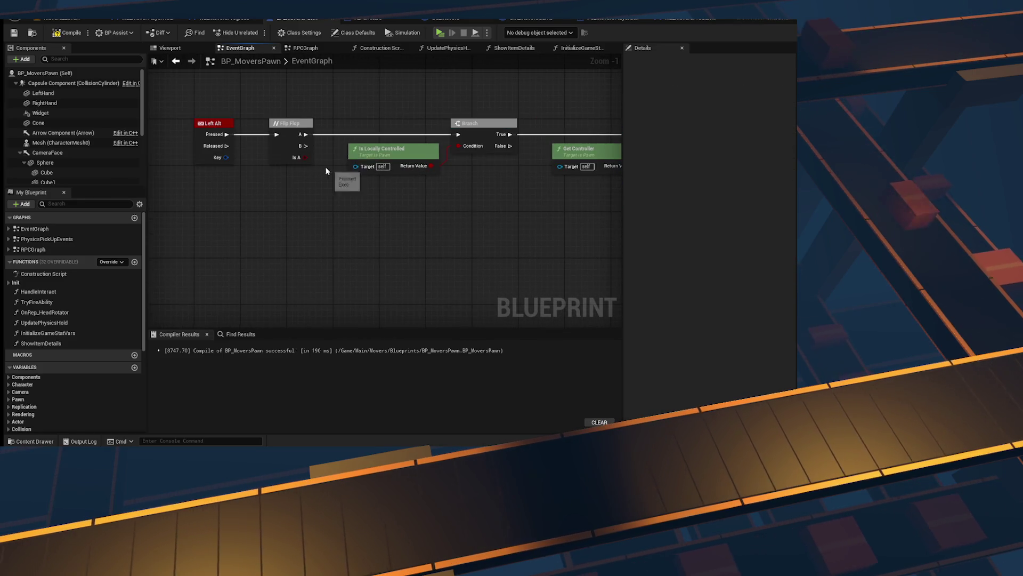
{"action": "mouse_move", "coordinate": [507, 185]}
{"action": "left_mouse_down"}
{"action": "mouse_move", "coordinate": [156, 194]}
{"action": "mouse_move", "coordinate": [453, 190]}
{"action": "left_mouse_up"}
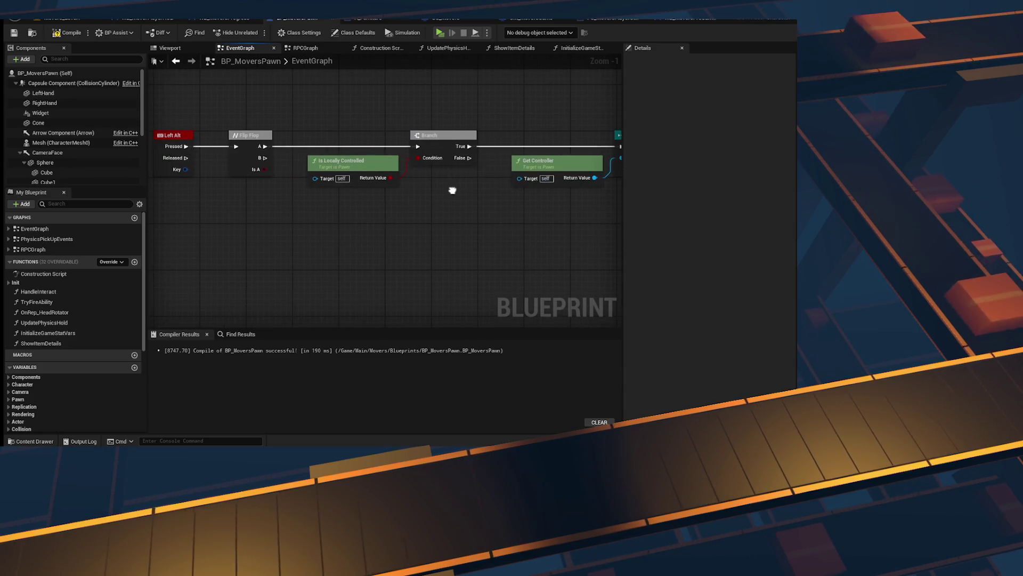
Step: Remove the Flip Flop node from the Left Alt chain
{"action": "left_click", "coordinate": [262, 160]}
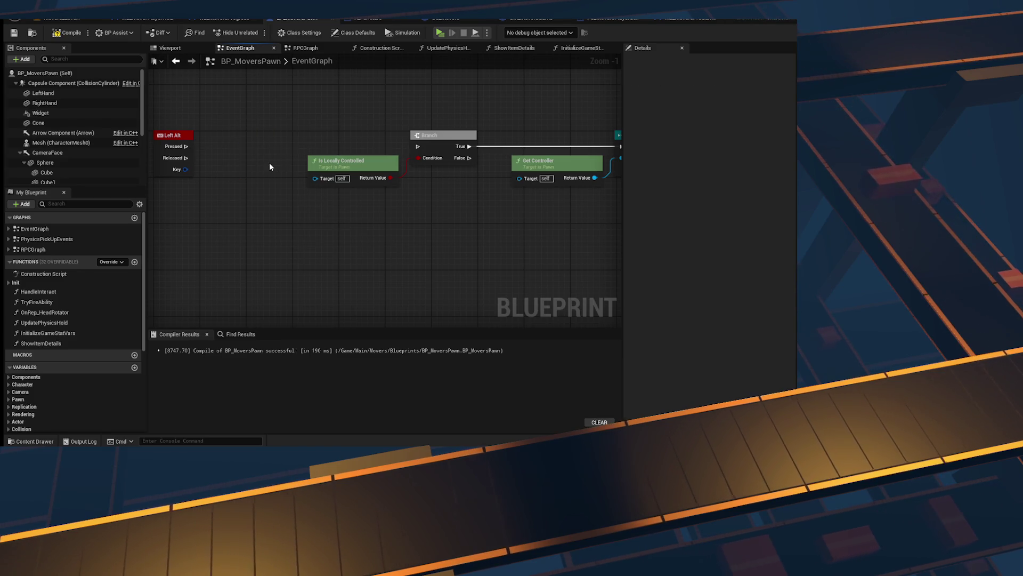
{"action": "left_click", "coordinate": [443, 134]}
{"action": "left_click_drag", "start_coordinate": [443, 224], "coordinate": [152, 224]}
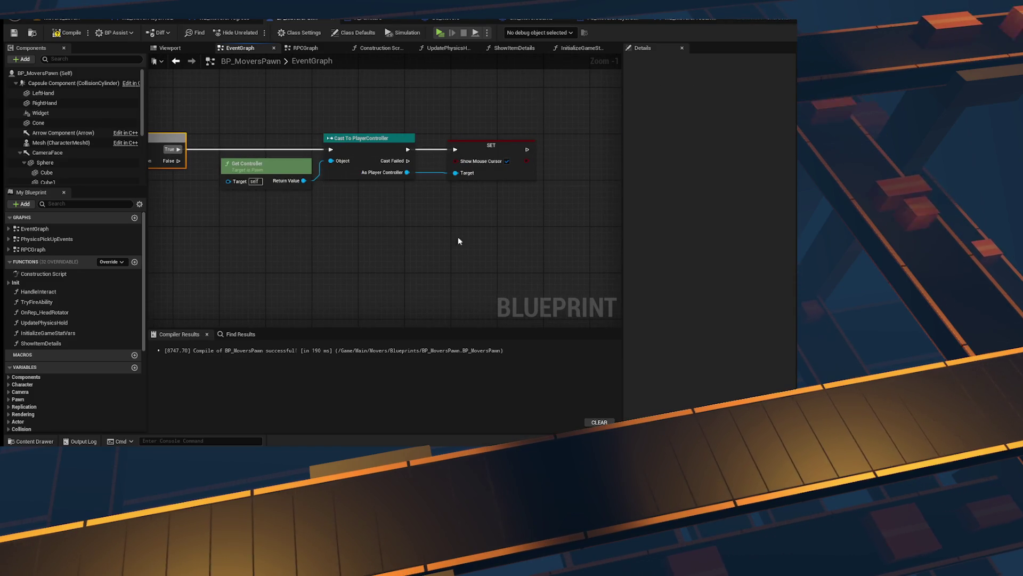
{"action": "left_click", "coordinate": [470, 219]}
{"action": "key", "text": "ctrl+v"}
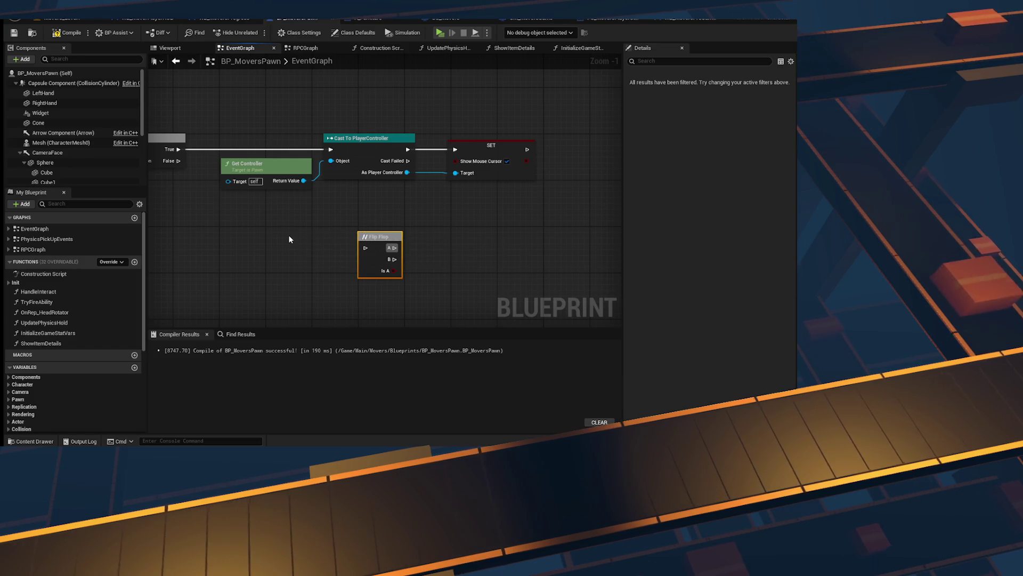
{"action": "key", "text": "Delete"}
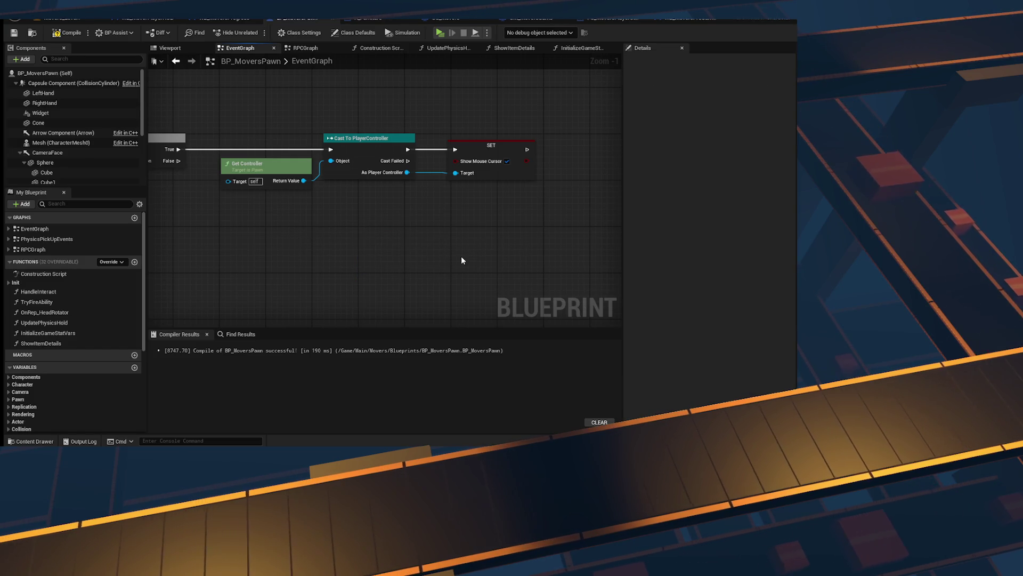
Step: Feed Get Show Mouse Cursor through a NOT node into SET Show Mouse Cursor
{"action": "scroll", "coordinate": [411, 227], "scroll_direction": "up", "scroll_amount": 1}
{"action": "left_click_drag", "start_coordinate": [346, 151], "coordinate": [382, 248]}
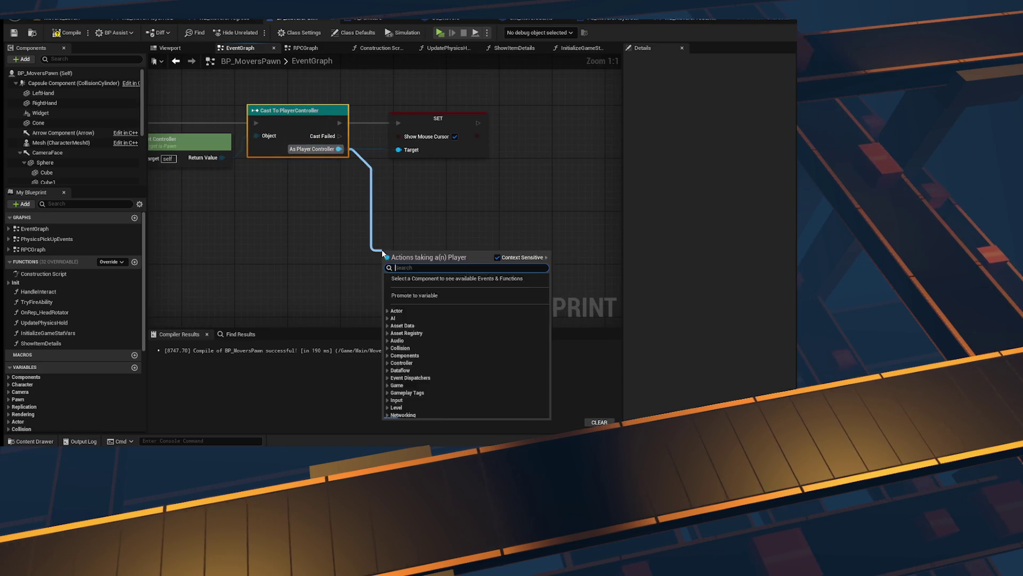
{"action": "type", "text": "get show"}
{"action": "key", "text": "Return"}
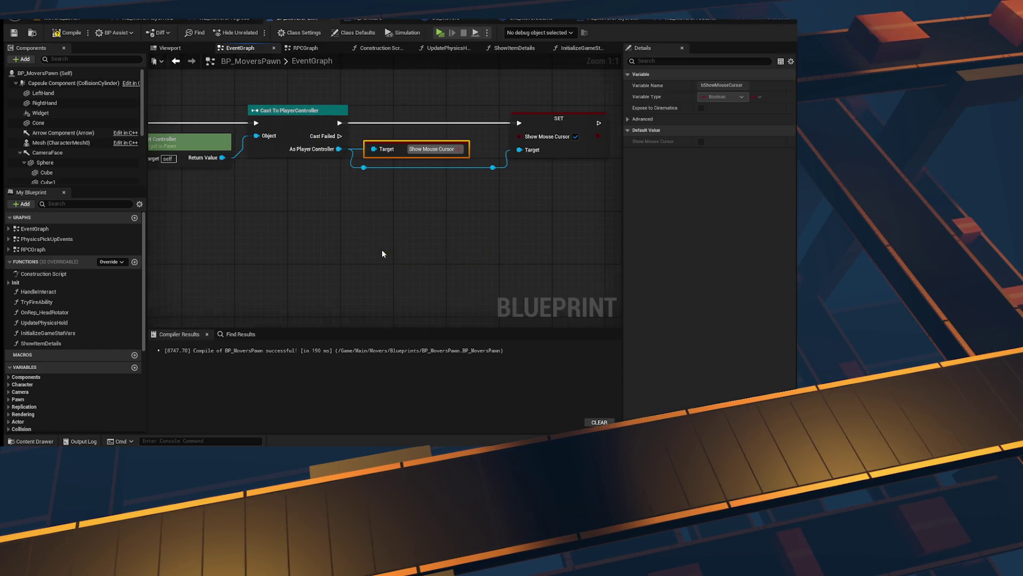
{"action": "mouse_move", "coordinate": [459, 149]}
{"action": "left_mouse_down"}
{"action": "mouse_move", "coordinate": [462, 193]}
{"action": "mouse_move", "coordinate": [436, 190]}
{"action": "left_mouse_up"}
{"action": "type", "text": "not"}
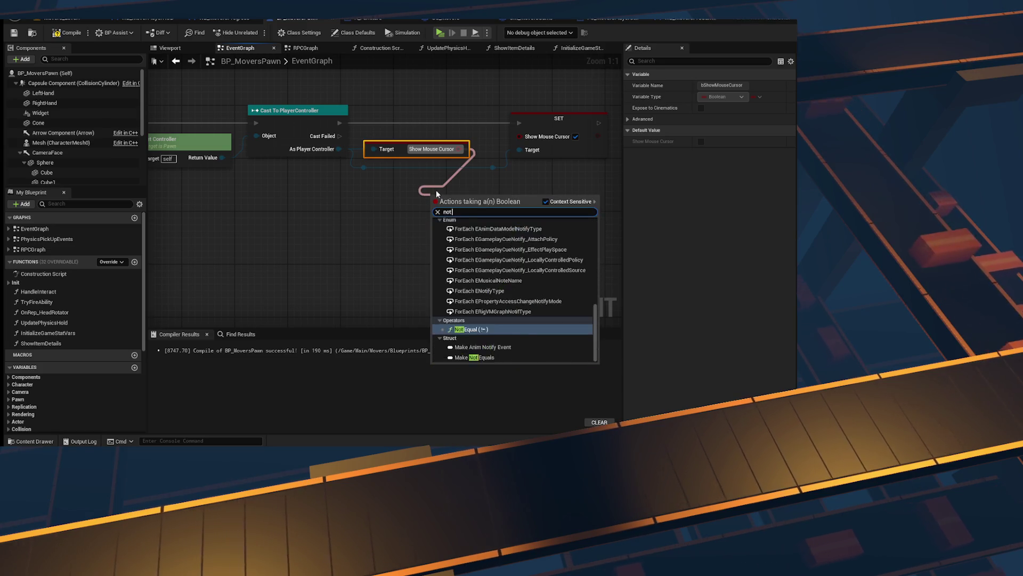
{"action": "key", "text": "Return"}
{"action": "left_click_drag", "start_coordinate": [498, 232], "coordinate": [453, 168]}
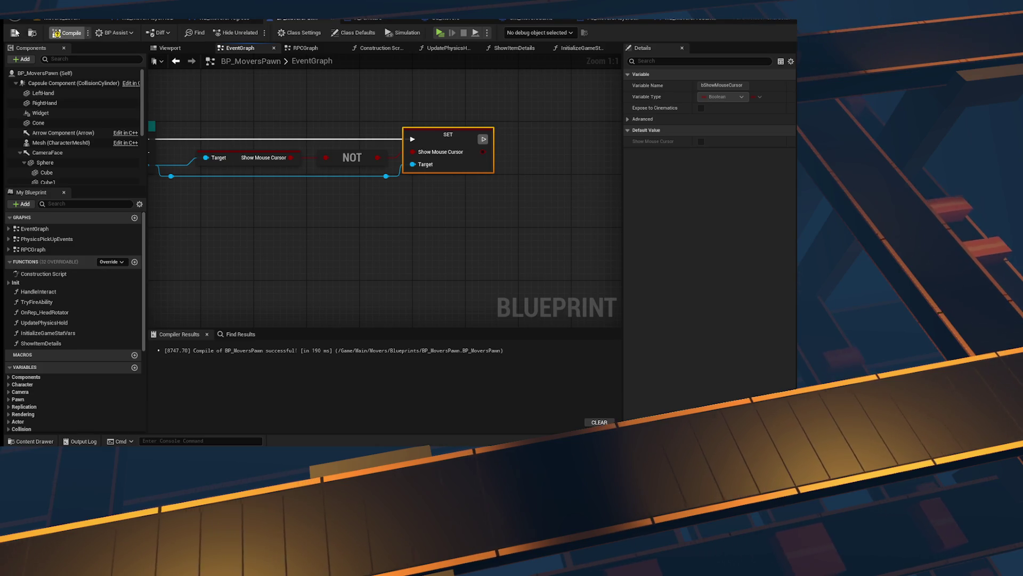
Step: Wire Left Alt Released into the Branch and save the blueprint
{"action": "scroll", "coordinate": [321, 167], "scroll_direction": "down", "scroll_amount": 4}
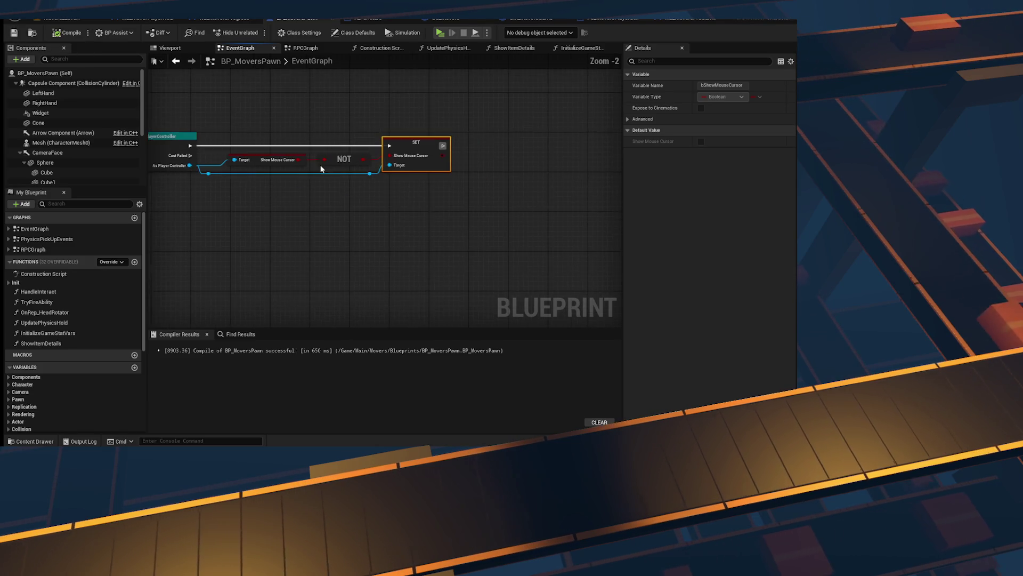
{"action": "scroll", "coordinate": [255, 165], "scroll_direction": "up", "scroll_amount": 2}
{"action": "mouse_move", "coordinate": [428, 201]}
{"action": "left_mouse_down"}
{"action": "mouse_move", "coordinate": [421, 224]}
{"action": "mouse_move", "coordinate": [473, 260]}
{"action": "mouse_move", "coordinate": [379, 256]}
{"action": "mouse_move", "coordinate": [434, 253]}
{"action": "left_mouse_up"}
{"action": "left_click", "coordinate": [272, 167]}
{"action": "left_click_drag", "start_coordinate": [281, 186], "coordinate": [415, 178]}
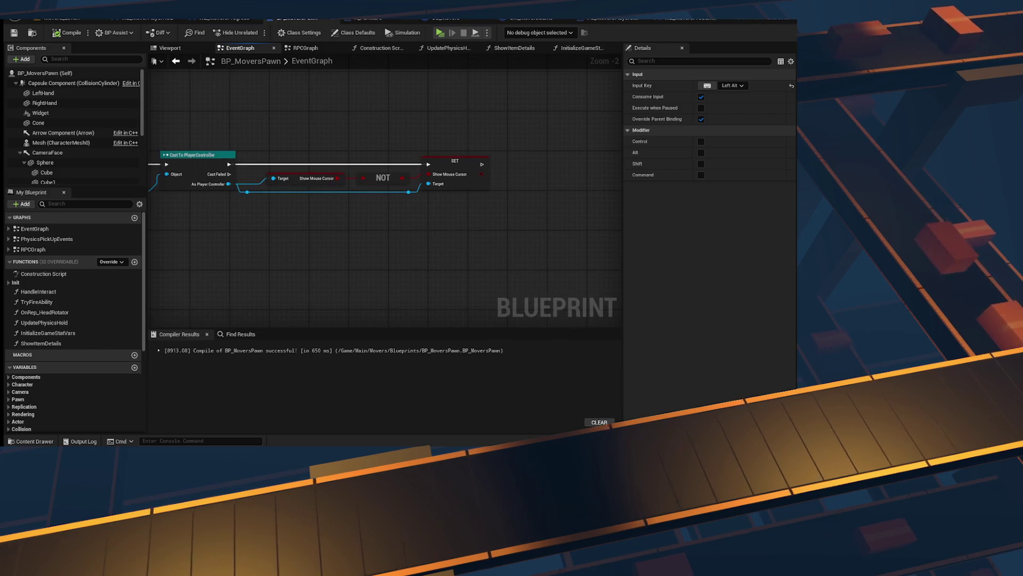
{"action": "left_click_drag", "start_coordinate": [267, 240], "coordinate": [576, 246]}
{"action": "key", "text": "ctrl+s"}
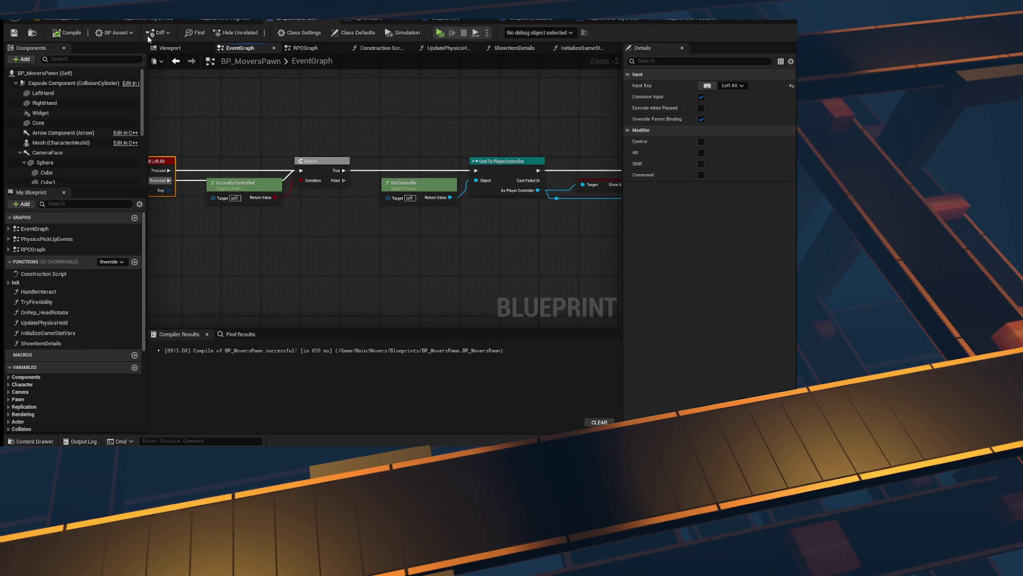
{"action": "left_click", "coordinate": [61, 18]}
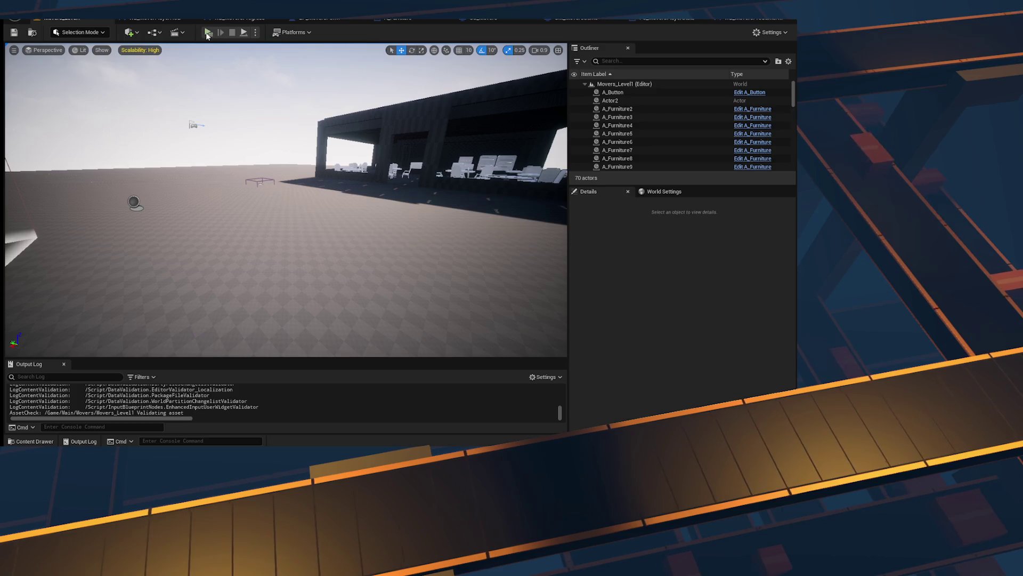
Step: Run a two-client Play session side by side and press Ready? twice in the left client
{"action": "key", "text": "alt+p"}
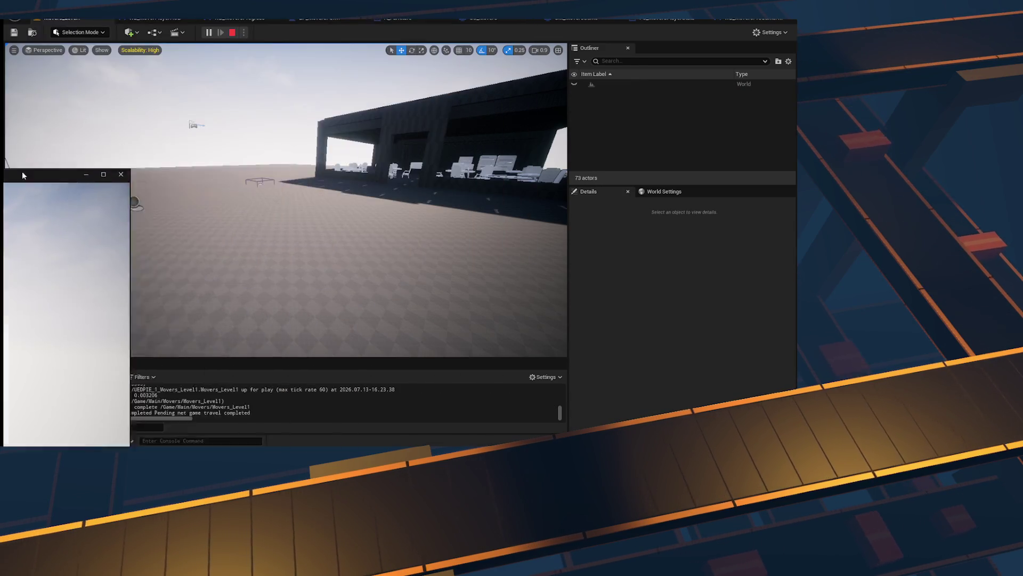
{"action": "left_click_drag", "start_coordinate": [22, 171], "coordinate": [1, 176]}
{"action": "left_click", "coordinate": [462, 90]}
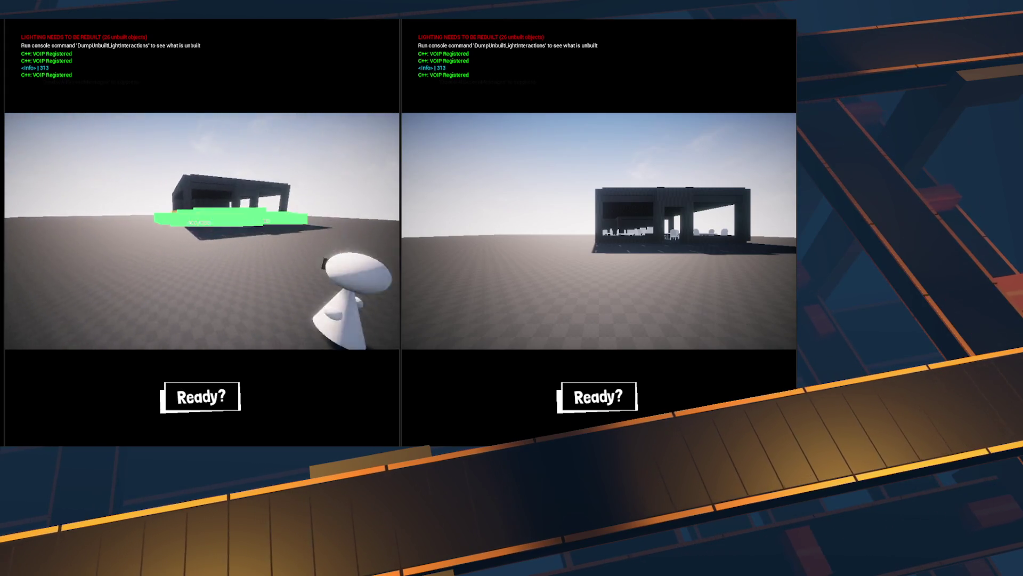
{"action": "left_click", "coordinate": [392, 326]}
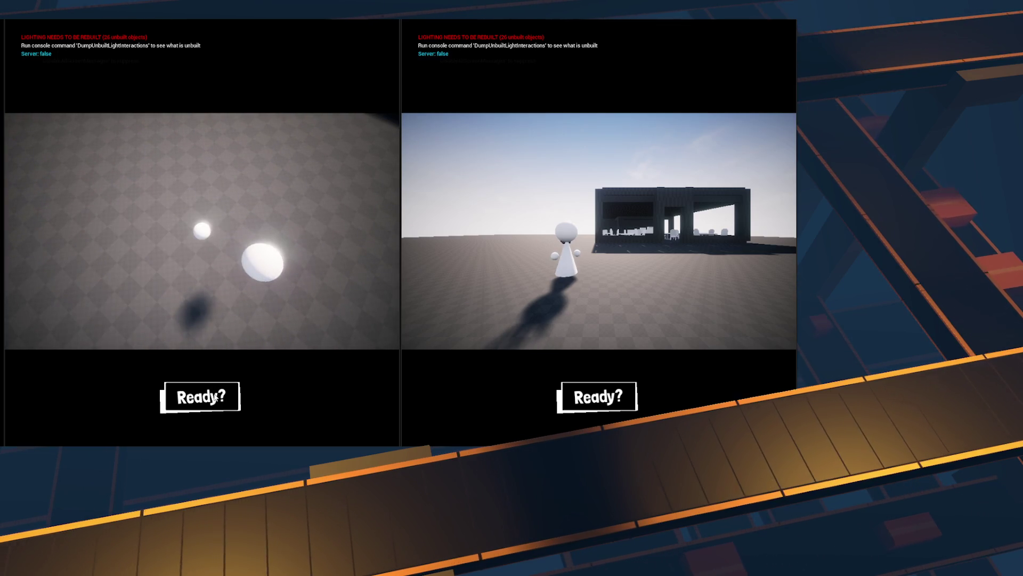
{"action": "left_click", "coordinate": [215, 399]}
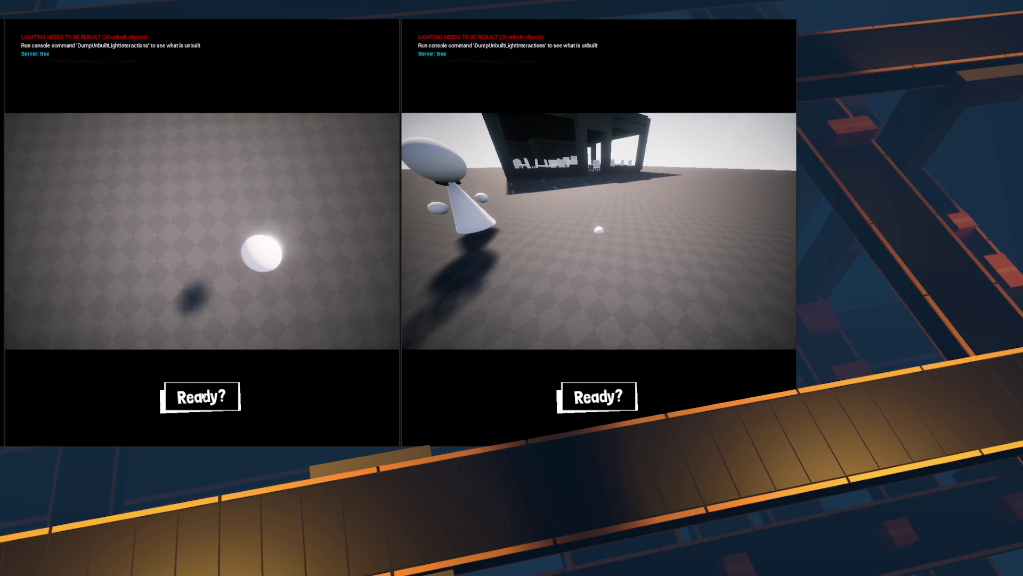
{"action": "left_click", "coordinate": [204, 397]}
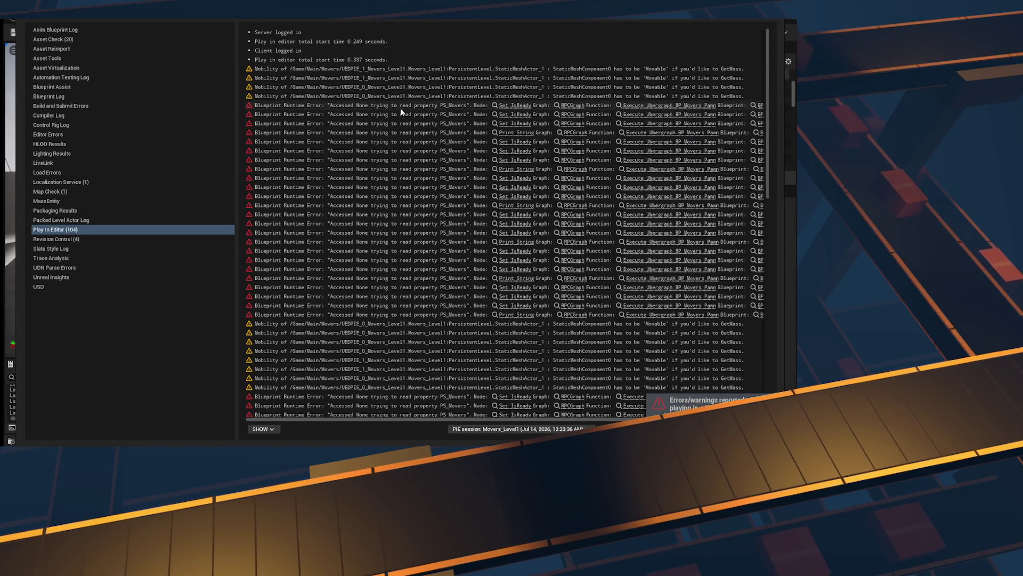
{"action": "left_click", "coordinate": [513, 105]}
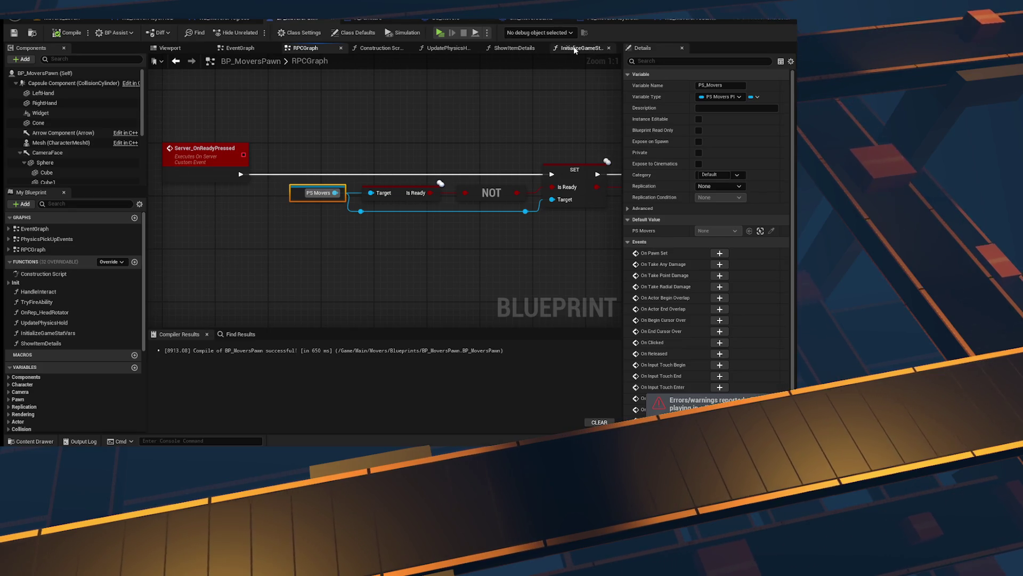
Step: Open InitializeGameStatVars from the event graph and inspect the PS_MoversPlayerState cast and SET PS Movers
{"action": "left_click", "coordinate": [242, 50]}
{"action": "scroll", "coordinate": [361, 223], "scroll_direction": "down", "scroll_amount": 6}
{"action": "scroll", "coordinate": [458, 230], "scroll_direction": "down", "scroll_amount": 6}
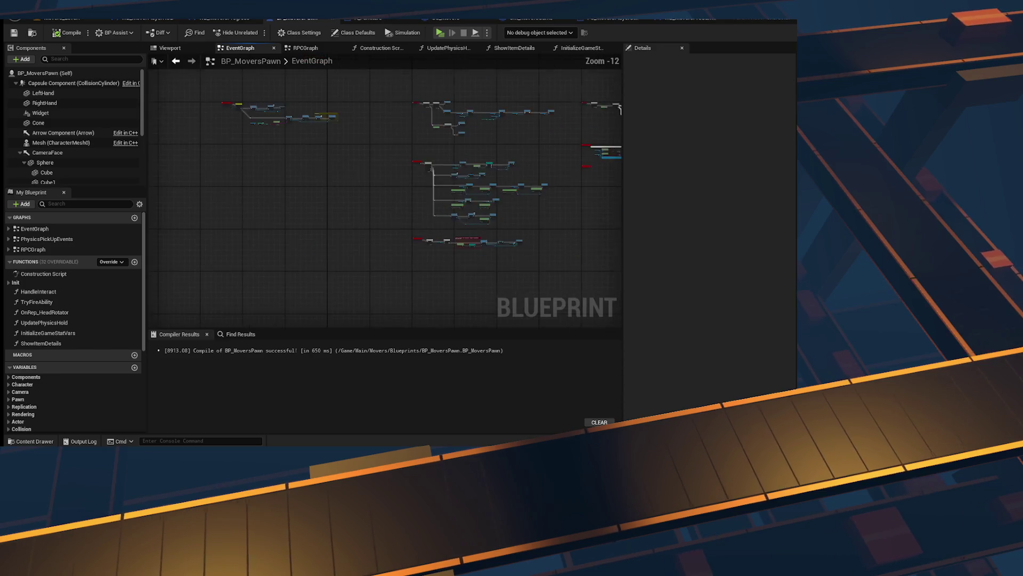
{"action": "scroll", "coordinate": [476, 190], "scroll_direction": "up", "scroll_amount": 7}
{"action": "double_click", "coordinate": [477, 190]}
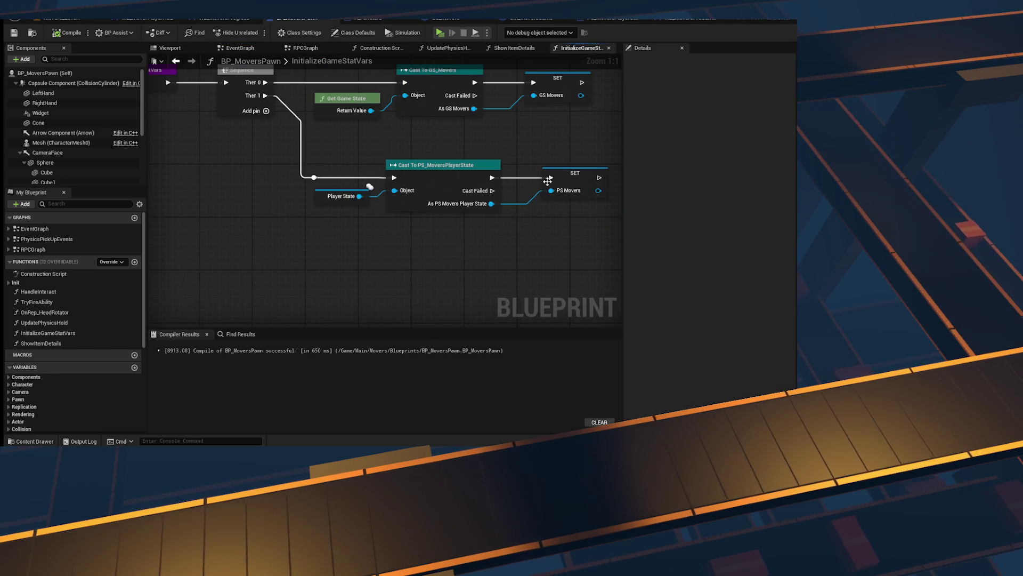
{"action": "left_click", "coordinate": [469, 182]}
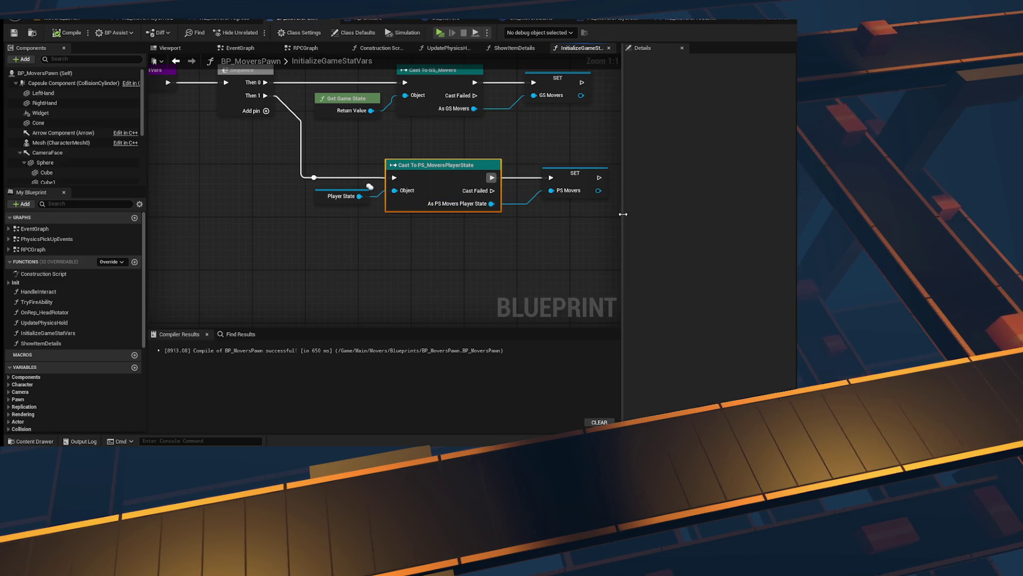
{"action": "mouse_move", "coordinate": [510, 206]}
{"action": "left_mouse_down"}
{"action": "mouse_move", "coordinate": [683, 259]}
{"action": "mouse_move", "coordinate": [351, 235]}
{"action": "left_mouse_up"}
{"action": "left_click", "coordinate": [397, 212]}
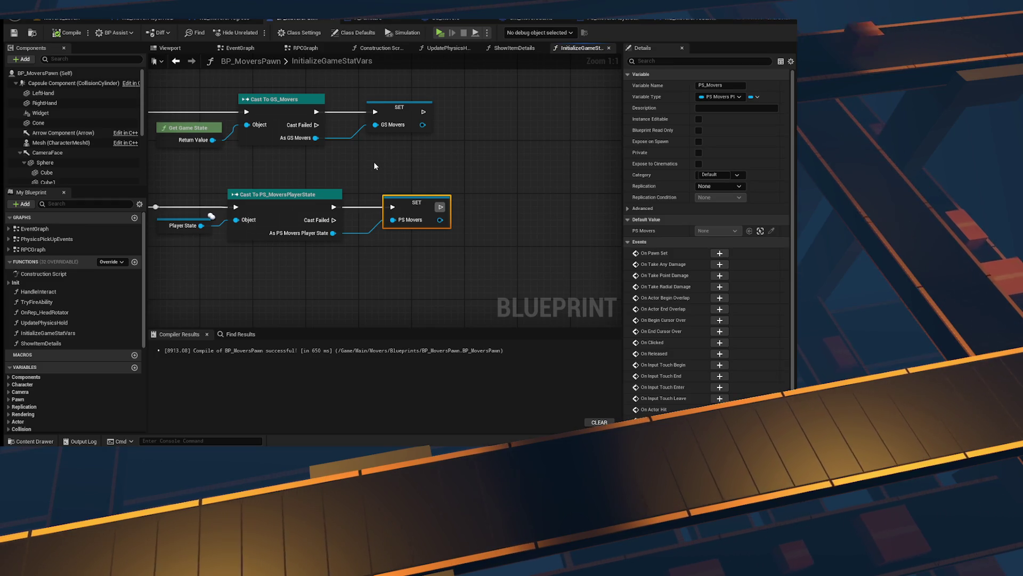
{"action": "left_click_drag", "start_coordinate": [375, 166], "coordinate": [533, 162]}
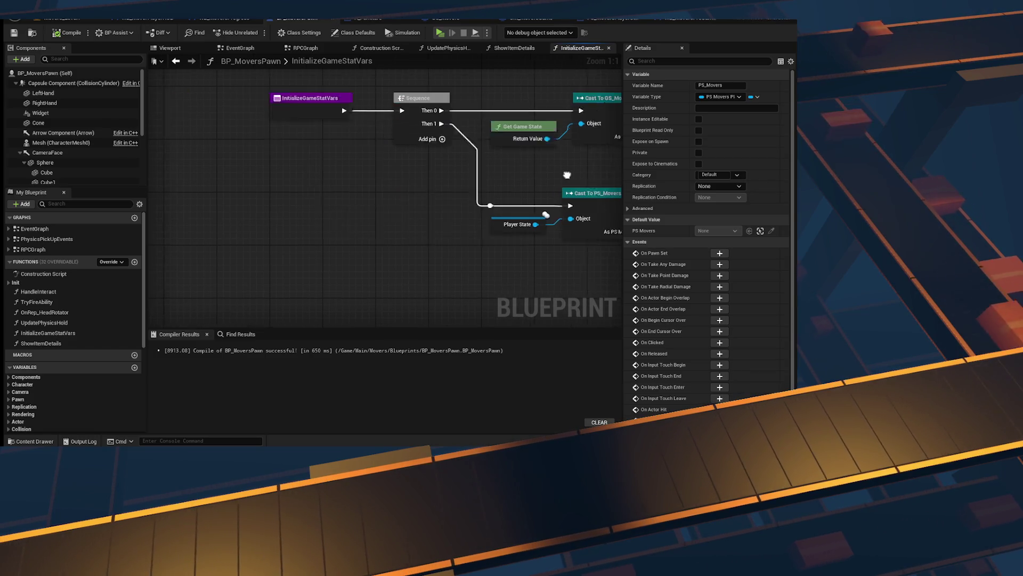
Step: Check ShowItemDetails and the event graph, then reopen InitializeGameStatVars at the PS Movers SET
{"action": "left_click", "coordinate": [515, 48]}
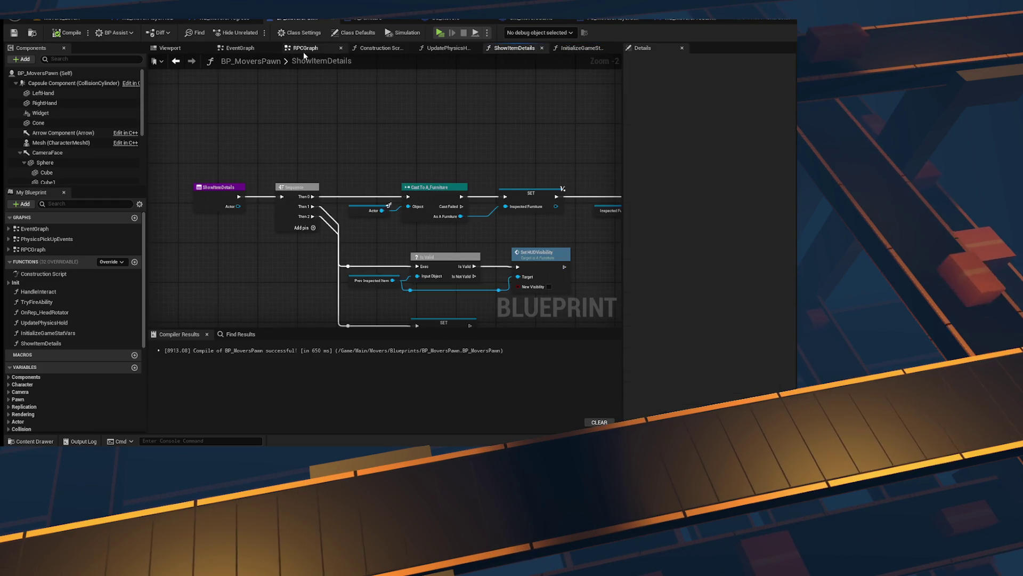
{"action": "left_click", "coordinate": [240, 48]}
{"action": "left_click", "coordinate": [394, 138]}
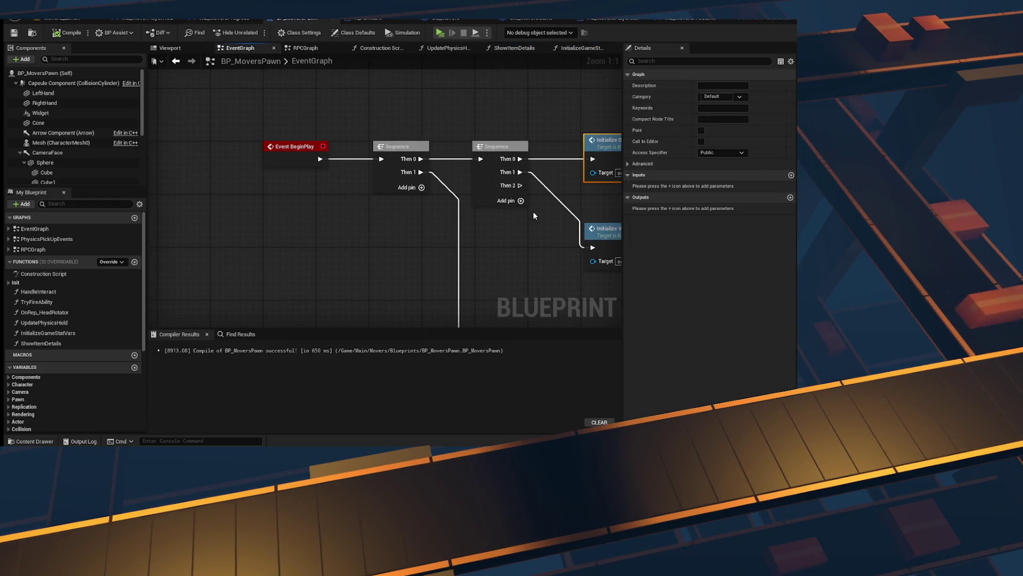
{"action": "left_click_drag", "start_coordinate": [544, 190], "coordinate": [398, 101]}
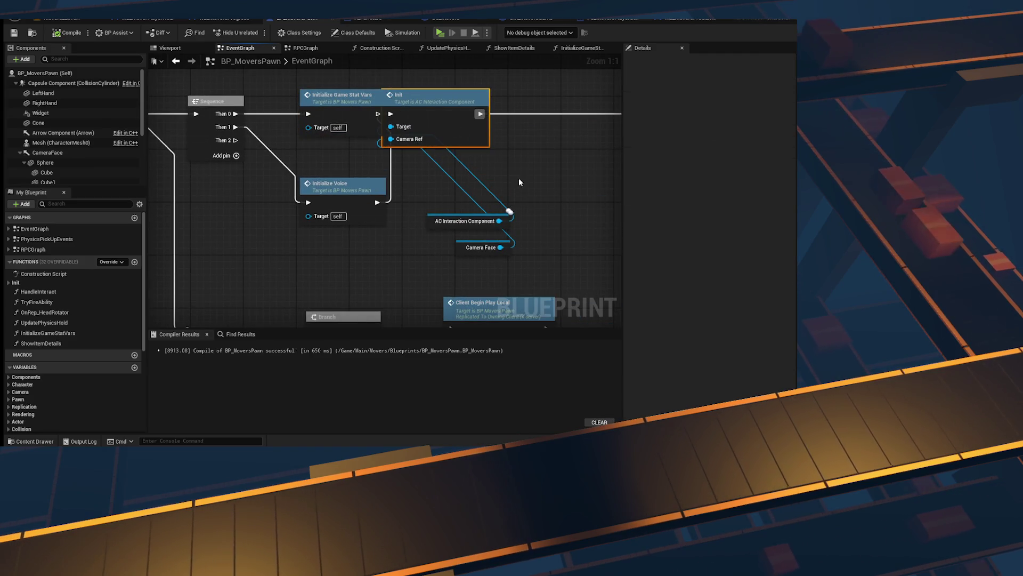
{"action": "key", "text": "ctrl+z"}
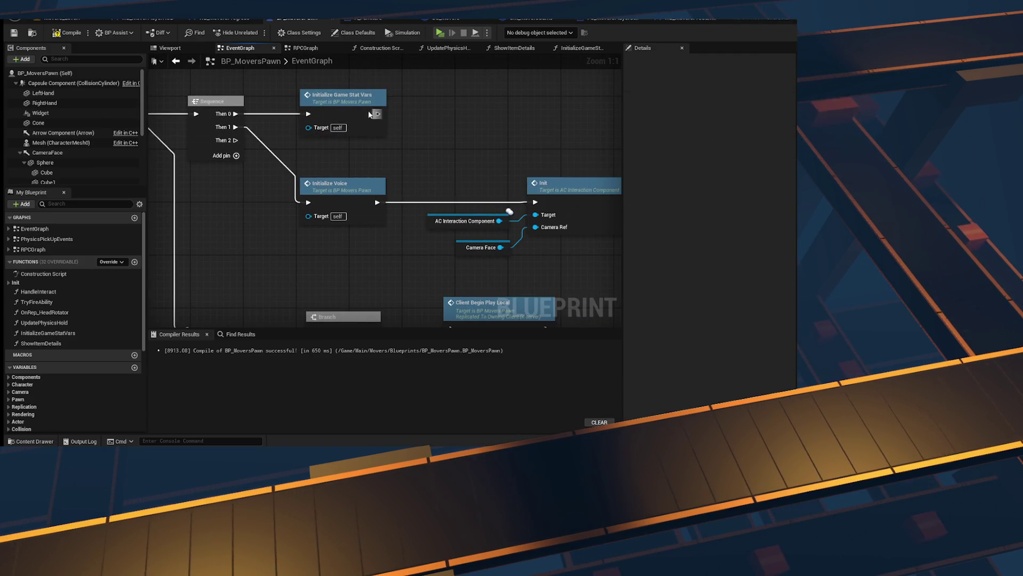
{"action": "double_click", "coordinate": [369, 114]}
{"action": "left_click_drag", "start_coordinate": [483, 190], "coordinate": [552, 181]}
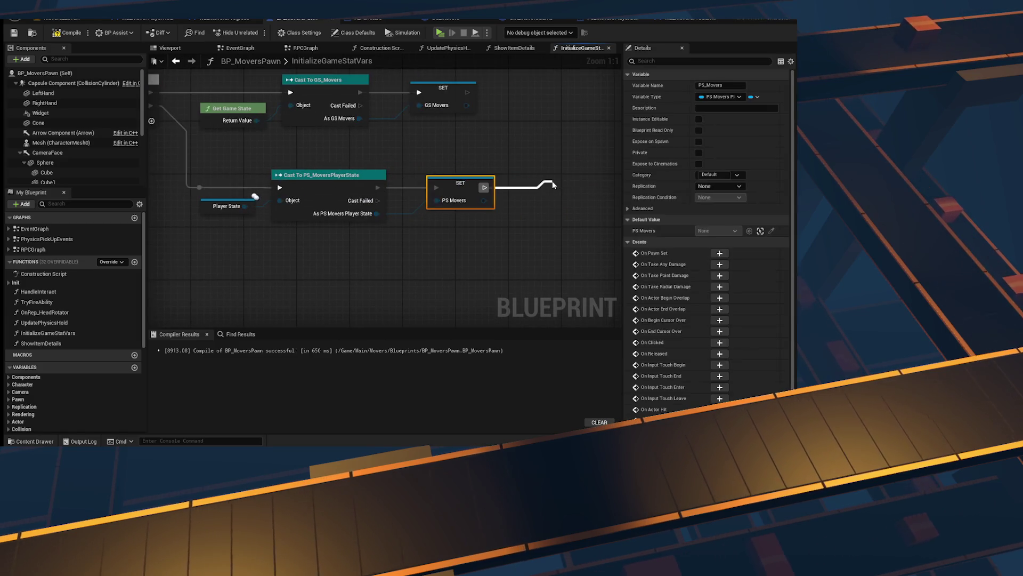
Step: Add a Print String of PS Movers' display name after the SET, then start Play
{"action": "type", "text": "print st"}
{"action": "key", "text": "Return"}
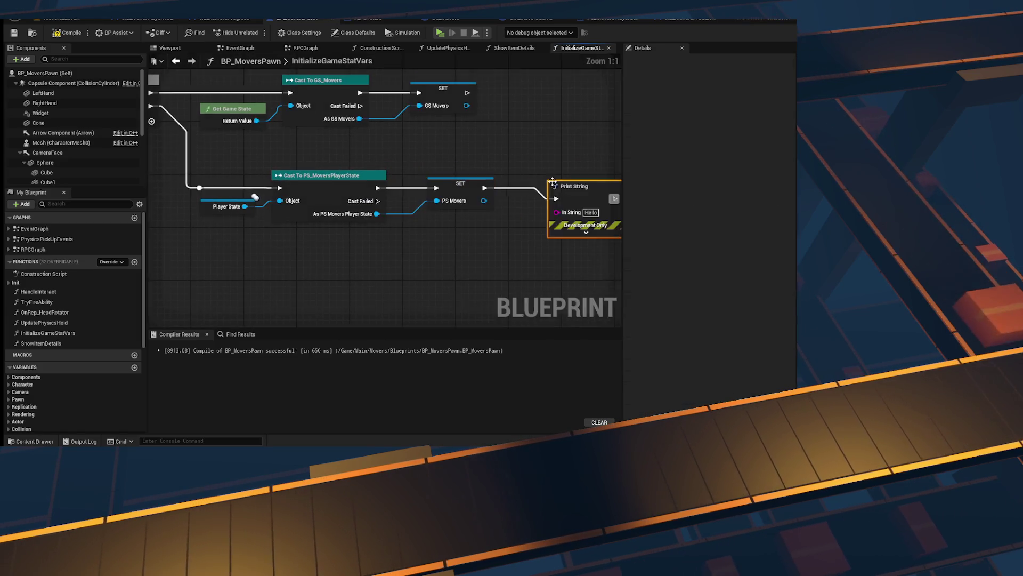
{"action": "left_click", "coordinate": [472, 266]}
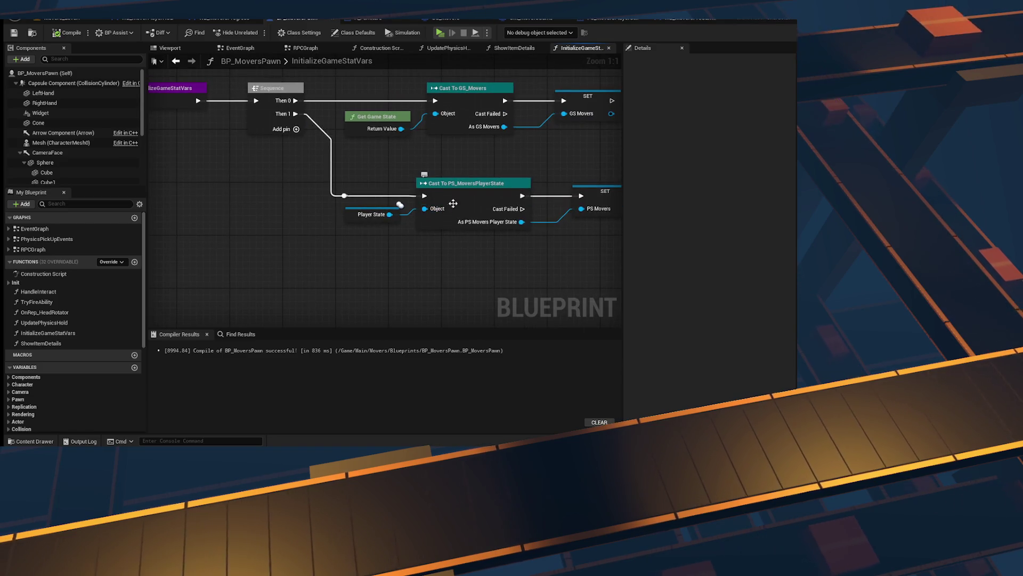
{"action": "left_click", "coordinate": [435, 33]}
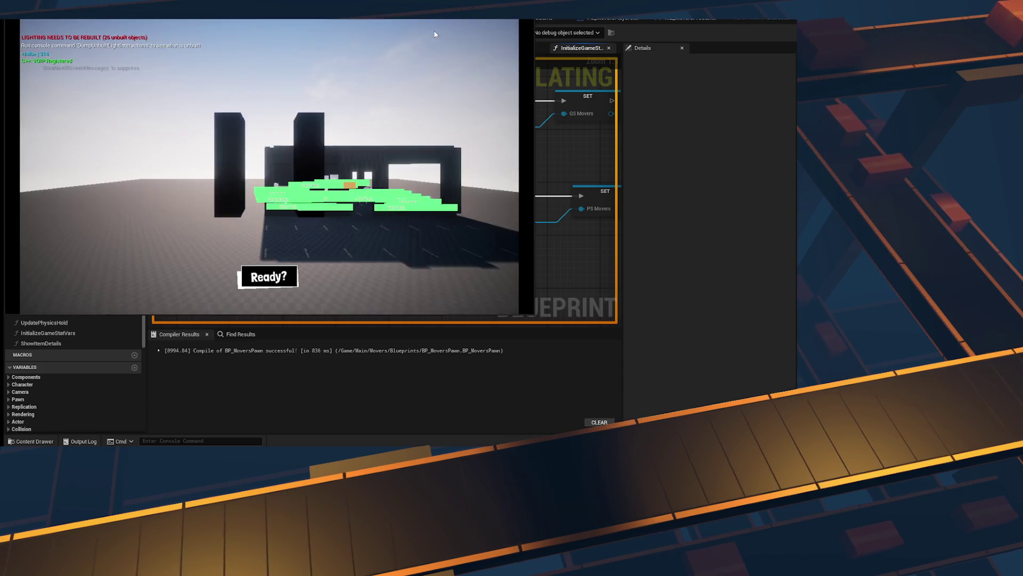
Step: Read the printed player-state name in both game windows' consoles, then leave the session
{"action": "left_click", "coordinate": [283, 139]}
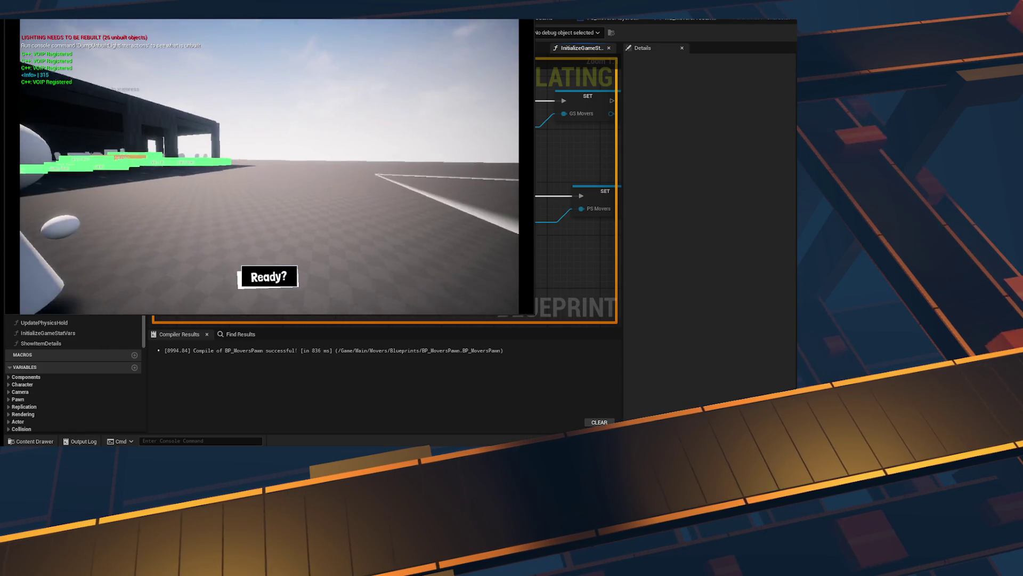
{"action": "key", "text": "grave"}
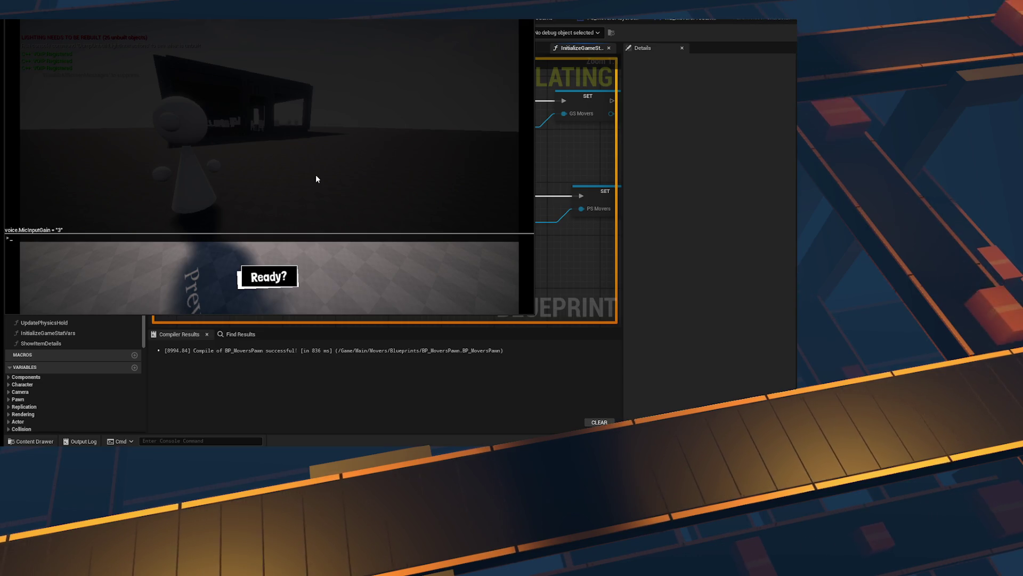
{"action": "key", "text": "grave"}
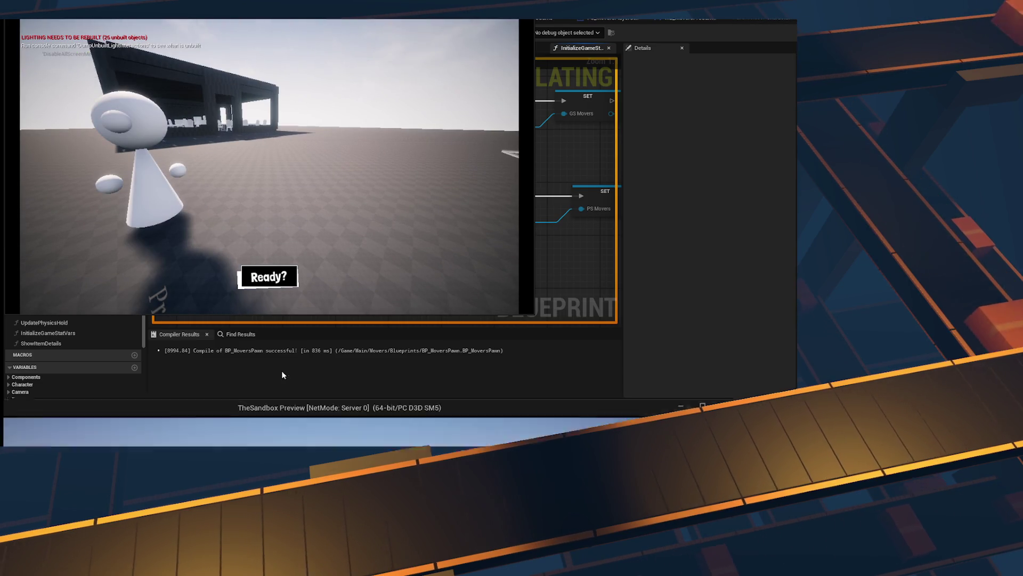
{"action": "key", "text": "grave"}
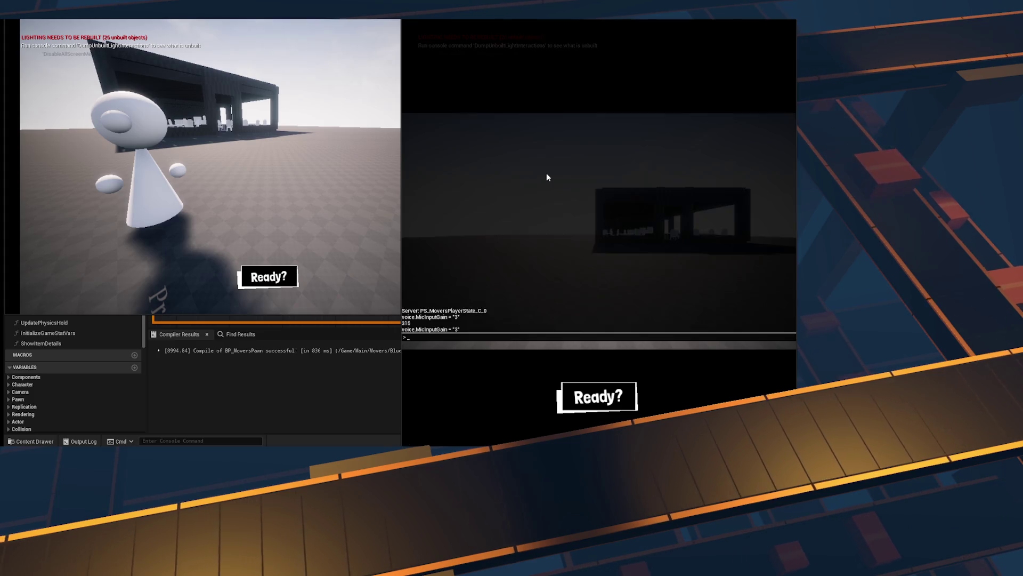
{"action": "left_click", "coordinate": [341, 293]}
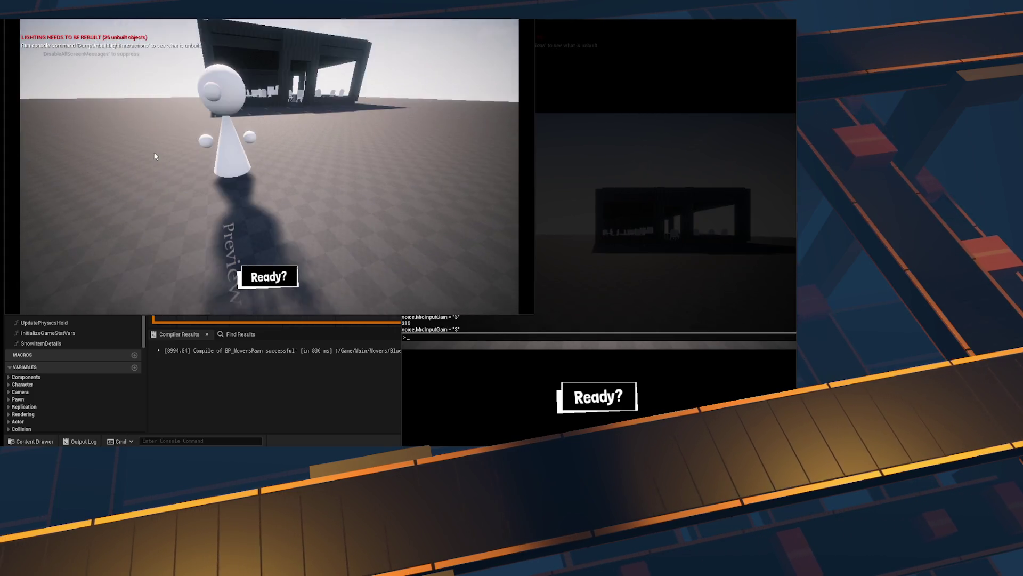
{"action": "key", "text": "grave"}
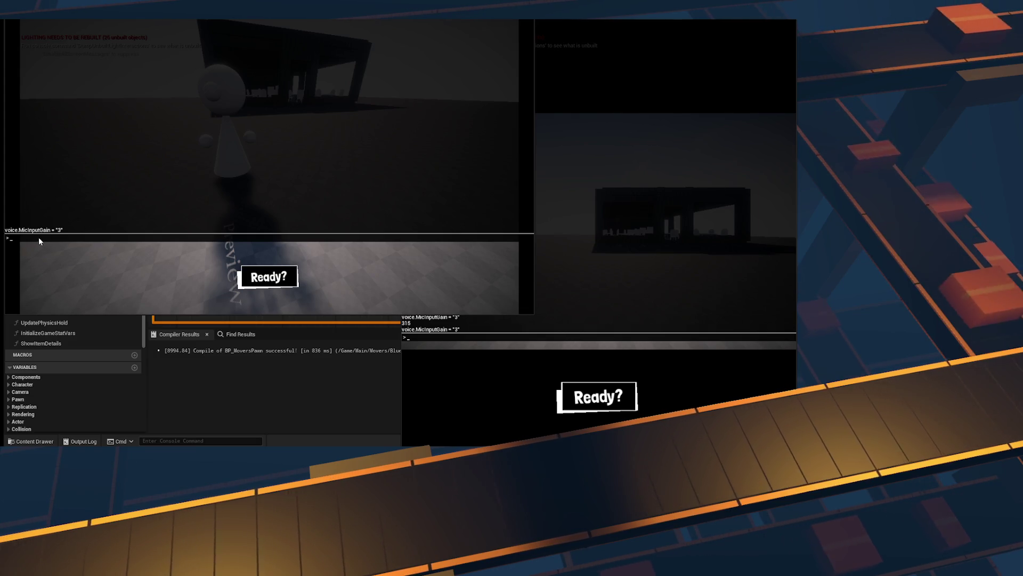
{"action": "left_click", "coordinate": [570, 239]}
{"action": "key", "text": "grave"}
{"action": "key", "text": "grave"}
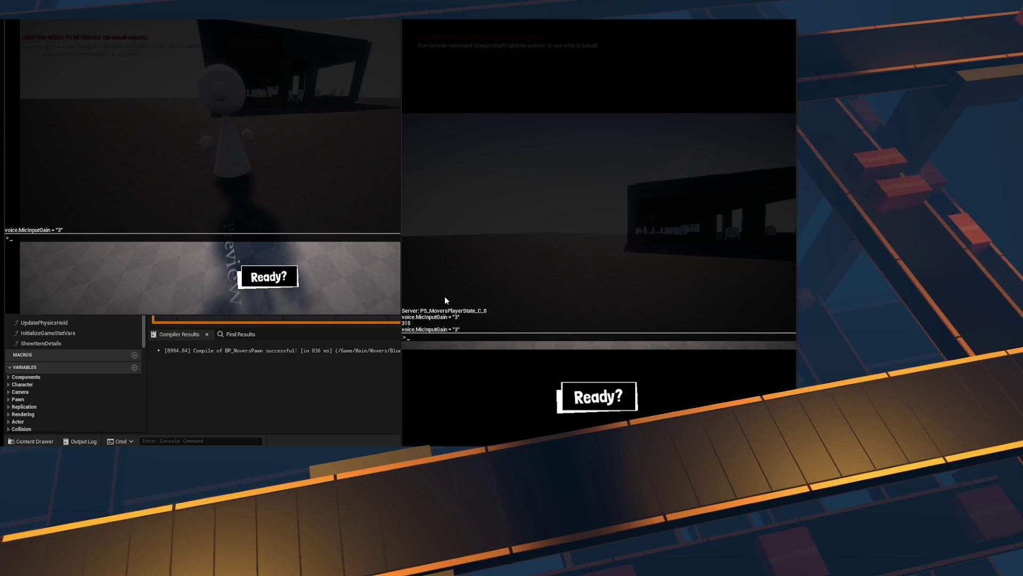
{"action": "left_click", "coordinate": [142, 186]}
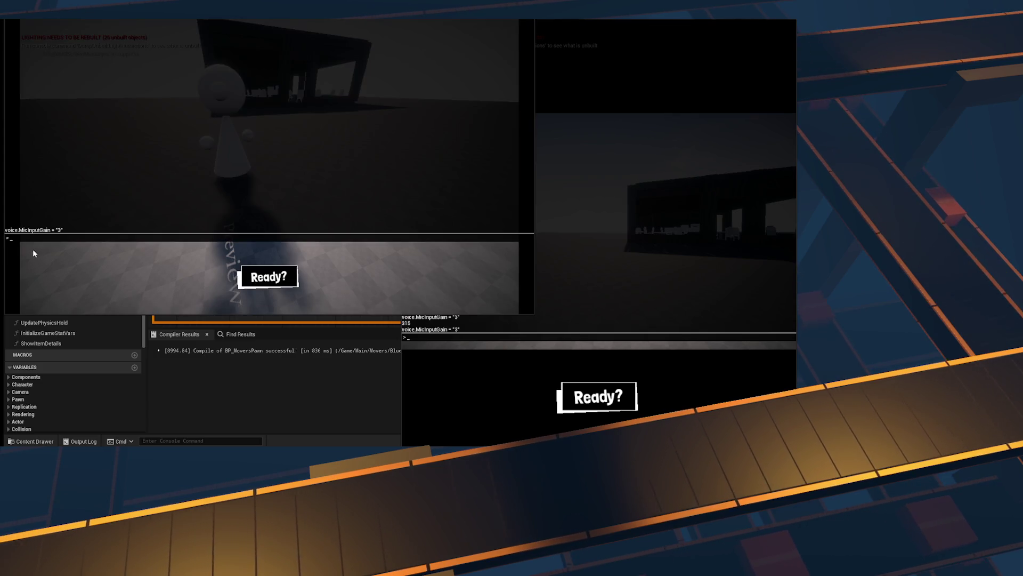
{"action": "key", "text": "alt+Tab"}
{"action": "key", "text": "alt+Tab"}
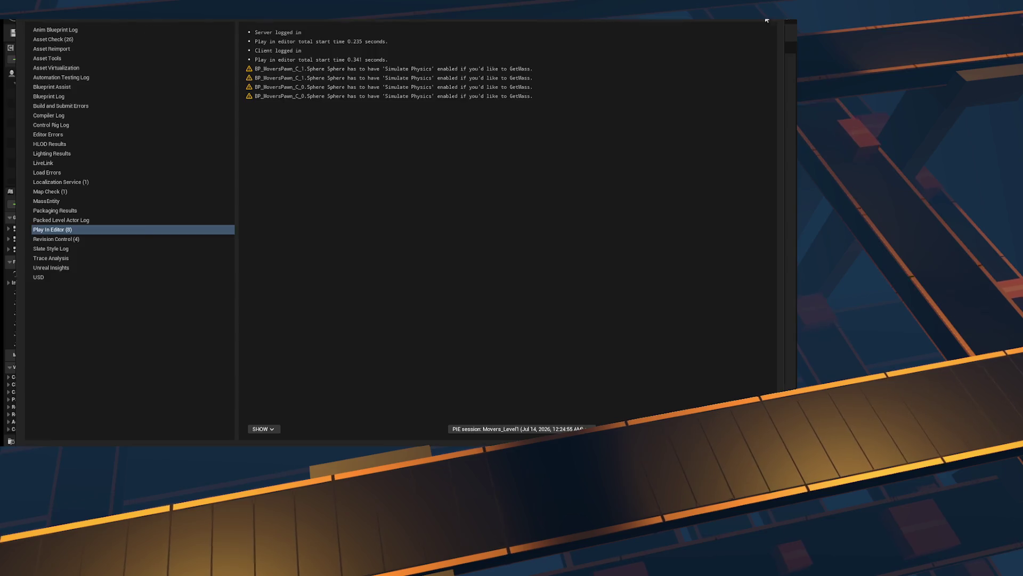
Step: Close the Message Log, drive Print String from the cast's Cast Failed output, and relaunch Play
{"action": "left_click", "coordinate": [767, 21]}
{"action": "scroll", "coordinate": [330, 246], "scroll_direction": "down", "scroll_amount": 3}
{"action": "scroll", "coordinate": [446, 247], "scroll_direction": "up", "scroll_amount": 3}
{"action": "mouse_move", "coordinate": [452, 253]}
{"action": "left_mouse_down"}
{"action": "mouse_move", "coordinate": [539, 214]}
{"action": "mouse_move", "coordinate": [612, 204]}
{"action": "mouse_move", "coordinate": [399, 192]}
{"action": "mouse_move", "coordinate": [398, 154]}
{"action": "left_mouse_up"}
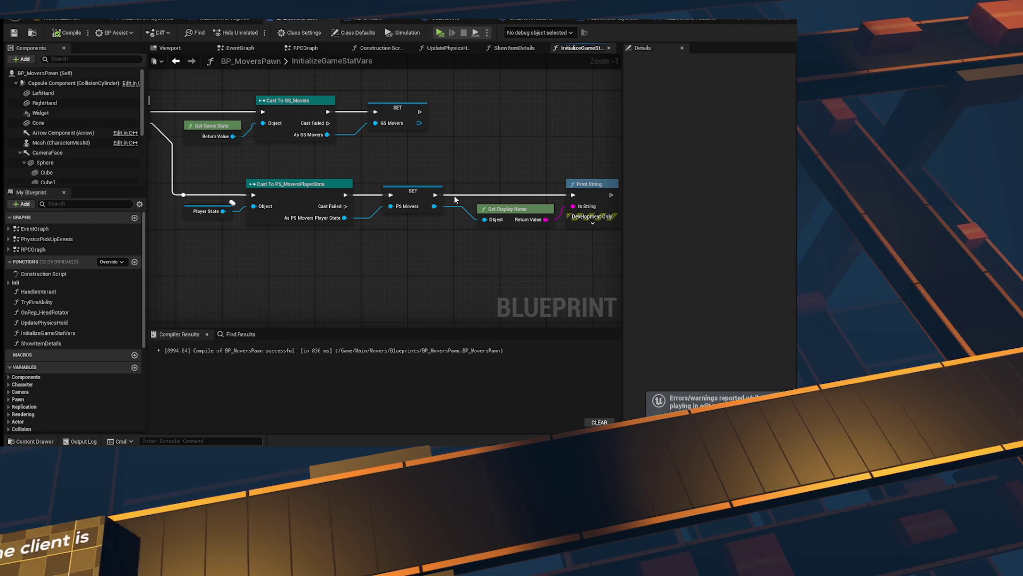
{"action": "left_click", "coordinate": [421, 198]}
{"action": "left_click", "coordinate": [435, 259]}
{"action": "mouse_move", "coordinate": [345, 206]}
{"action": "left_mouse_down"}
{"action": "mouse_move", "coordinate": [479, 209]}
{"action": "mouse_move", "coordinate": [572, 186]}
{"action": "left_mouse_up"}
{"action": "left_click_drag", "start_coordinate": [500, 173], "coordinate": [533, 159]}
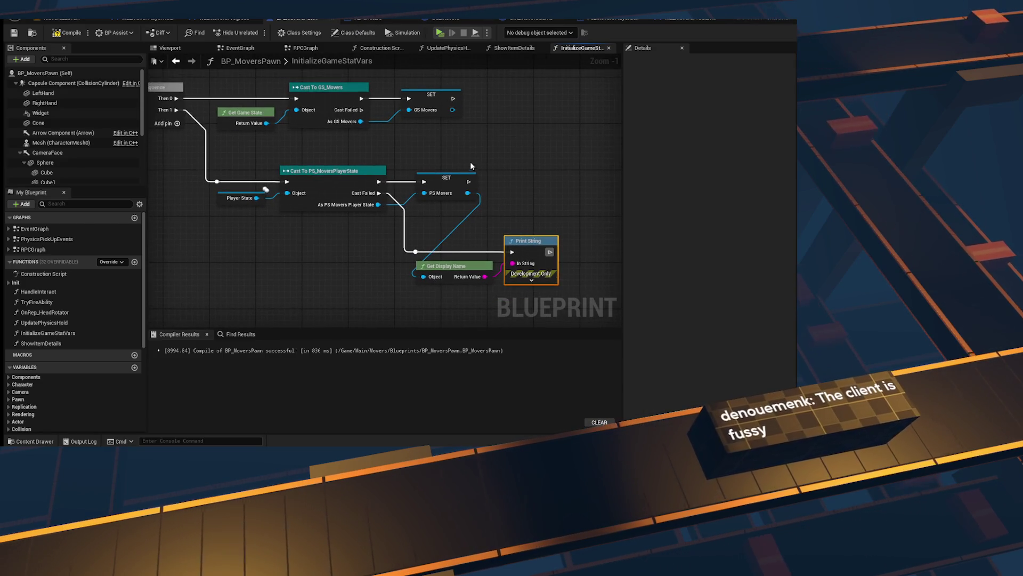
{"action": "left_click", "coordinate": [440, 32]}
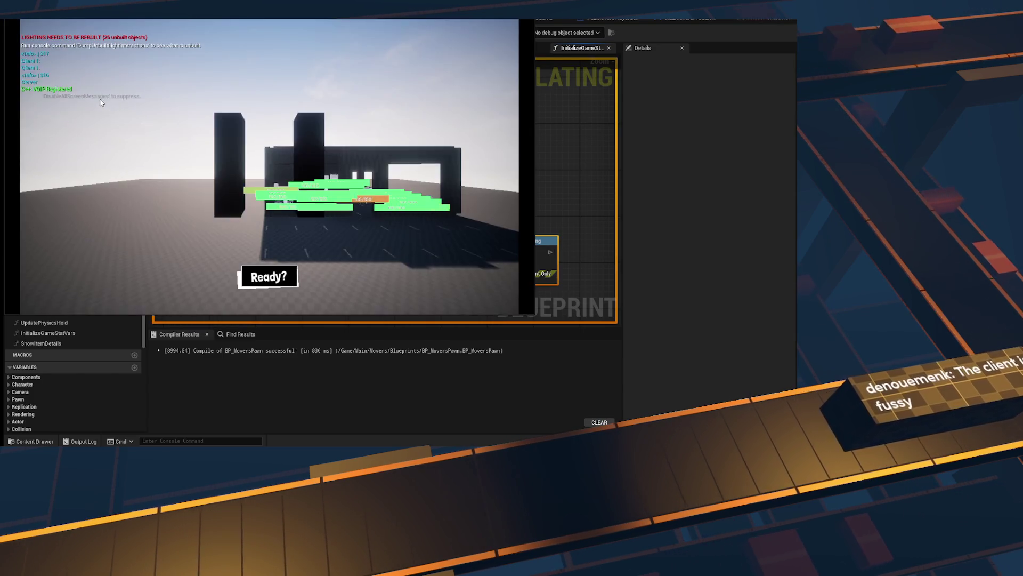
Step: Check the in-game console for Client 1 printed lines, then stop the play session
{"action": "key", "text": "grave"}
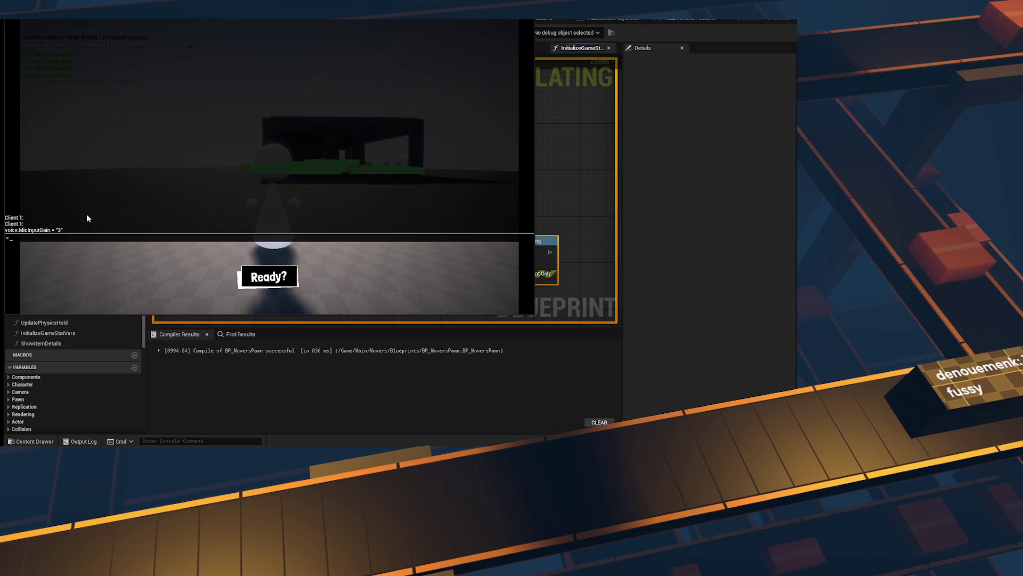
{"action": "key", "text": "grave"}
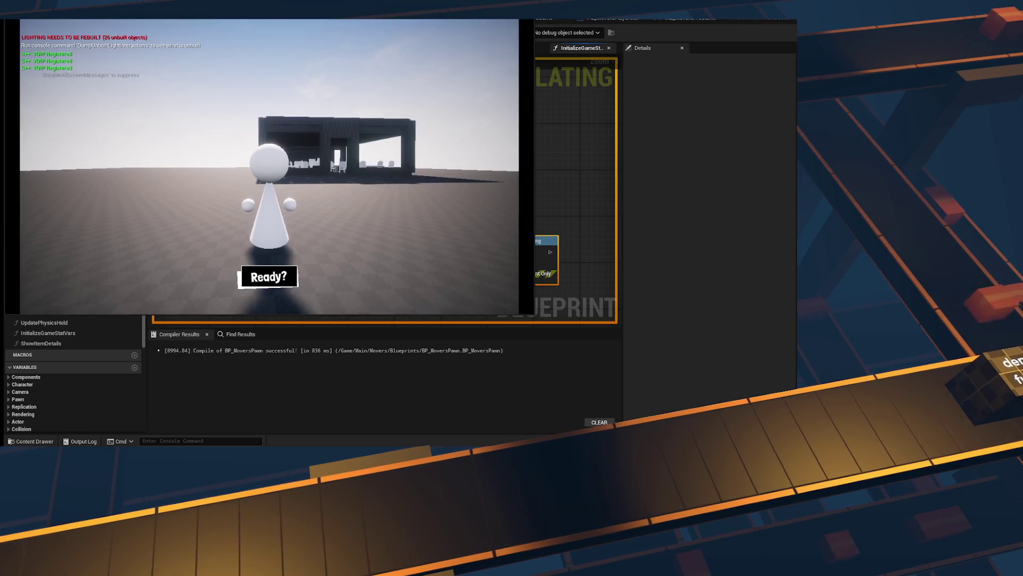
{"action": "key", "text": "grave"}
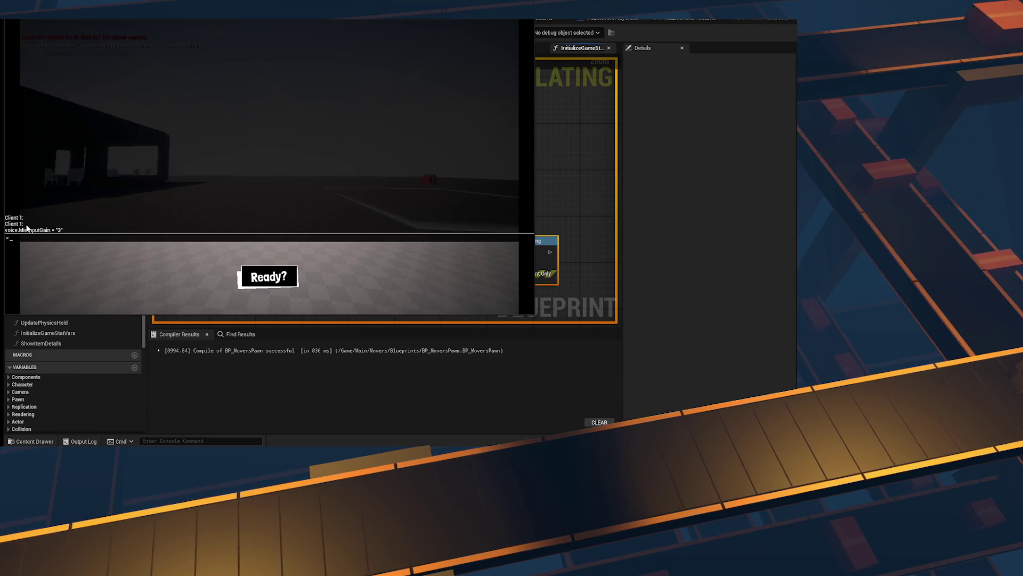
{"action": "key", "text": "Escape"}
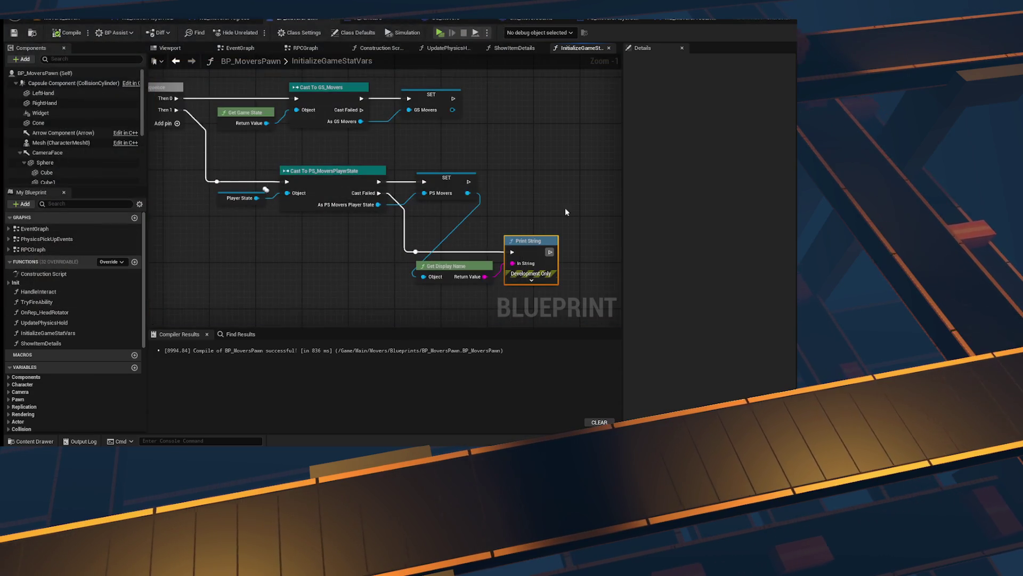
Step: Connect the PS_MoversPlayerState cast's success output directly to SET PS Movers
{"action": "left_click", "coordinate": [469, 274]}
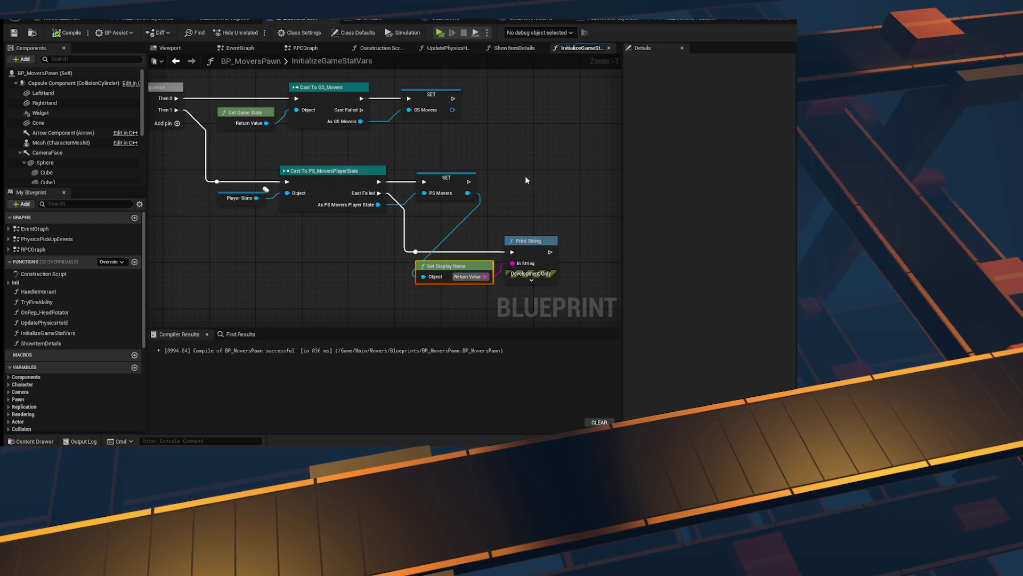
{"action": "left_click_drag", "start_coordinate": [424, 182], "coordinate": [414, 182]}
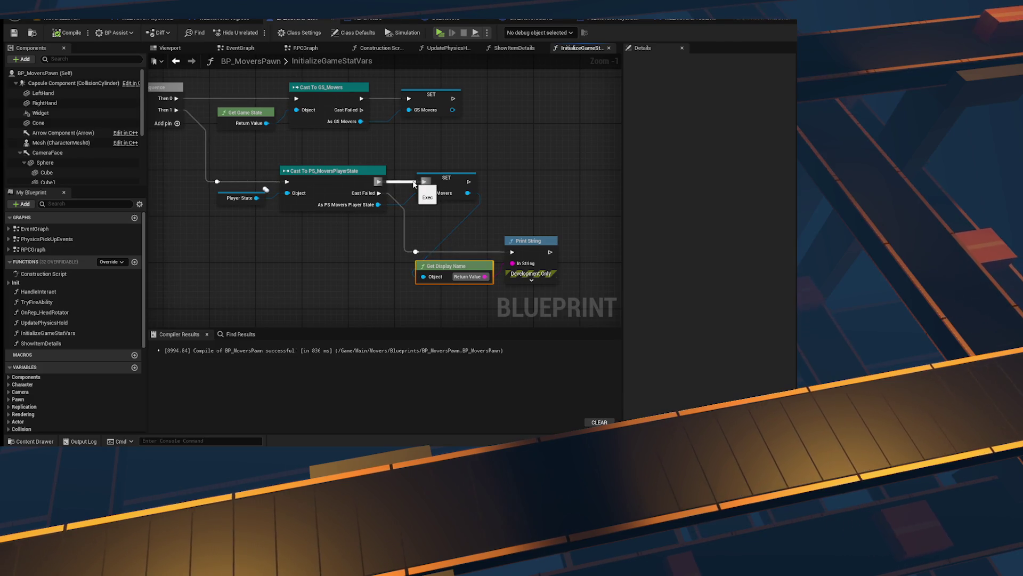
{"action": "left_click_drag", "start_coordinate": [414, 182], "coordinate": [414, 183]}
Step: Delete the debug Print String and Get Display Name nodes and compile the pawn
{"action": "left_click", "coordinate": [228, 194]}
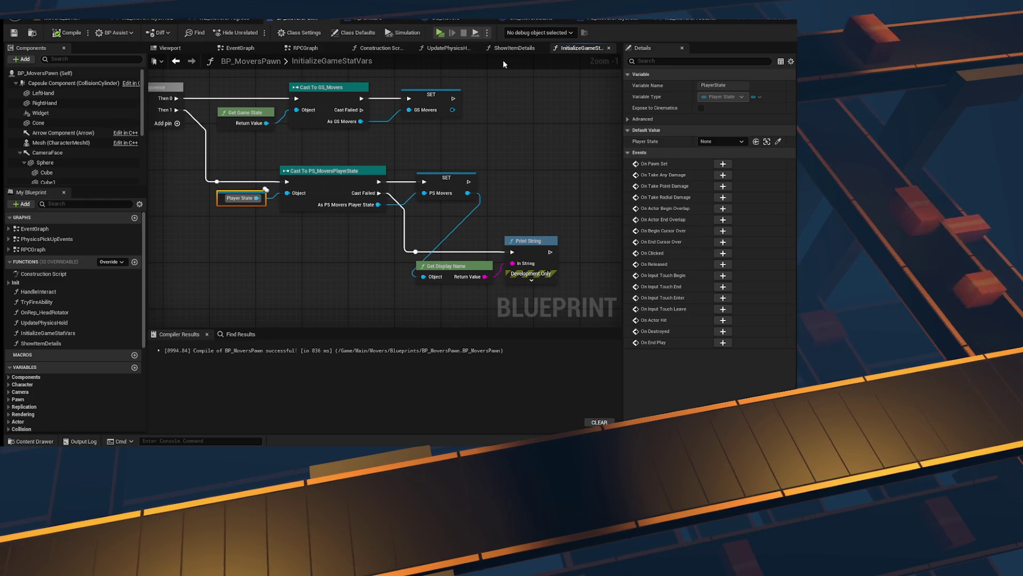
{"action": "left_click_drag", "start_coordinate": [577, 223], "coordinate": [411, 287]}
{"action": "key", "text": "Delete"}
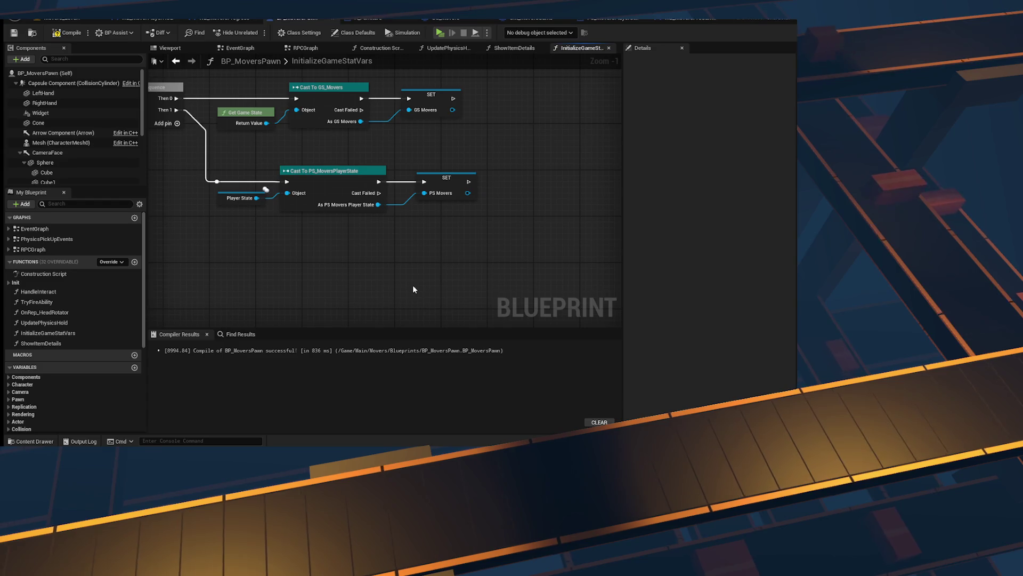
{"action": "left_click", "coordinate": [63, 33]}
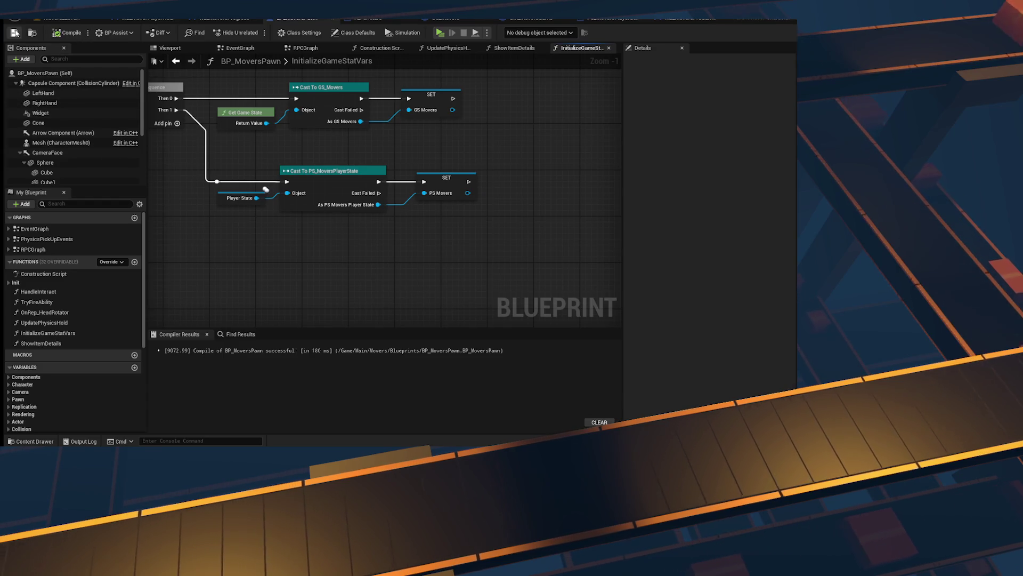
{"action": "scroll", "coordinate": [379, 172], "scroll_direction": "down", "scroll_amount": 1}
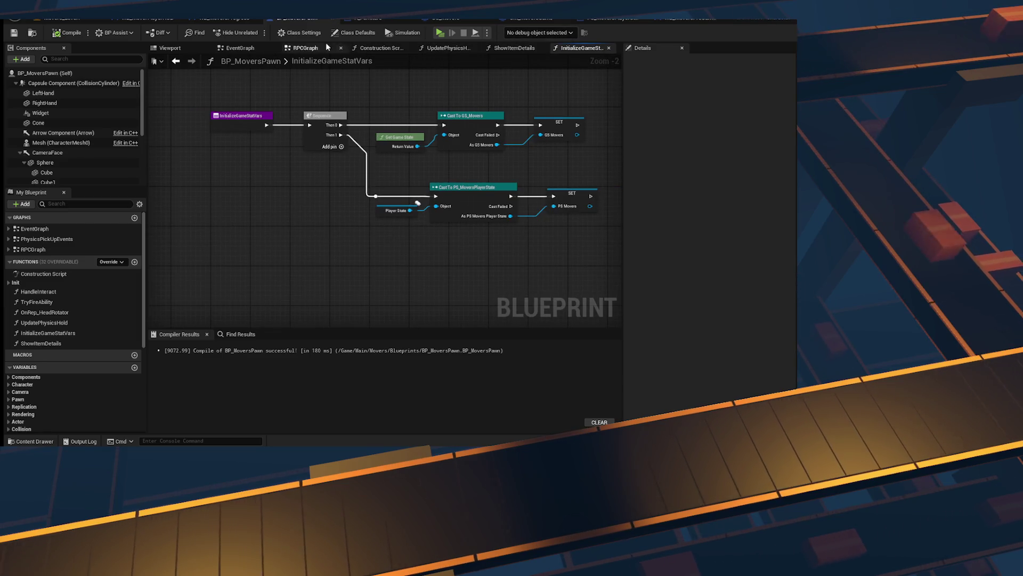
Step: Look through the pawn's Viewport, UpdatePhysicsHold, Construction Script and RPC graphs
{"action": "left_click", "coordinate": [257, 48]}
{"action": "scroll", "coordinate": [319, 162], "scroll_direction": "down", "scroll_amount": 4}
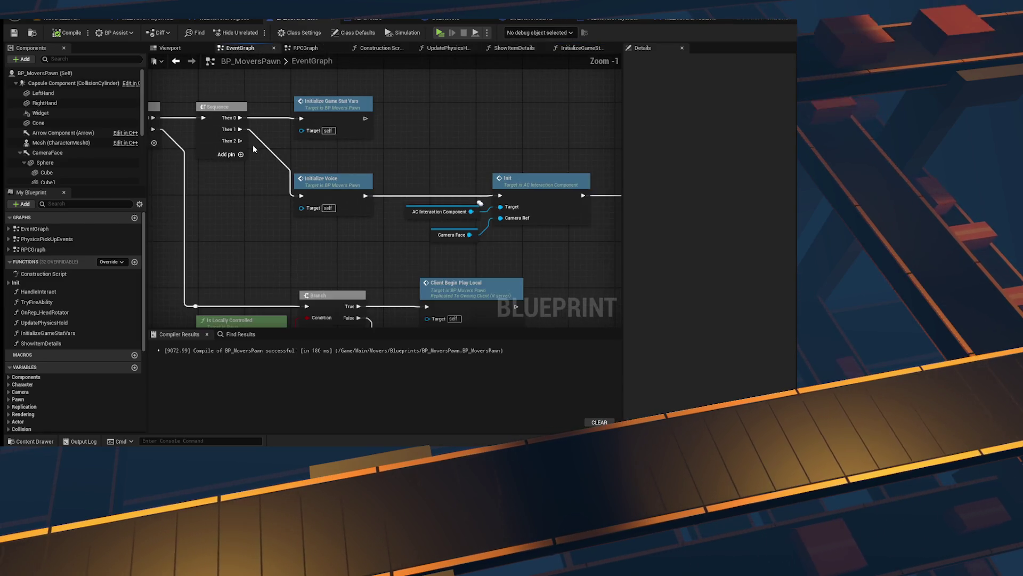
{"action": "scroll", "coordinate": [319, 162], "scroll_direction": "up", "scroll_amount": 4}
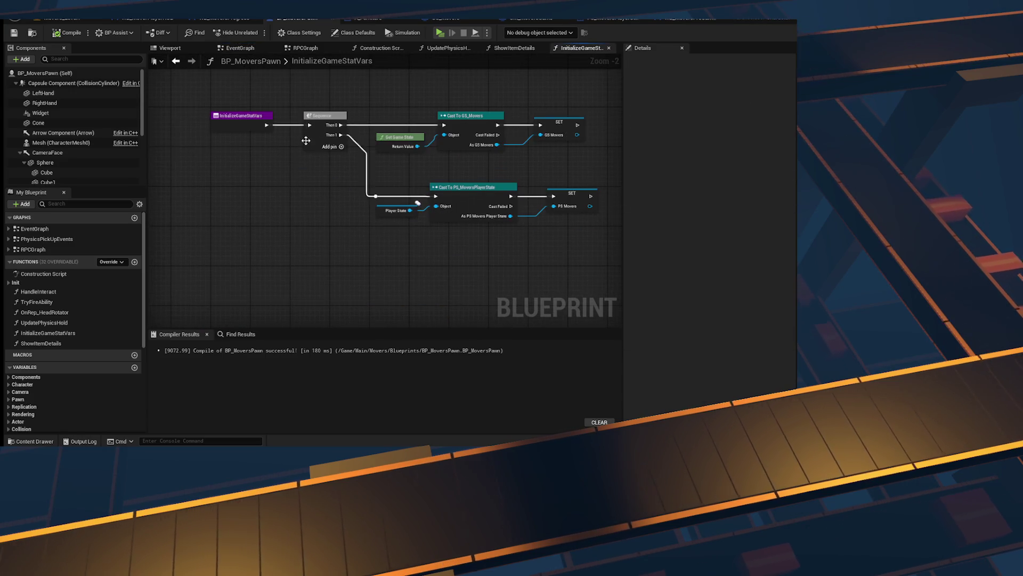
{"action": "left_click_drag", "start_coordinate": [295, 89], "coordinate": [574, 251]}
{"action": "left_click", "coordinate": [574, 251]}
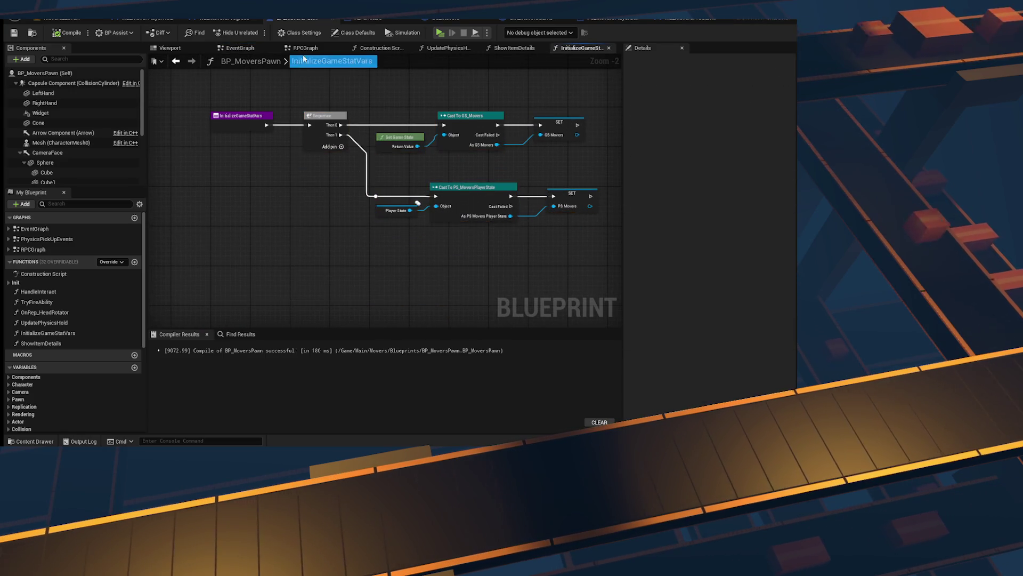
{"action": "left_click", "coordinate": [181, 50]}
{"action": "left_click", "coordinate": [560, 51]}
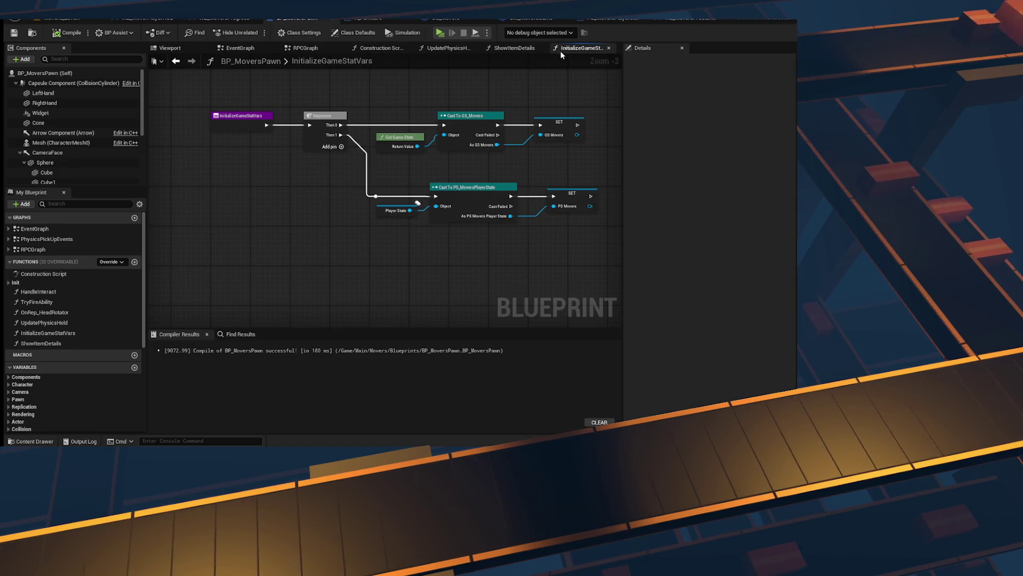
{"action": "left_click", "coordinate": [465, 52]}
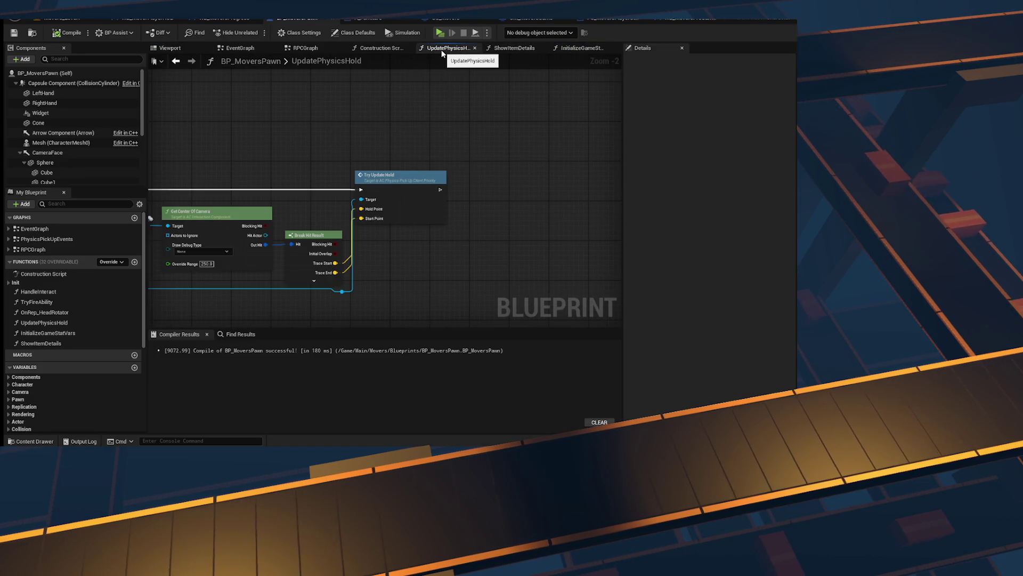
{"action": "left_click", "coordinate": [382, 48]}
{"action": "left_click", "coordinate": [303, 49]}
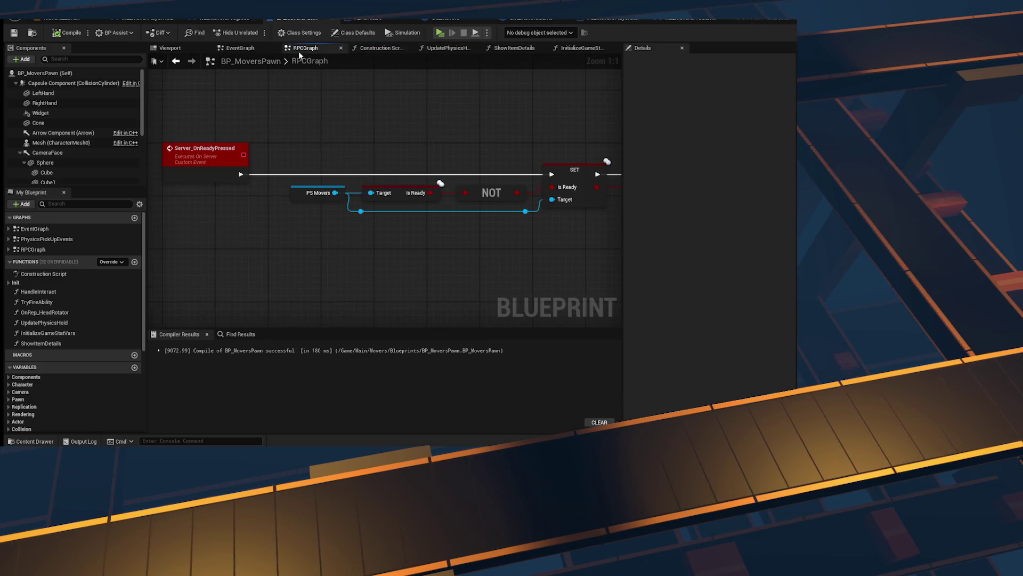
Step: Select Initialize Game Stat Vars in the BeginPlay Sequence, then switch to Chrome
{"action": "left_click", "coordinate": [240, 48]}
{"action": "mouse_move", "coordinate": [541, 174]}
{"action": "left_mouse_down"}
{"action": "mouse_move", "coordinate": [427, 195]}
{"action": "mouse_move", "coordinate": [201, 183]}
{"action": "mouse_move", "coordinate": [385, 153]}
{"action": "left_mouse_up"}
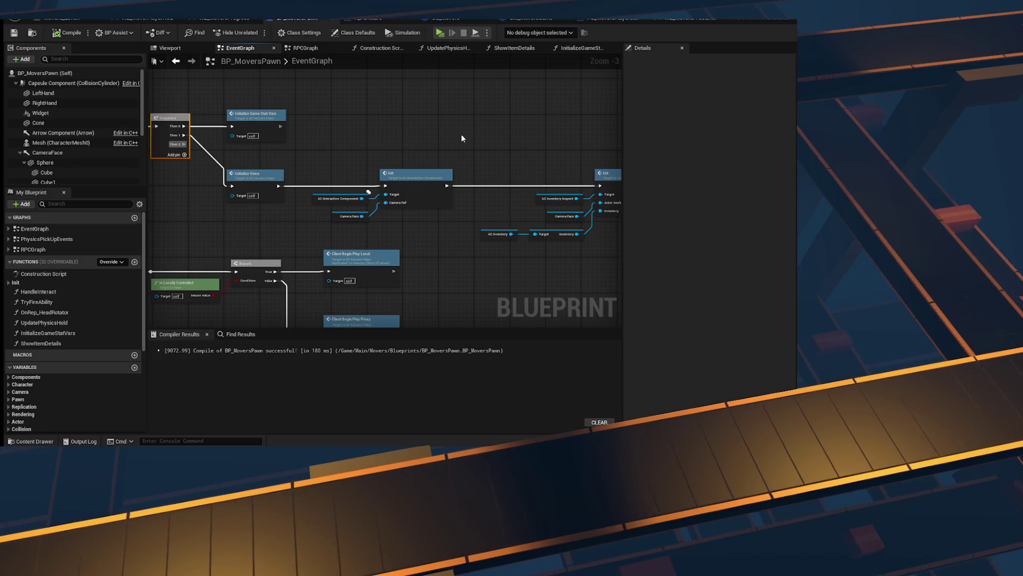
{"action": "left_click_drag", "start_coordinate": [282, 131], "coordinate": [438, 120]}
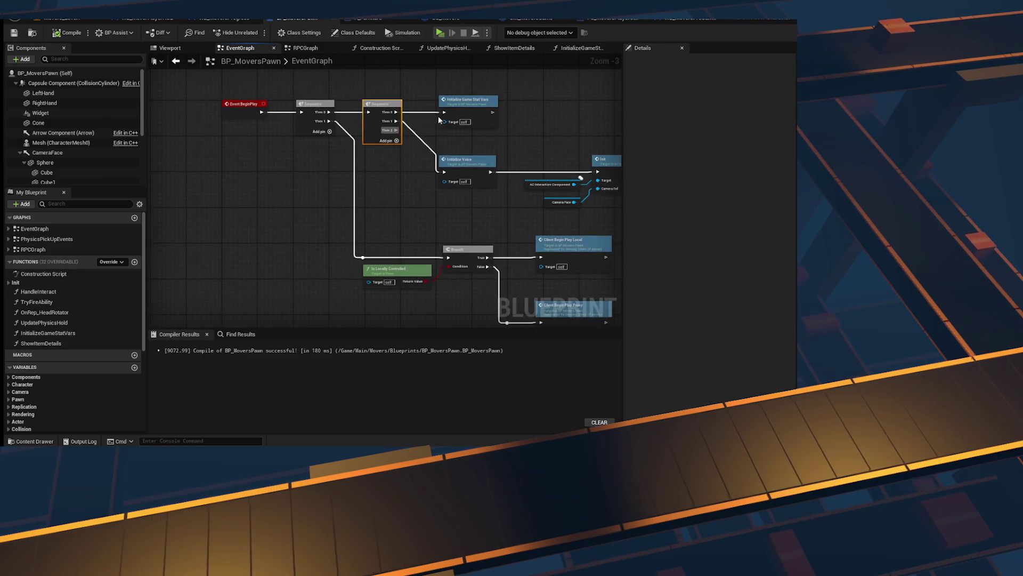
{"action": "mouse_move", "coordinate": [499, 103]}
{"action": "left_mouse_down"}
{"action": "mouse_move", "coordinate": [423, 132]}
{"action": "mouse_move", "coordinate": [434, 133]}
{"action": "left_mouse_up"}
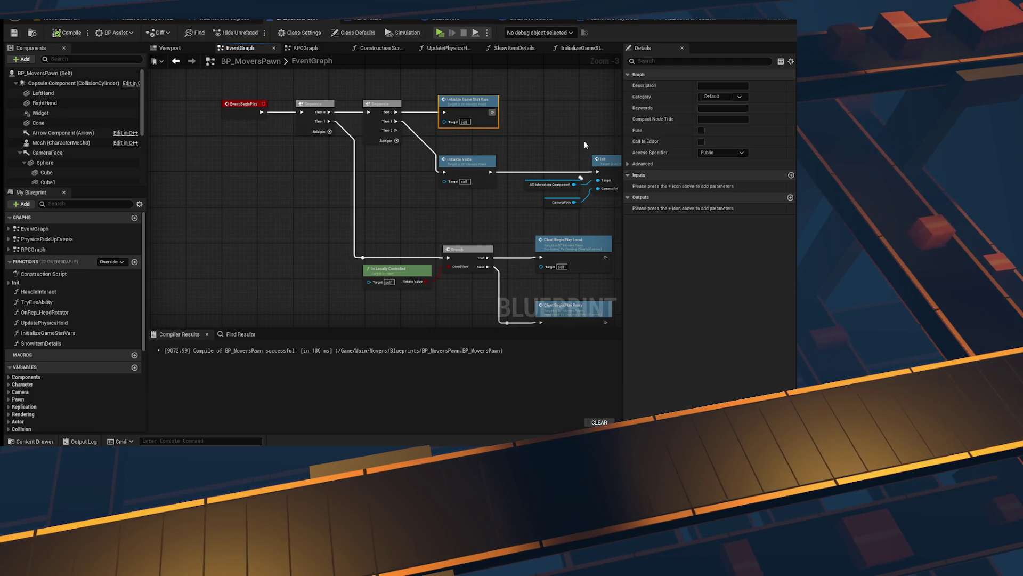
{"action": "key", "text": "alt+Tab"}
{"action": "key", "text": "alt+Tab"}
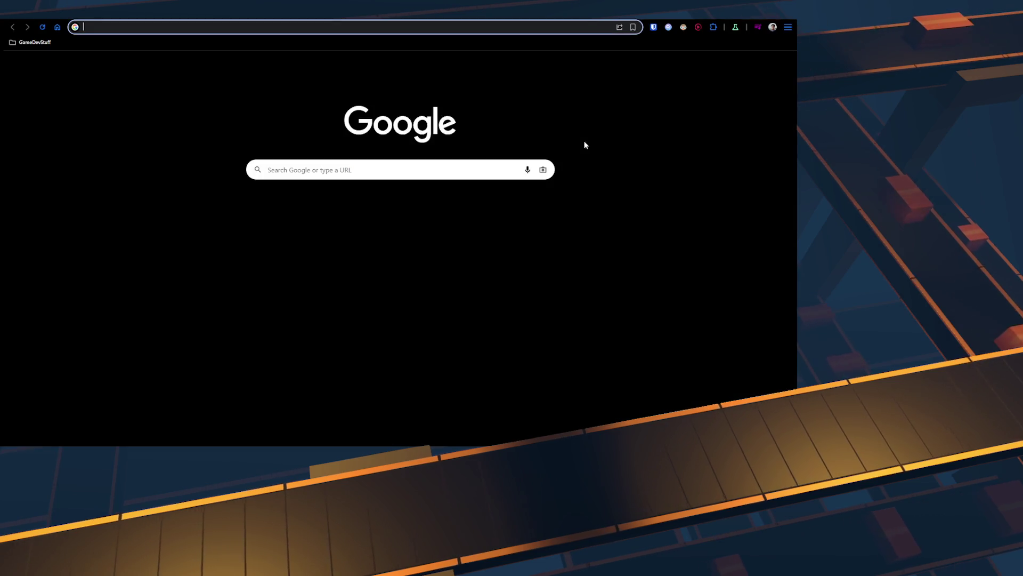
Step: Search Google for 'getting player state reliably without race condition ue5', then refine it with 'in begin play'
{"action": "type", "text": "getting "}
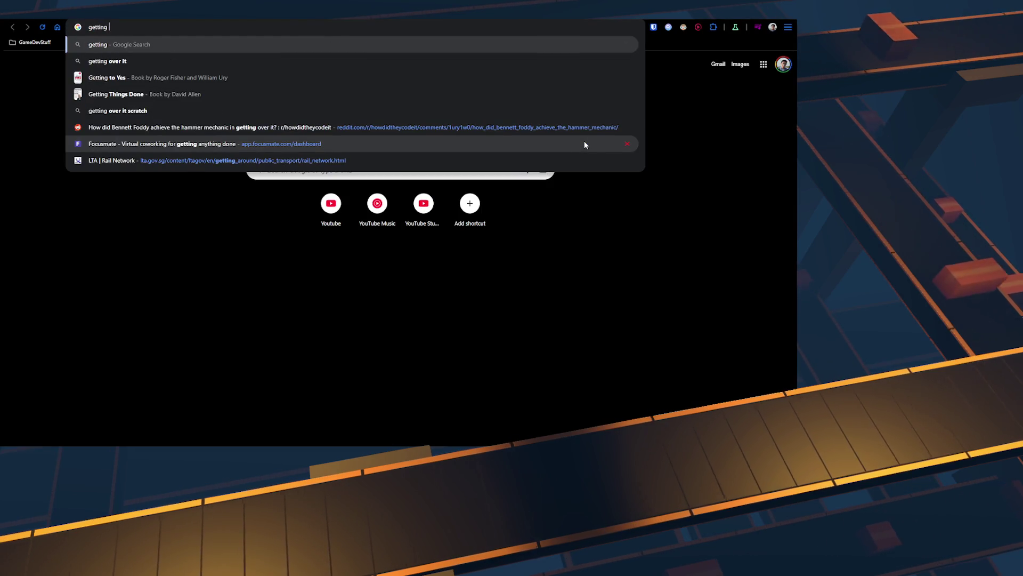
{"action": "type", "text": "player state rel"}
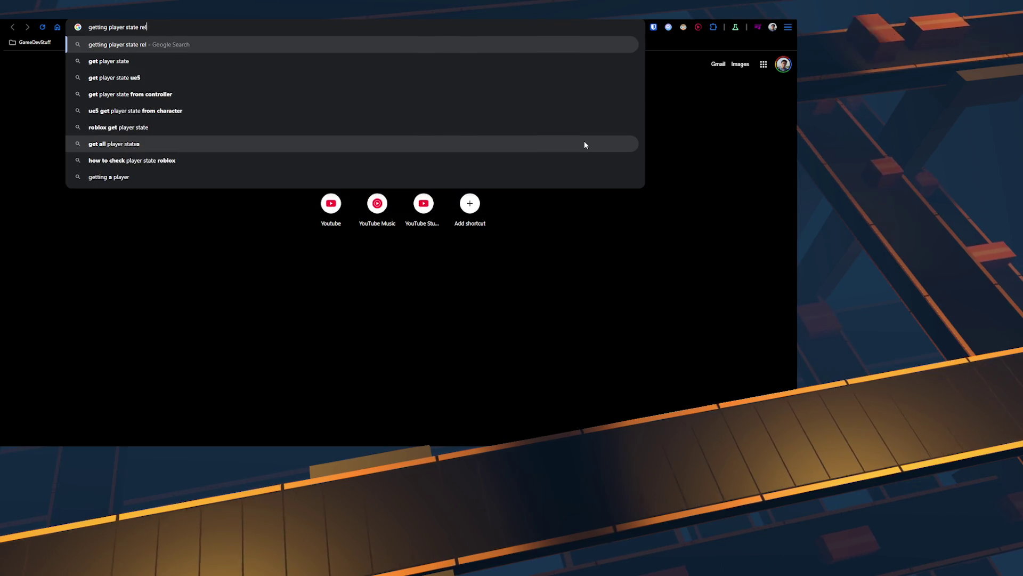
{"action": "type", "text": "iably withou"}
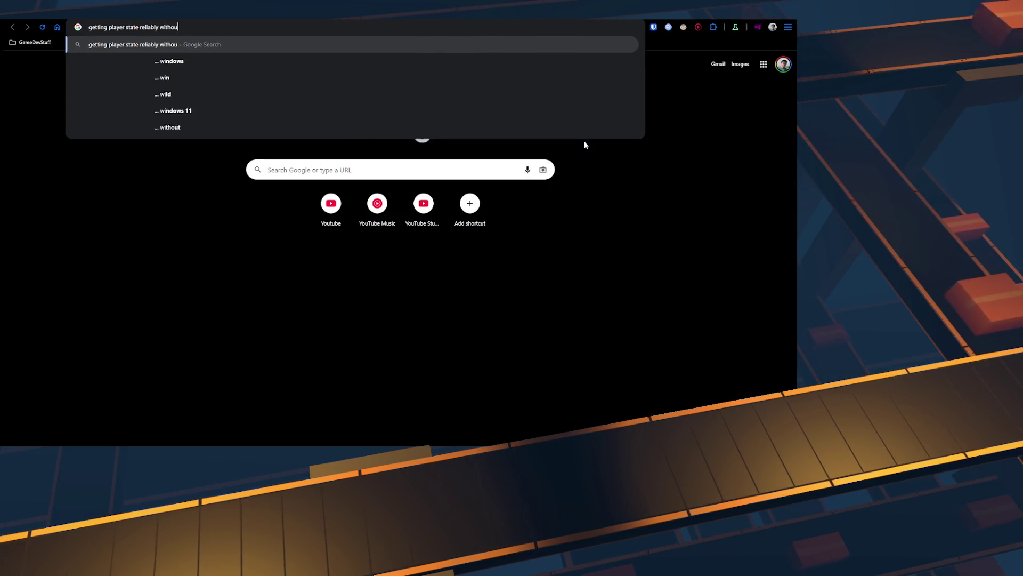
{"action": "type", "text": "t race condition ue5"}
{"action": "key", "text": "Return"}
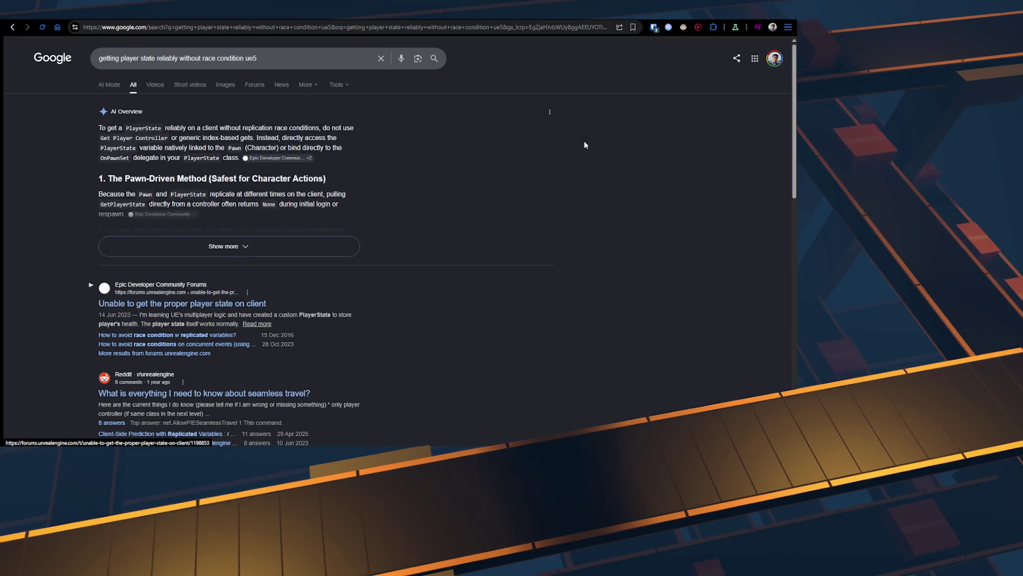
{"action": "left_click", "coordinate": [345, 63]}
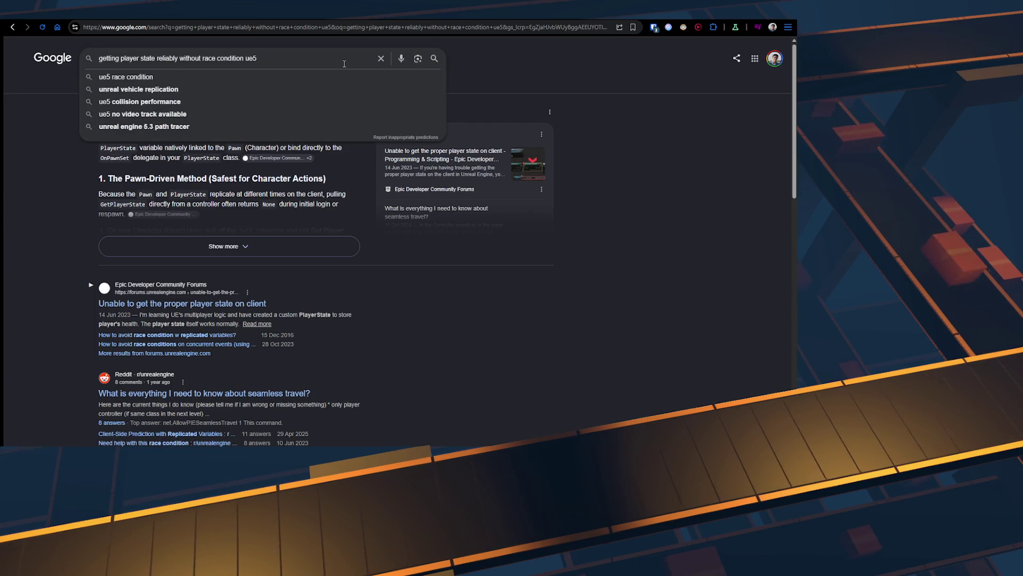
{"action": "type", "text": "in"}
{"action": "key", "text": "BackSpace"}
{"action": "key", "text": "BackSpace"}
{"action": "key", "text": "BackSpace"}
{"action": "type", "text": "in begin play ue5"}
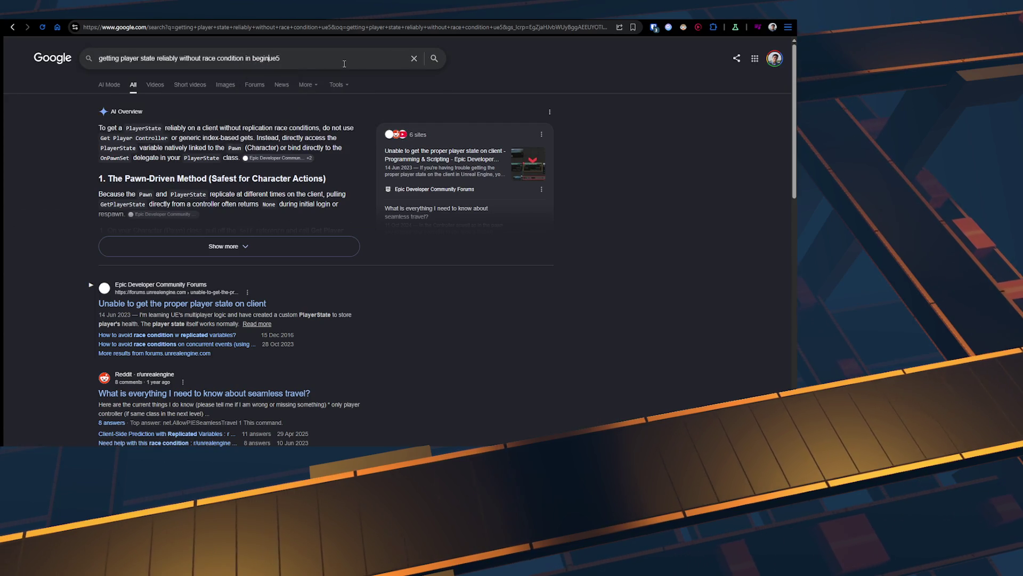
{"action": "key", "text": "Return"}
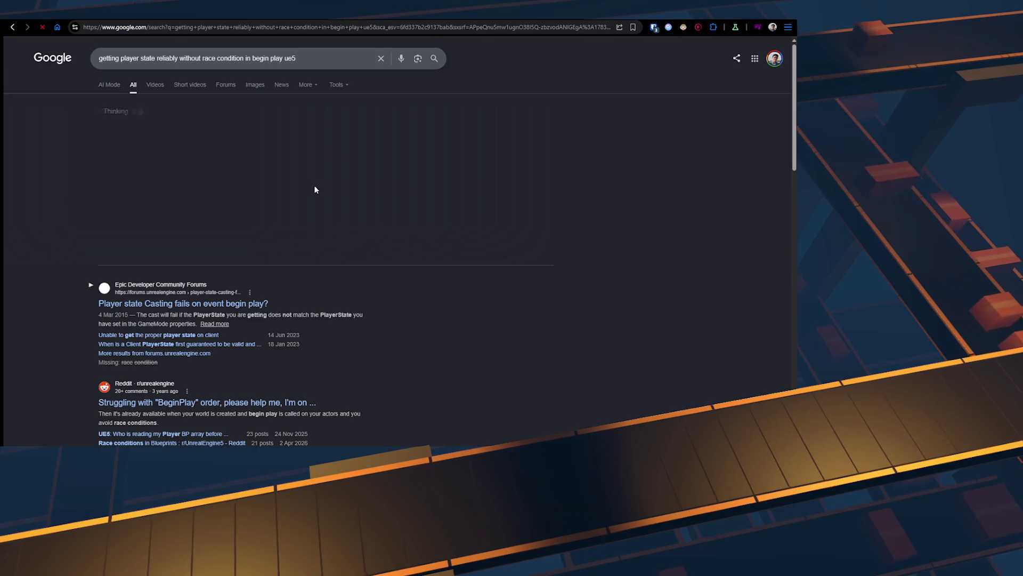
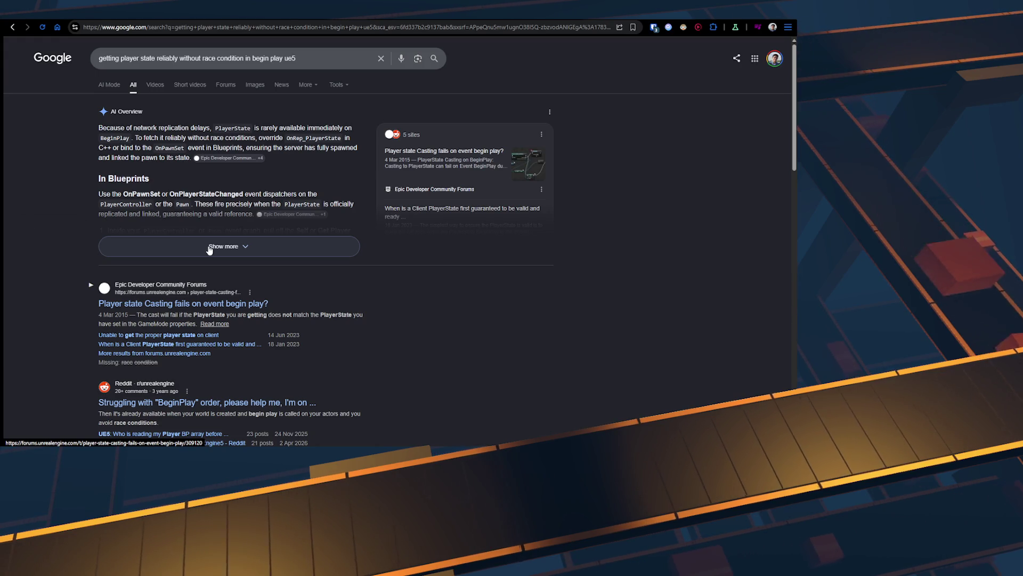
Step: Open the forum result 'Player state Casting fails on event begin play?' from the Google results
{"action": "left_click", "coordinate": [209, 248]}
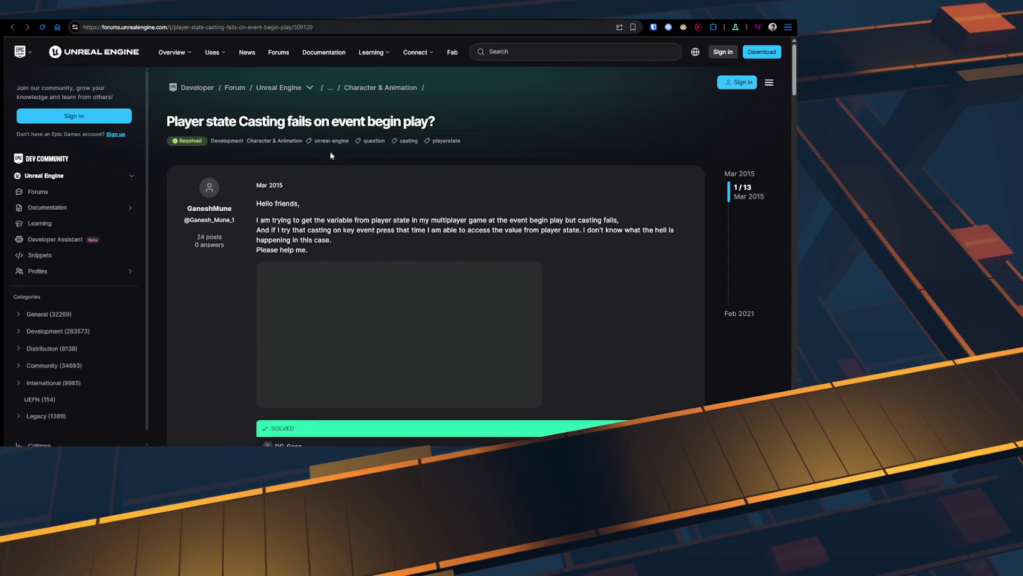
Step: Skim the thread's opening posts and jump to the accepted solution reply
{"action": "scroll", "coordinate": [356, 226], "scroll_direction": "down", "scroll_amount": 2}
{"action": "scroll", "coordinate": [355, 226], "scroll_direction": "up", "scroll_amount": 2}
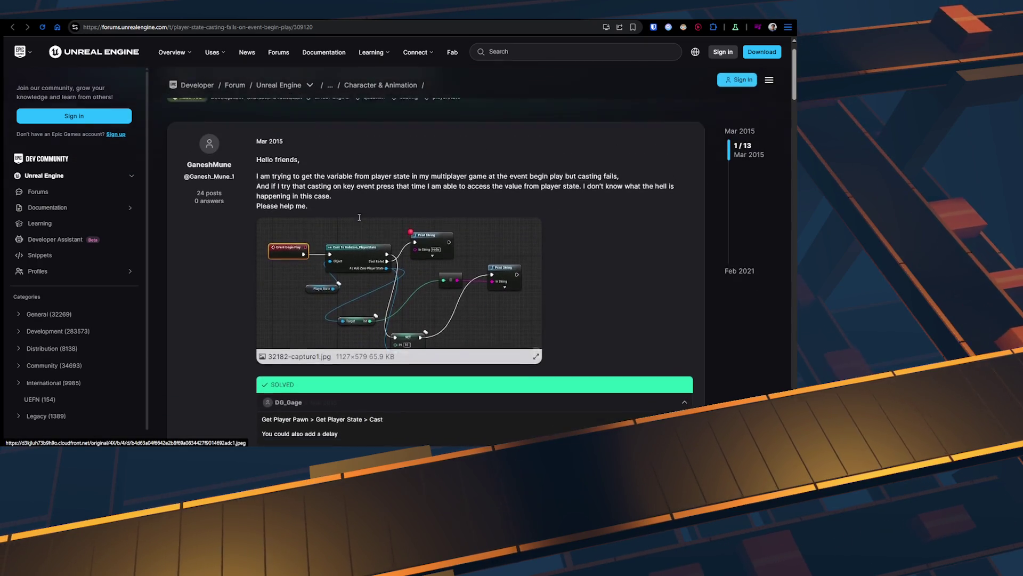
{"action": "scroll", "coordinate": [358, 239], "scroll_direction": "down", "scroll_amount": 2}
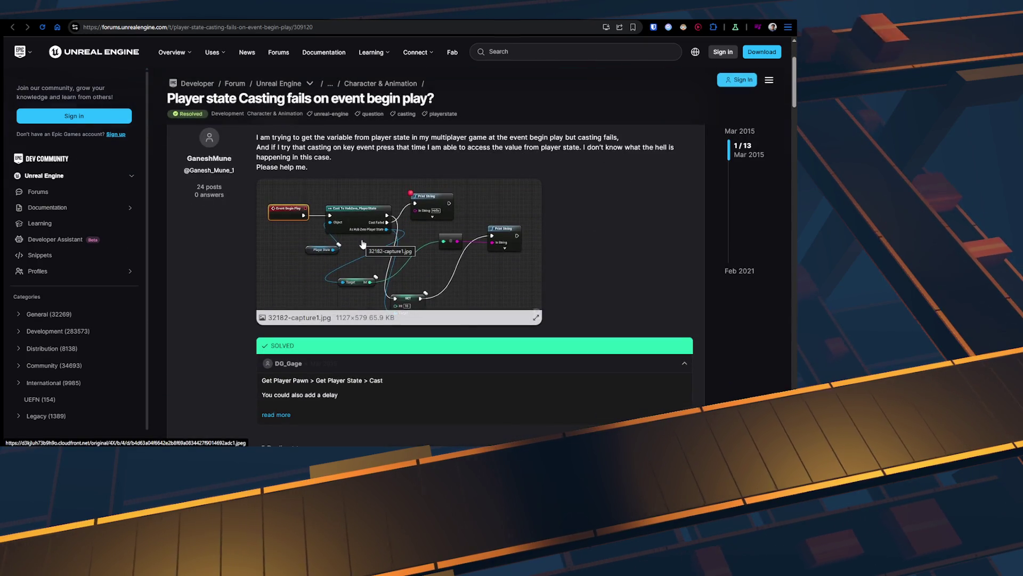
{"action": "scroll", "coordinate": [481, 246], "scroll_direction": "down", "scroll_amount": 2}
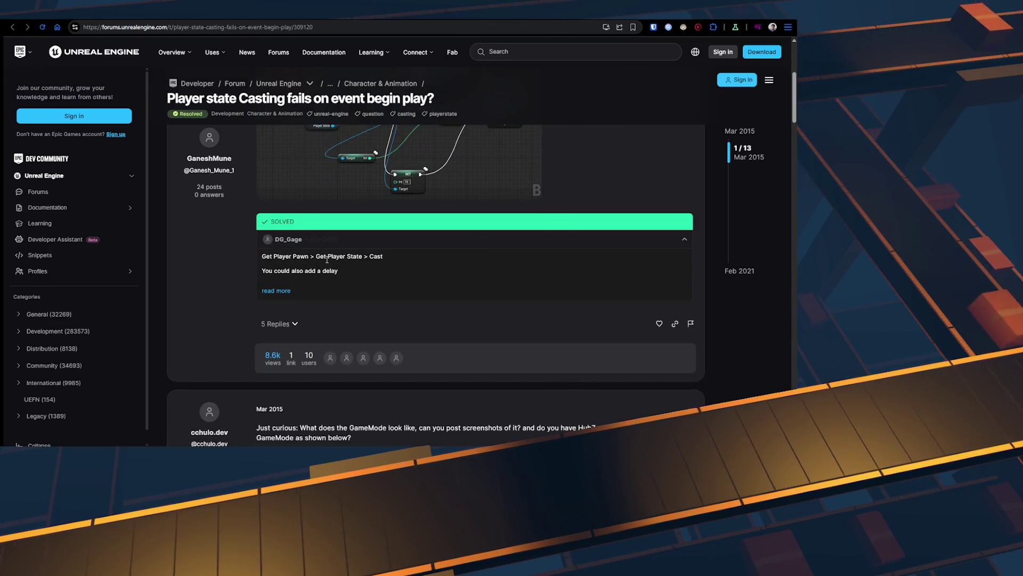
{"action": "scroll", "coordinate": [327, 260], "scroll_direction": "down", "scroll_amount": 1}
{"action": "left_click", "coordinate": [276, 249]}
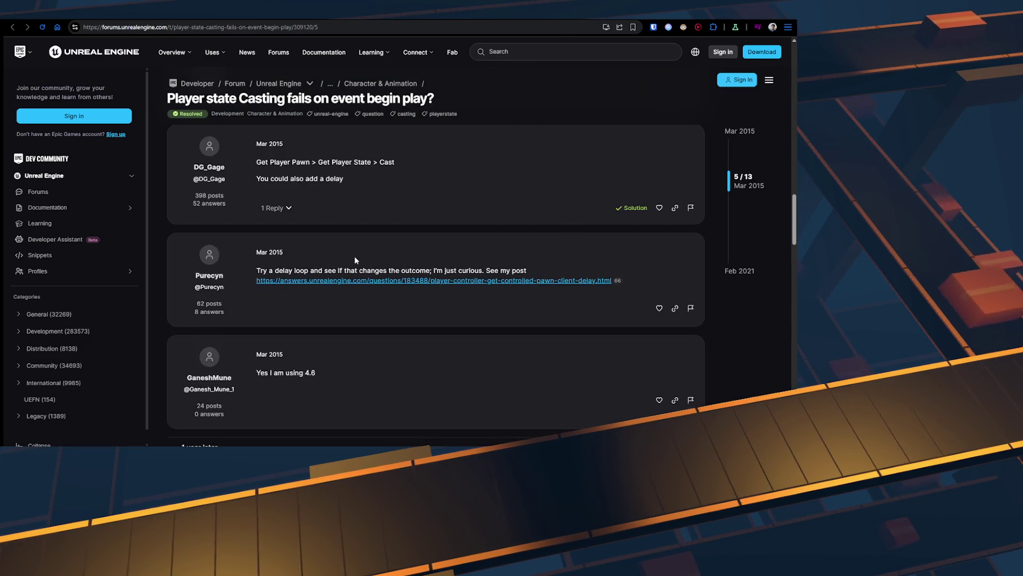
Step: Read on to the Feb 2021 reply and highlight its lazy-loading advice
{"action": "scroll", "coordinate": [355, 260], "scroll_direction": "down", "scroll_amount": 2}
{"action": "scroll", "coordinate": [355, 260], "scroll_direction": "up", "scroll_amount": 3}
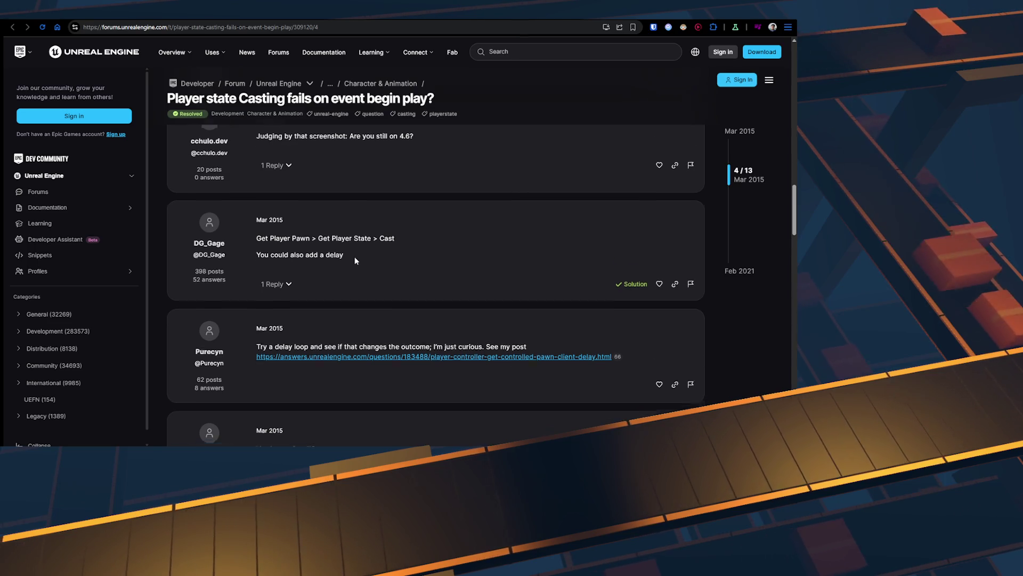
{"action": "scroll", "coordinate": [355, 260], "scroll_direction": "down", "scroll_amount": 5}
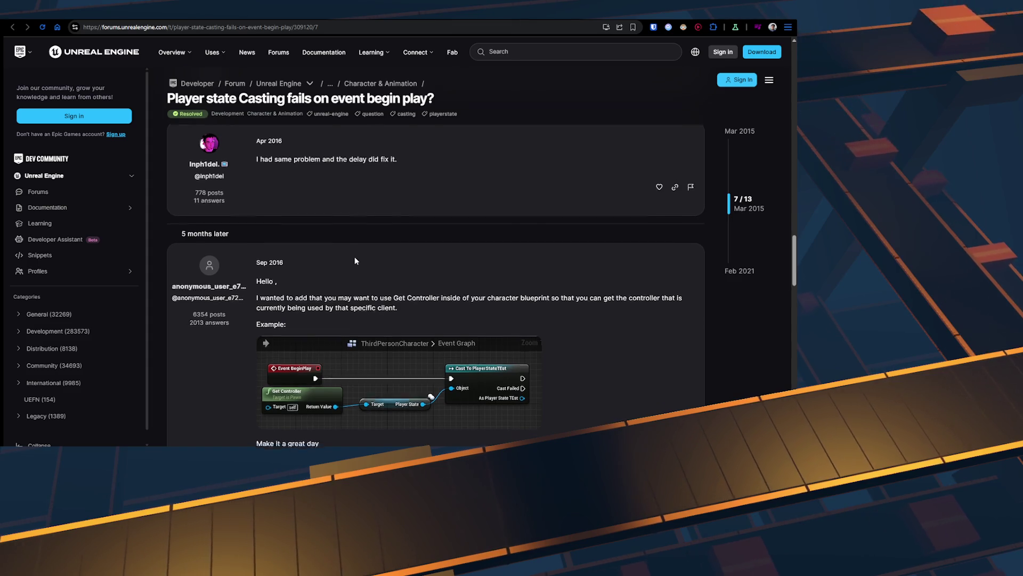
{"action": "scroll", "coordinate": [355, 259], "scroll_direction": "down", "scroll_amount": 2}
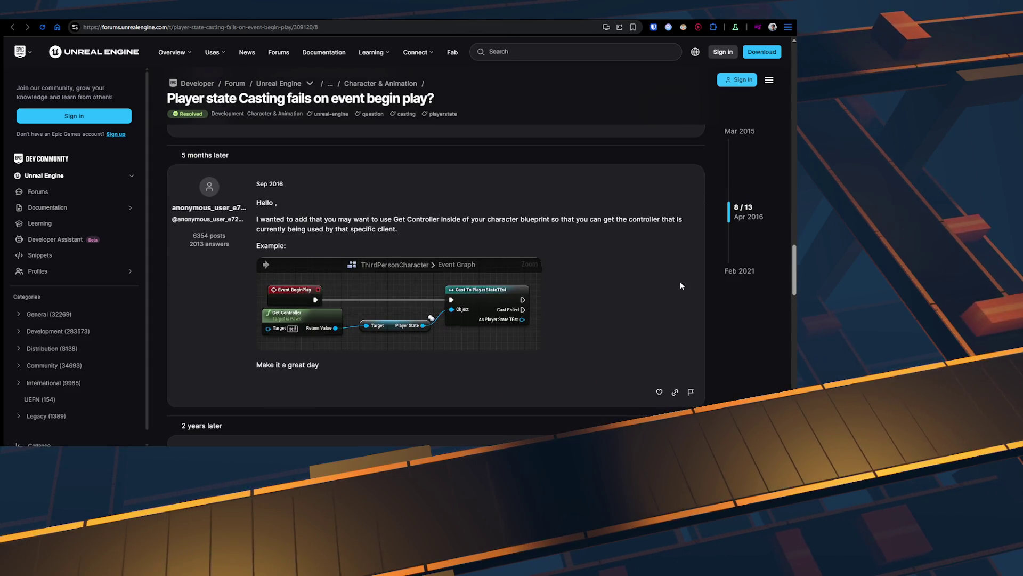
{"action": "scroll", "coordinate": [681, 283], "scroll_direction": "down", "scroll_amount": 3}
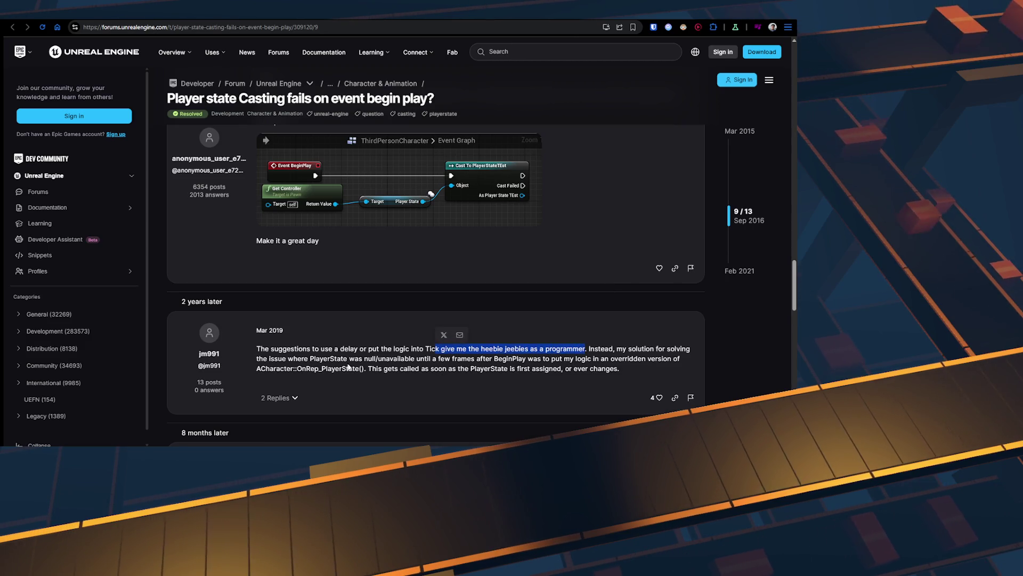
{"action": "scroll", "coordinate": [299, 322], "scroll_direction": "down", "scroll_amount": 1}
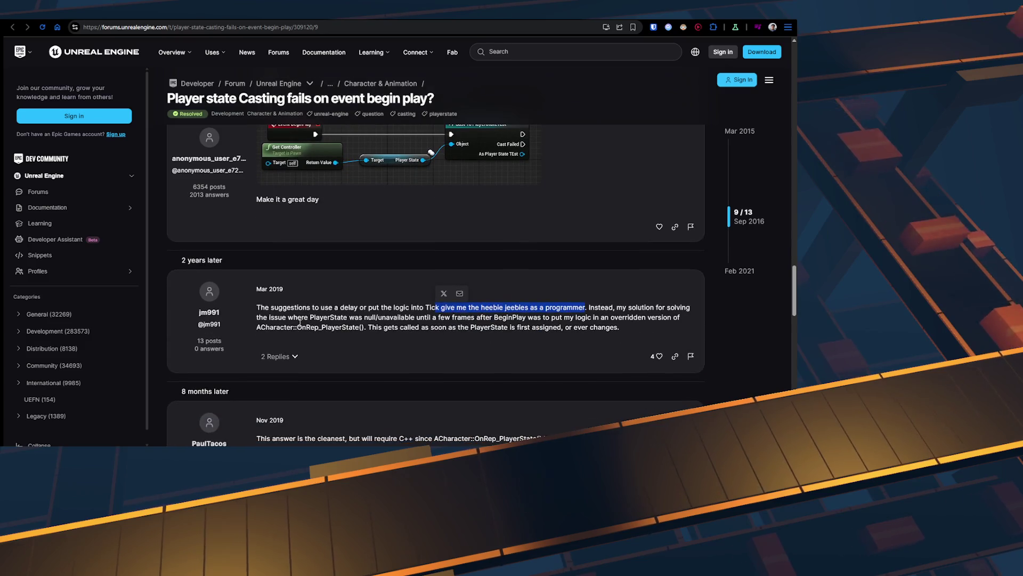
{"action": "scroll", "coordinate": [299, 322], "scroll_direction": "down", "scroll_amount": 2}
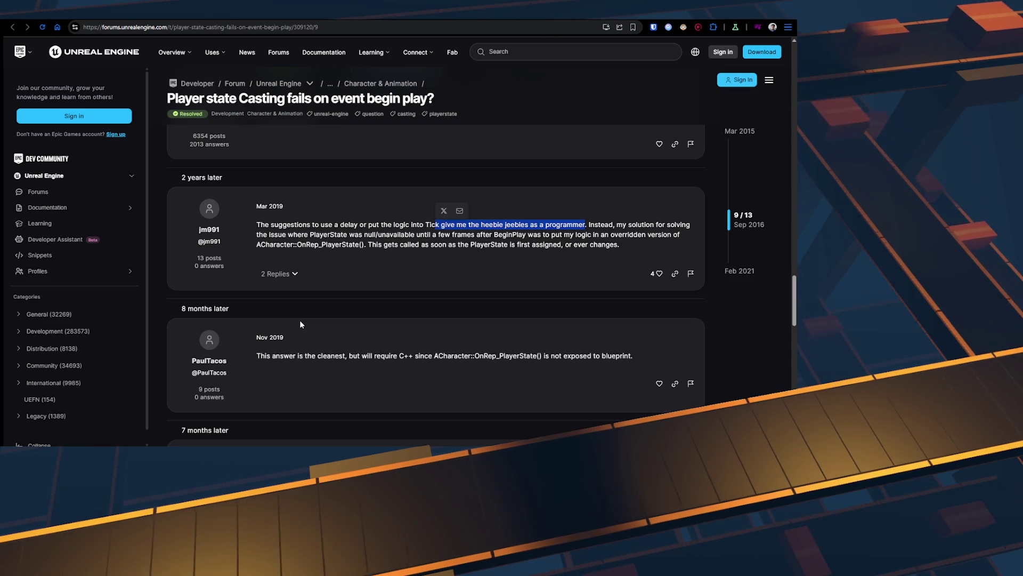
{"action": "scroll", "coordinate": [300, 321], "scroll_direction": "down", "scroll_amount": 2}
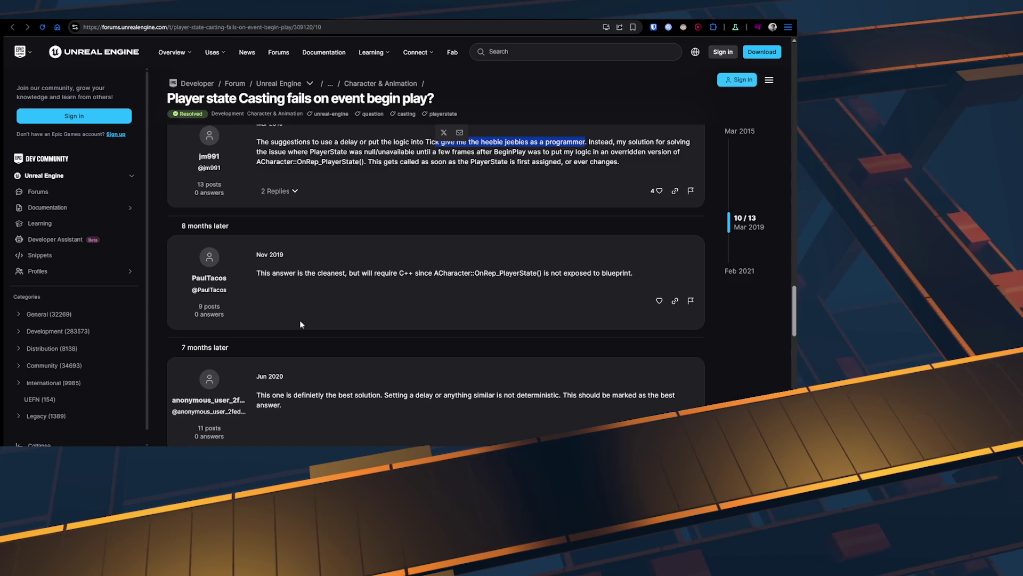
{"action": "scroll", "coordinate": [300, 319], "scroll_direction": "down", "scroll_amount": 4}
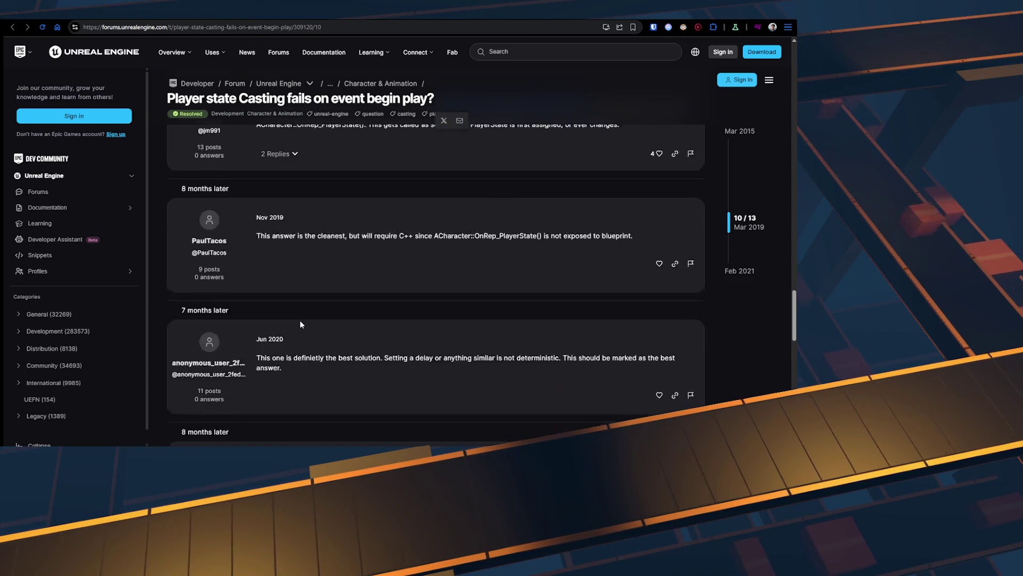
{"action": "scroll", "coordinate": [445, 264], "scroll_direction": "up", "scroll_amount": 5}
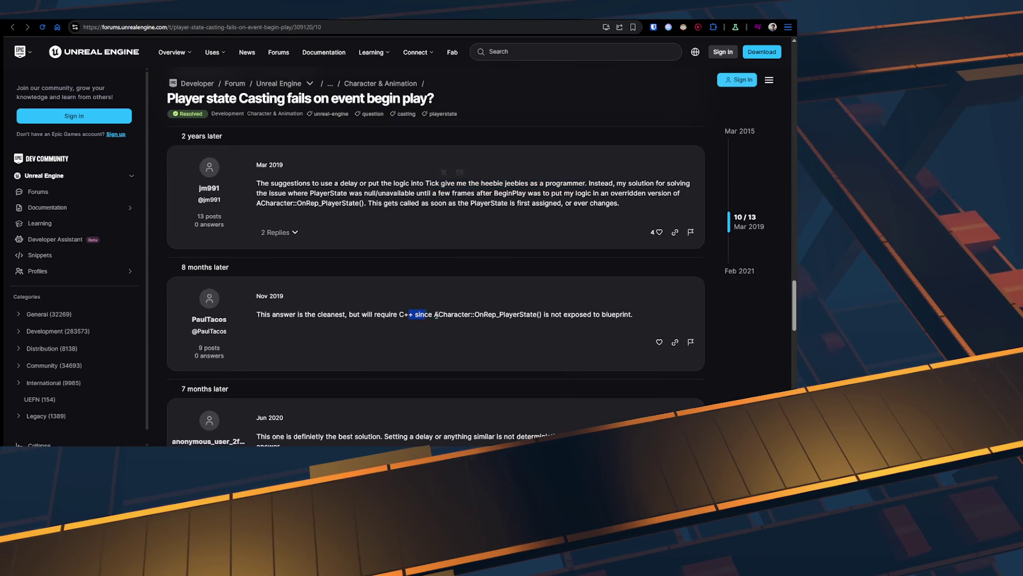
{"action": "scroll", "coordinate": [436, 315], "scroll_direction": "down", "scroll_amount": 4}
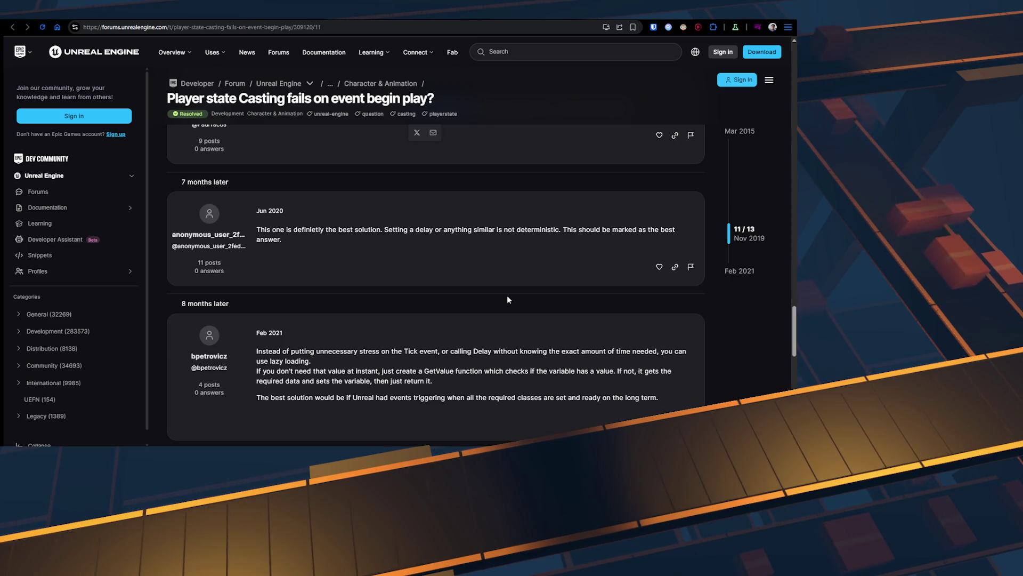
{"action": "scroll", "coordinate": [507, 297], "scroll_direction": "down", "scroll_amount": 3}
{"action": "left_click_drag", "start_coordinate": [467, 273], "coordinate": [270, 227]}
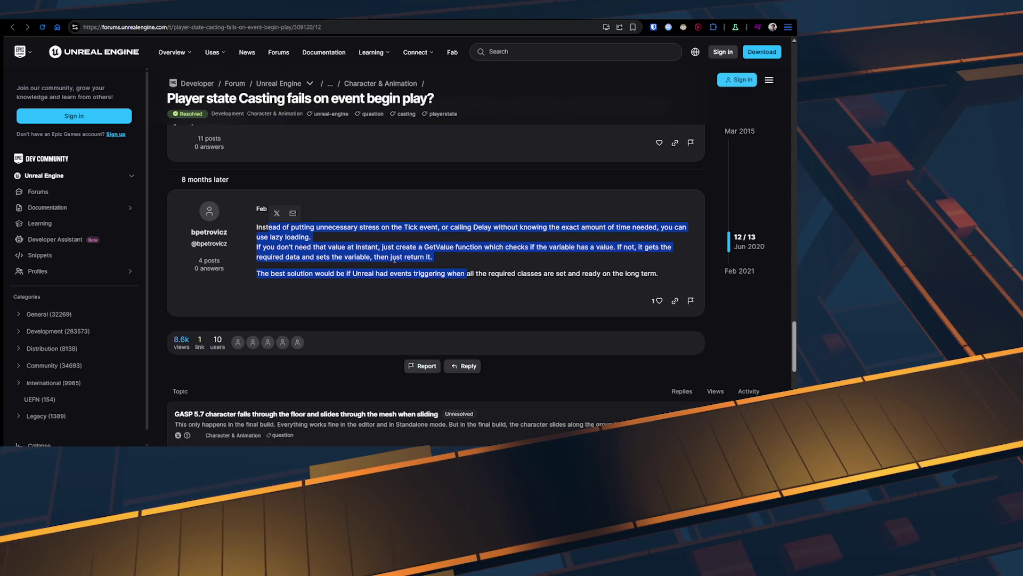
{"action": "left_click", "coordinate": [607, 170]}
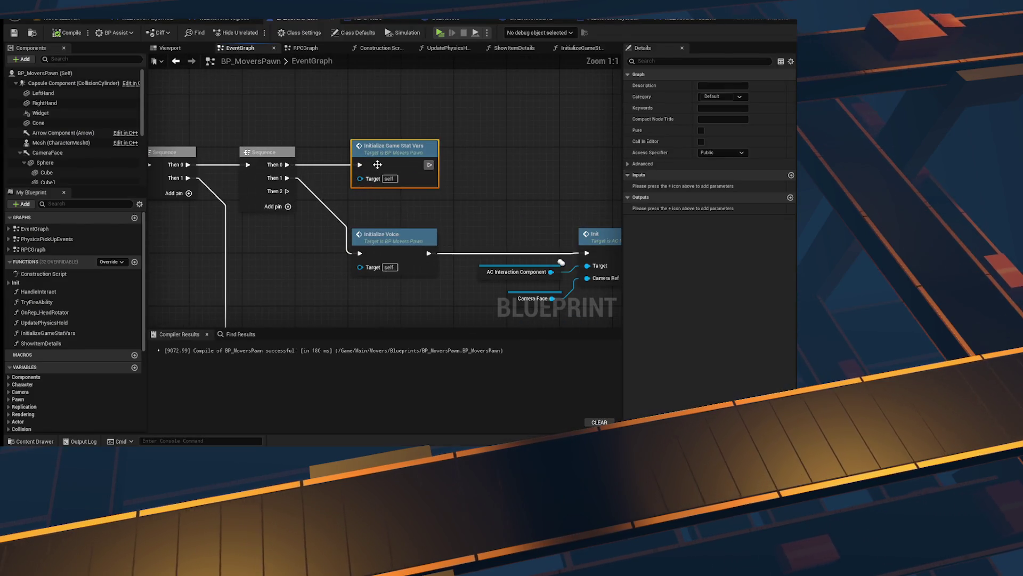
Step: Open the InitializeGameStatVars graph and check the actions on the cast's output pin
{"action": "double_click", "coordinate": [394, 142]}
{"action": "scroll", "coordinate": [395, 248], "scroll_direction": "up", "scroll_amount": 2}
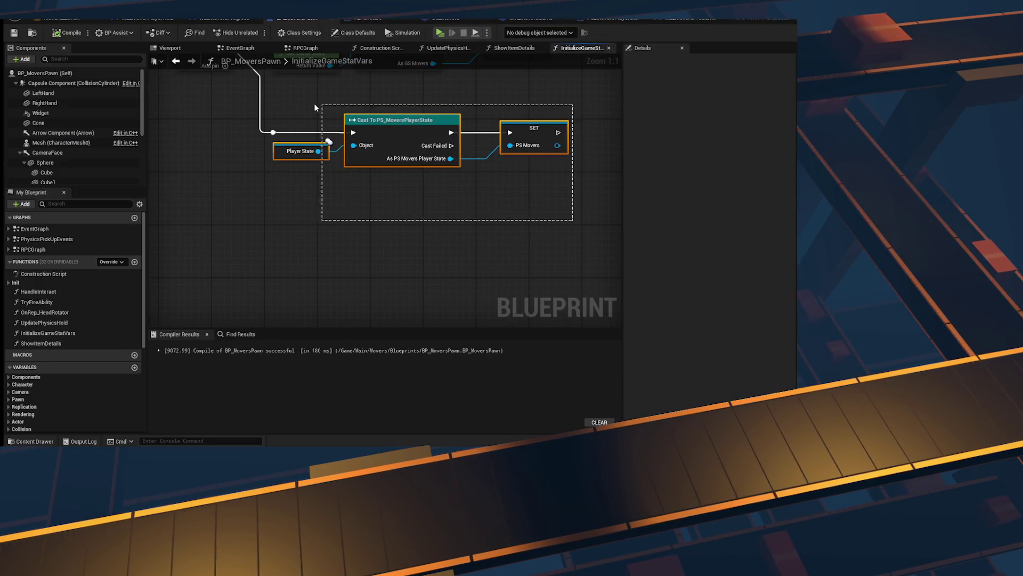
{"action": "right_click", "coordinate": [393, 159]}
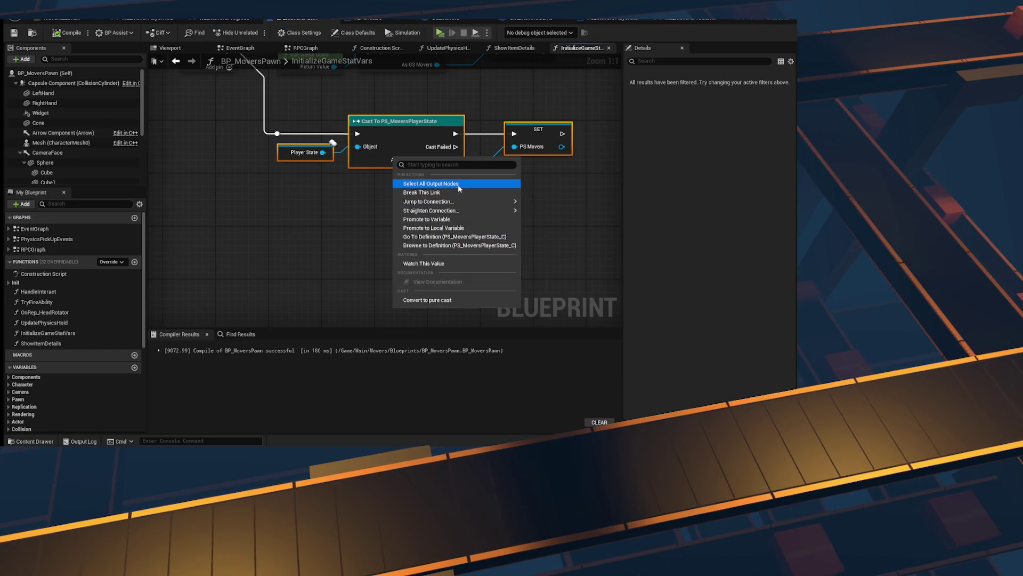
{"action": "mouse_move", "coordinate": [447, 210]}
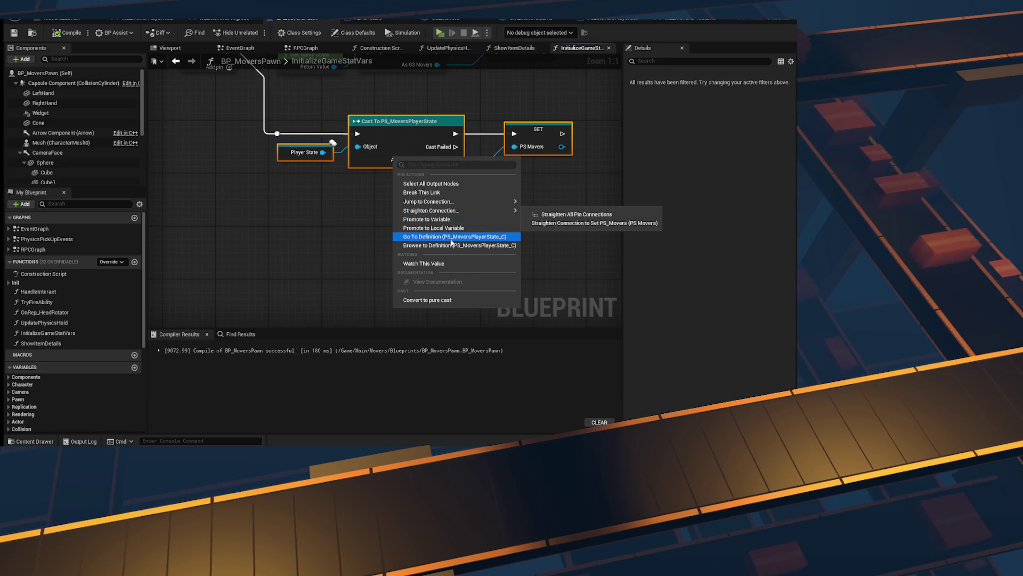
{"action": "left_click", "coordinate": [565, 204]}
Step: Collapse the Player State, cast and SET nodes into a function named LazyLoadPlayerState and open it
{"action": "left_click_drag", "start_coordinate": [608, 267], "coordinate": [298, 130]}
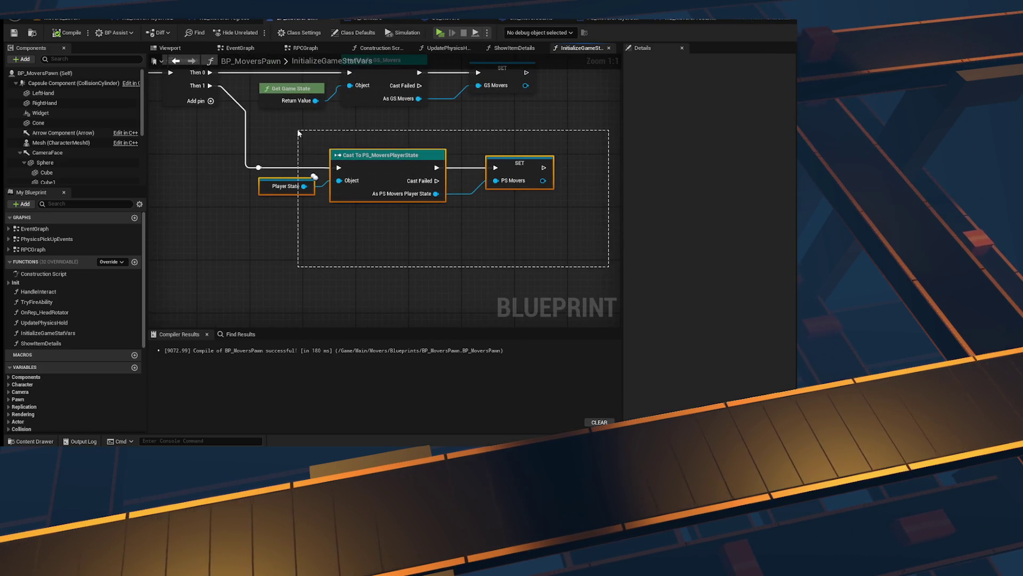
{"action": "right_click", "coordinate": [373, 161]}
{"action": "key", "text": "Escape"}
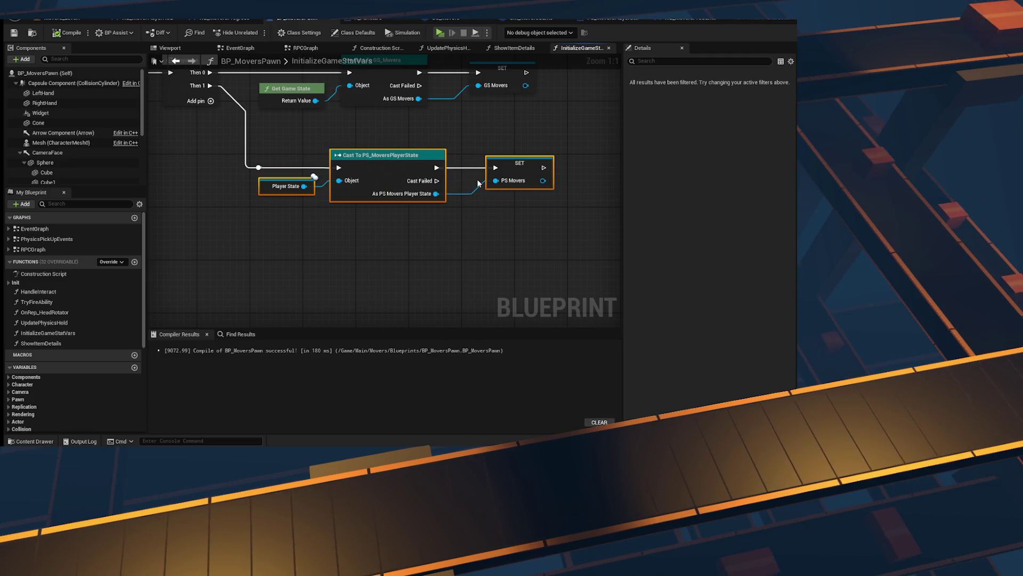
{"action": "key", "text": "ctrl+shift+f"}
{"action": "type", "text": "Load"}
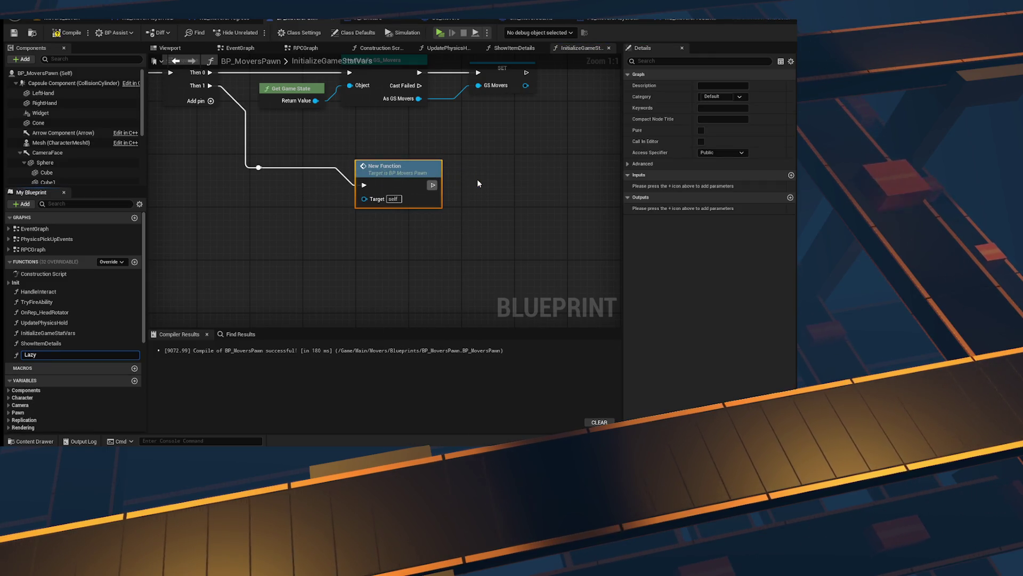
{"action": "type", "text": "Pla"}
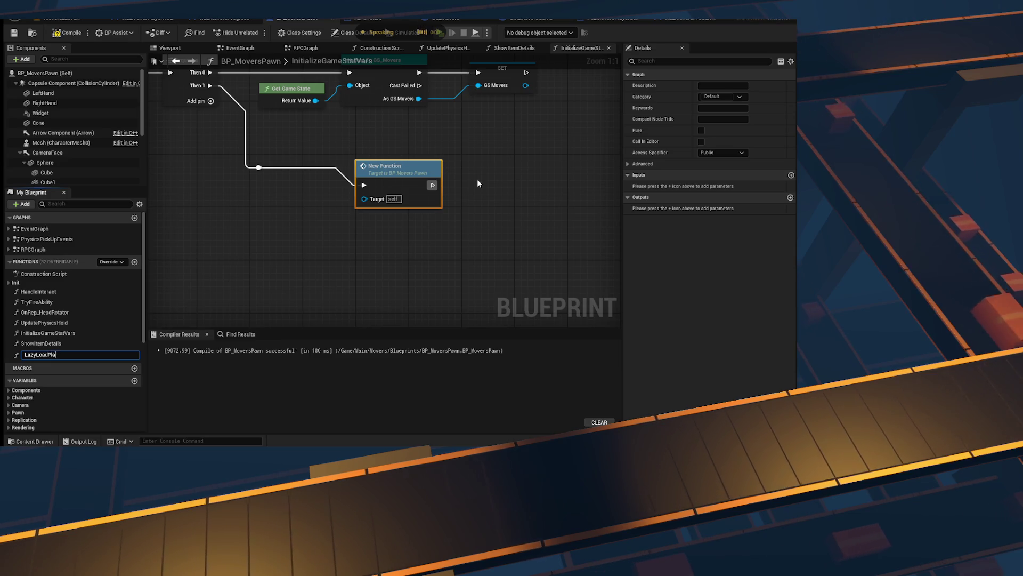
{"action": "type", "text": "yerState"}
{"action": "key", "text": "Return"}
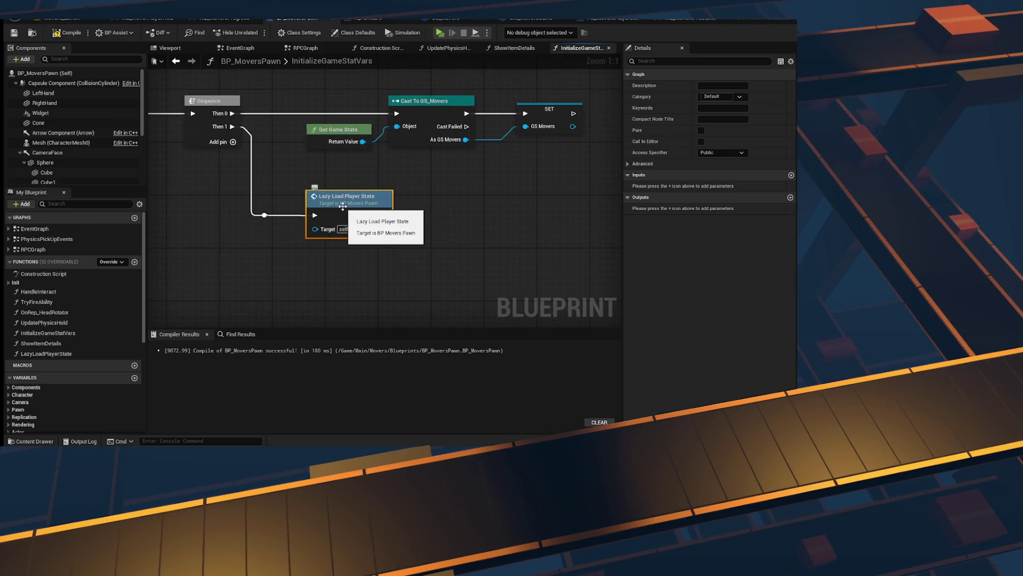
{"action": "double_click", "coordinate": [342, 201]}
{"action": "left_click", "coordinate": [386, 187]}
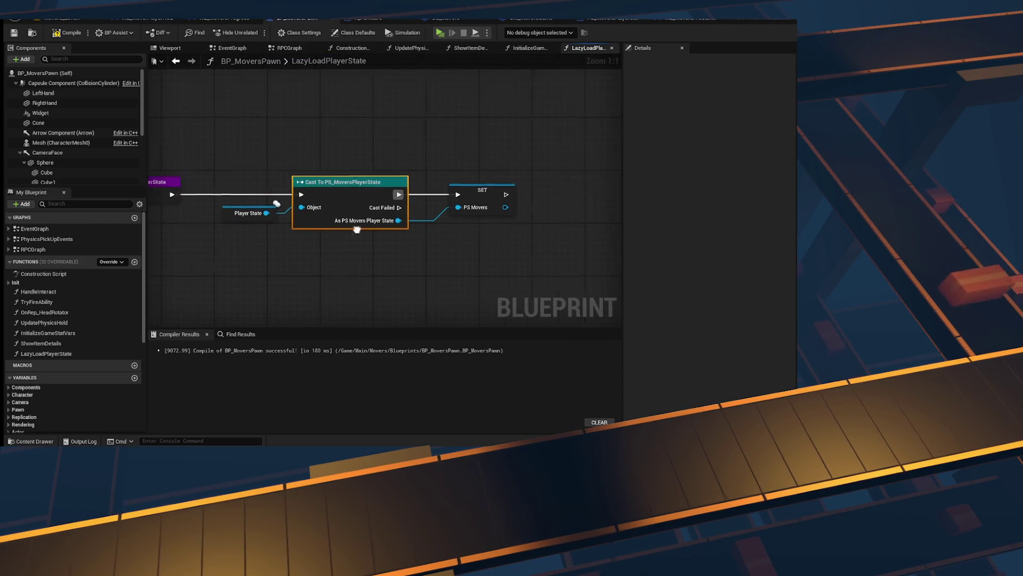
Step: Add an Is Valid check on a PS_Movers getter
{"action": "mouse_move", "coordinate": [335, 228]}
{"action": "left_mouse_down"}
{"action": "mouse_move", "coordinate": [351, 213]}
{"action": "mouse_move", "coordinate": [434, 217]}
{"action": "mouse_move", "coordinate": [399, 217]}
{"action": "left_mouse_up"}
{"action": "scroll", "coordinate": [89, 344], "scroll_direction": "down", "scroll_amount": 2}
{"action": "scroll", "coordinate": [87, 355], "scroll_direction": "down", "scroll_amount": 5}
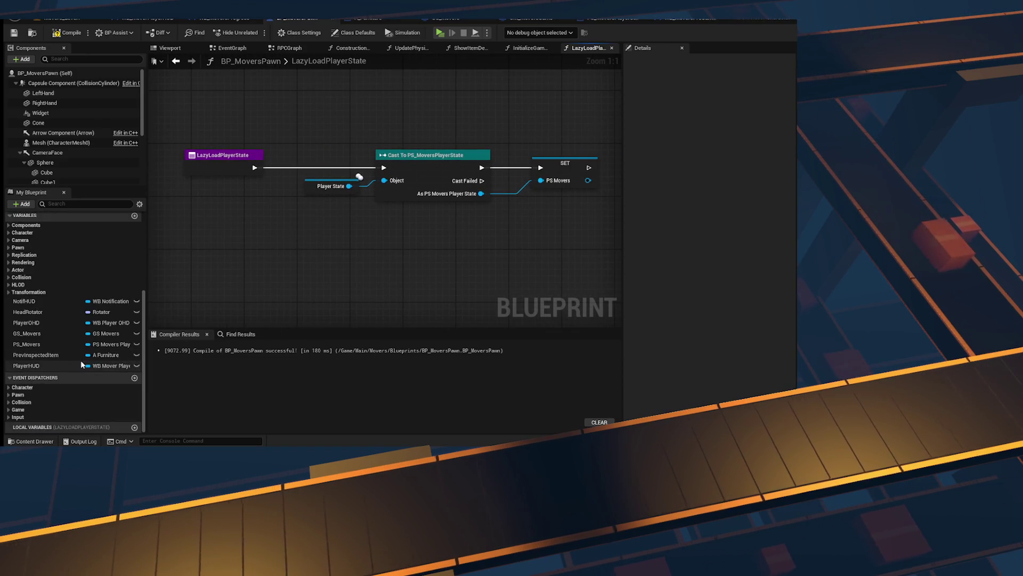
{"action": "left_click_drag", "start_coordinate": [27, 343], "coordinate": [343, 233]}
{"action": "type", "text": "is valid"}
{"action": "key", "text": "Return"}
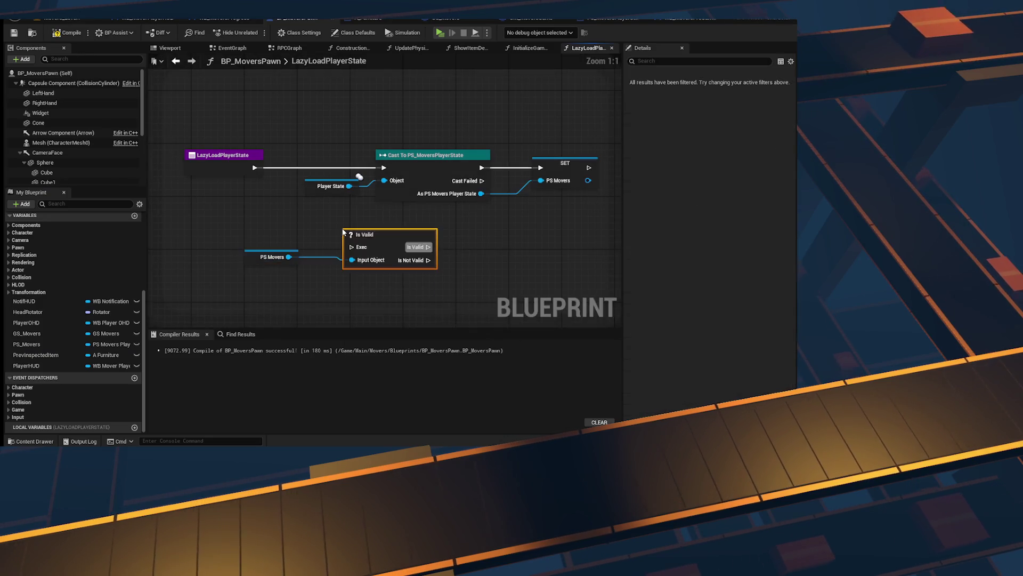
{"action": "left_click", "coordinate": [393, 226]}
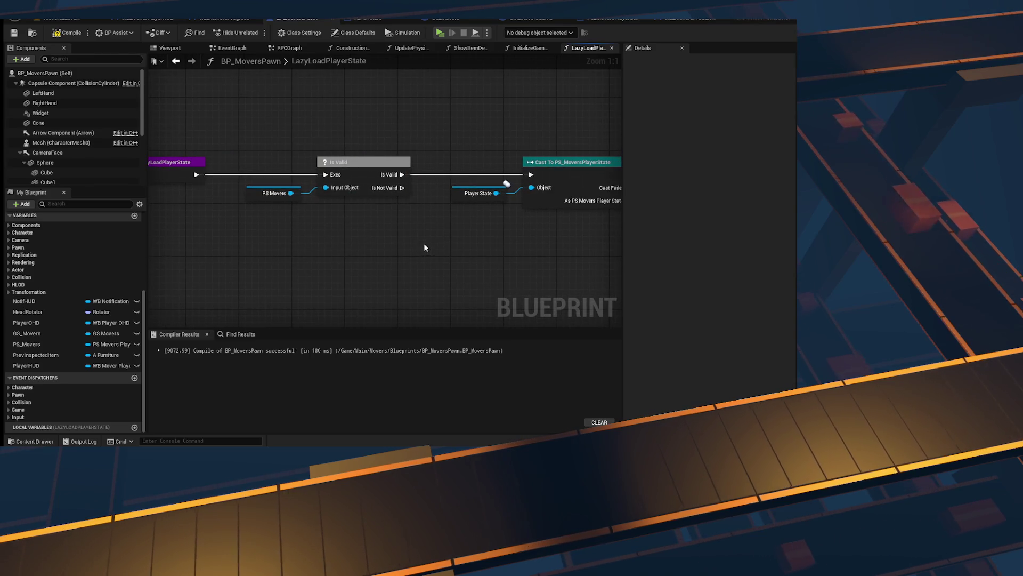
Step: Duplicate the Player State getter and insert an Is Valid check on it into the execution flow
{"action": "left_click", "coordinate": [363, 176]}
{"action": "left_click_drag", "start_coordinate": [401, 188], "coordinate": [530, 175]}
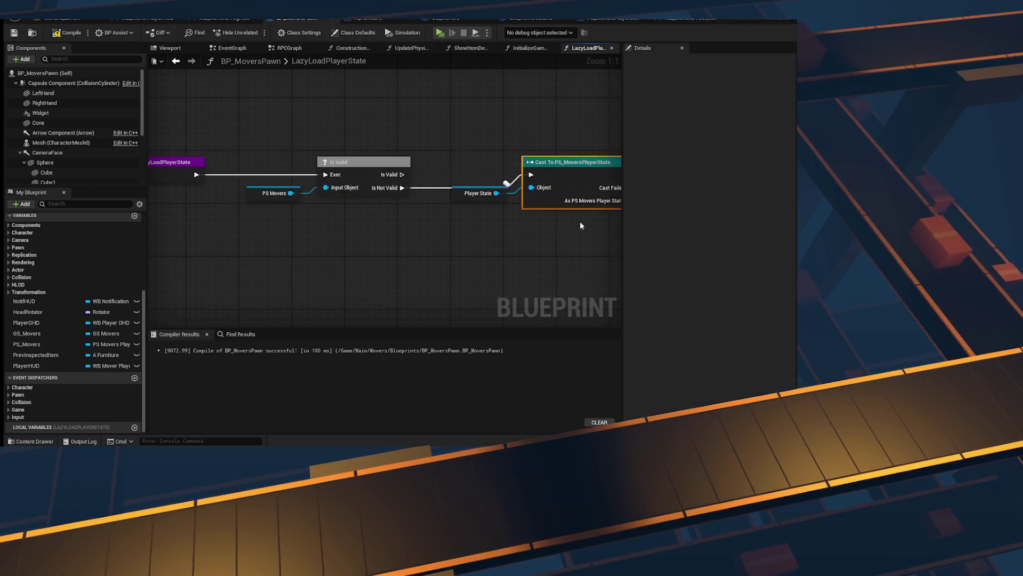
{"action": "left_click", "coordinate": [467, 202]}
{"action": "key", "text": "ctrl+c"}
{"action": "key", "text": "ctrl+v"}
{"action": "left_click_drag", "start_coordinate": [348, 257], "coordinate": [381, 229]}
{"action": "type", "text": "is valid"}
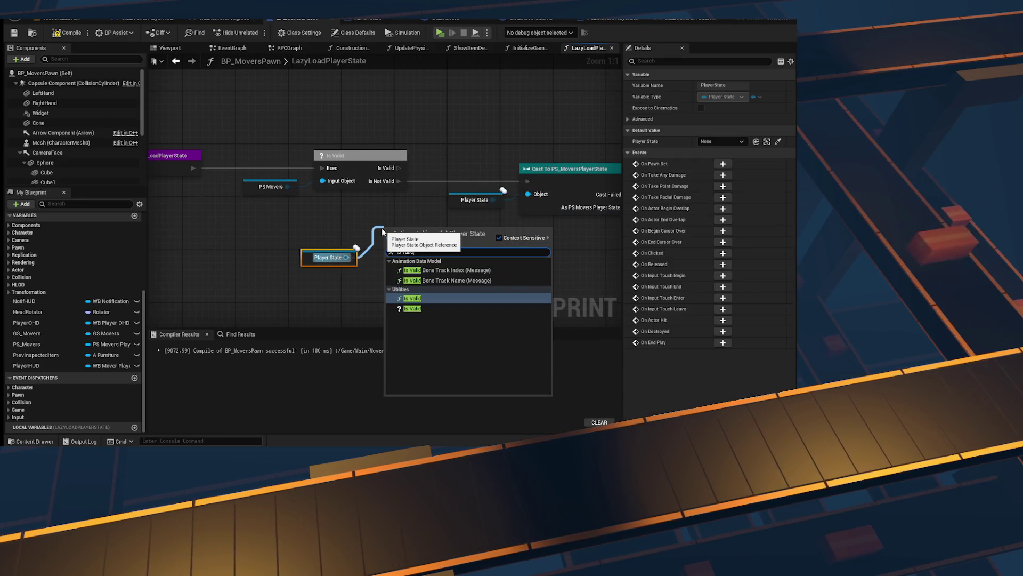
{"action": "key", "text": "Return"}
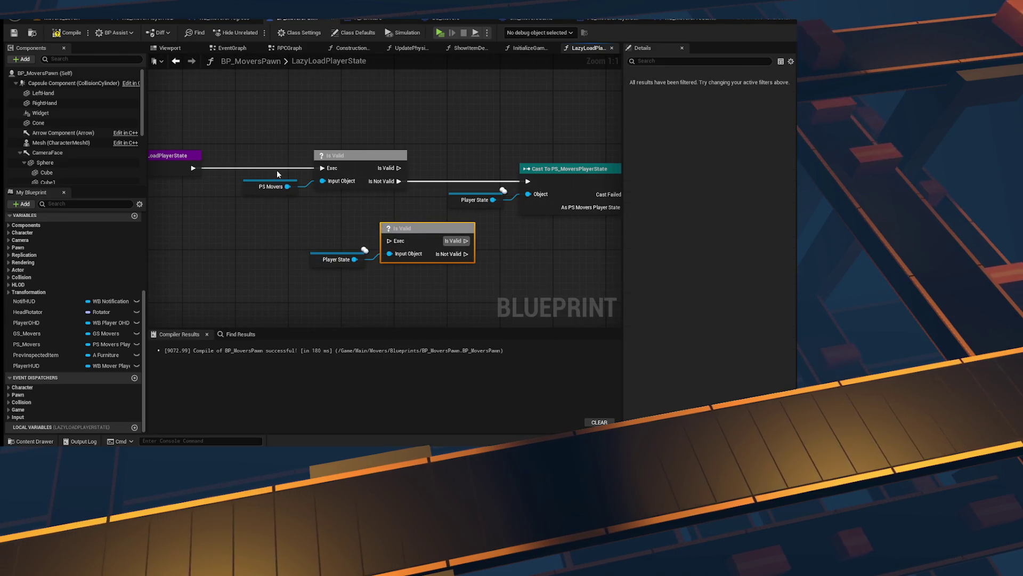
{"action": "key", "text": "q"}
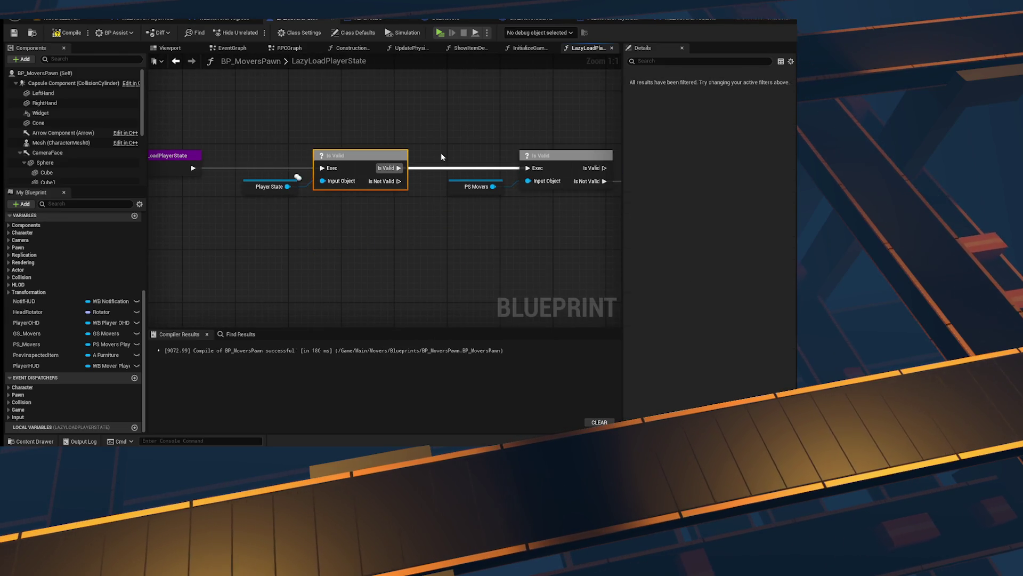
Step: Wire the Is Not Valid output toward the cast and select both validity checks with their variables
{"action": "left_click", "coordinate": [269, 186]}
{"action": "left_click", "coordinate": [341, 234]}
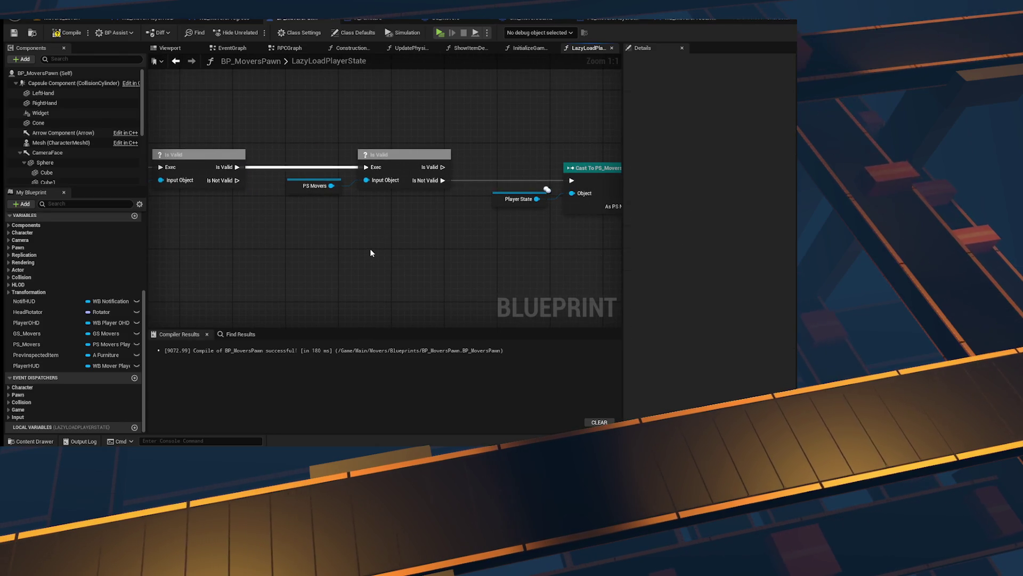
{"action": "mouse_move", "coordinate": [252, 172]}
{"action": "left_mouse_down"}
{"action": "mouse_move", "coordinate": [480, 233]}
{"action": "mouse_move", "coordinate": [462, 277]}
{"action": "mouse_move", "coordinate": [368, 281]}
{"action": "left_mouse_up"}
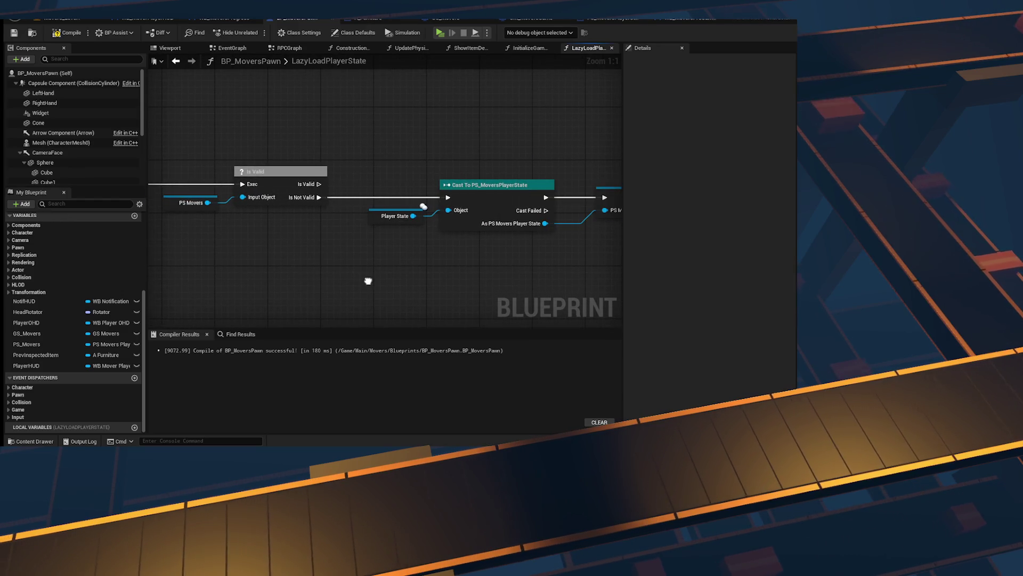
{"action": "mouse_move", "coordinate": [368, 281]}
{"action": "left_mouse_down"}
{"action": "mouse_move", "coordinate": [296, 275]}
{"action": "mouse_move", "coordinate": [568, 265]}
{"action": "left_mouse_up"}
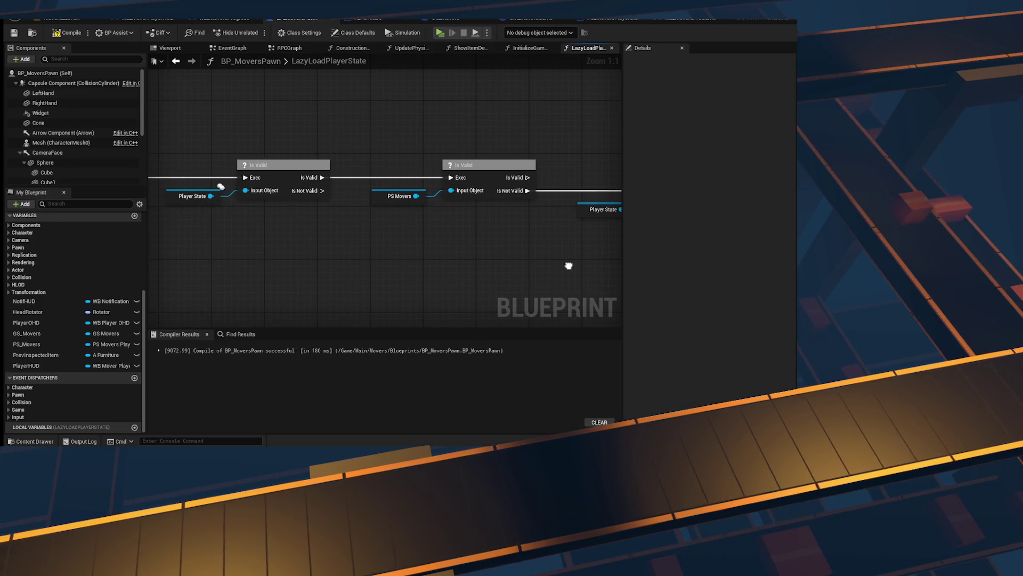
{"action": "mouse_move", "coordinate": [322, 168]}
{"action": "left_mouse_down"}
{"action": "mouse_move", "coordinate": [365, 290]}
{"action": "mouse_move", "coordinate": [352, 295]}
{"action": "mouse_move", "coordinate": [242, 242]}
{"action": "mouse_move", "coordinate": [304, 220]}
{"action": "left_mouse_up"}
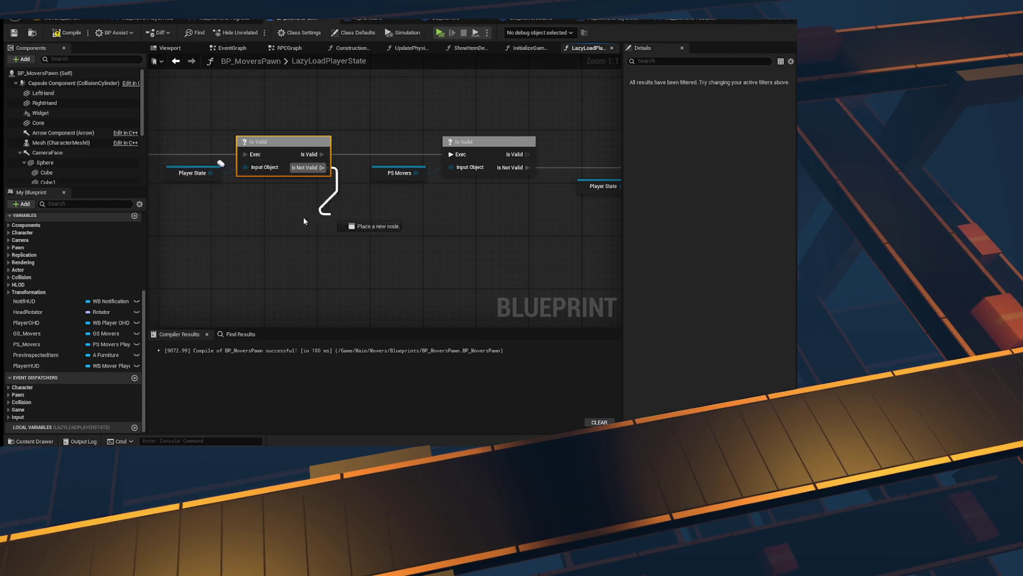
{"action": "mouse_move", "coordinate": [365, 265]}
{"action": "left_mouse_down"}
{"action": "mouse_move", "coordinate": [320, 245]}
{"action": "mouse_move", "coordinate": [405, 240]}
{"action": "mouse_move", "coordinate": [334, 232]}
{"action": "mouse_move", "coordinate": [384, 274]}
{"action": "mouse_move", "coordinate": [503, 276]}
{"action": "left_mouse_up"}
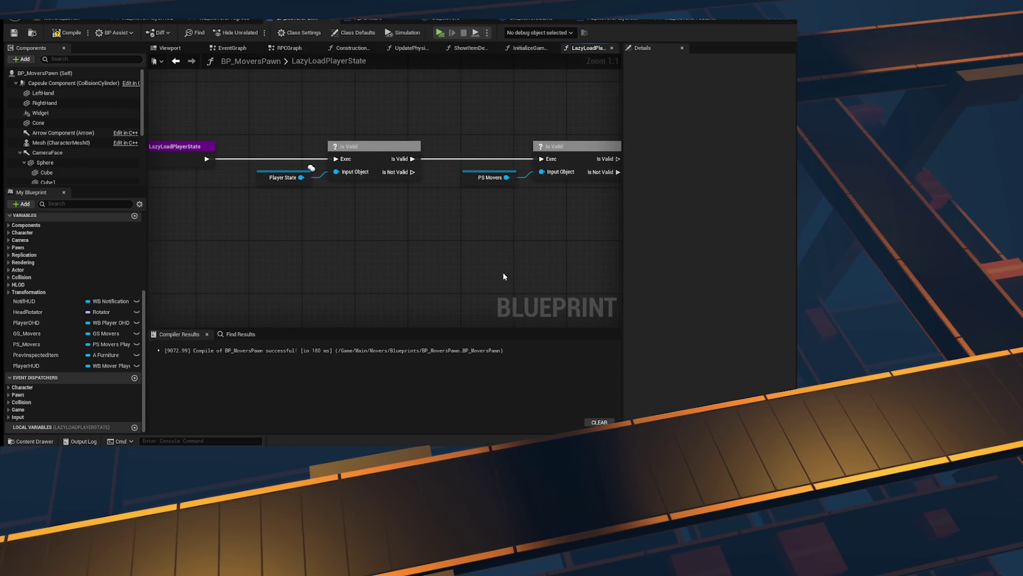
{"action": "mouse_move", "coordinate": [384, 240]}
{"action": "left_mouse_down"}
{"action": "mouse_move", "coordinate": [314, 293]}
{"action": "mouse_move", "coordinate": [262, 284]}
{"action": "mouse_move", "coordinate": [384, 259]}
{"action": "mouse_move", "coordinate": [317, 236]}
{"action": "left_mouse_up"}
{"action": "left_click_drag", "start_coordinate": [201, 91], "coordinate": [502, 270]}
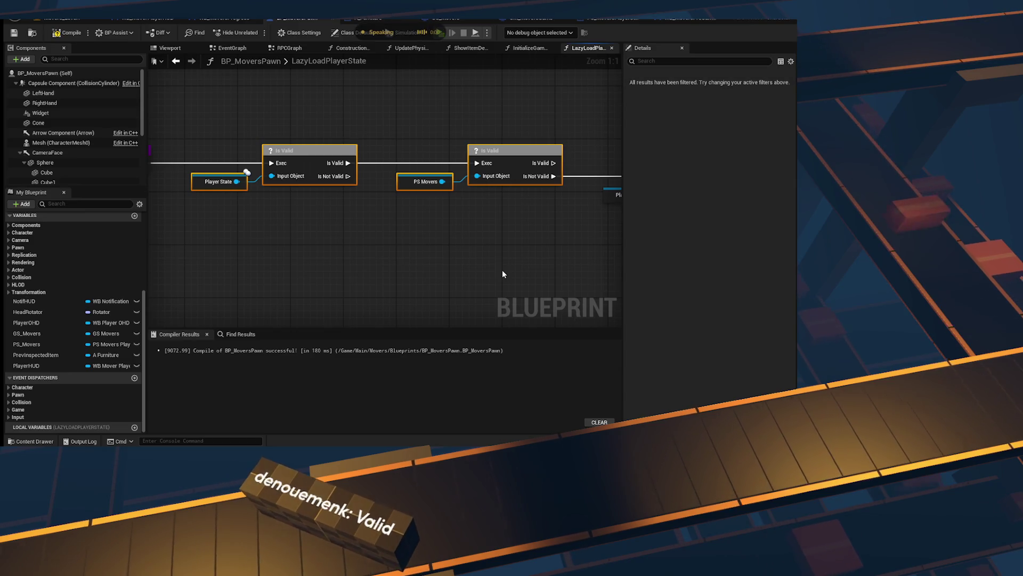
Step: Delete both validity checks and add Get Controller feeding a Get Player State node
{"action": "key", "text": "Delete"}
{"action": "right_click", "coordinate": [398, 226]}
{"action": "type", "text": "get player"}
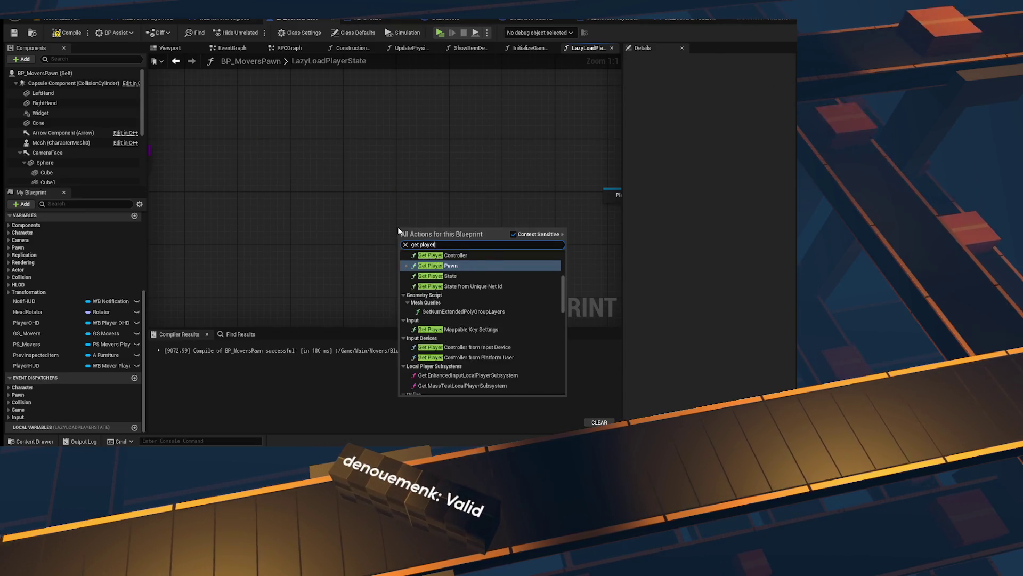
{"action": "key", "text": "BackSpace"}
{"action": "key", "text": "BackSpace"}
{"action": "key", "text": "BackSpace"}
{"action": "key", "text": "BackSpace"}
{"action": "key", "text": "BackSpace"}
{"action": "key", "text": "BackSpace"}
{"action": "type", "text": "controll"}
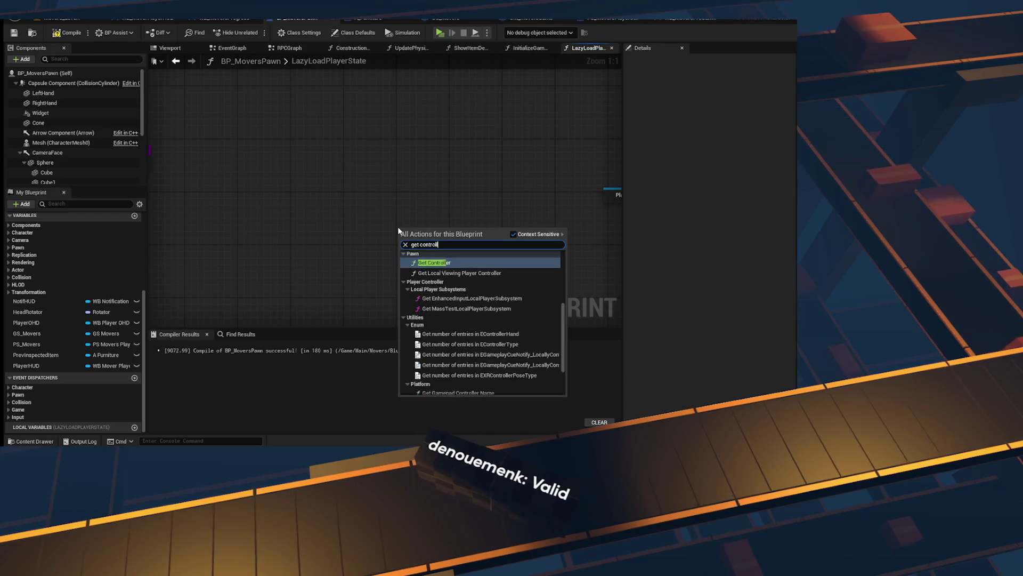
{"action": "key", "text": "Return"}
{"action": "left_click_drag", "start_coordinate": [398, 226], "coordinate": [259, 219]}
{"action": "left_click_drag", "start_coordinate": [350, 242], "coordinate": [387, 230]}
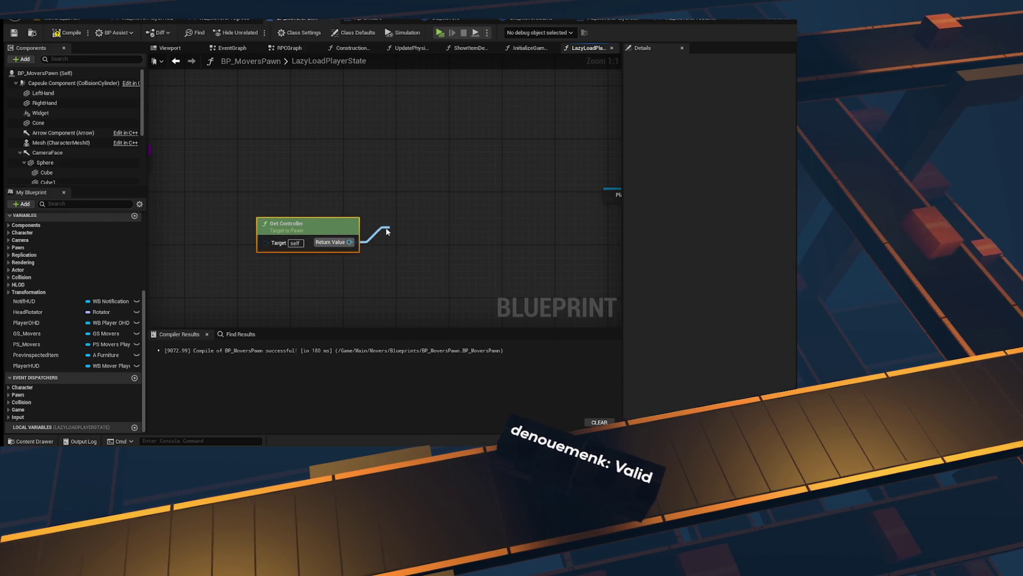
{"action": "type", "text": "get pl"}
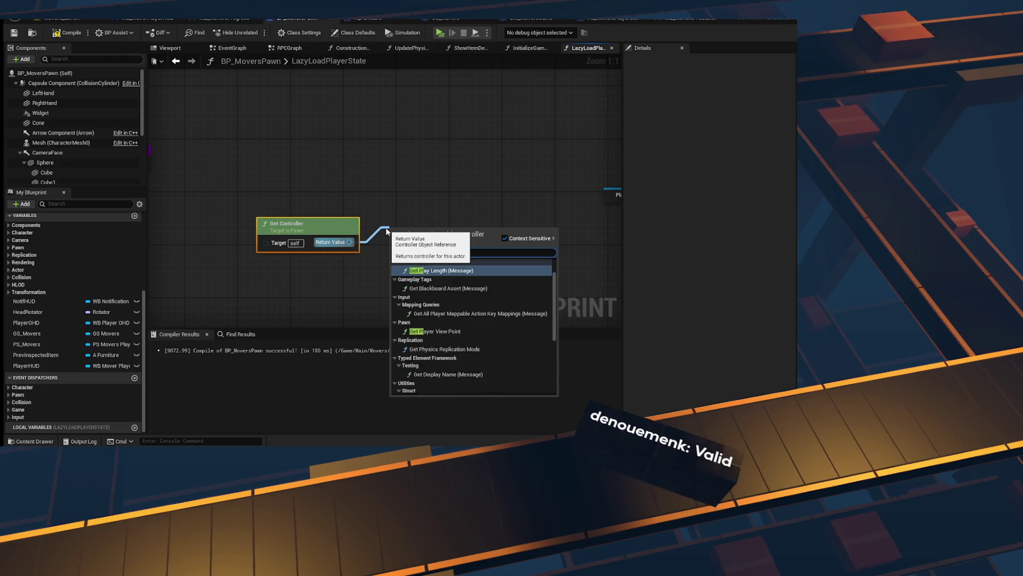
{"action": "type", "text": "ayer state"}
{"action": "key", "text": "Return"}
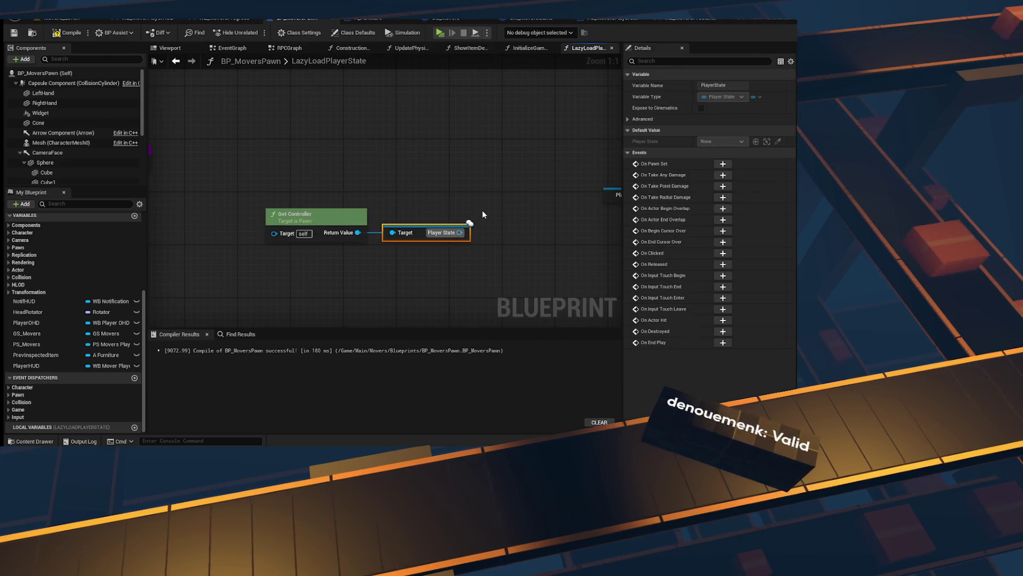
Step: Connect the controller's Player State to the cast's Object input and place a PS_Movers getter
{"action": "mouse_move", "coordinate": [459, 232]}
{"action": "left_mouse_down"}
{"action": "mouse_move", "coordinate": [469, 182]}
{"action": "mouse_move", "coordinate": [479, 185]}
{"action": "mouse_move", "coordinate": [403, 200]}
{"action": "left_mouse_up"}
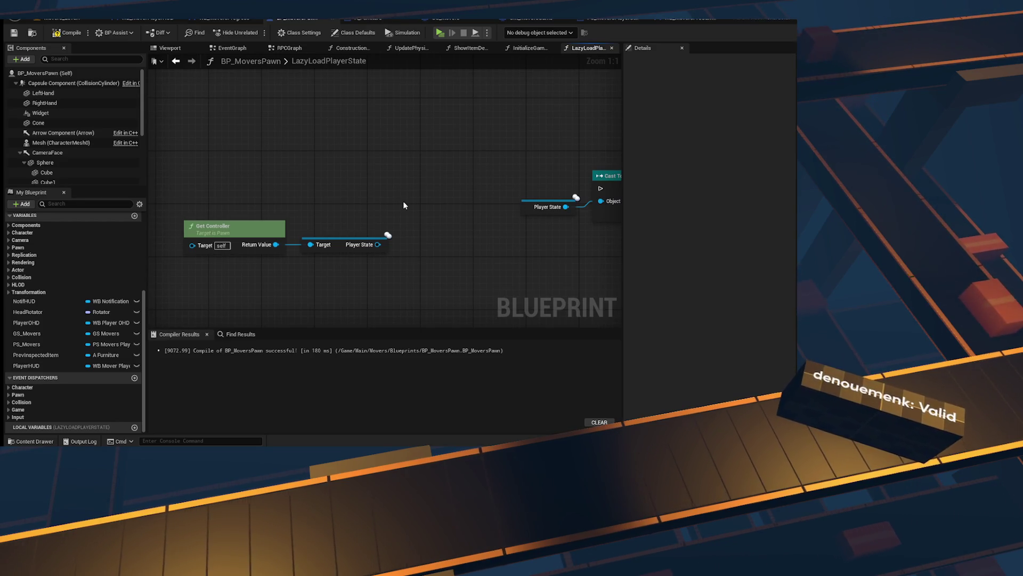
{"action": "left_click_drag", "start_coordinate": [378, 244], "coordinate": [400, 213]}
{"action": "type", "text": "cast"}
{"action": "key", "text": "Escape"}
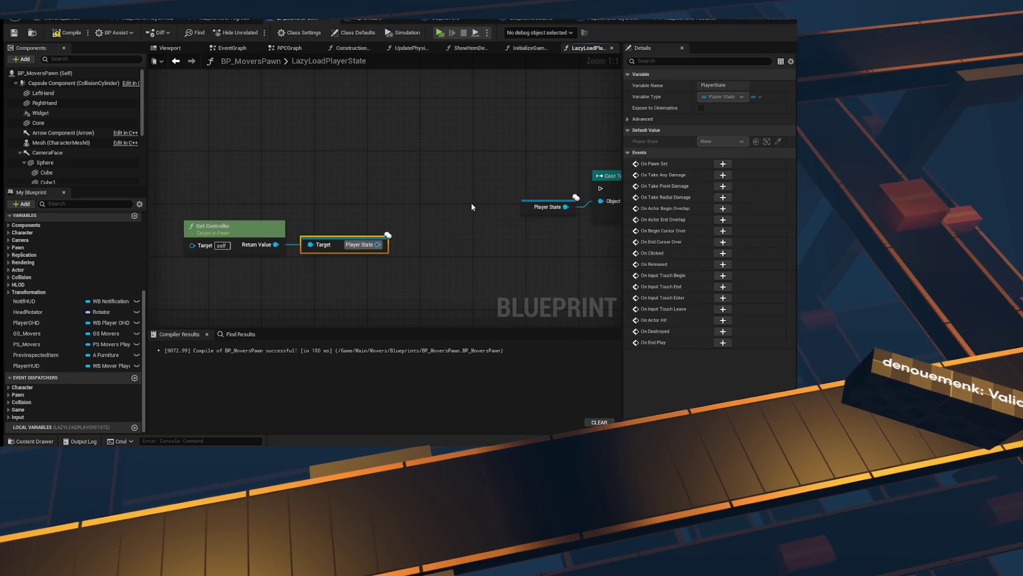
{"action": "left_click", "coordinate": [458, 201]}
{"action": "key", "text": "Delete"}
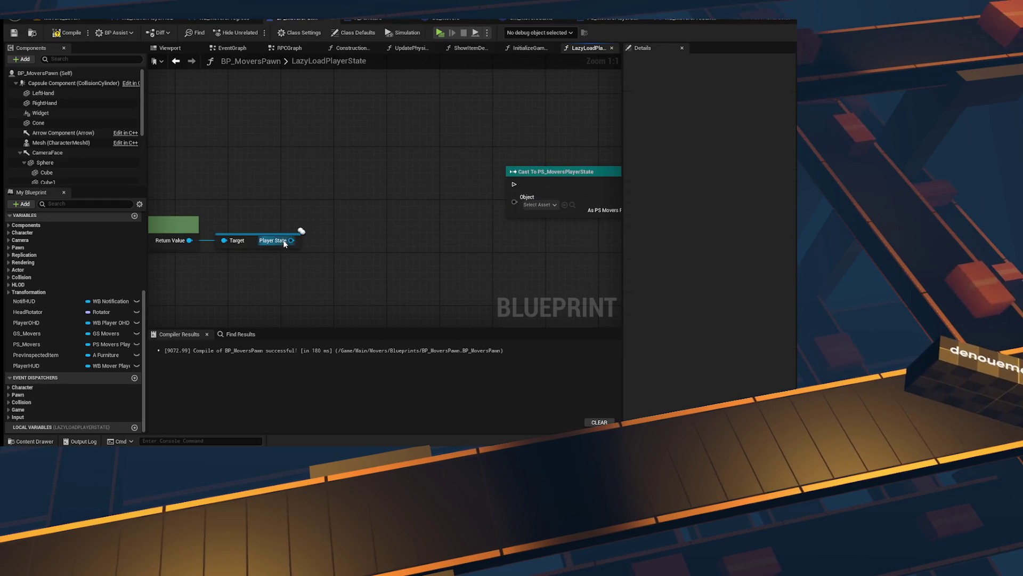
{"action": "left_click_drag", "start_coordinate": [291, 241], "coordinate": [515, 202]}
{"action": "scroll", "coordinate": [418, 211], "scroll_direction": "down", "scroll_amount": 3}
{"action": "scroll", "coordinate": [586, 206], "scroll_direction": "up", "scroll_amount": 3}
{"action": "mouse_move", "coordinate": [586, 205]}
{"action": "left_mouse_down"}
{"action": "mouse_move", "coordinate": [263, 189]}
{"action": "mouse_move", "coordinate": [443, 213]}
{"action": "mouse_move", "coordinate": [469, 181]}
{"action": "left_mouse_up"}
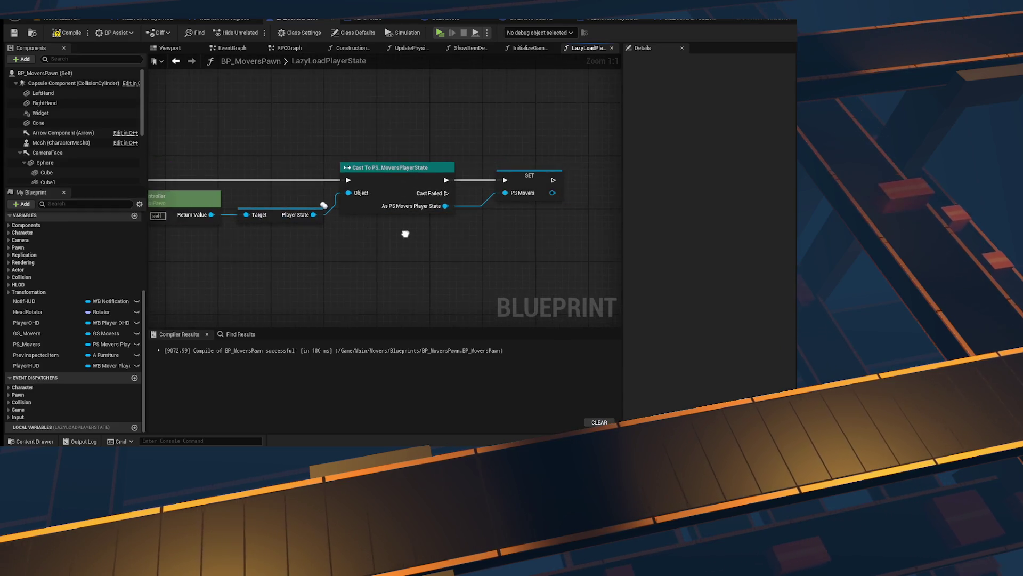
{"action": "left_click_drag", "start_coordinate": [41, 344], "coordinate": [345, 282]}
Step: Add an Is Valid check on PS Movers and insert it into the execution chain before the cast
{"action": "type", "text": "is vali"}
{"action": "key", "text": "Down"}
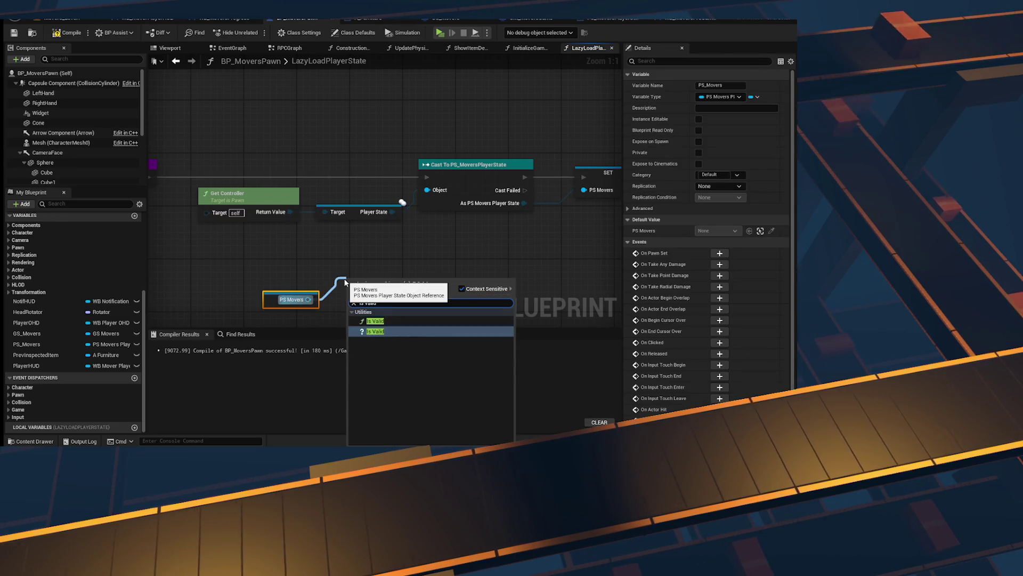
{"action": "key", "text": "Return"}
{"action": "left_click", "coordinate": [377, 121]}
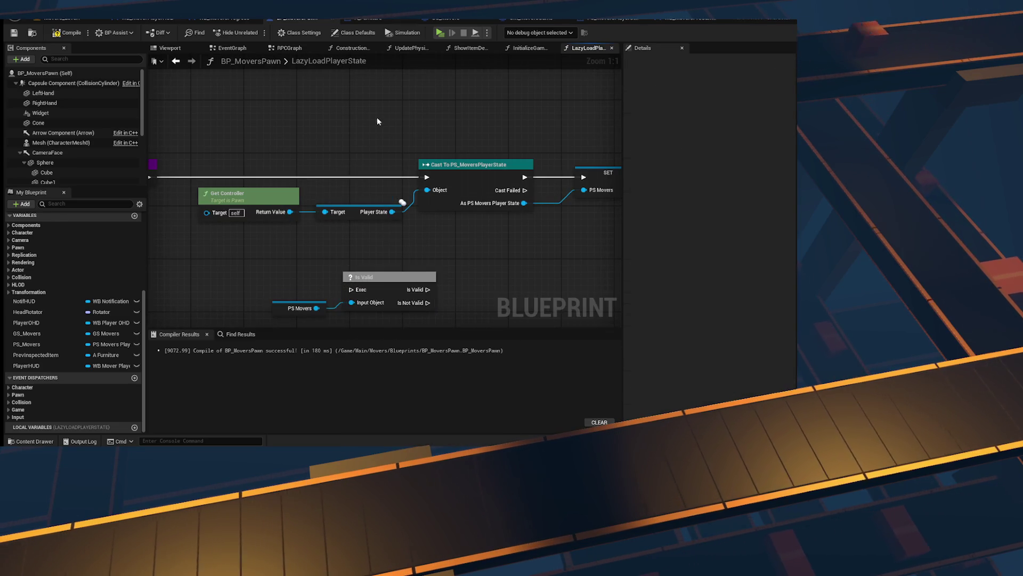
{"action": "mouse_move", "coordinate": [373, 276]}
{"action": "left_mouse_down"}
{"action": "mouse_move", "coordinate": [344, 178]}
{"action": "mouse_move", "coordinate": [589, 178]}
{"action": "left_mouse_up"}
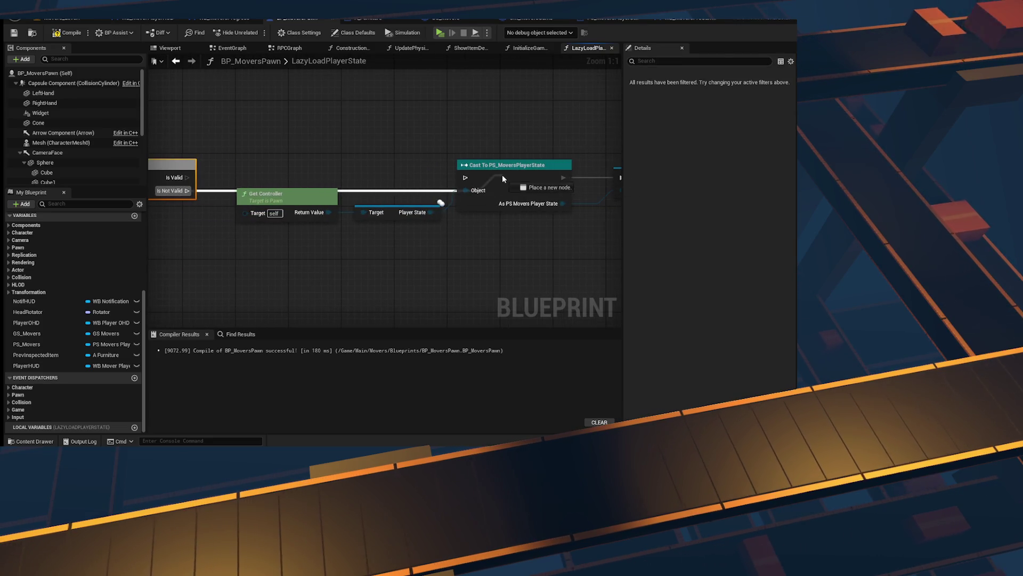
Step: Add a Return Node fed by a PS_Movers getter
{"action": "right_click", "coordinate": [331, 261]}
{"action": "type", "text": "return nod"}
{"action": "key", "text": "Return"}
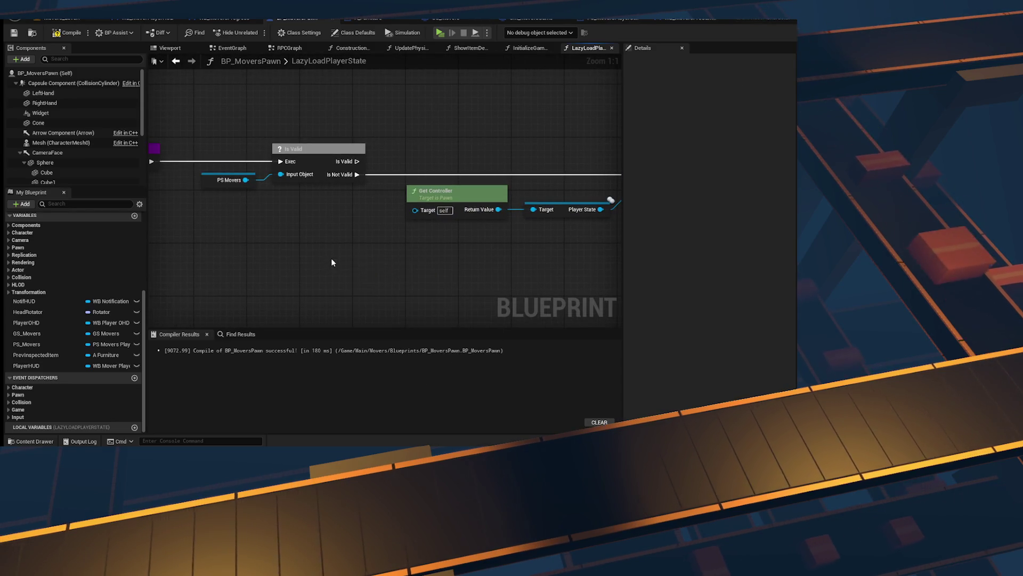
{"action": "left_click", "coordinate": [461, 239]}
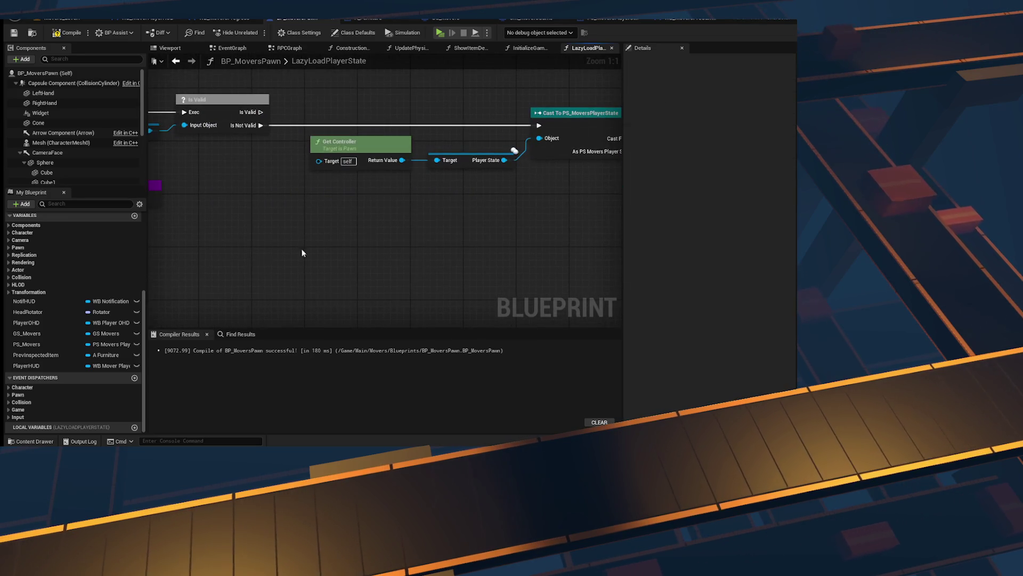
{"action": "mouse_move", "coordinate": [42, 346]}
{"action": "left_mouse_down"}
{"action": "mouse_move", "coordinate": [384, 234]}
{"action": "mouse_move", "coordinate": [279, 170]}
{"action": "mouse_move", "coordinate": [270, 182]}
{"action": "mouse_move", "coordinate": [307, 173]}
{"action": "left_mouse_up"}
{"action": "key", "text": "f"}
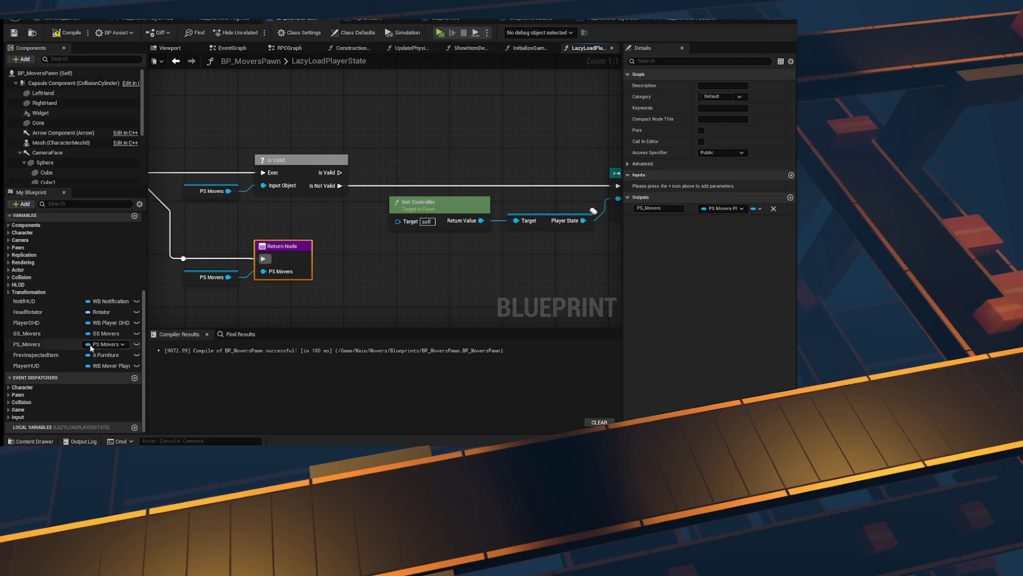
{"action": "mouse_move", "coordinate": [336, 243]}
{"action": "left_mouse_down"}
{"action": "mouse_move", "coordinate": [387, 243]}
{"action": "mouse_move", "coordinate": [314, 240]}
{"action": "left_mouse_up"}
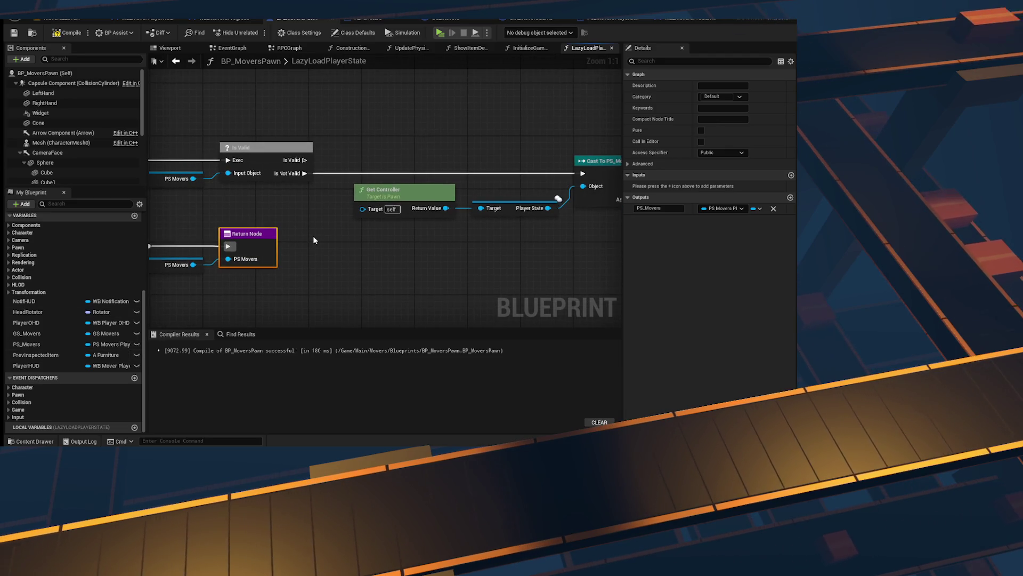
{"action": "mouse_move", "coordinate": [296, 151]}
{"action": "left_mouse_down"}
{"action": "mouse_move", "coordinate": [452, 156]}
{"action": "mouse_move", "coordinate": [389, 166]}
{"action": "mouse_move", "coordinate": [107, 159]}
{"action": "left_mouse_up"}
{"action": "mouse_move", "coordinate": [416, 215]}
{"action": "left_mouse_down"}
{"action": "mouse_move", "coordinate": [231, 227]}
{"action": "mouse_move", "coordinate": [371, 211]}
{"action": "mouse_move", "coordinate": [390, 172]}
{"action": "mouse_move", "coordinate": [461, 255]}
{"action": "left_mouse_up"}
Step: Replace the cast-failed Print String with a Print Log node whose Context is Self, at Error level
{"action": "type", "text": "print"}
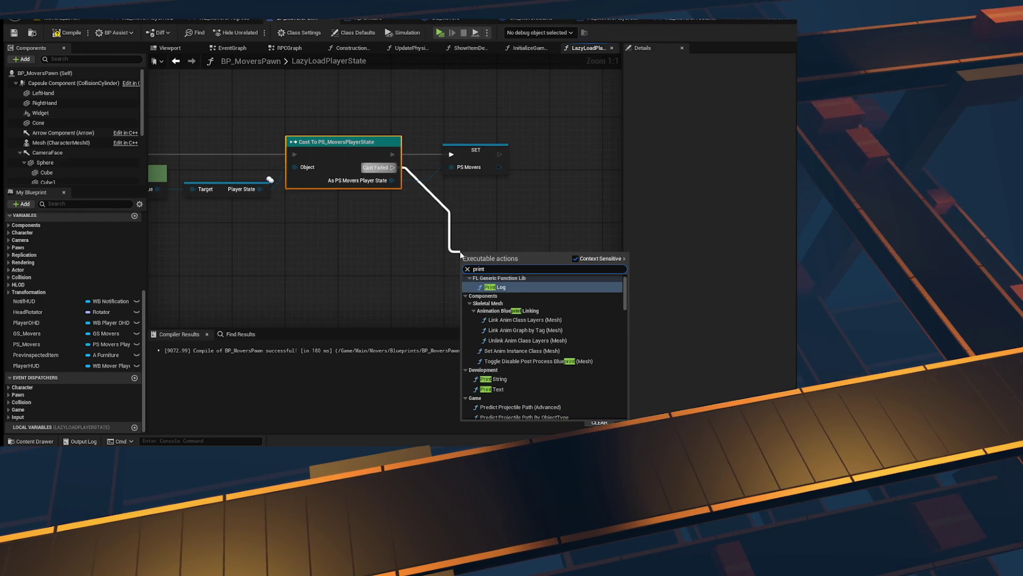
{"action": "type", "text": " load"}
{"action": "key", "text": "BackSpace"}
{"action": "key", "text": "BackSpace"}
{"action": "key", "text": "BackSpace"}
{"action": "type", "text": "st"}
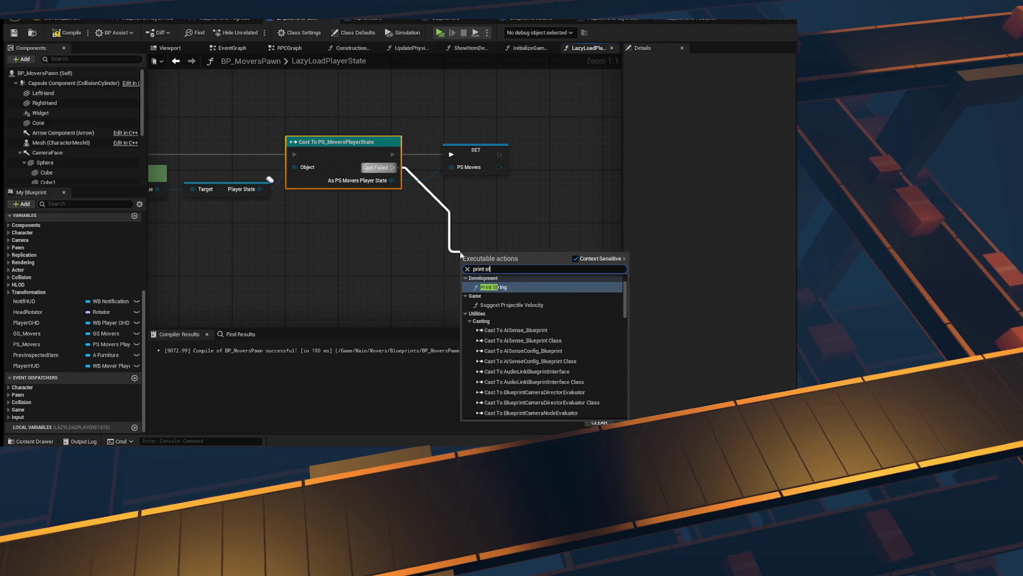
{"action": "key", "text": "Return"}
{"action": "key", "text": "Delete"}
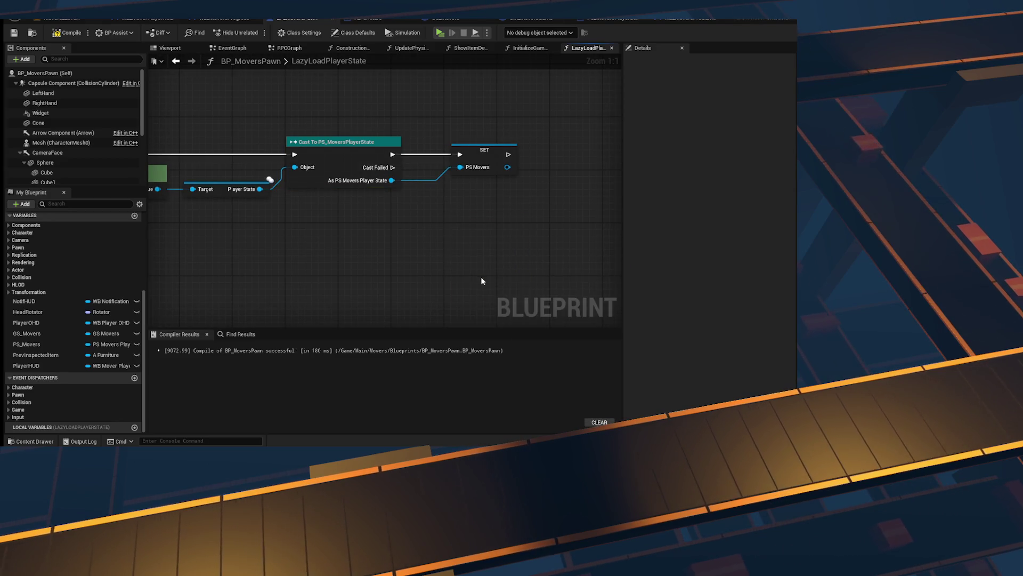
{"action": "mouse_move", "coordinate": [393, 167]}
{"action": "left_mouse_down"}
{"action": "mouse_move", "coordinate": [493, 239]}
{"action": "mouse_move", "coordinate": [481, 269]}
{"action": "left_mouse_up"}
{"action": "type", "text": "print log"}
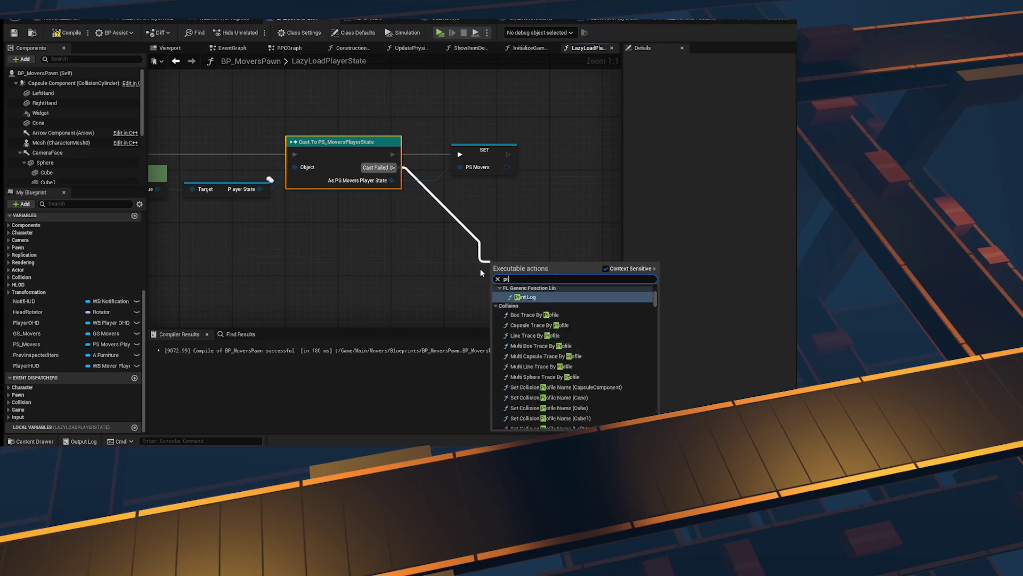
{"action": "key", "text": "Return"}
{"action": "right_click", "coordinate": [329, 216]}
{"action": "type", "text": "get self"}
{"action": "key", "text": "Return"}
{"action": "left_click_drag", "start_coordinate": [365, 221], "coordinate": [435, 185]}
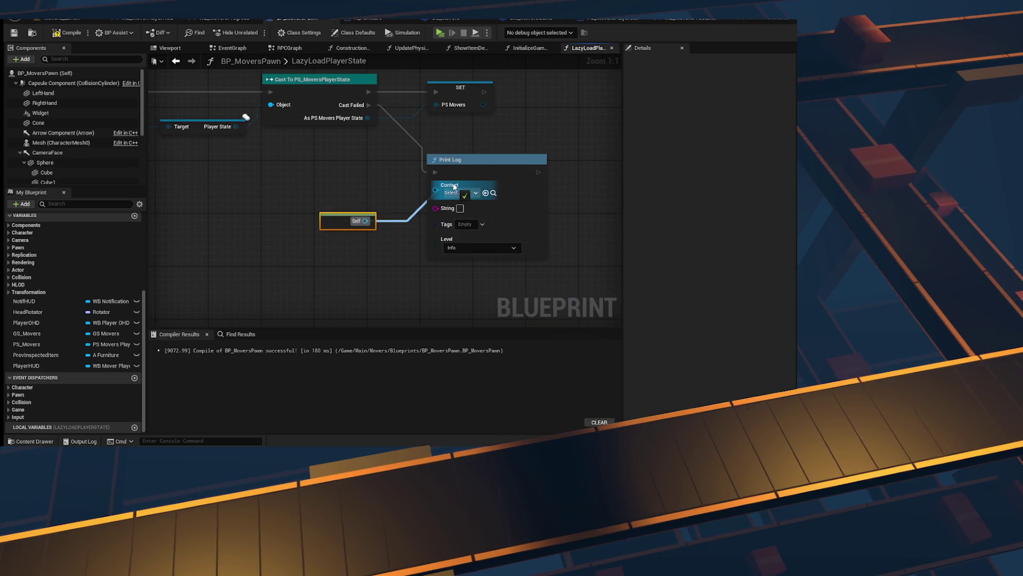
{"action": "left_click", "coordinate": [483, 199]}
{"action": "key", "text": "f"}
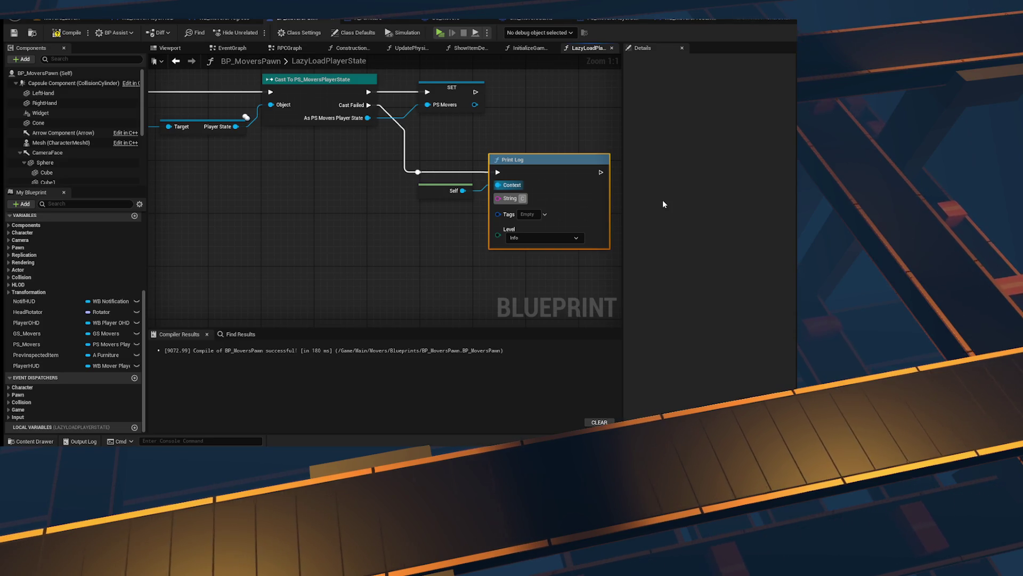
{"action": "left_click", "coordinate": [374, 238]}
Step: Feed Print Log with Append of 'Could not cast', the display name and 'to MoversPlayerState'
{"action": "right_click", "coordinate": [374, 237]}
{"action": "type", "text": "append"}
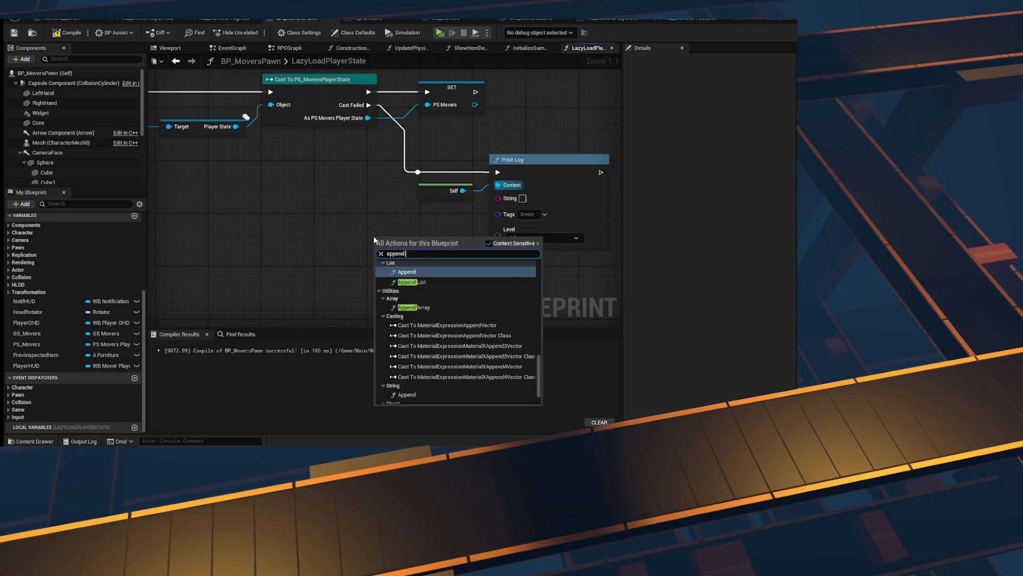
{"action": "key", "text": "Return"}
{"action": "mouse_move", "coordinate": [408, 263]}
{"action": "left_mouse_down"}
{"action": "mouse_move", "coordinate": [412, 238]}
{"action": "mouse_move", "coordinate": [452, 235]}
{"action": "left_mouse_up"}
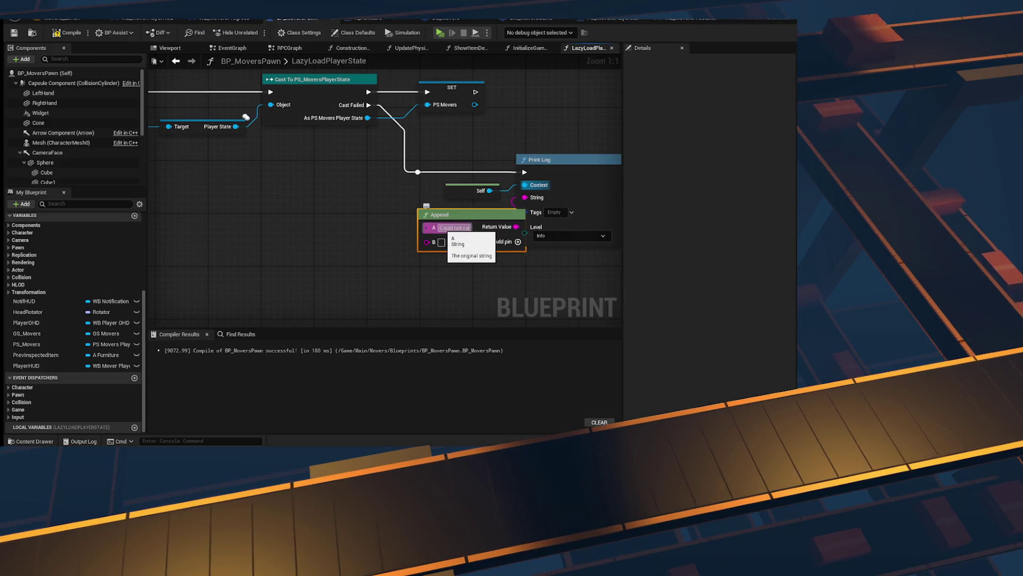
{"action": "type", "text": "st"}
{"action": "left_click", "coordinate": [407, 232]}
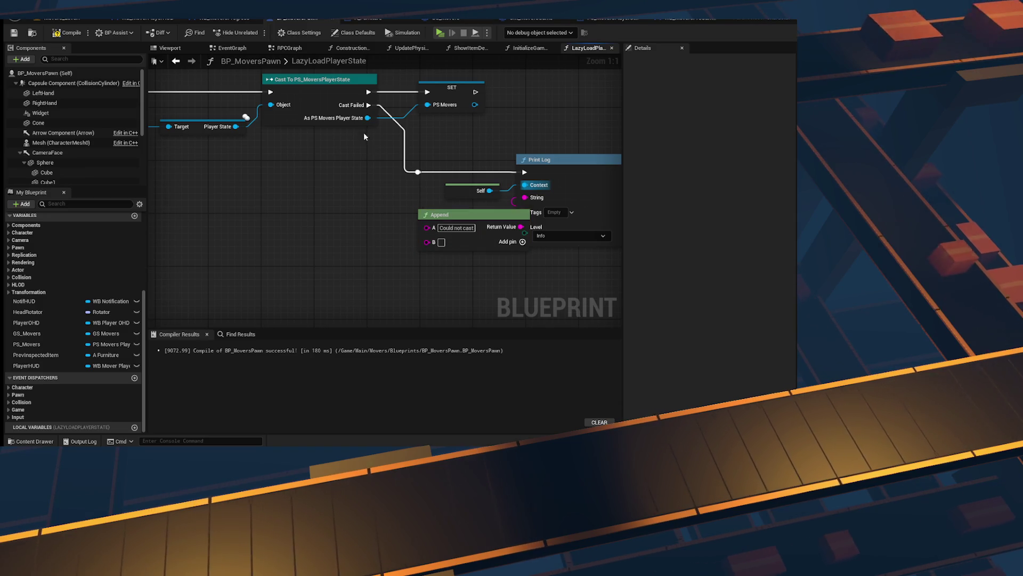
{"action": "mouse_move", "coordinate": [213, 134]}
{"action": "left_mouse_down"}
{"action": "mouse_move", "coordinate": [253, 146]}
{"action": "mouse_move", "coordinate": [317, 227]}
{"action": "mouse_move", "coordinate": [475, 261]}
{"action": "mouse_move", "coordinate": [468, 255]}
{"action": "left_mouse_up"}
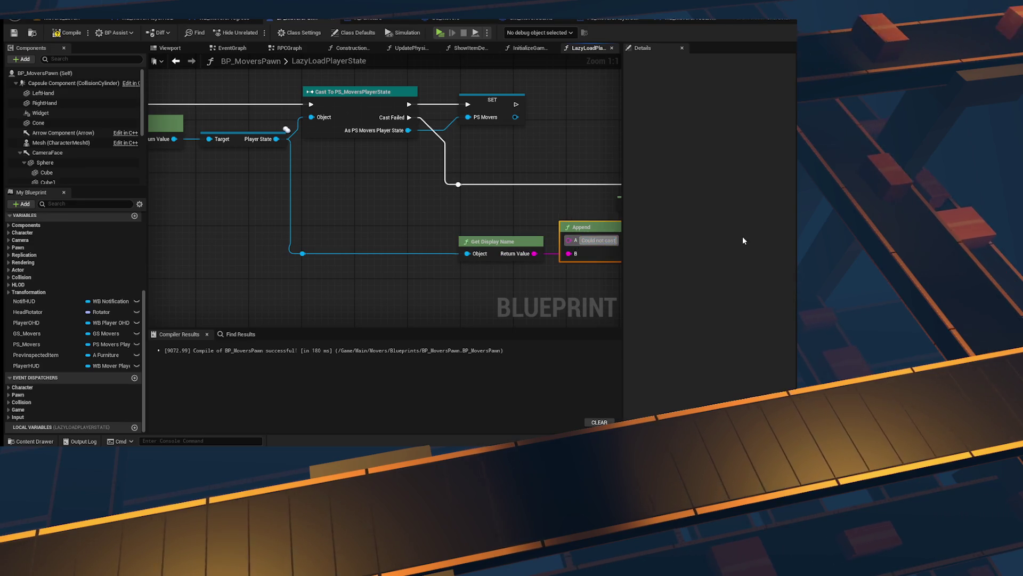
{"action": "left_click_drag", "start_coordinate": [578, 295], "coordinate": [443, 252]}
{"action": "left_click", "coordinate": [529, 211]}
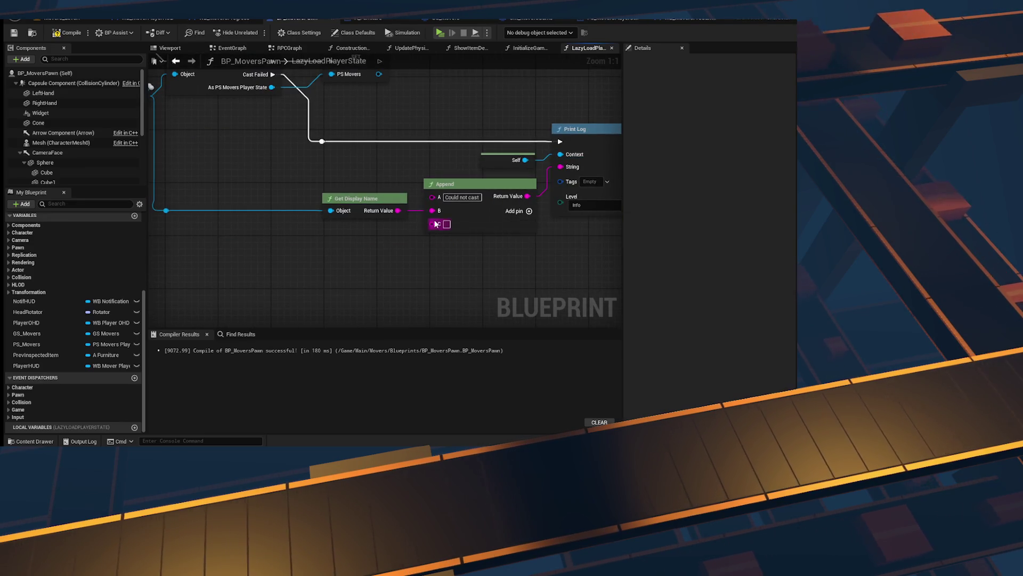
{"action": "mouse_move", "coordinate": [518, 224]}
{"action": "left_mouse_down"}
{"action": "mouse_move", "coordinate": [480, 255]}
{"action": "mouse_move", "coordinate": [455, 251]}
{"action": "left_mouse_up"}
{"action": "left_click", "coordinate": [424, 219]}
{"action": "type", "text": "to"}
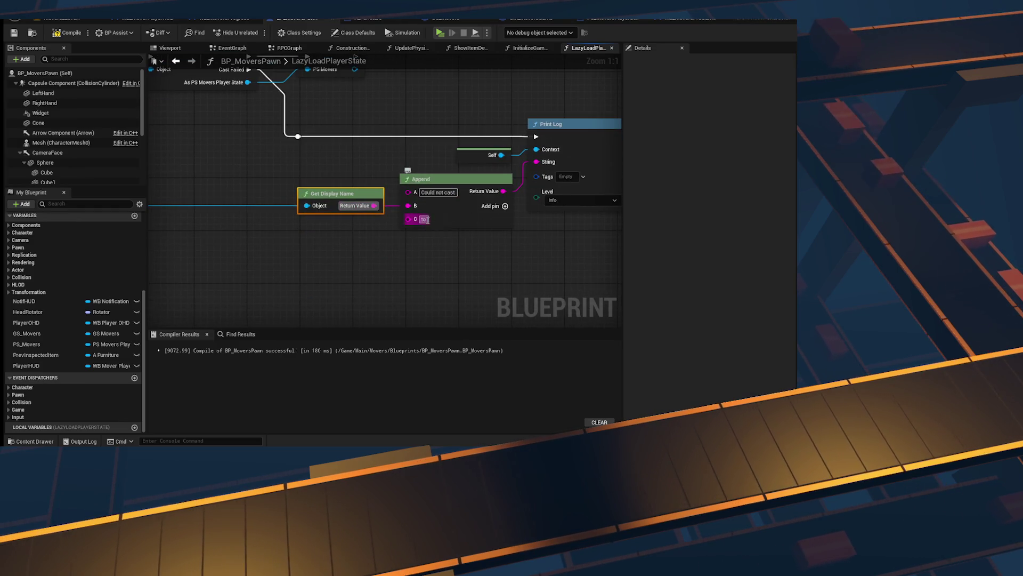
{"action": "left_click", "coordinate": [496, 216]}
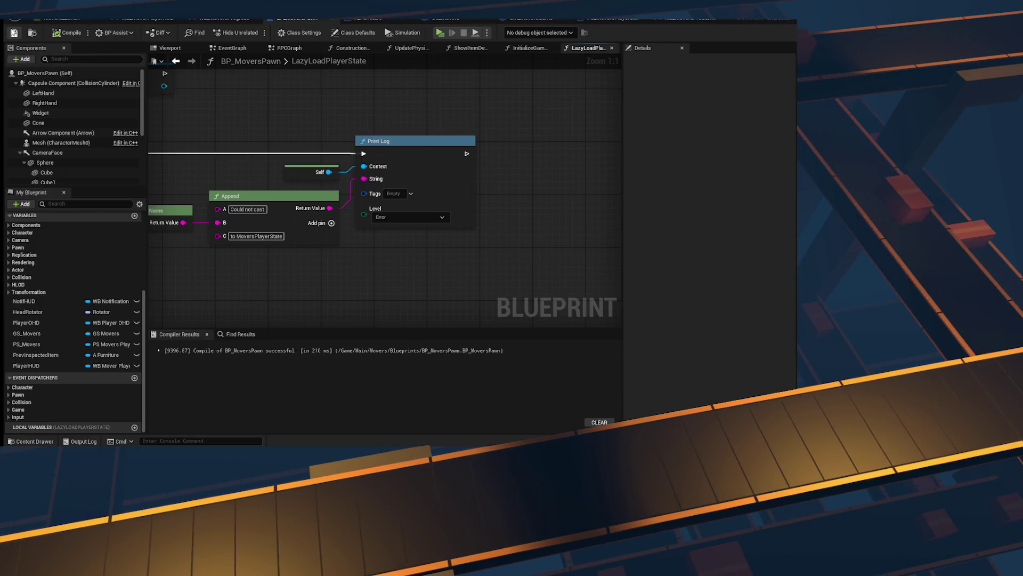
{"action": "left_click", "coordinate": [521, 47]}
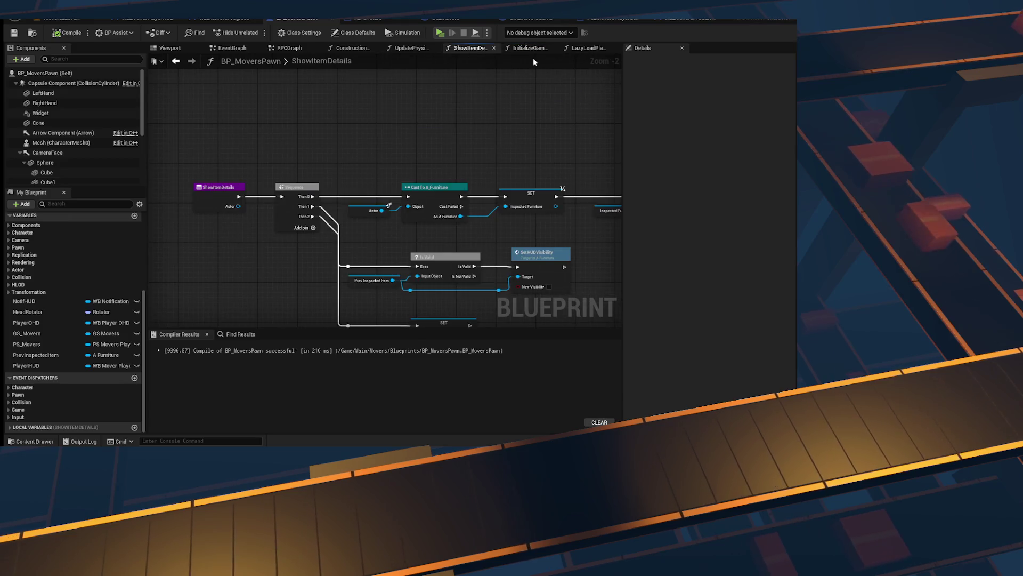
Step: Place a Lazy Load Player State call in the RPCGraph
{"action": "left_click", "coordinate": [384, 226]}
{"action": "left_click_drag", "start_coordinate": [413, 262], "coordinate": [371, 297]}
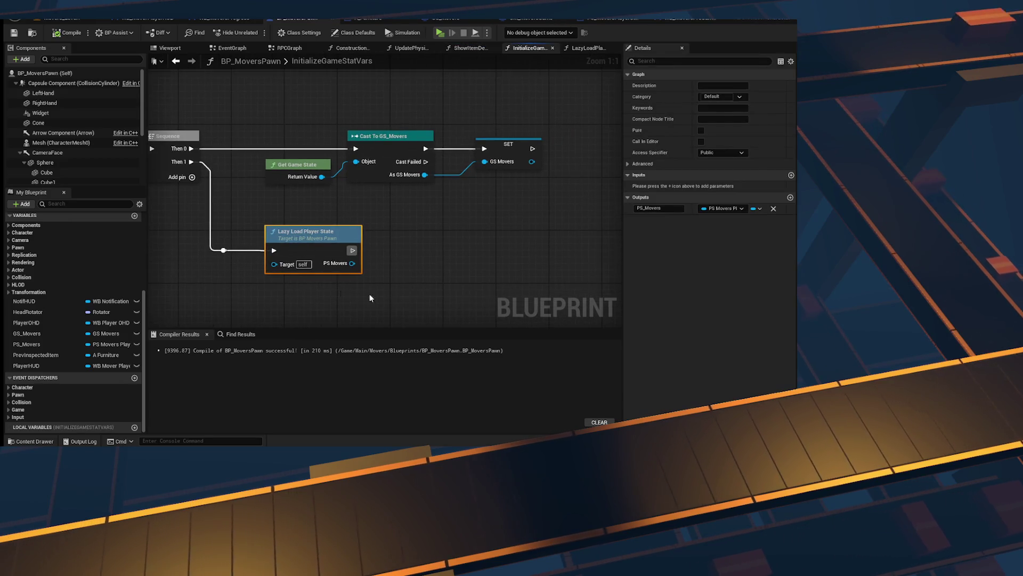
{"action": "scroll", "coordinate": [367, 269], "scroll_direction": "down", "scroll_amount": 4}
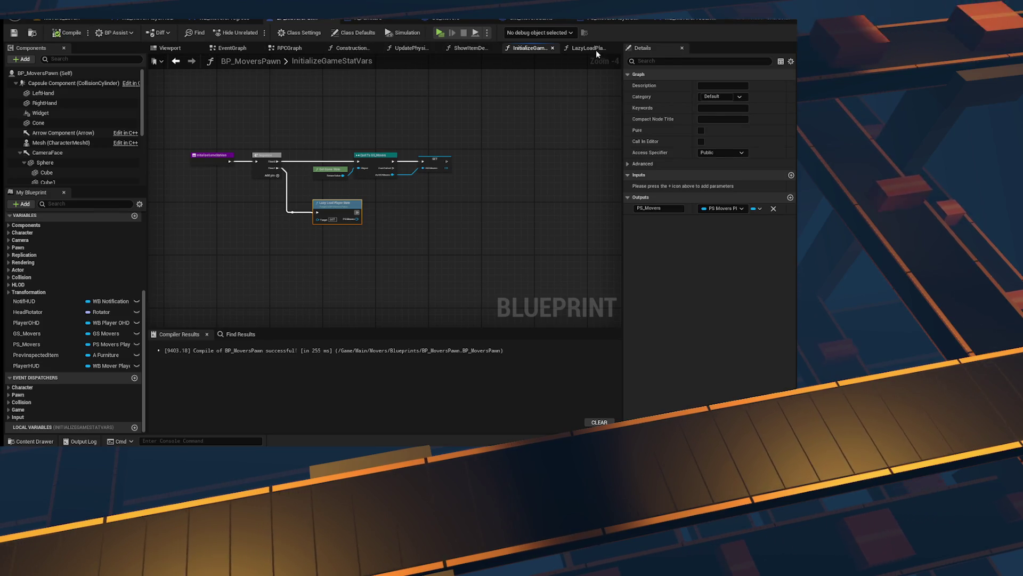
{"action": "left_click", "coordinate": [286, 48]}
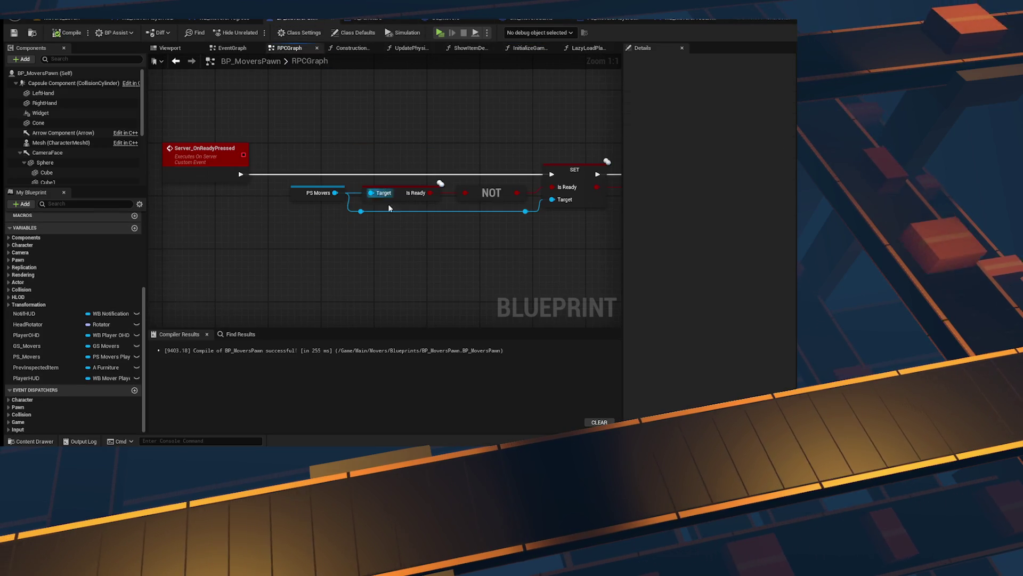
{"action": "right_click", "coordinate": [293, 269]}
{"action": "type", "text": "lazy"}
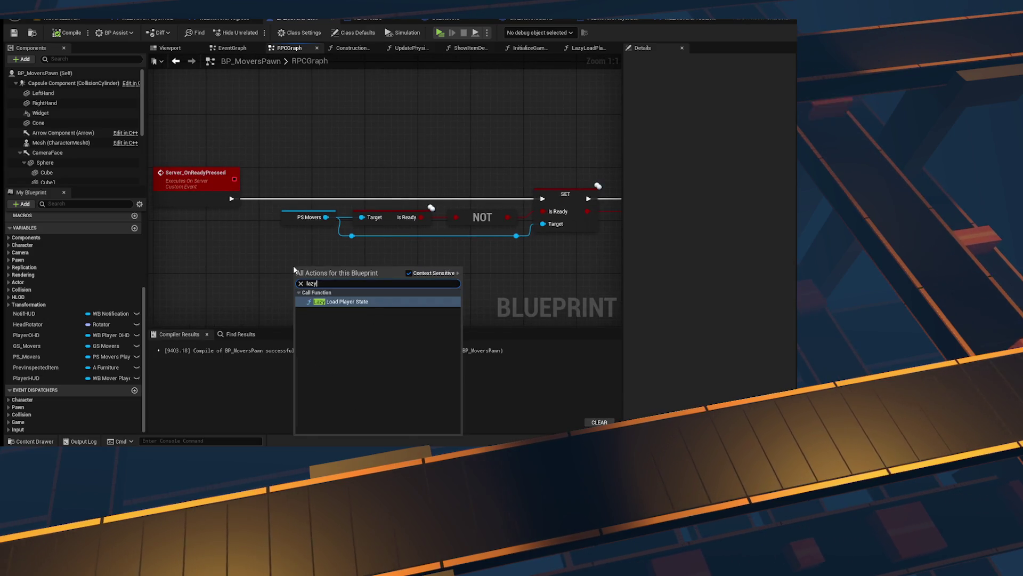
{"action": "key", "text": "Return"}
Step: Run it after Server_OnReadyPressed, feeding PS Movers to Is Ready and SET, then compile and play-test
{"action": "mouse_move", "coordinate": [336, 266]}
{"action": "left_mouse_down"}
{"action": "mouse_move", "coordinate": [341, 188]}
{"action": "mouse_move", "coordinate": [481, 222]}
{"action": "left_mouse_up"}
{"action": "left_click", "coordinate": [424, 219]}
{"action": "key", "text": "Delete"}
{"action": "left_click_drag", "start_coordinate": [345, 213], "coordinate": [468, 237]}
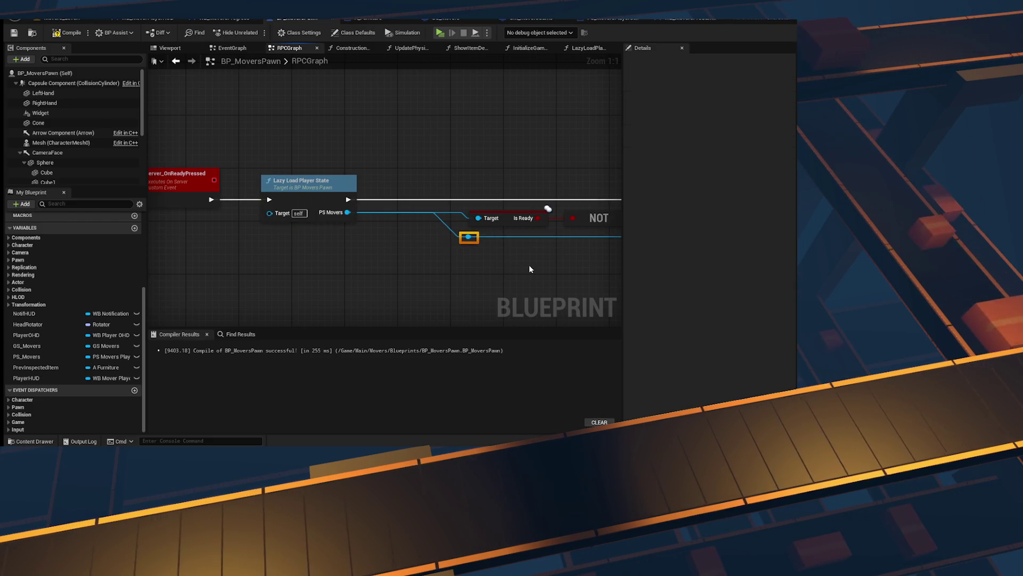
{"action": "left_click_drag", "start_coordinate": [529, 269], "coordinate": [228, 262]}
{"action": "left_click", "coordinate": [468, 217]}
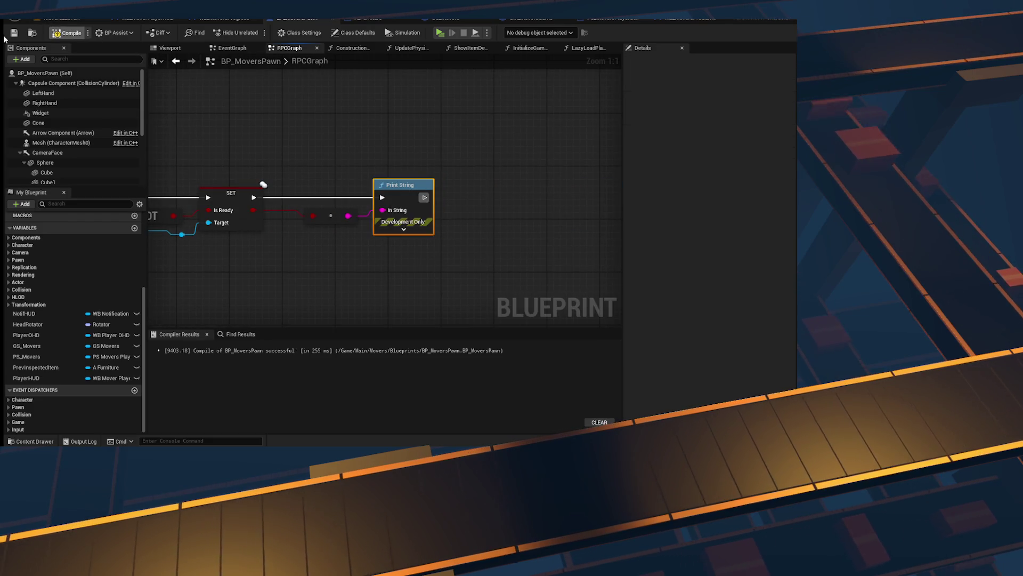
{"action": "left_click", "coordinate": [66, 32]}
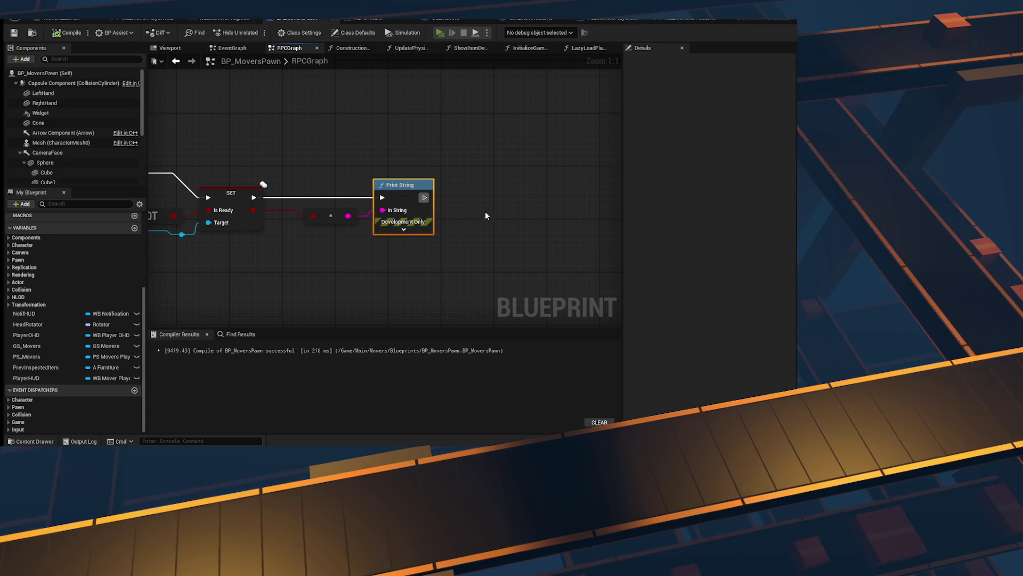
{"action": "key", "text": "alt+p"}
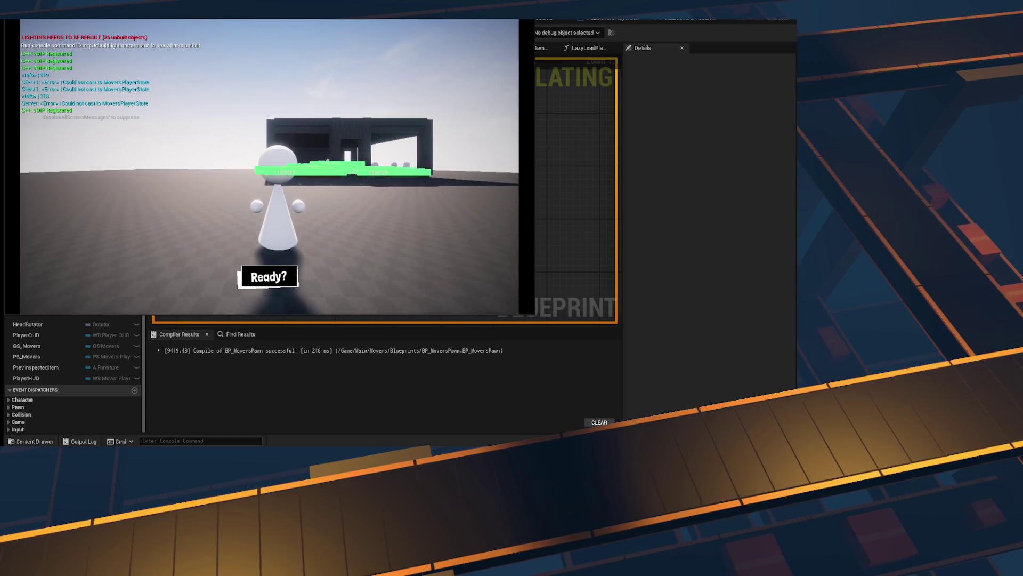
Step: Stop the running play test and return to the Server_OnReadyPressed event in the RPCGraph
{"action": "key", "text": "grave"}
{"action": "key", "text": "grave"}
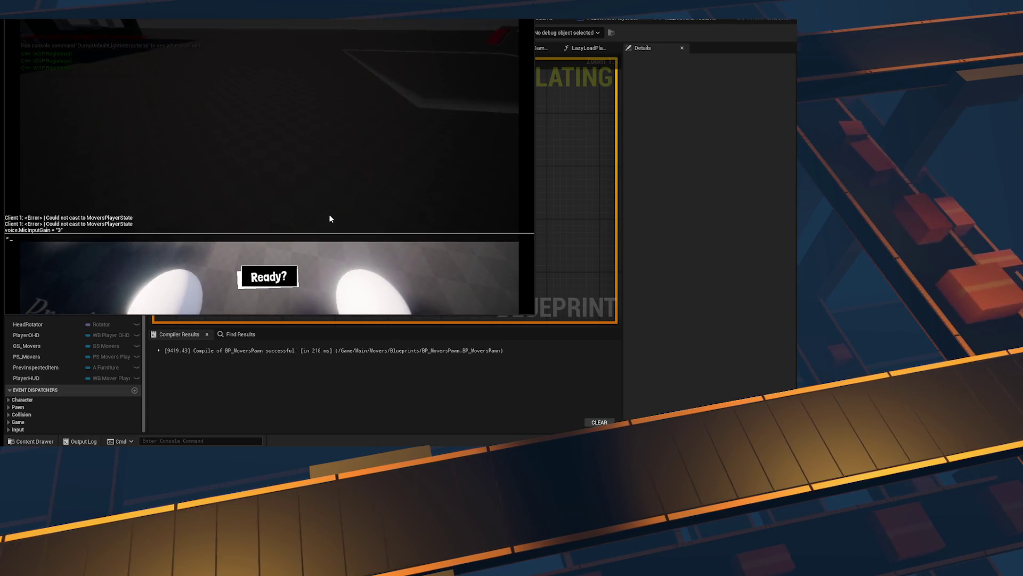
{"action": "key", "text": "Escape"}
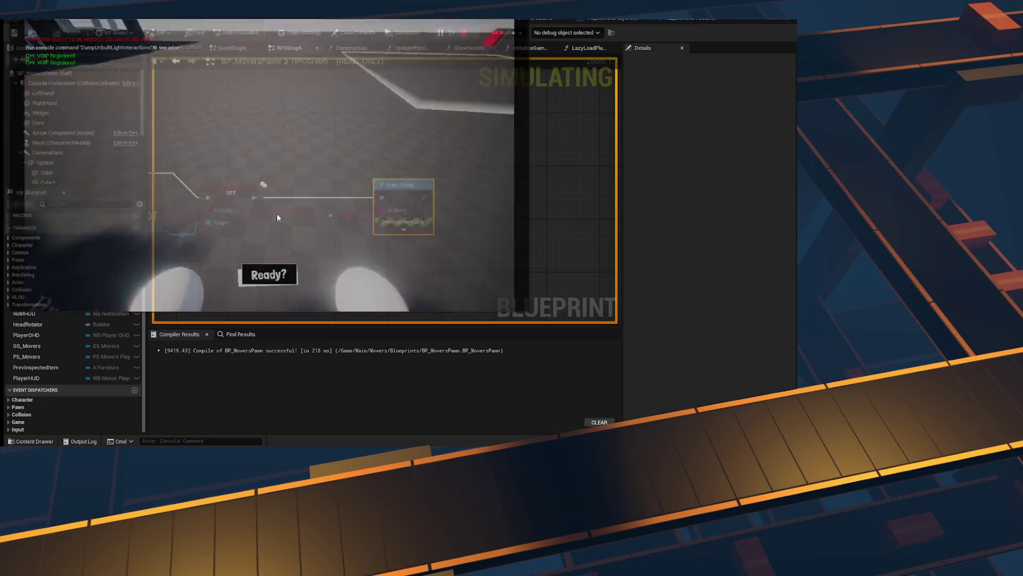
{"action": "left_click", "coordinate": [753, 28]}
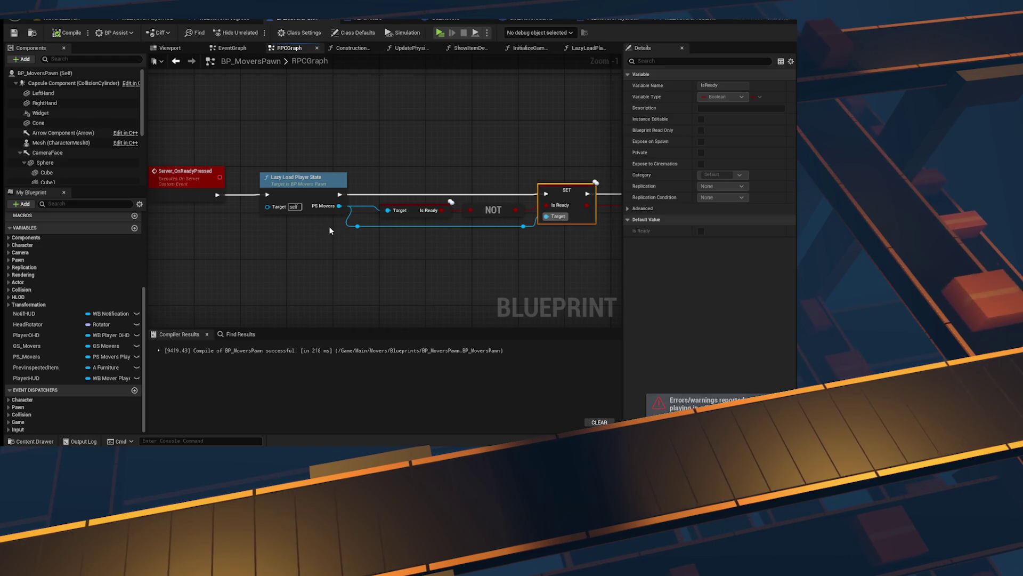
{"action": "mouse_move", "coordinate": [329, 230]}
{"action": "left_mouse_down"}
{"action": "mouse_move", "coordinate": [159, 222]}
{"action": "mouse_move", "coordinate": [417, 215]}
{"action": "left_mouse_up"}
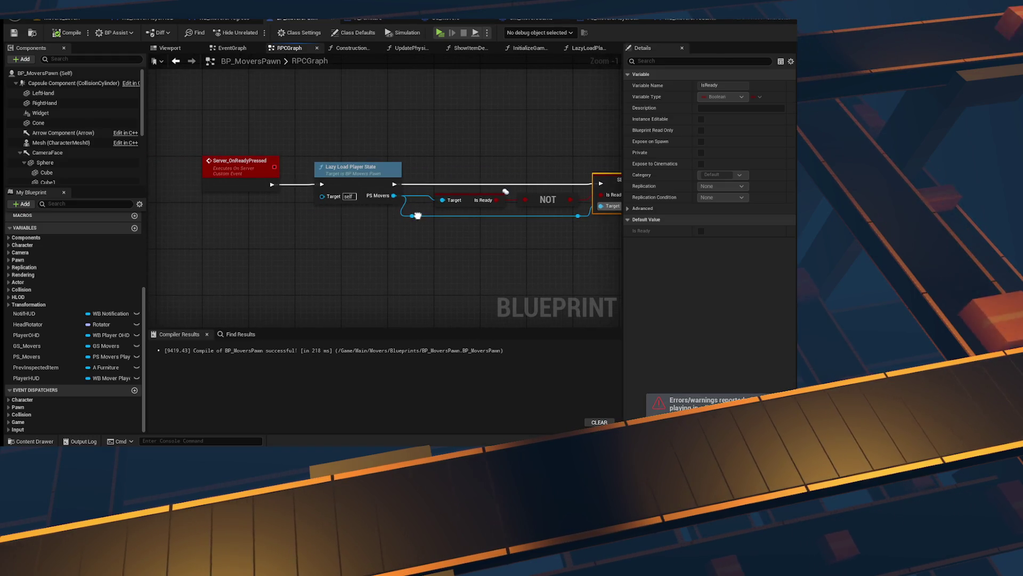
{"action": "left_click", "coordinate": [240, 170]}
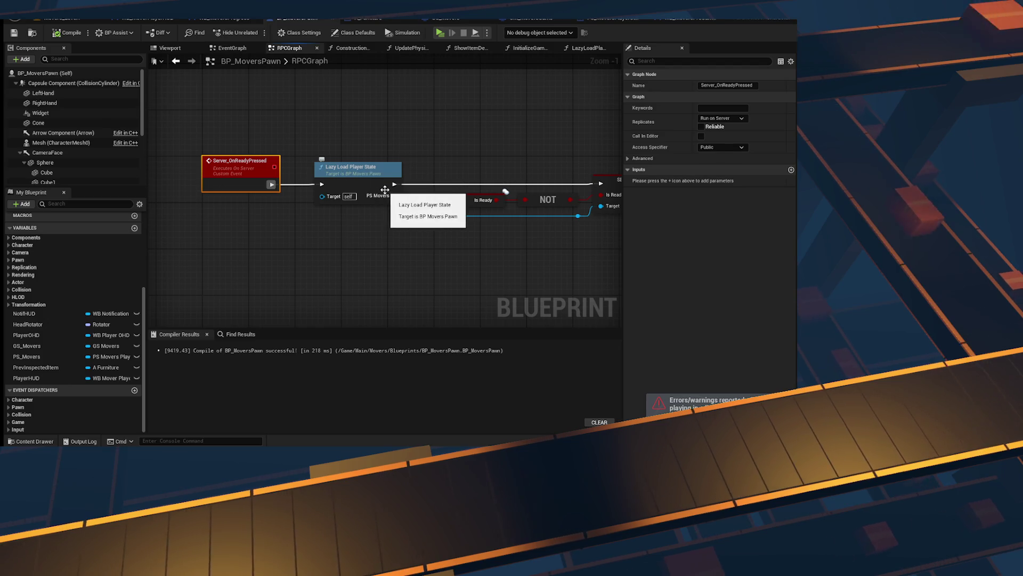
Step: Run another two-player play test, moving the left player and toggling Ready? twice
{"action": "key", "text": "alt+p"}
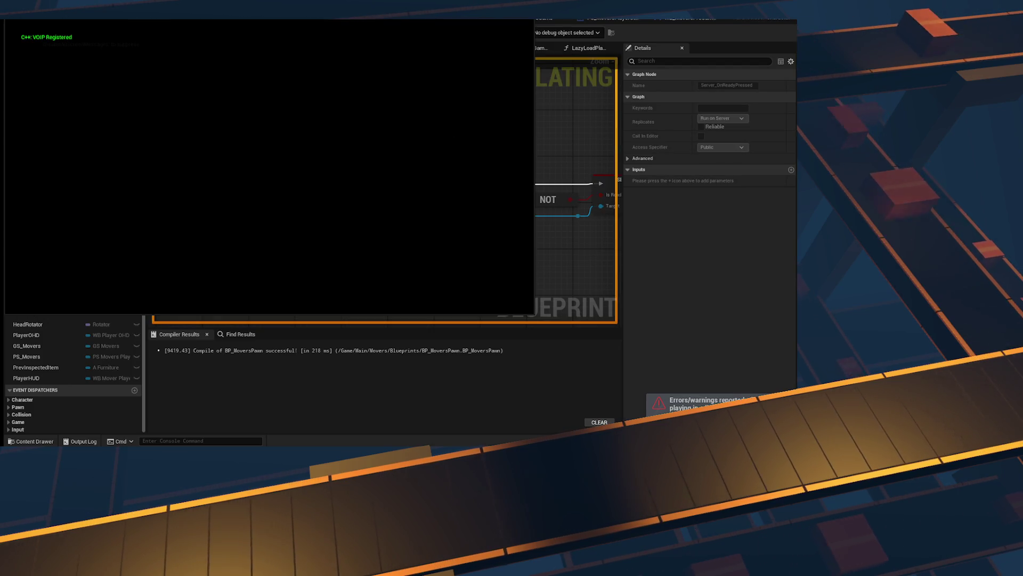
{"action": "key", "text": "alt+Tab"}
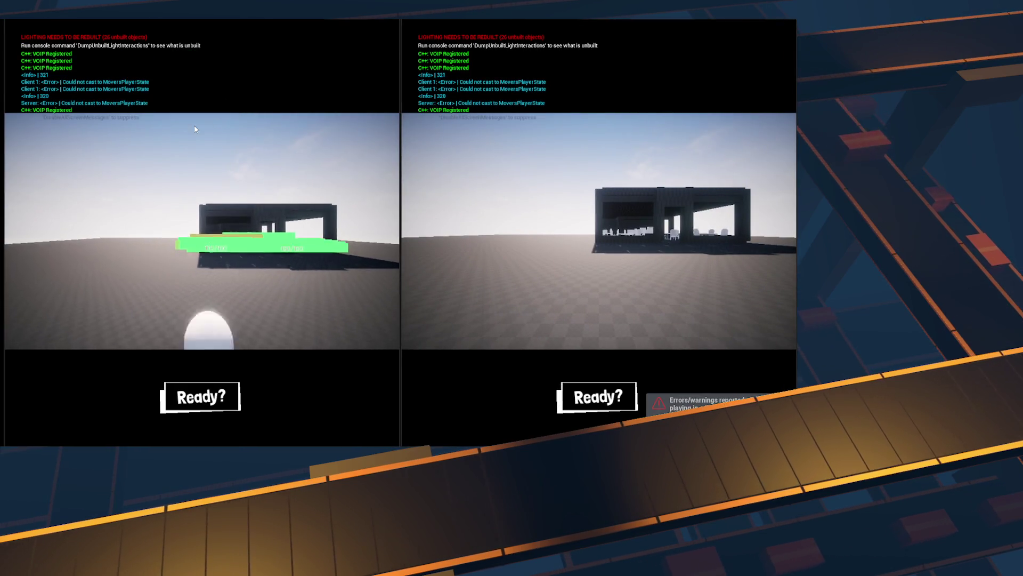
{"action": "left_click", "coordinate": [195, 129]}
{"action": "key", "text": "w"}
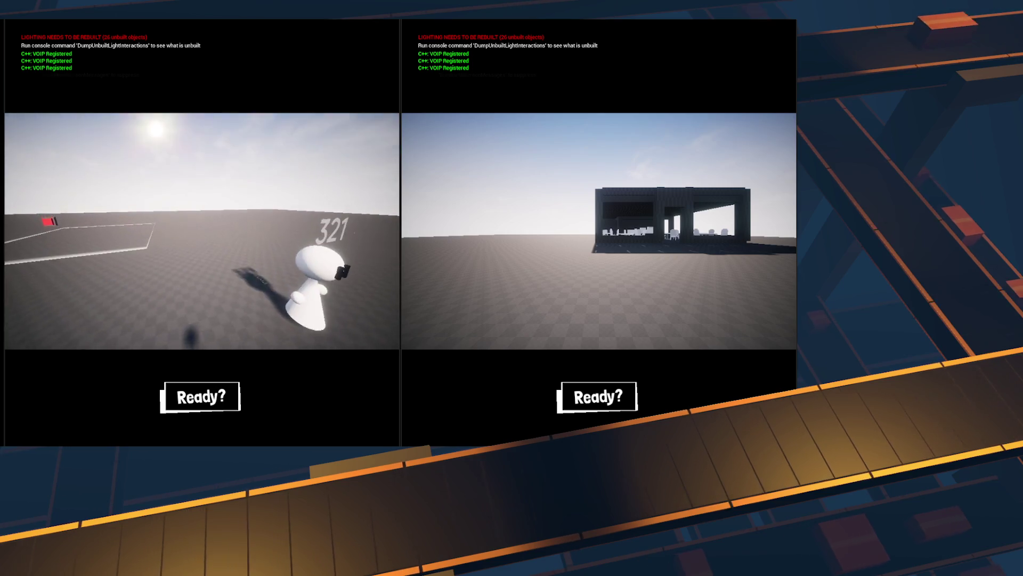
{"action": "key", "text": "w"}
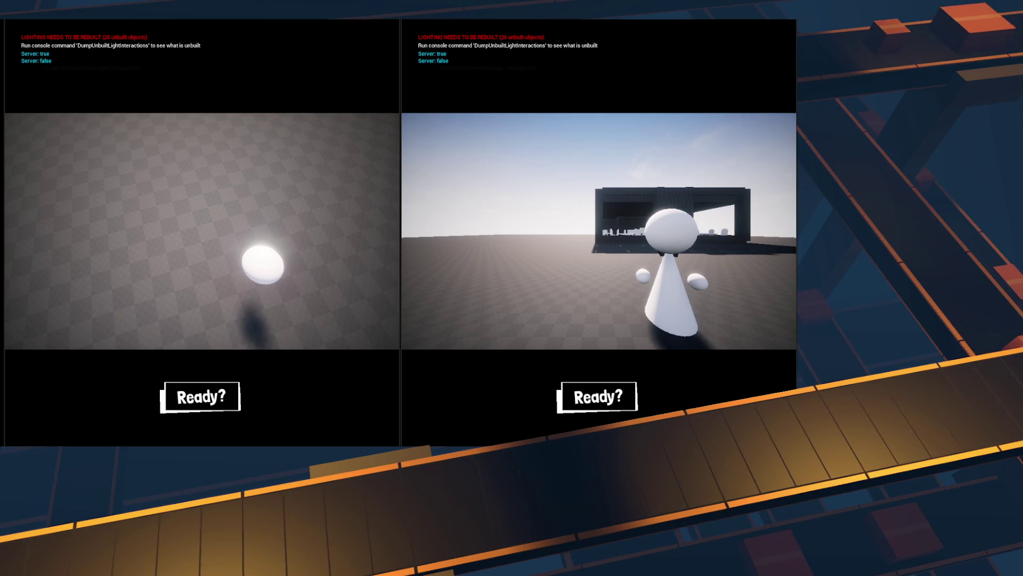
{"action": "left_click", "coordinate": [593, 401]}
{"action": "left_click", "coordinate": [593, 400]}
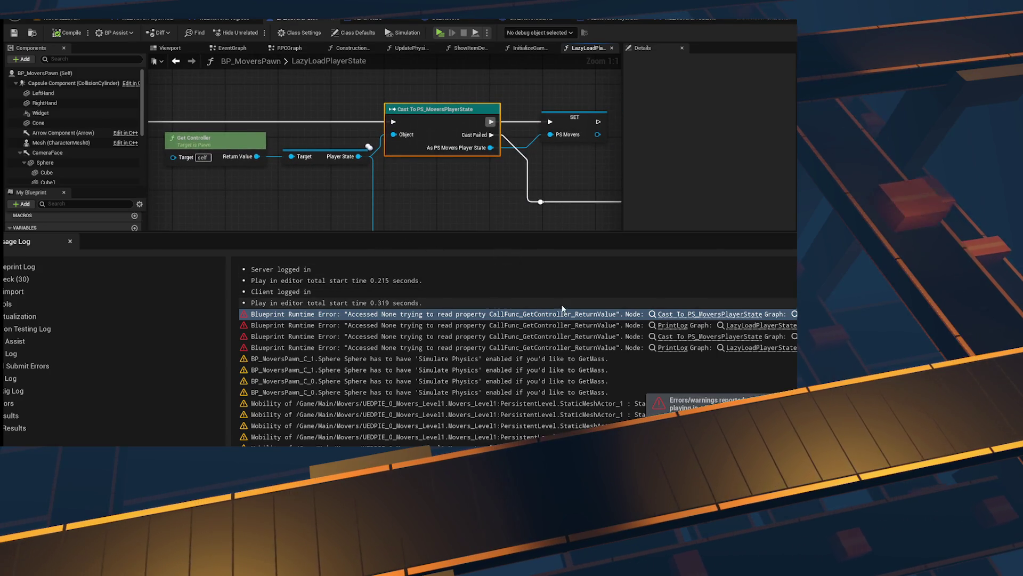
Step: Close the Message Log and add an Is Valid node off Get Controller's Return Value
{"action": "left_click_drag", "start_coordinate": [508, 242], "coordinate": [231, 252]}
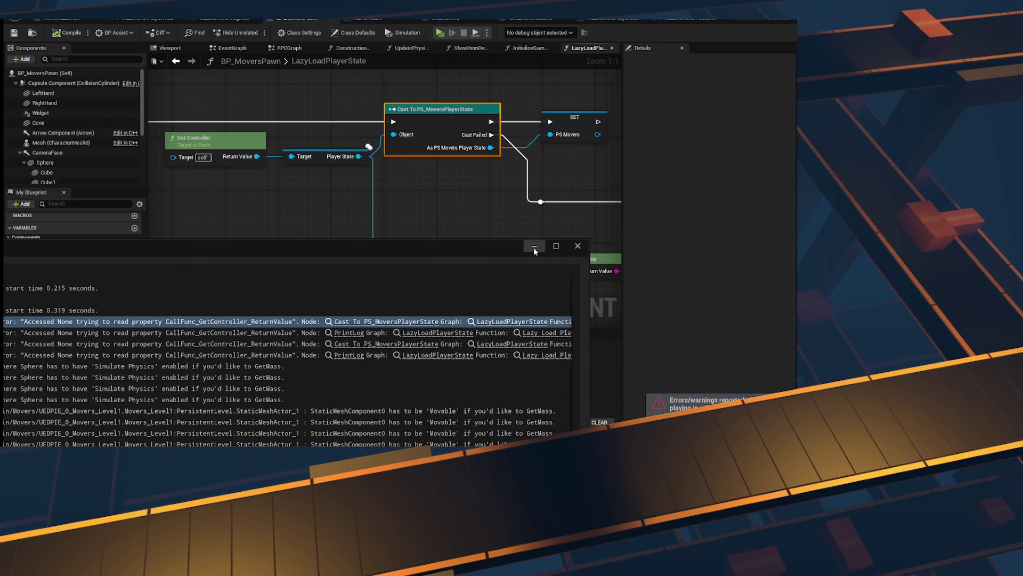
{"action": "left_click", "coordinate": [577, 247]}
{"action": "left_click_drag", "start_coordinate": [435, 164], "coordinate": [439, 236]}
{"action": "type", "text": "is vlaid"}
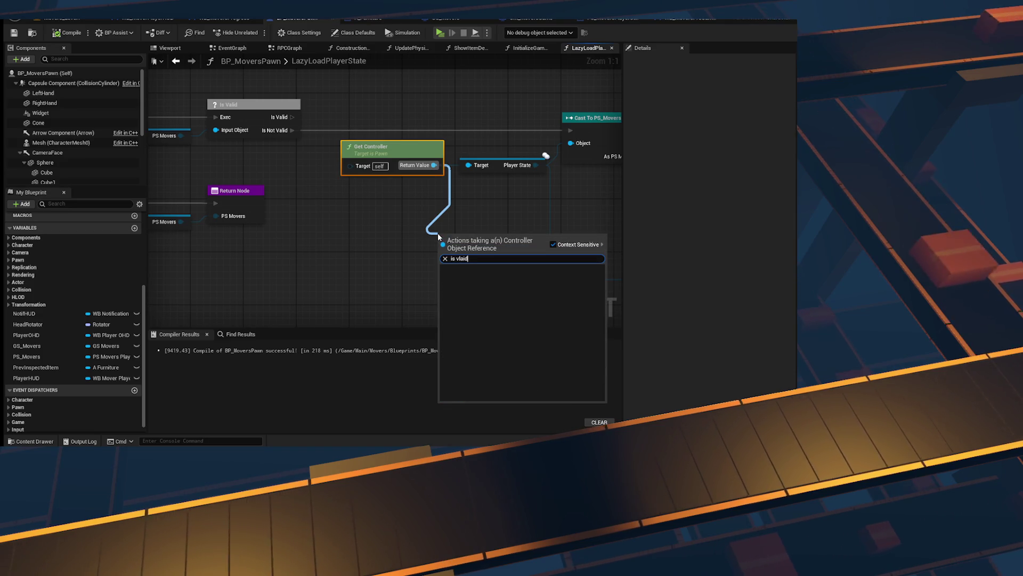
{"action": "type", "text": "is valid"}
{"action": "key", "text": "Return"}
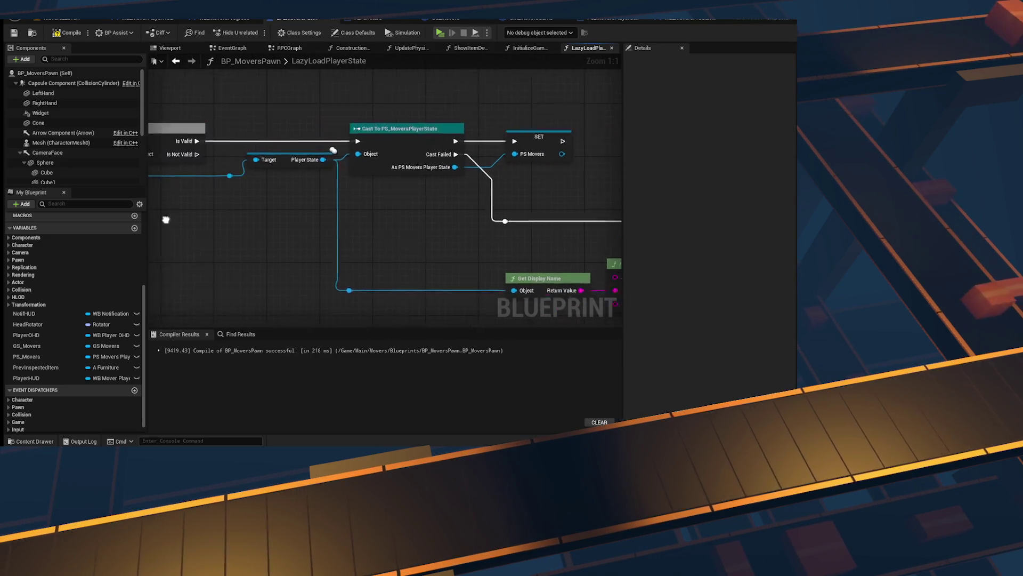
{"action": "scroll", "coordinate": [509, 210], "scroll_direction": "down", "scroll_amount": 2}
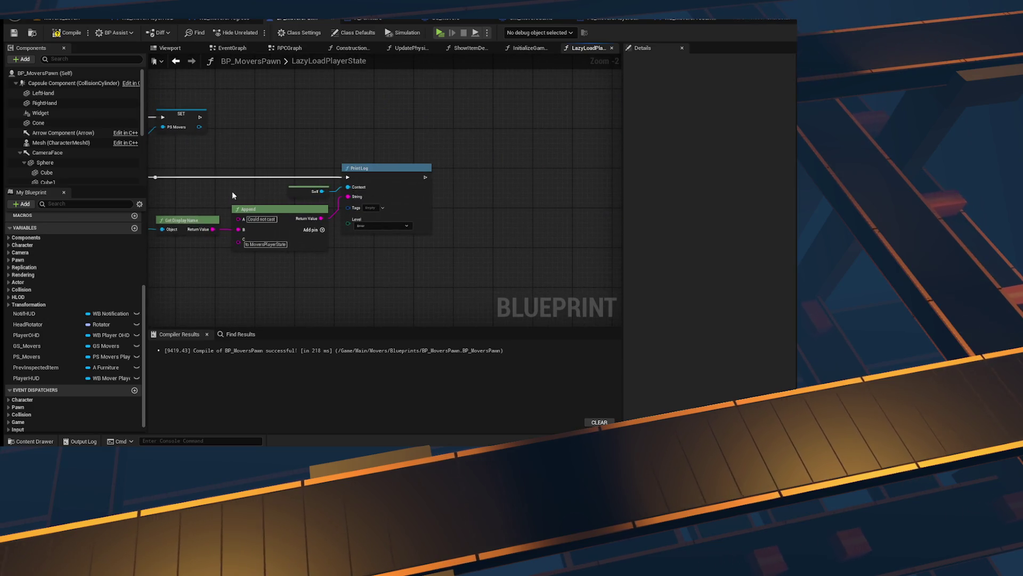
Step: Wire the Is Valid check in before the Player State cast, rerouting the player state wire
{"action": "left_click_drag", "start_coordinate": [233, 195], "coordinate": [526, 229]}
{"action": "left_click_drag", "start_coordinate": [402, 232], "coordinate": [548, 219]}
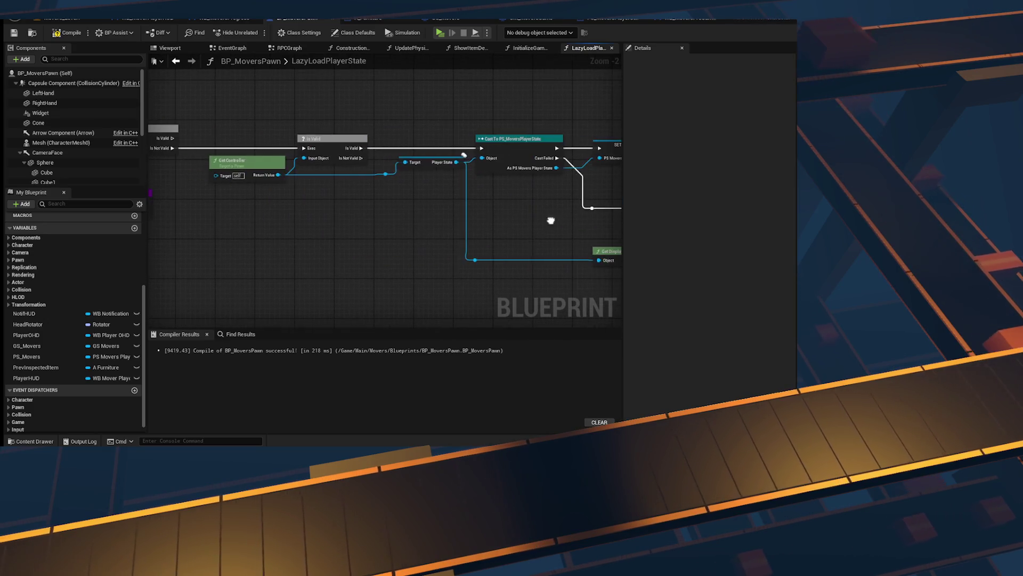
{"action": "scroll", "coordinate": [375, 174], "scroll_direction": "up", "scroll_amount": 2}
{"action": "mouse_move", "coordinate": [605, 174]}
{"action": "left_mouse_down"}
{"action": "mouse_move", "coordinate": [406, 238]}
{"action": "mouse_move", "coordinate": [392, 232]}
{"action": "left_mouse_up"}
{"action": "left_click_drag", "start_coordinate": [292, 189], "coordinate": [464, 163]}
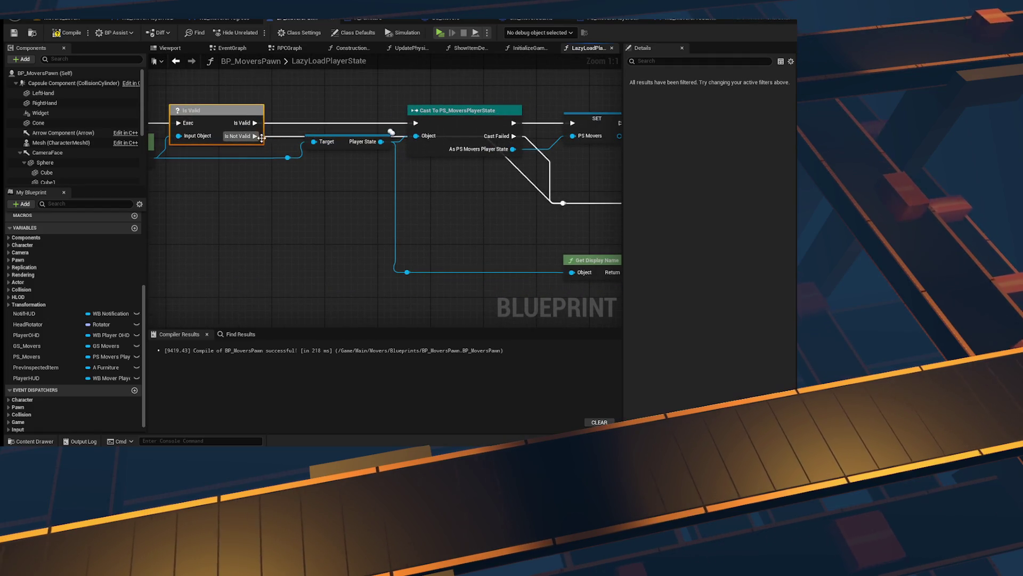
{"action": "left_click_drag", "start_coordinate": [479, 224], "coordinate": [312, 215]}
{"action": "scroll", "coordinate": [421, 179], "scroll_direction": "down", "scroll_amount": 2}
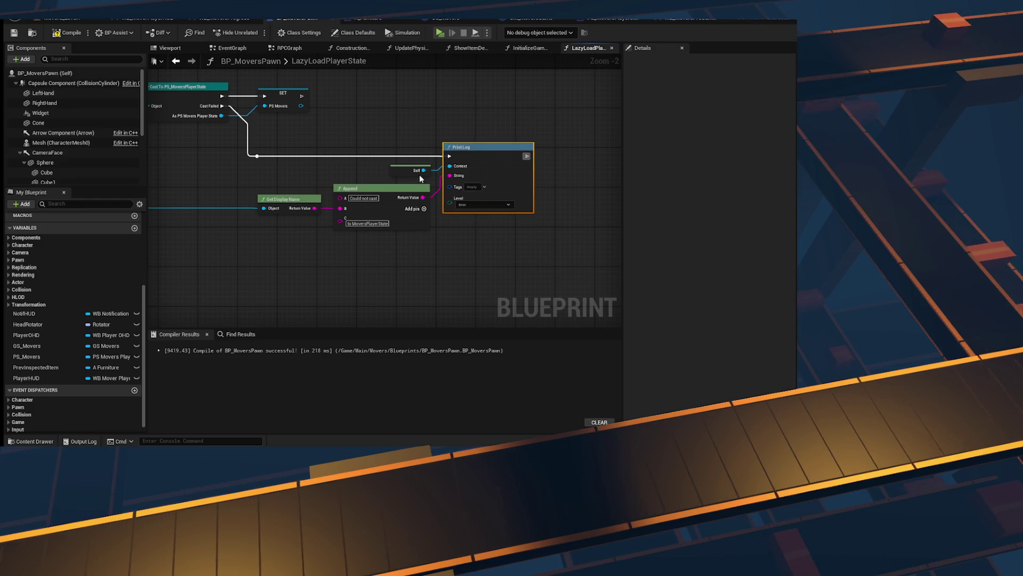
Step: Paste a copy of the Print Log on Is Valid's Is Not Valid output and add a Self node
{"action": "left_click_drag", "start_coordinate": [421, 178], "coordinate": [418, 219]}
{"action": "key", "text": "ctrl+v"}
{"action": "left_click_drag", "start_coordinate": [286, 129], "coordinate": [343, 189]}
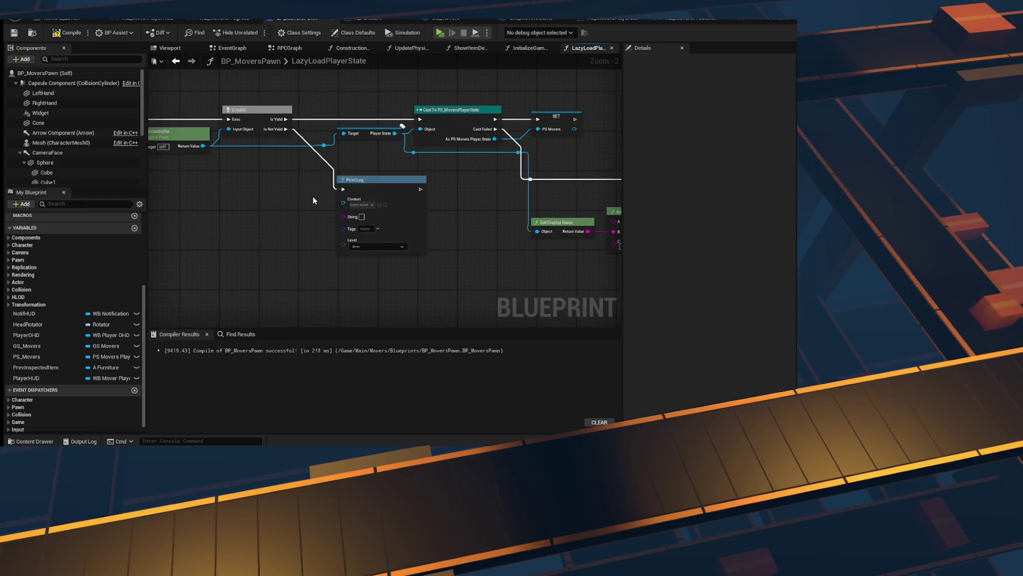
{"action": "scroll", "coordinate": [313, 212], "scroll_direction": "up", "scroll_amount": 2}
{"action": "right_click", "coordinate": [278, 219]}
{"action": "type", "text": "getsel"}
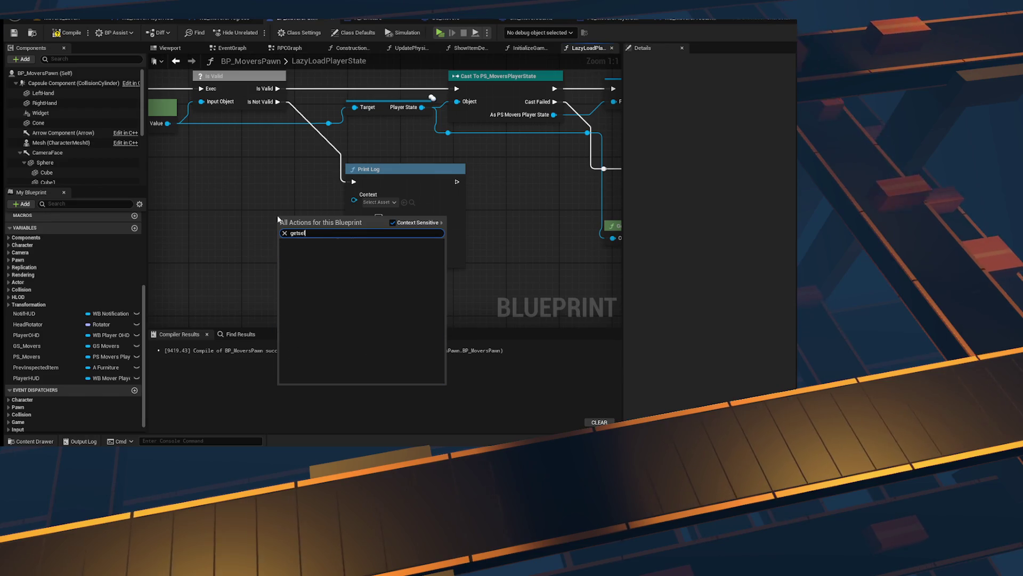
{"action": "key", "text": "Return"}
Step: Connect Self to the Print Log's Context and set its message to 'Controller is Invalid'
{"action": "left_click_drag", "start_coordinate": [320, 218], "coordinate": [355, 200]}
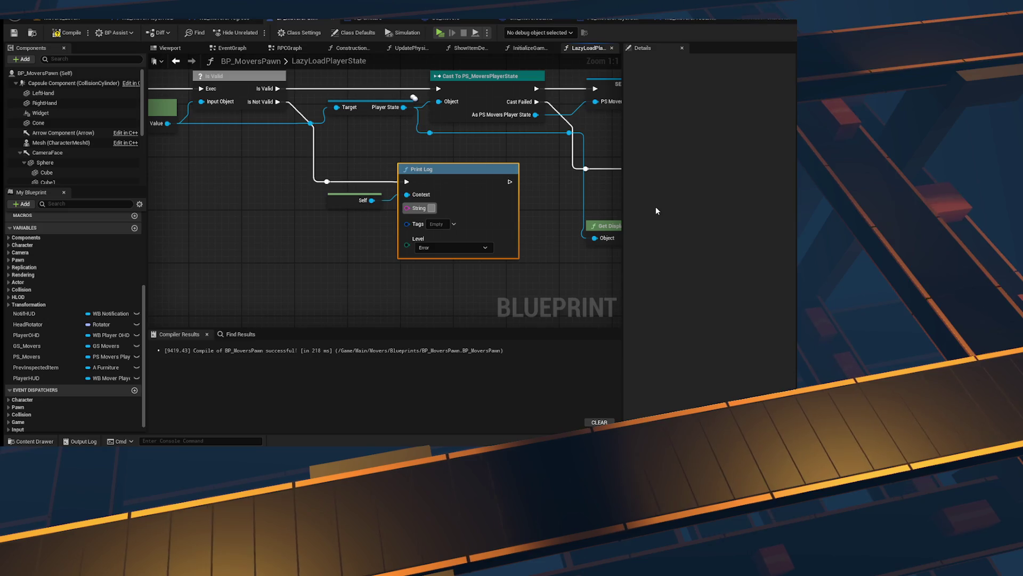
{"action": "type", "text": "Controller is "}
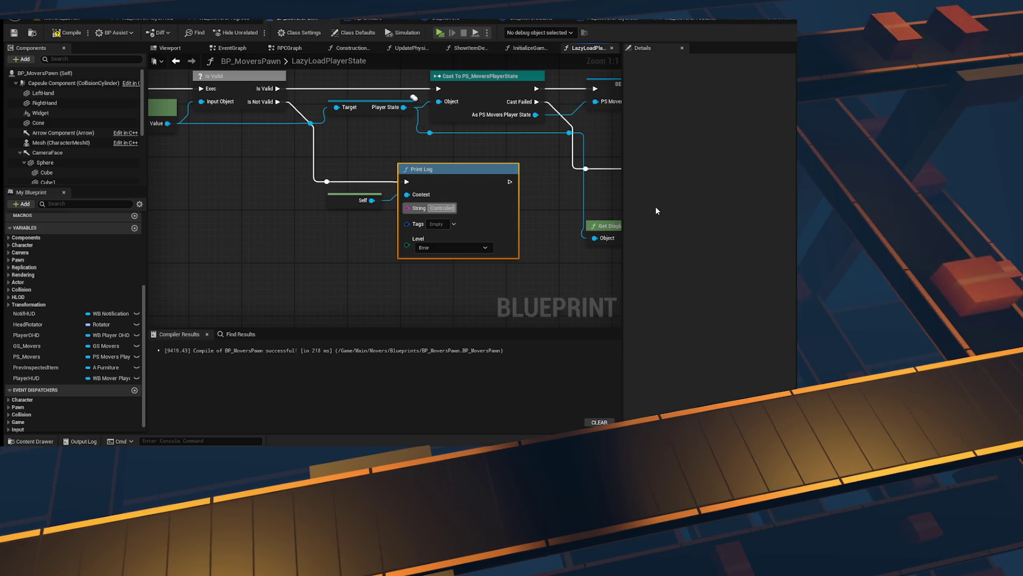
{"action": "type", "text": "Invalid"}
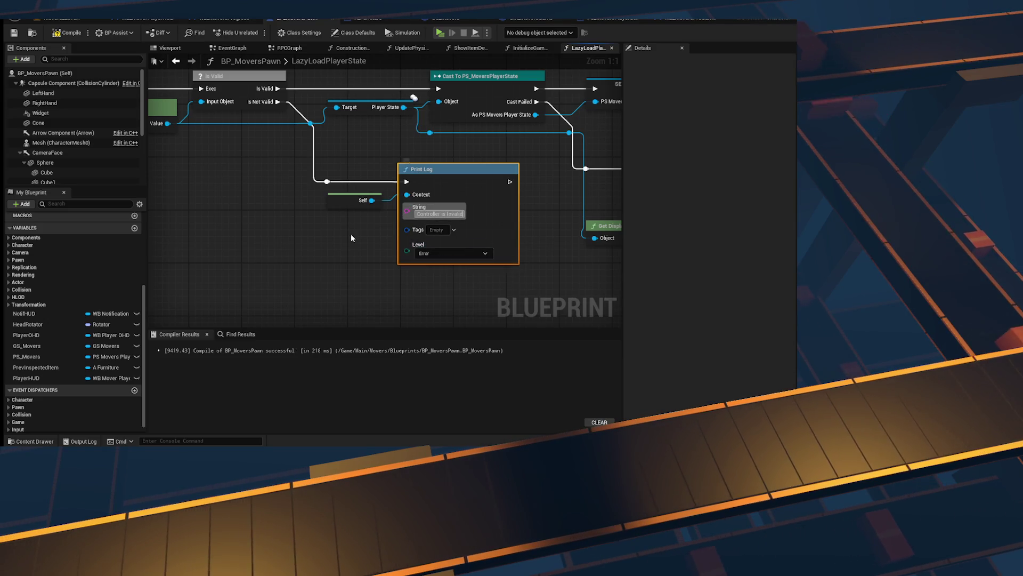
{"action": "left_click", "coordinate": [398, 274]}
{"action": "mouse_move", "coordinate": [397, 275]}
{"action": "left_mouse_down"}
{"action": "mouse_move", "coordinate": [311, 277]}
{"action": "mouse_move", "coordinate": [376, 311]}
{"action": "mouse_move", "coordinate": [472, 315]}
{"action": "mouse_move", "coordinate": [521, 186]}
{"action": "mouse_move", "coordinate": [439, 204]}
{"action": "left_mouse_up"}
{"action": "left_click_drag", "start_coordinate": [388, 165], "coordinate": [376, 127]}
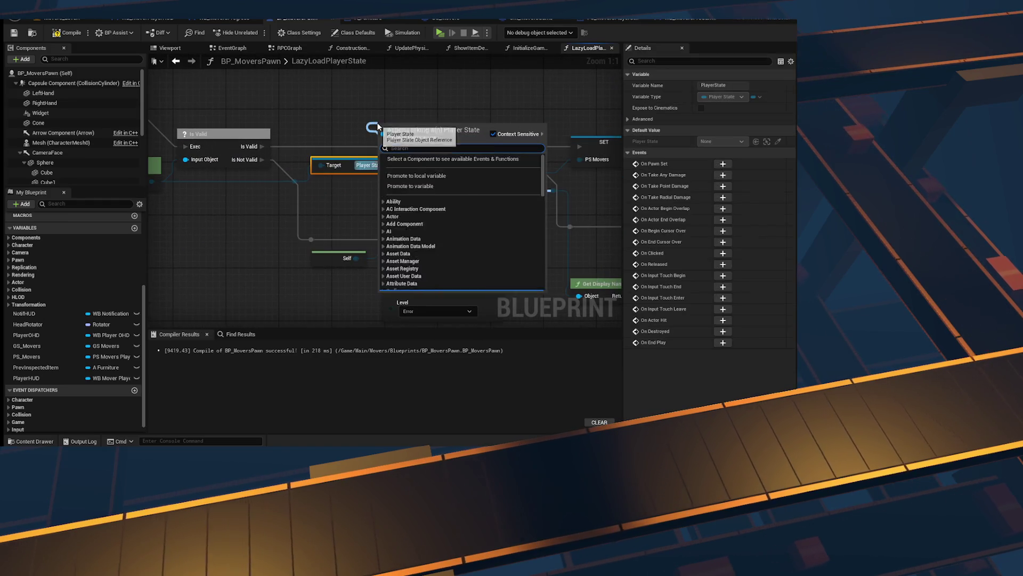
Step: Add an Is Valid check on Player State, wiring Is Not Valid to a duplicated Print Log and Self
{"action": "type", "text": "is valid"}
{"action": "left_click", "coordinate": [406, 205]}
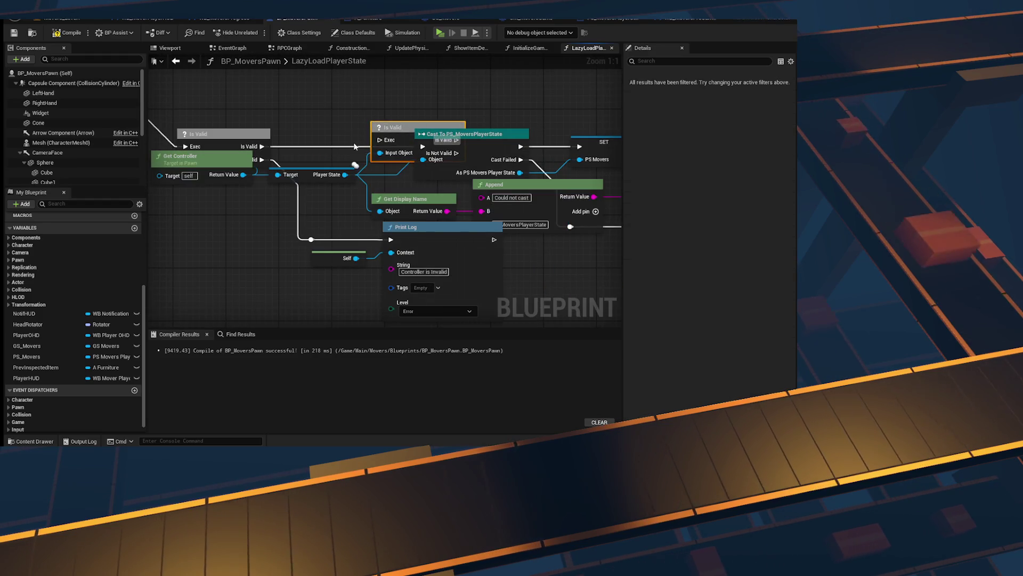
{"action": "scroll", "coordinate": [348, 150], "scroll_direction": "down", "scroll_amount": 2}
{"action": "left_click_drag", "start_coordinate": [351, 259], "coordinate": [199, 213]}
{"action": "key", "text": "ctrl+c"}
{"action": "key", "text": "ctrl+v"}
{"action": "left_click_drag", "start_coordinate": [322, 152], "coordinate": [414, 227]}
Step: Change the copy's message to 'PlayerState is Invalid', then compile and save the blueprint
{"action": "scroll", "coordinate": [301, 96], "scroll_direction": "up", "scroll_amount": 2}
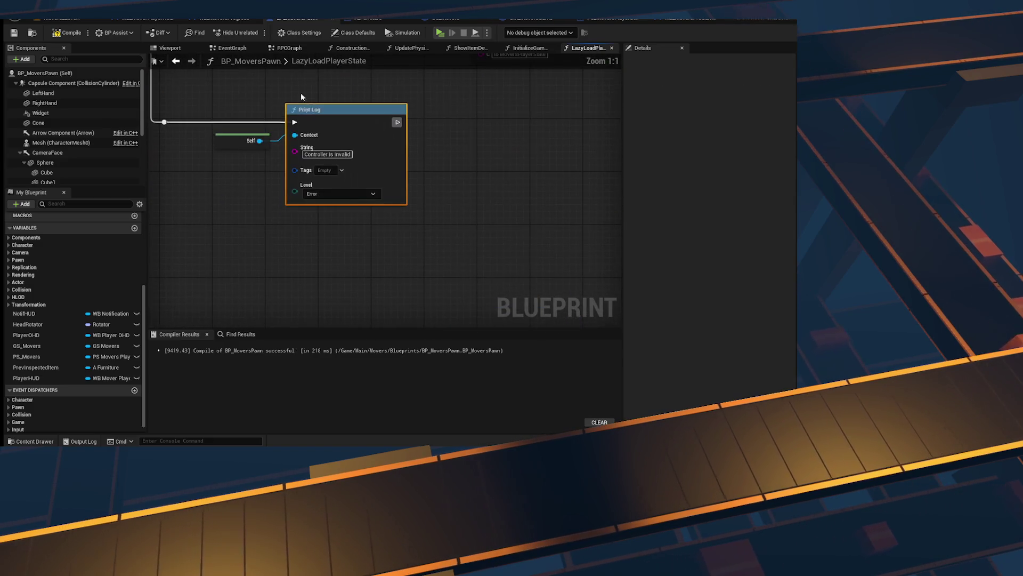
{"action": "type", "text": "S"}
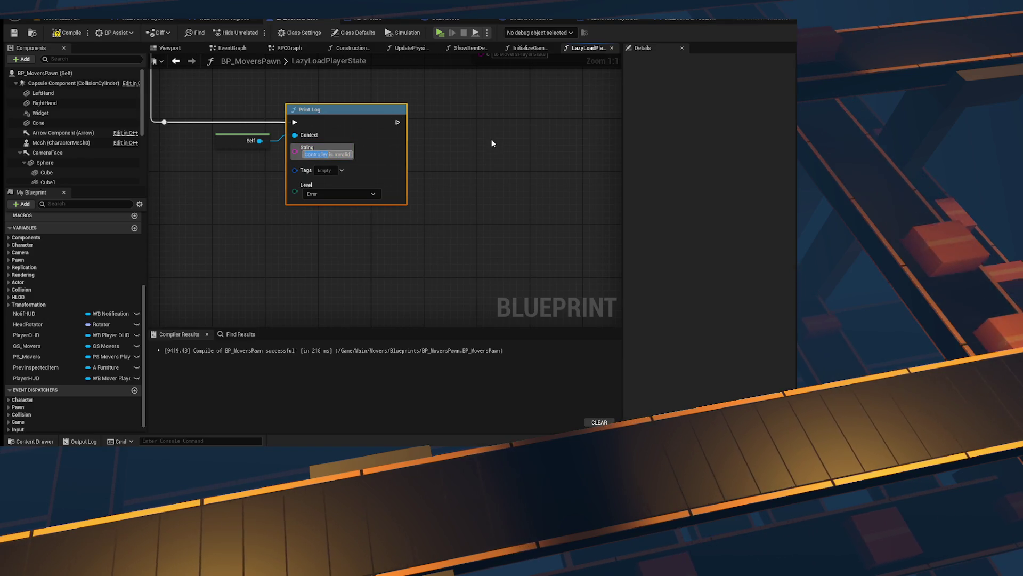
{"action": "key", "text": "Return"}
{"action": "type", "text": "State"}
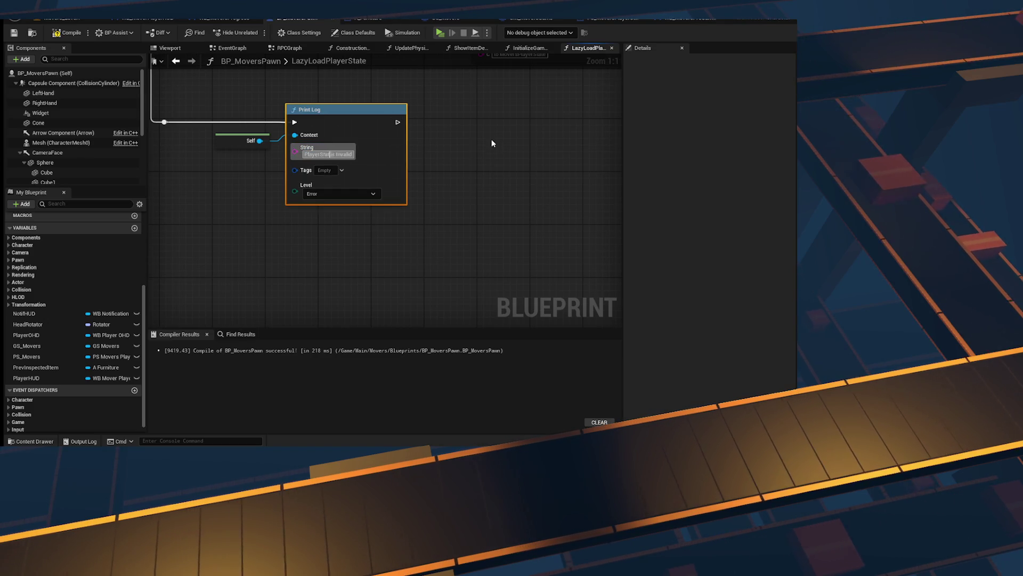
{"action": "left_click", "coordinate": [492, 144]}
{"action": "key", "text": "Return"}
{"action": "left_click", "coordinate": [448, 137]}
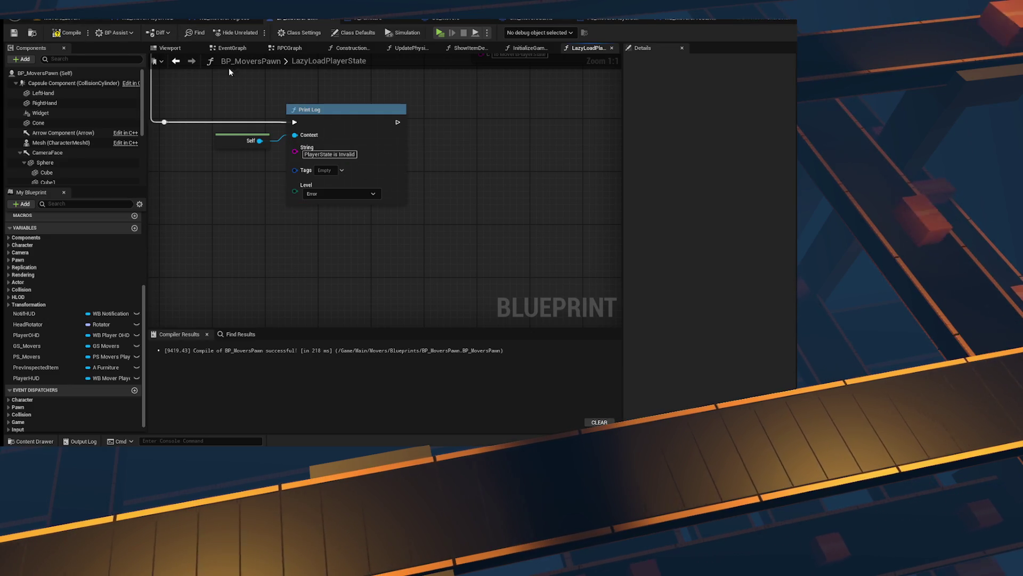
{"action": "left_click", "coordinate": [67, 32]}
{"action": "left_click", "coordinate": [14, 33]}
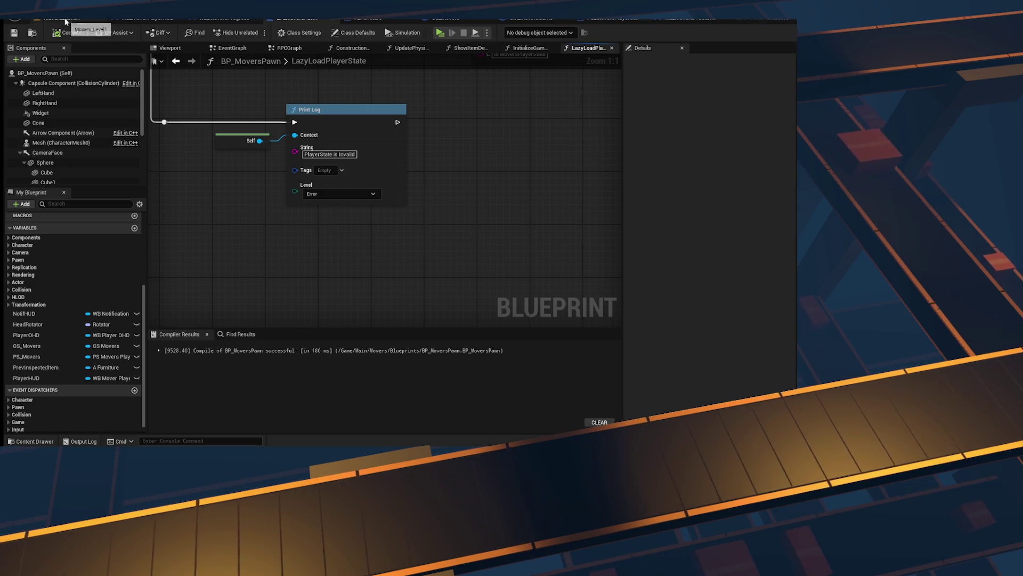
Step: Save Movers_Level, start a play-in-editor session and open the in-game console
{"action": "left_click", "coordinate": [61, 17]}
{"action": "left_click", "coordinate": [14, 32]}
{"action": "left_click", "coordinate": [209, 33]}
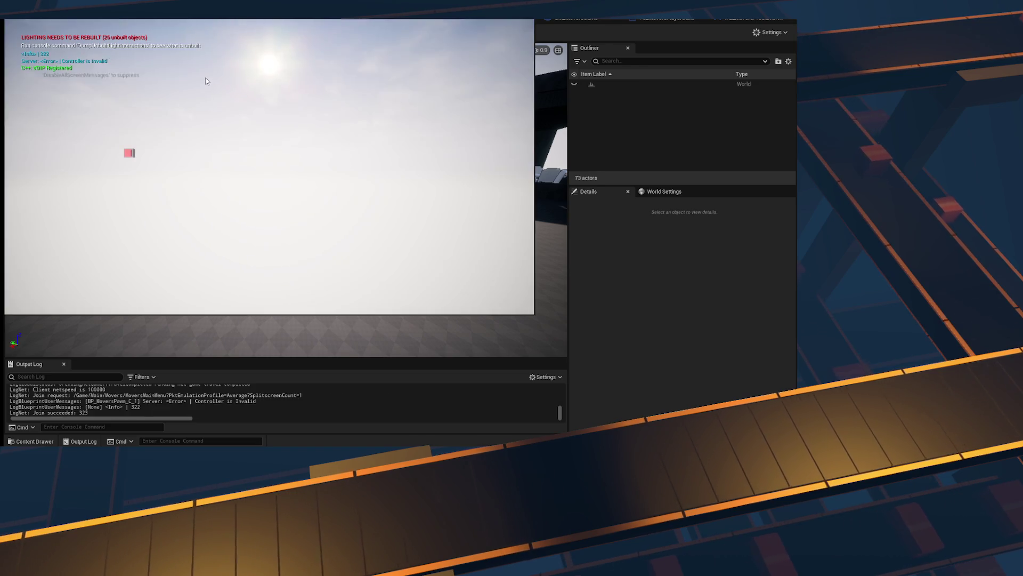
{"action": "key", "text": "grave"}
{"action": "key", "text": "grave"}
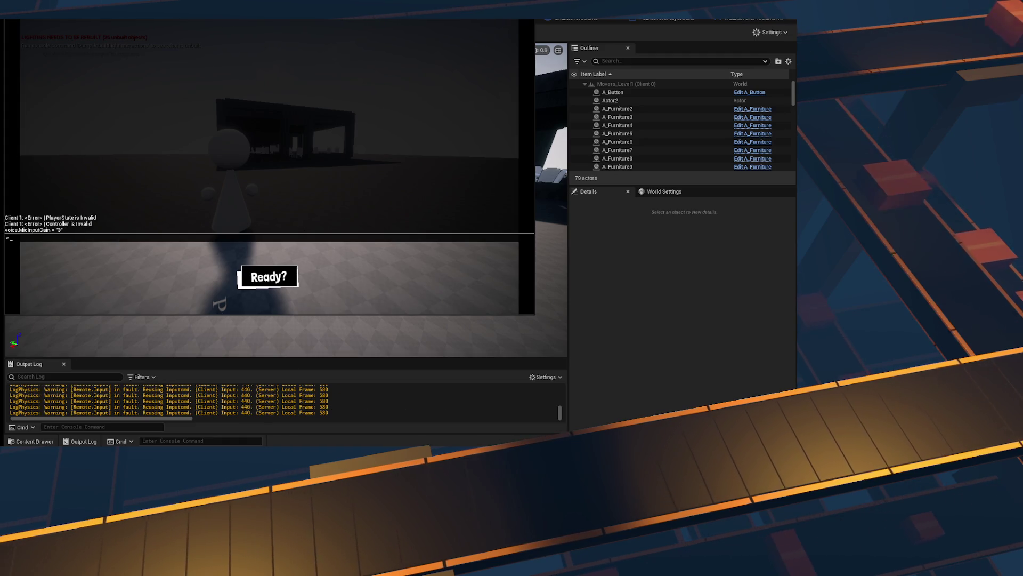
Step: Snap the client and server game windows side by side, then stop the session
{"action": "left_click", "coordinate": [402, 372]}
{"action": "key", "text": "alt+Tab"}
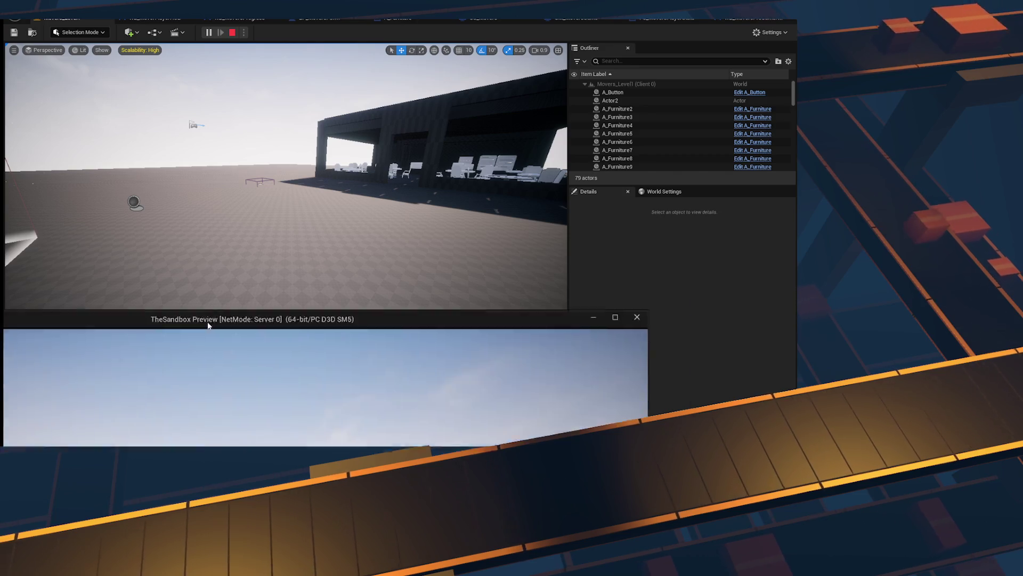
{"action": "key", "text": "super+Right"}
{"action": "left_click", "coordinate": [119, 104]}
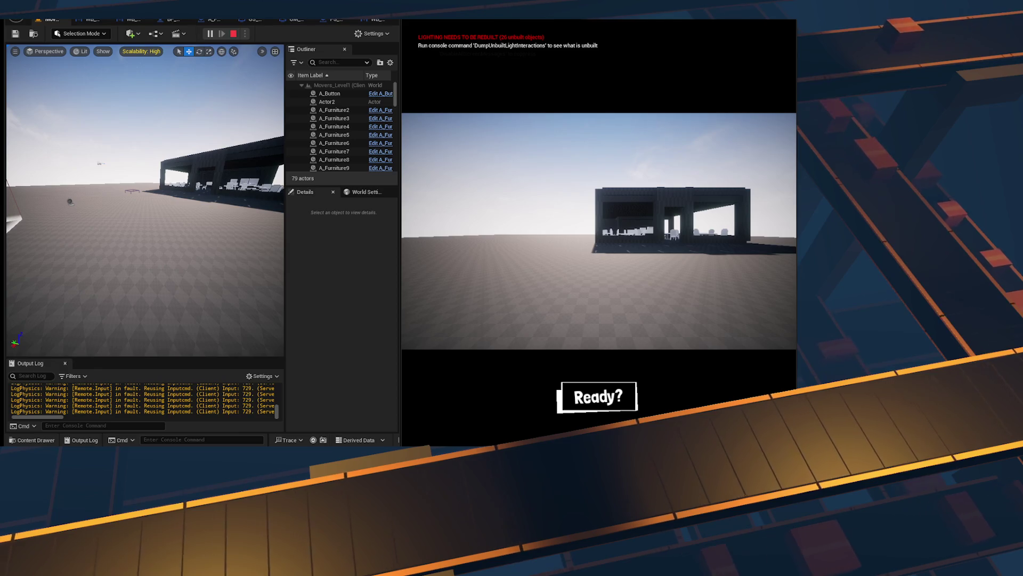
{"action": "key", "text": "super+Up"}
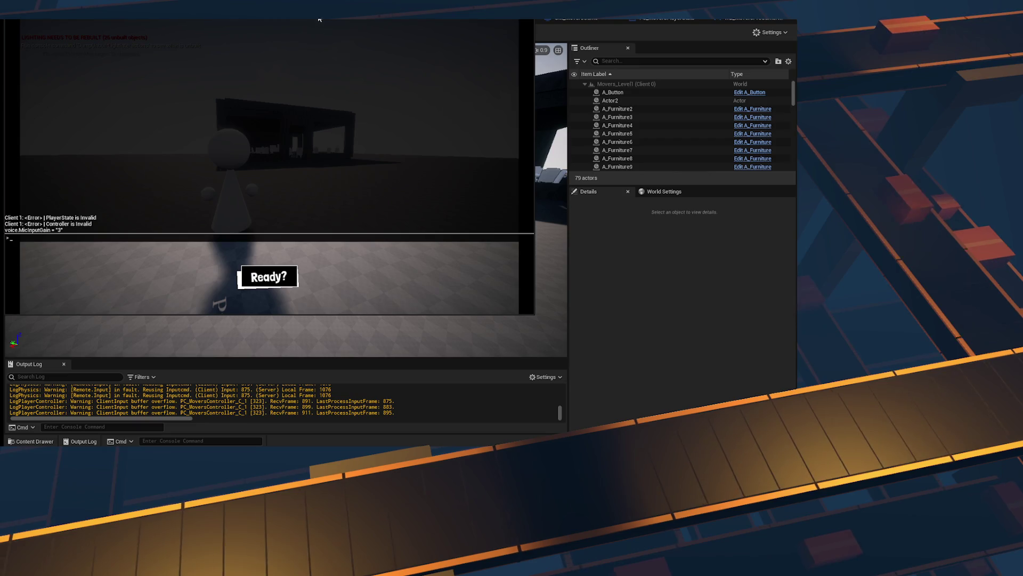
{"action": "key", "text": "super+Left"}
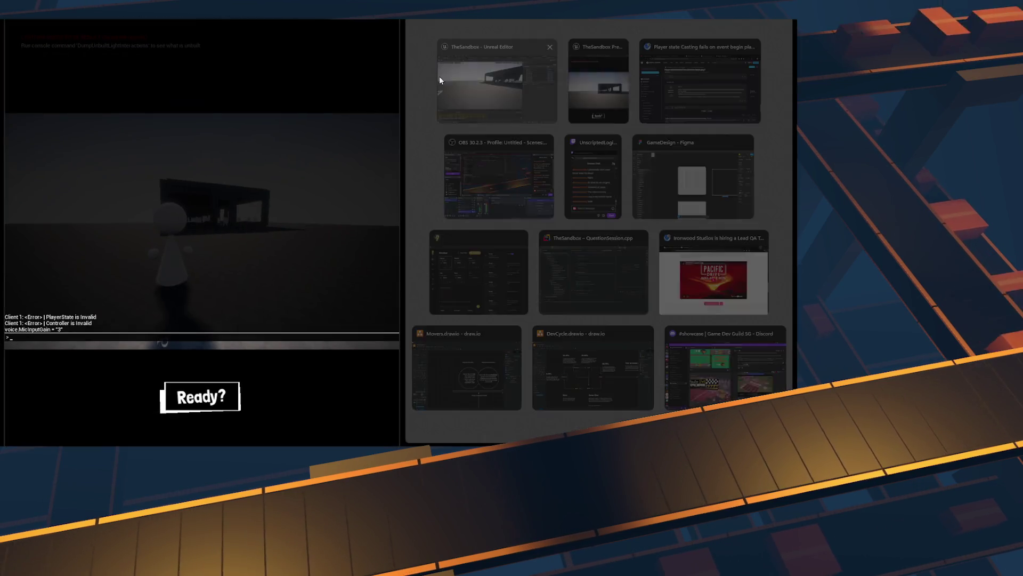
{"action": "left_click", "coordinate": [579, 102]}
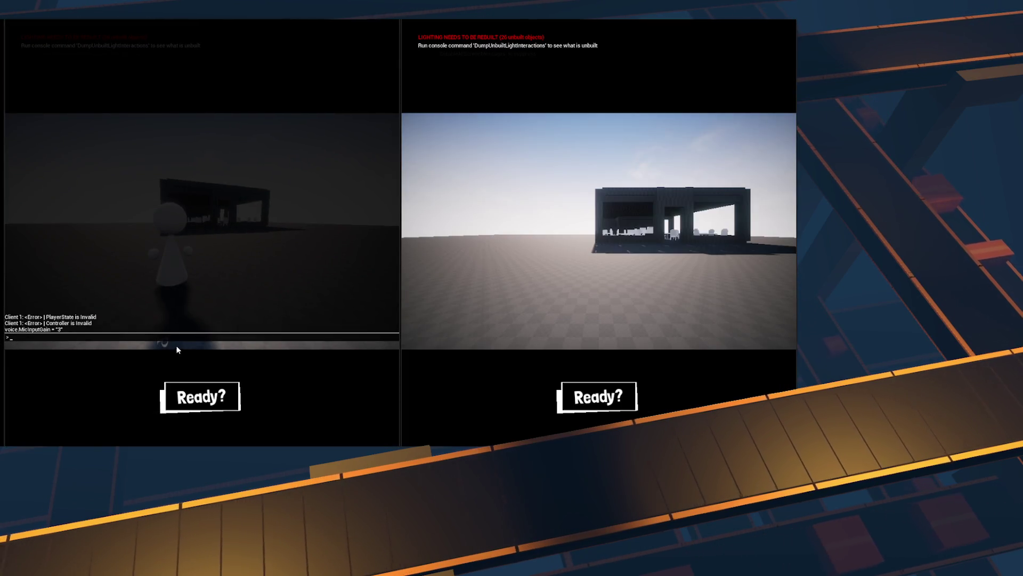
{"action": "left_click", "coordinate": [204, 378]}
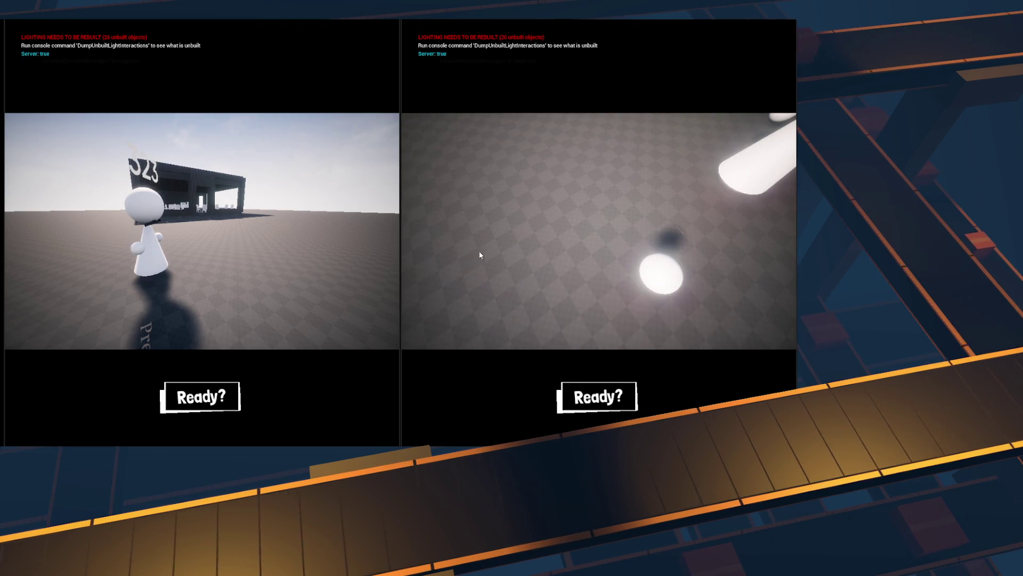
{"action": "key", "text": "Escape"}
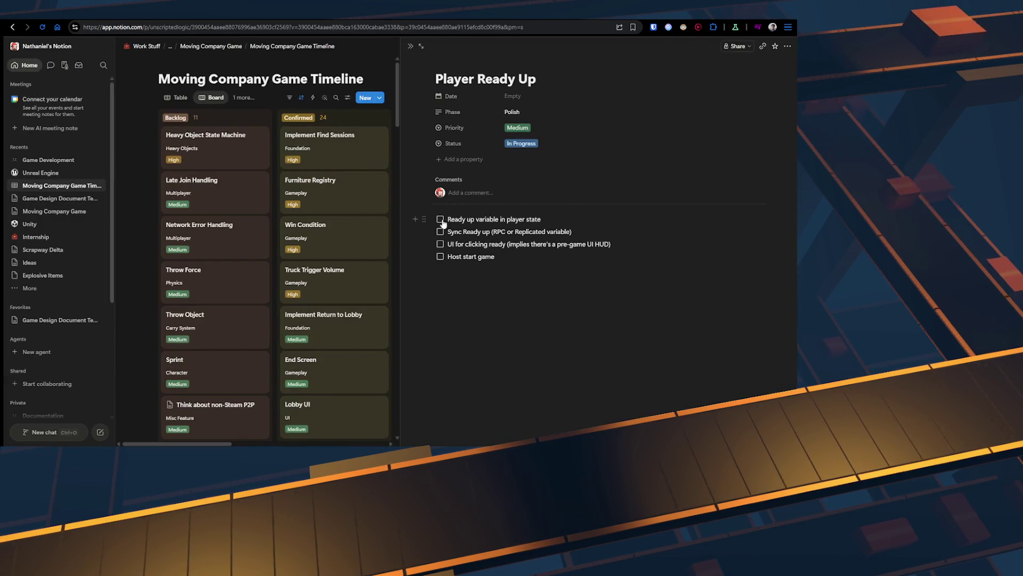
Step: Tick the 'Ready up variable in player state' checkbox
{"action": "left_click", "coordinate": [441, 219]}
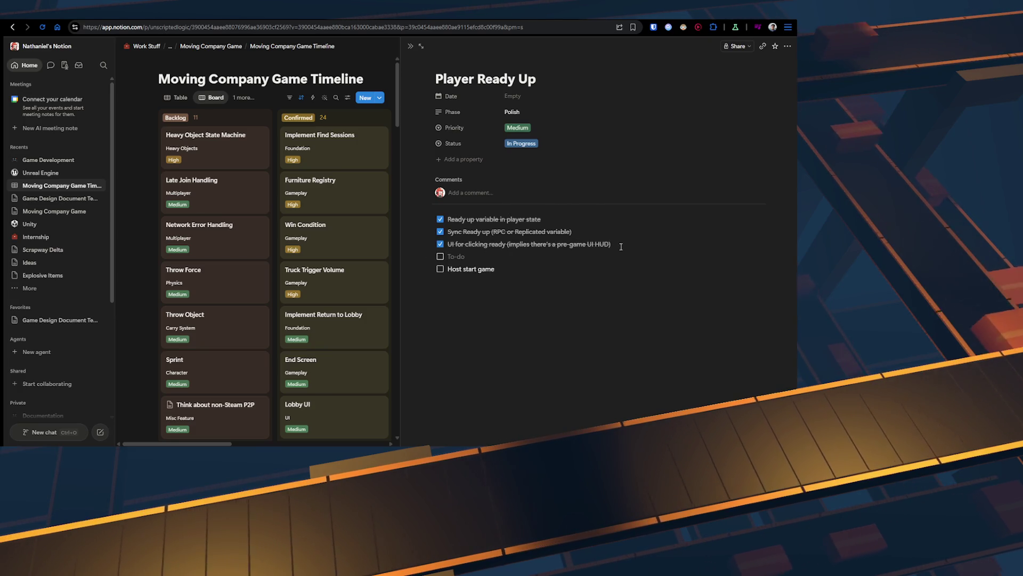
Step: Complete the 'Display Ready for all players' to-do, then open PS_MoversPlayerState in Unreal Engine
{"action": "type", "text": "for all players"}
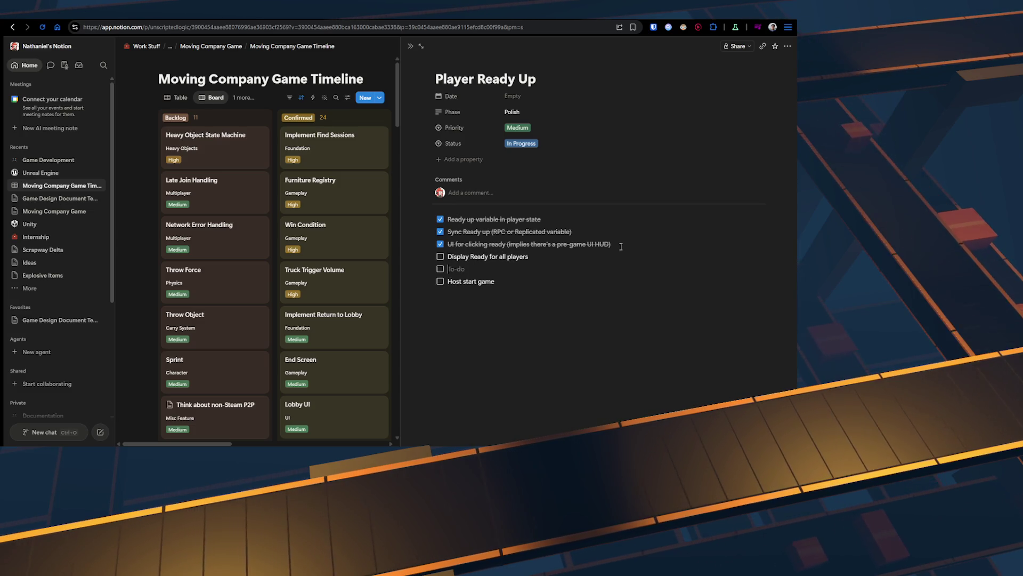
{"action": "type", "text": "Start"}
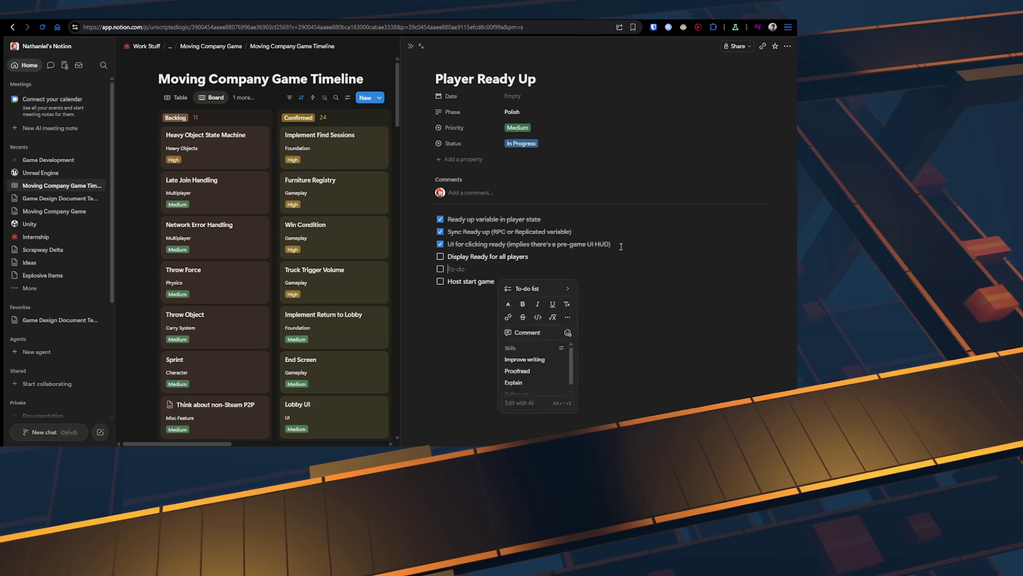
{"action": "key", "text": "alt+Tab"}
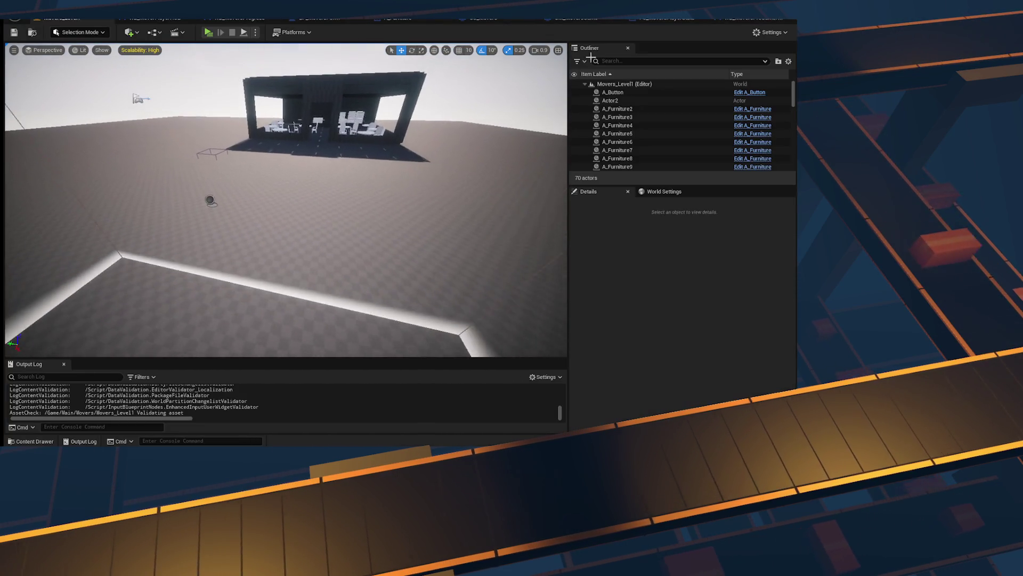
{"action": "left_click", "coordinate": [708, 19]}
Step: Look through PS_MoversPlayerState, GM_MoversGame, WB_MoverPlayerHUD and WB_MoversPreGameHUD, then return to Notion
{"action": "left_click", "coordinate": [618, 20]}
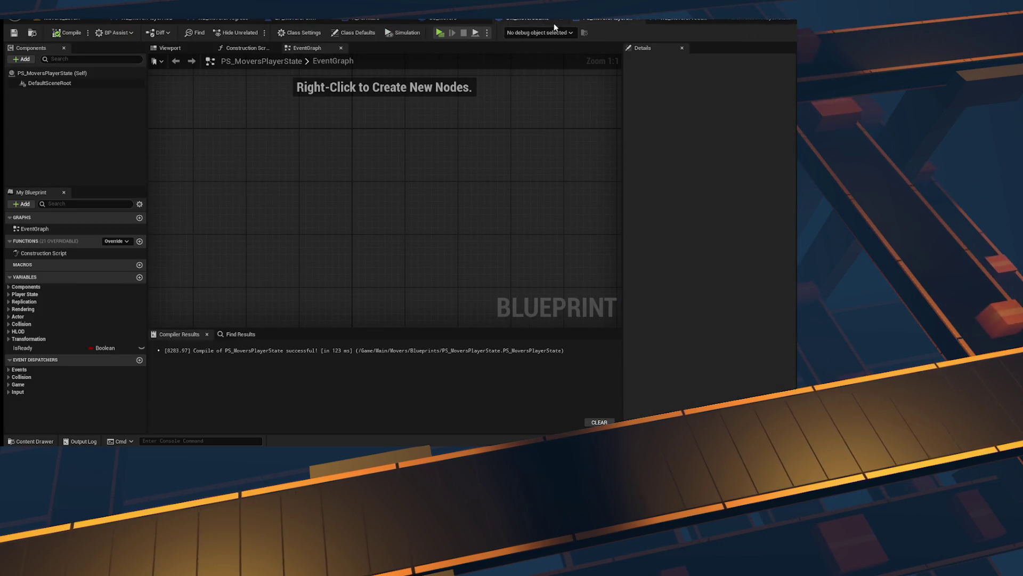
{"action": "left_click", "coordinate": [532, 20]}
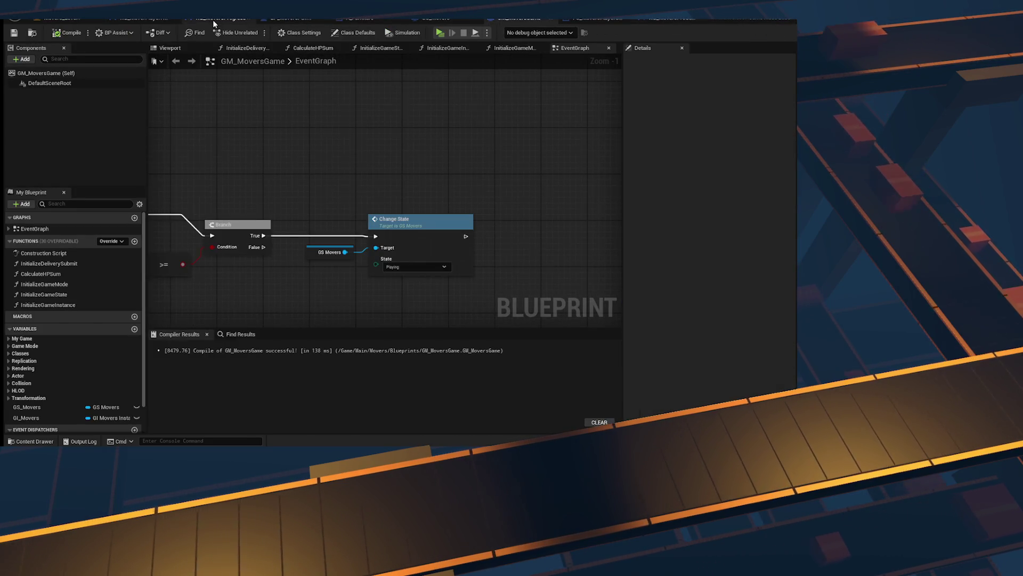
{"action": "left_click", "coordinate": [223, 20]}
{"action": "left_click", "coordinate": [142, 21]}
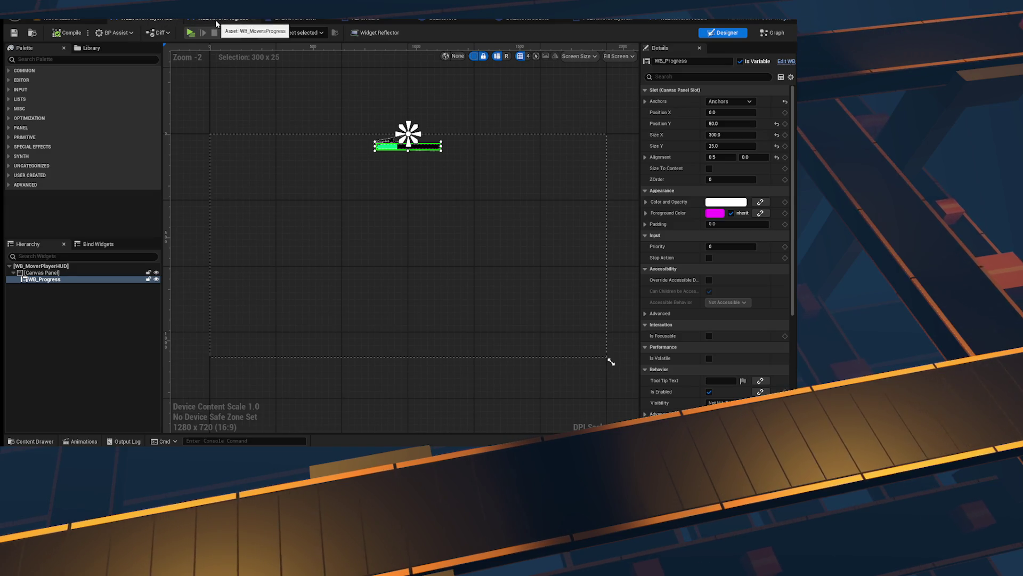
{"action": "left_click", "coordinate": [548, 19]}
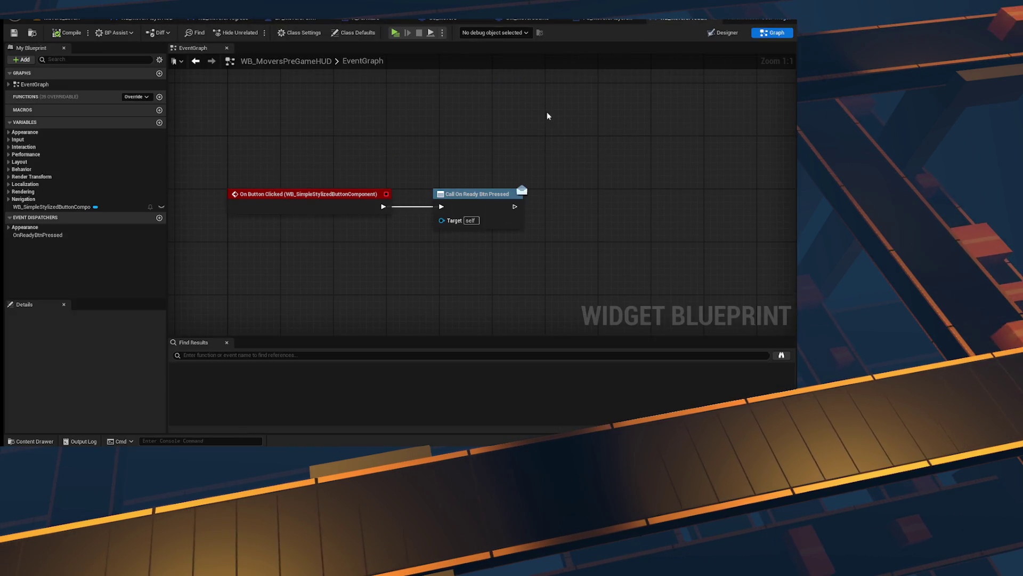
{"action": "left_click", "coordinate": [724, 32]}
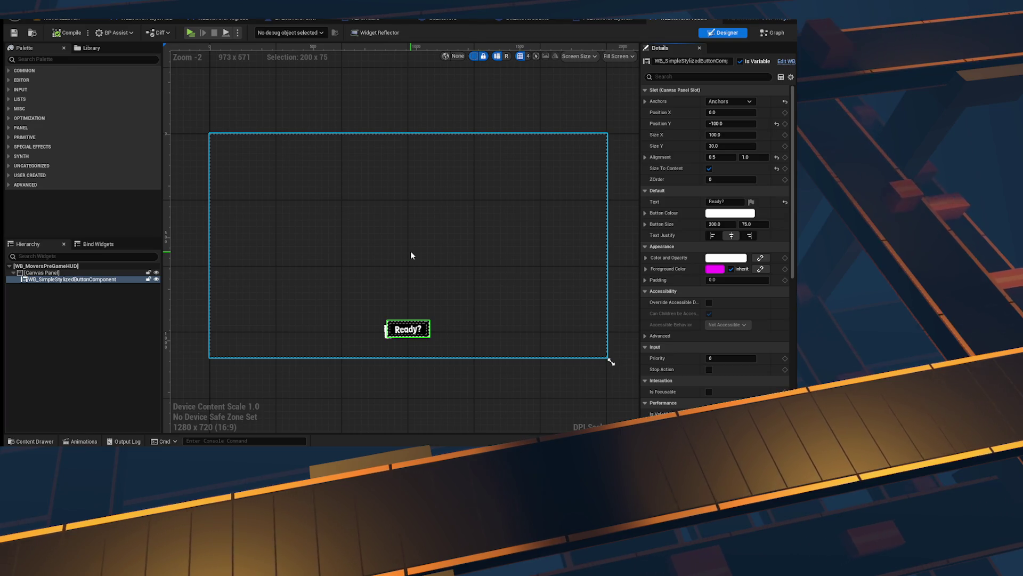
{"action": "key", "text": "alt+Tab"}
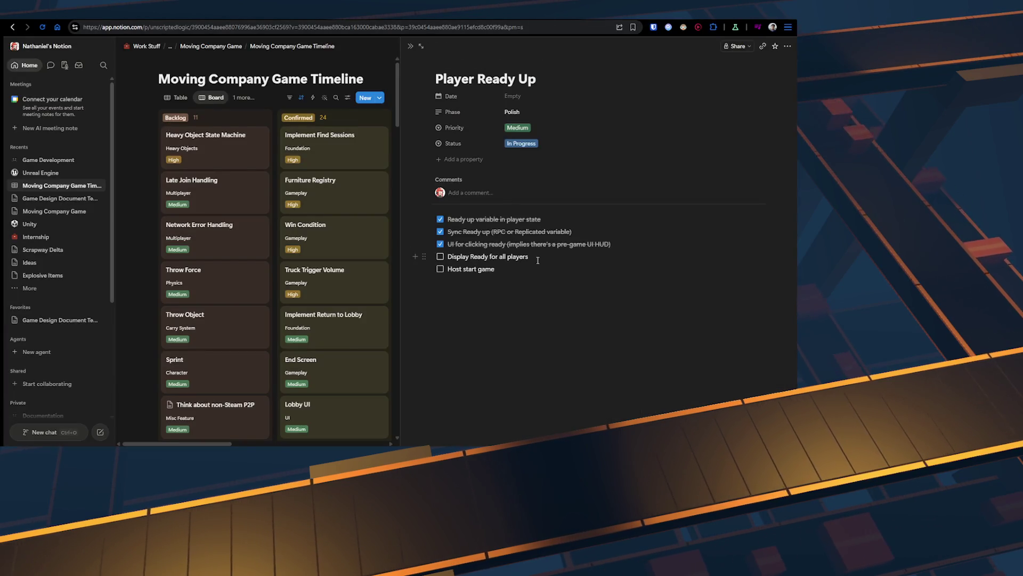
Step: Add nested to-dos 'Get list of all players', 'get player state', 'get ready' and an 'On…' item
{"action": "type", "text": "Get"}
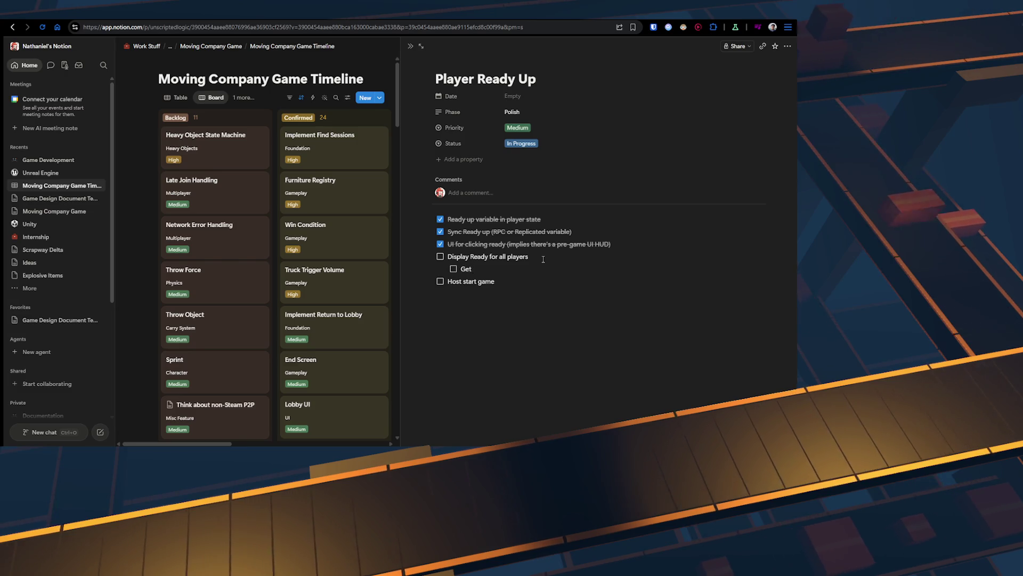
{"action": "type", "text": " list of all players"}
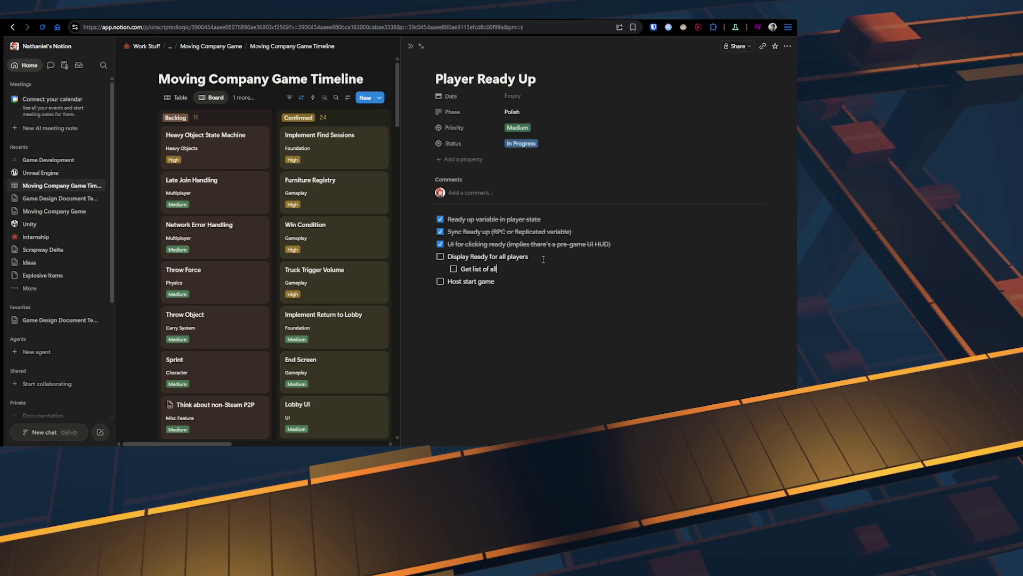
{"action": "key", "text": "Return"}
{"action": "type", "text": "get ready"}
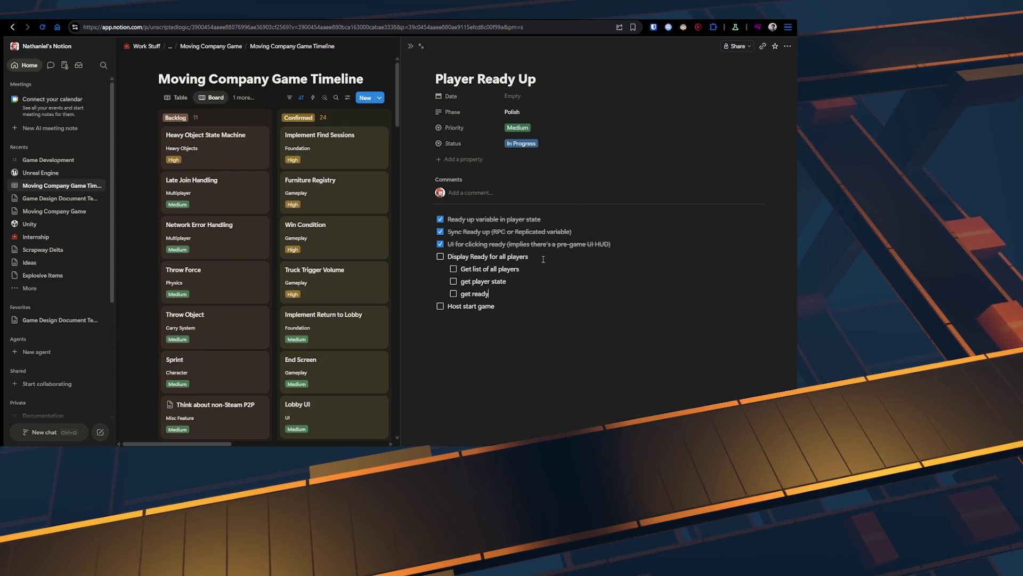
{"action": "key", "text": "Return"}
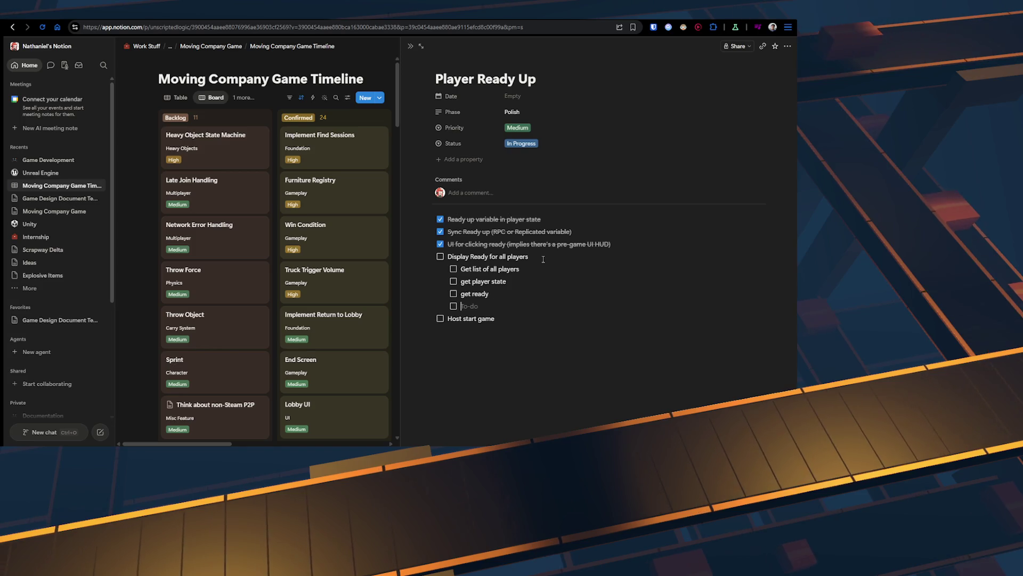
{"action": "type", "text": "On"}
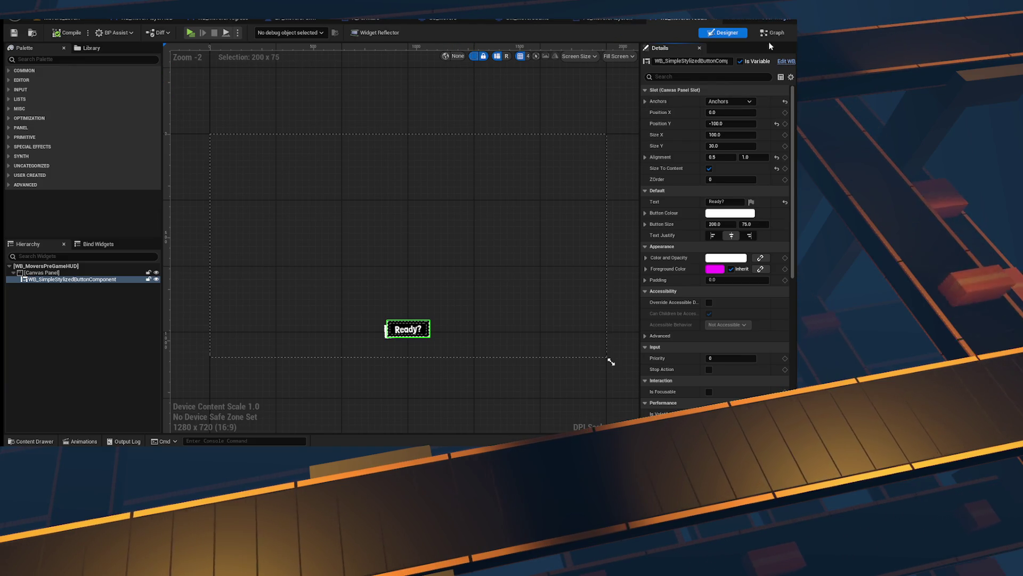
Step: View the GS_Movers ChangeState graph, then the WB_MoversPreGameHUD layout
{"action": "left_click", "coordinate": [454, 19]}
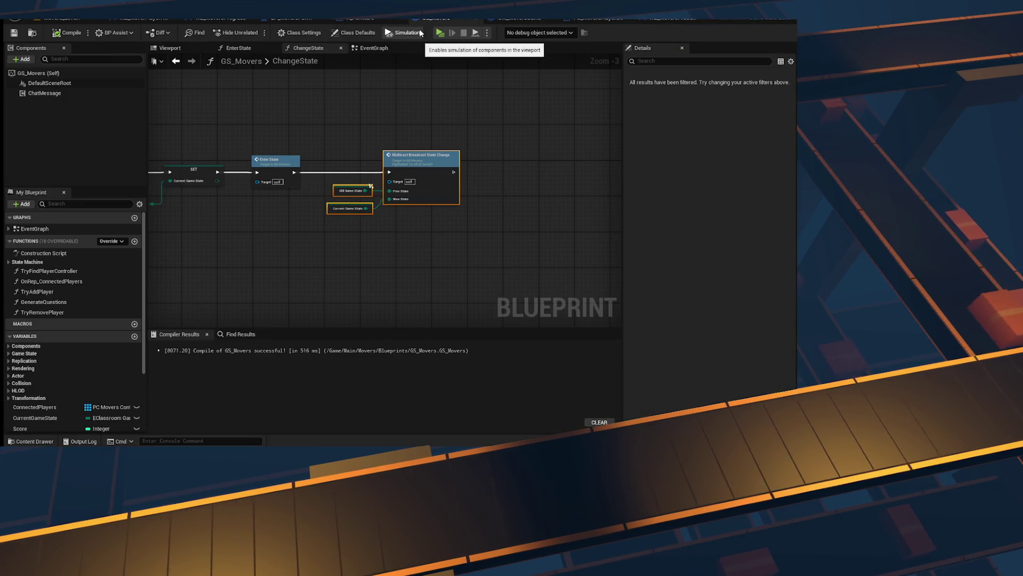
{"action": "left_click", "coordinate": [675, 18]}
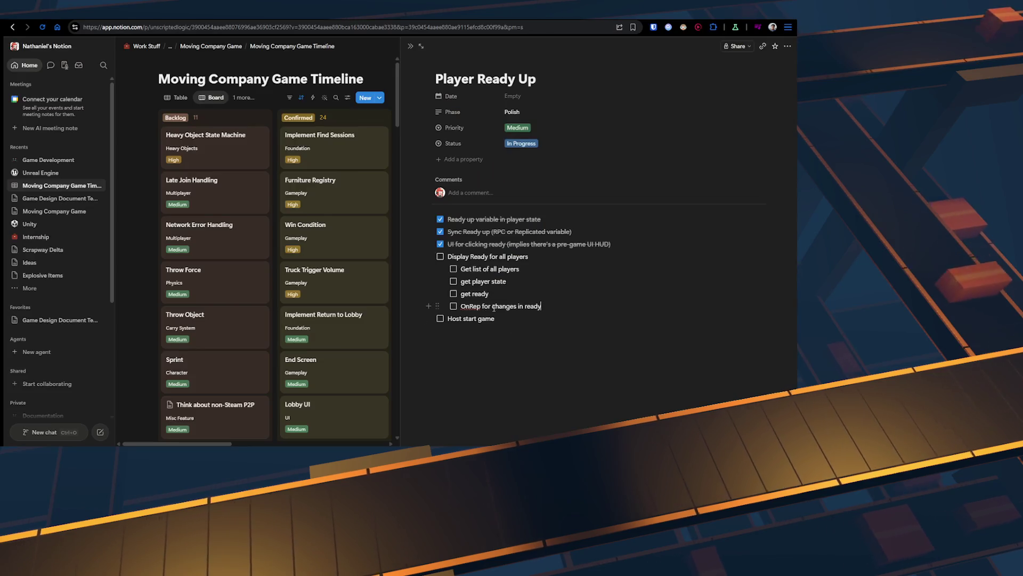
Step: Add a line under 'OnRep for changes in ready' reading getConnectedPlayers() → getPlayerState() → isReady
{"action": "triple_click", "coordinate": [494, 307]}
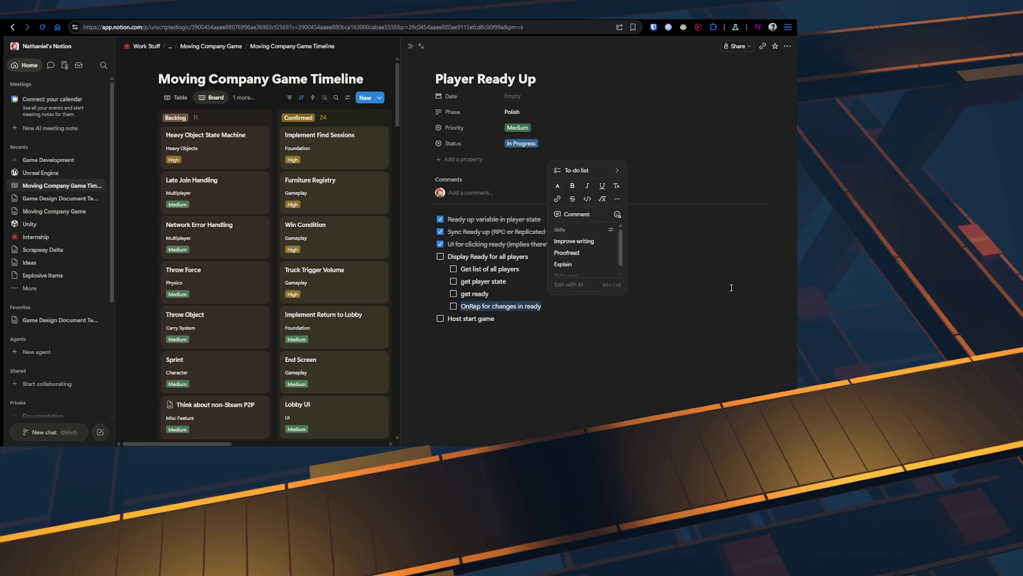
{"action": "key", "text": "Right"}
{"action": "key", "text": "Return"}
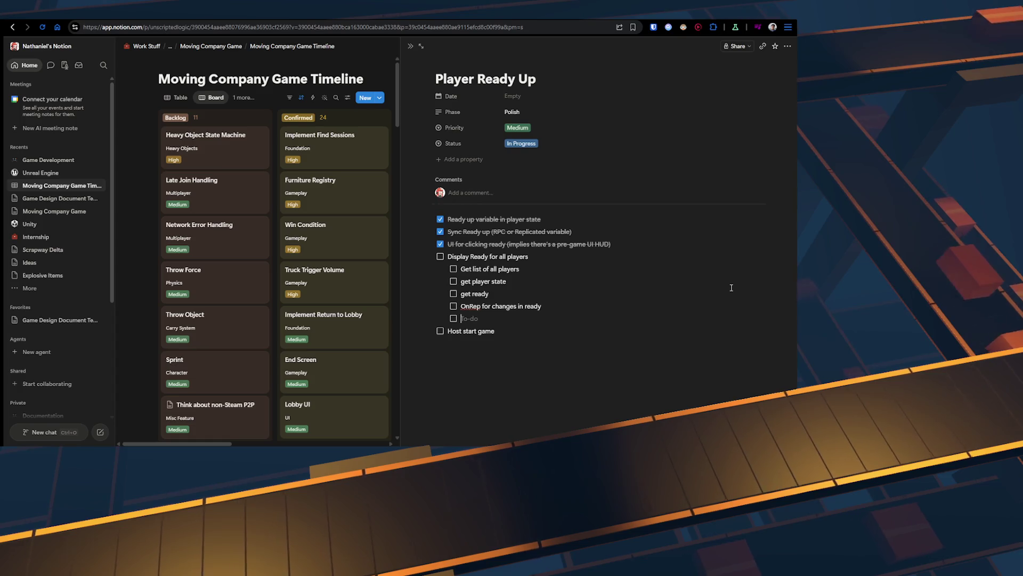
{"action": "key", "text": "Tab"}
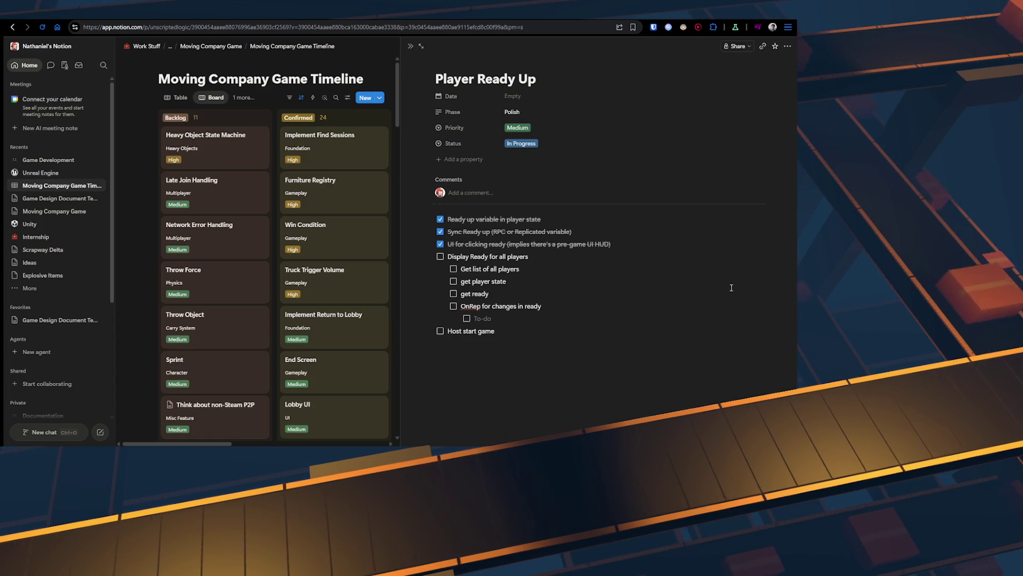
{"action": "key", "text": "BackSpace"}
{"action": "key", "text": "BackSpace"}
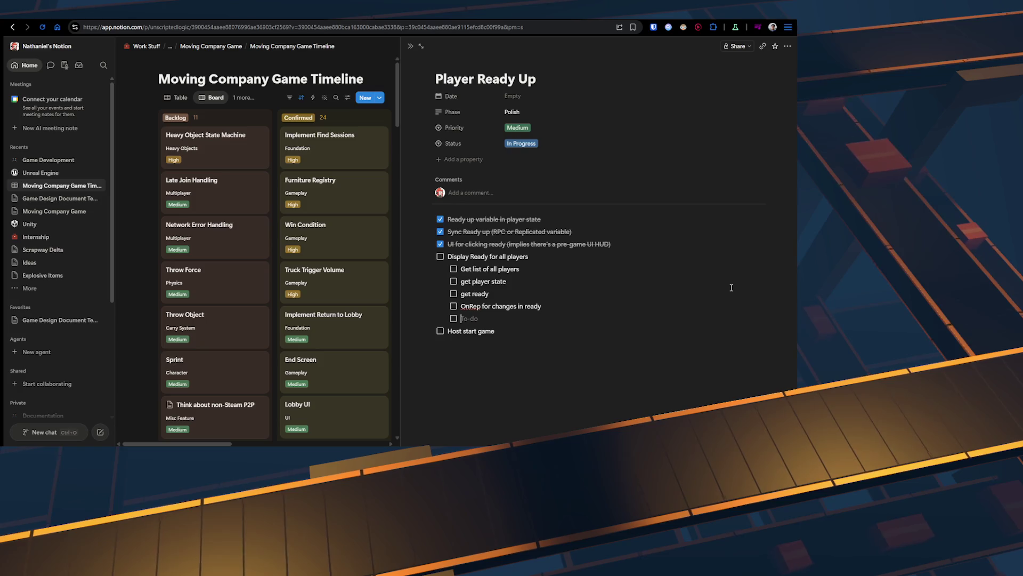
{"action": "type", "text": "->"}
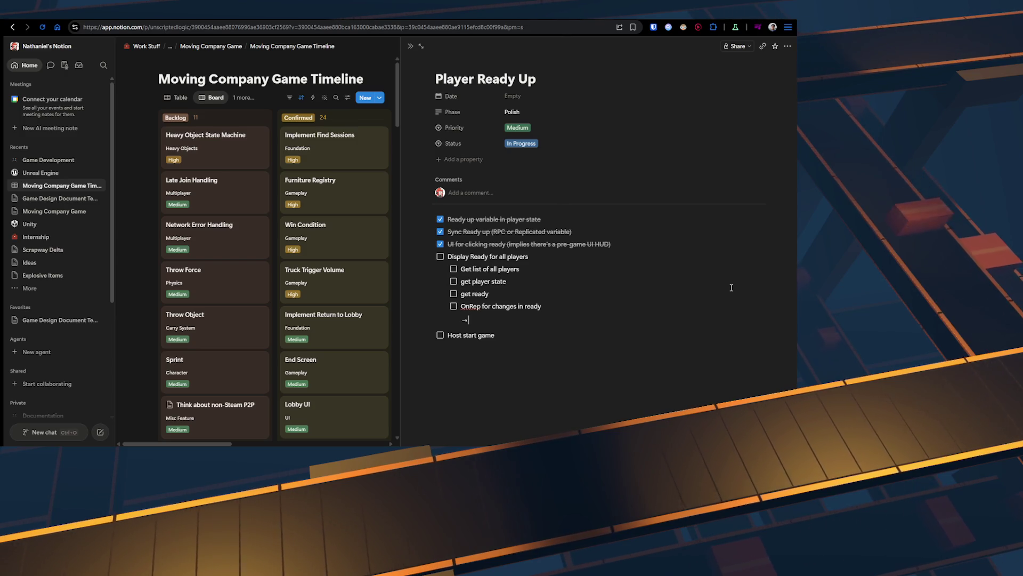
{"action": "type", "text": "etAll"}
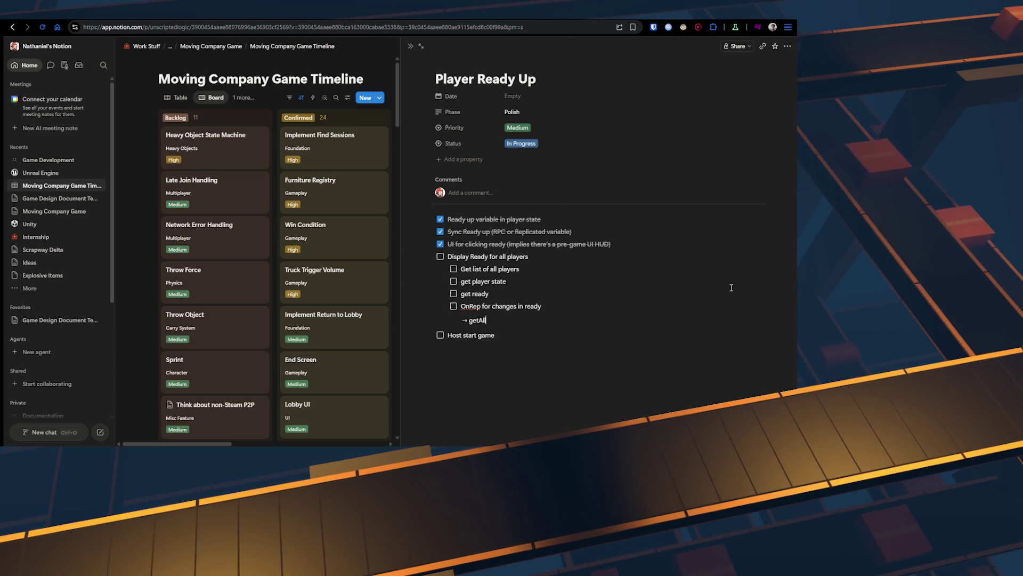
{"action": "key", "text": "BackSpace"}
{"action": "key", "text": "BackSpace"}
{"action": "key", "text": "BackSpace"}
{"action": "type", "text": "ConnectedPlaue"}
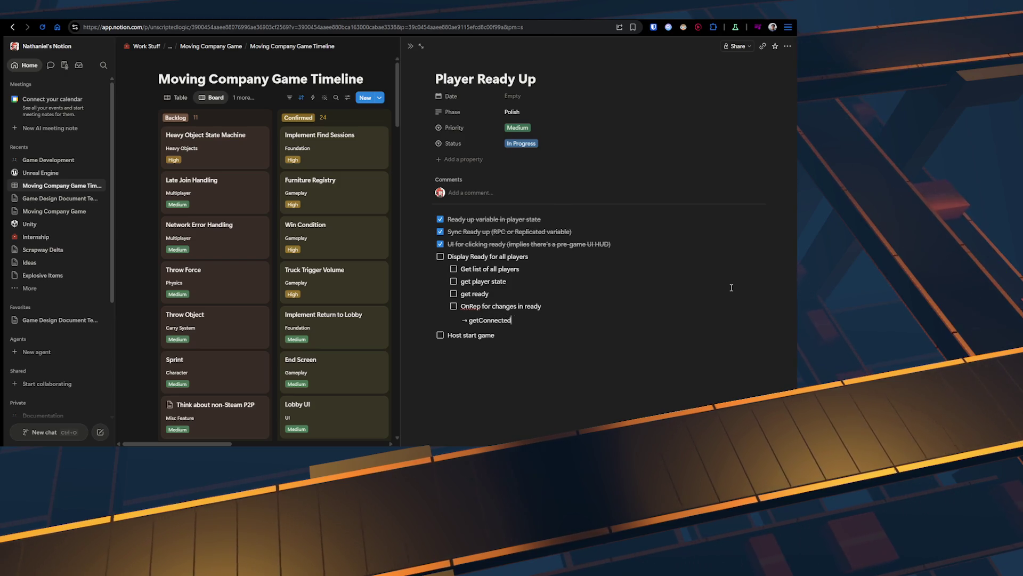
{"action": "key", "text": "BackSpace"}
{"action": "key", "text": "BackSpace"}
{"action": "key", "text": "BackSpace"}
{"action": "type", "text": "yers()→"}
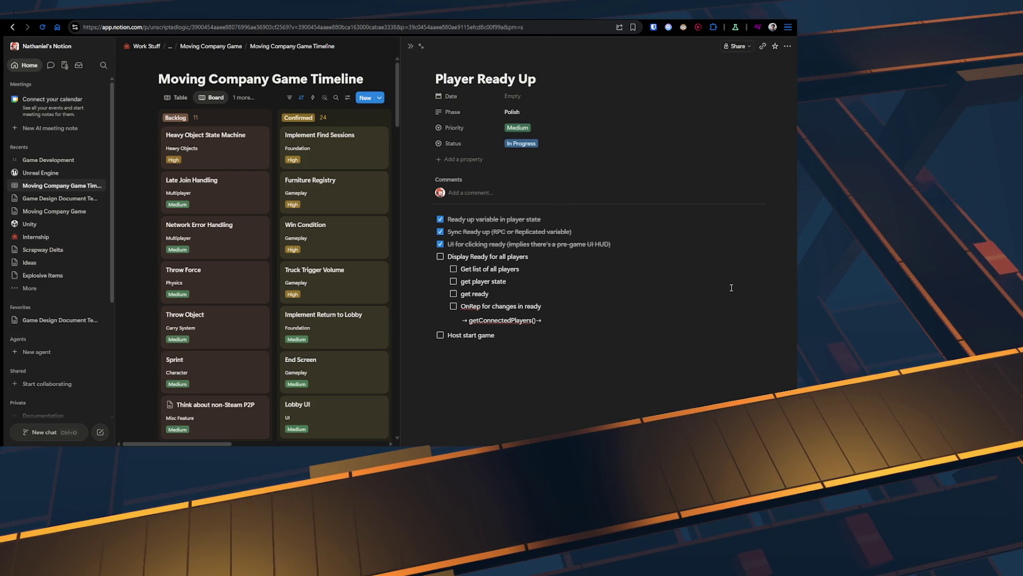
{"action": "type", "text": "ge"}
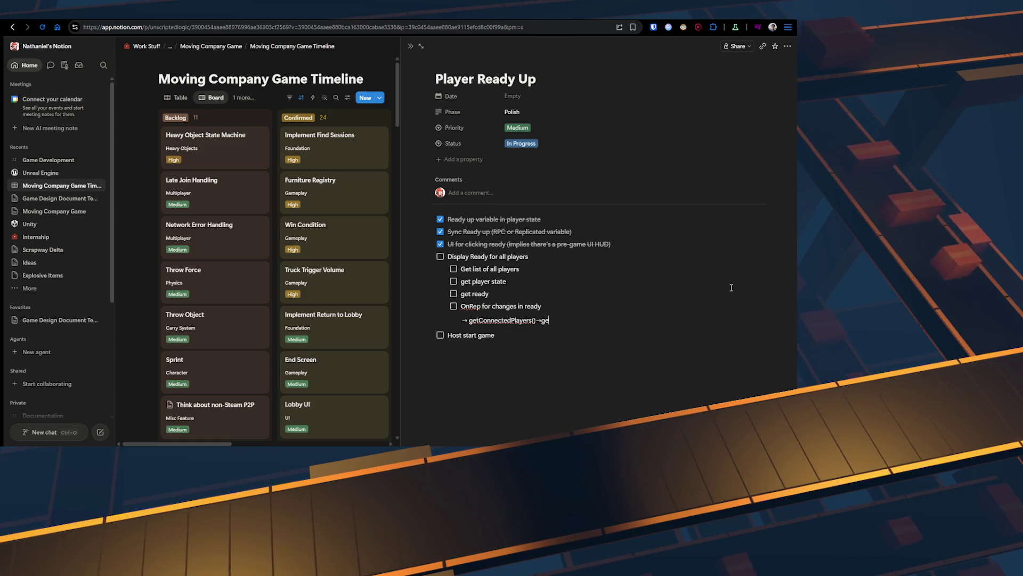
{"action": "type", "text": "tPlaer"}
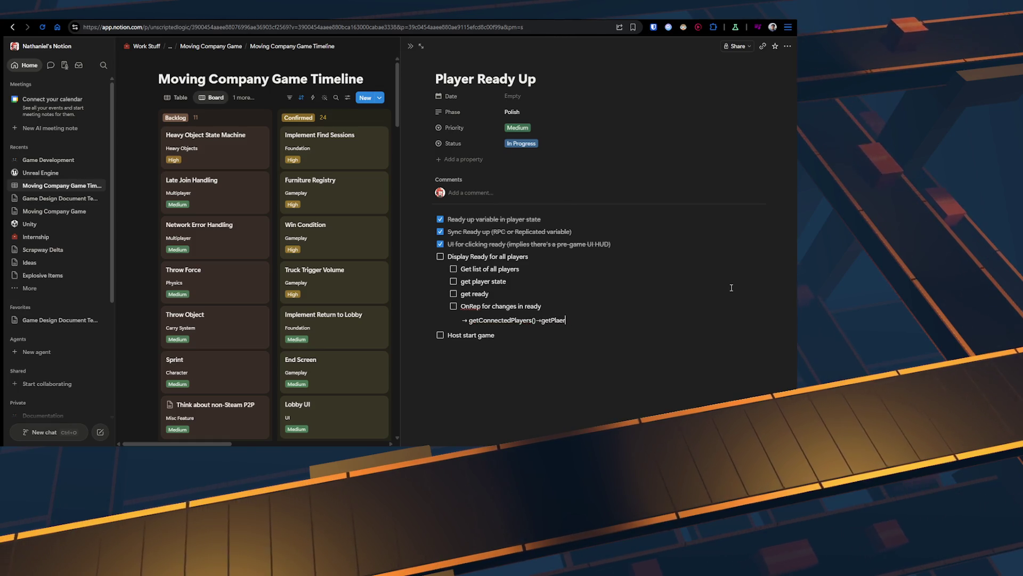
{"action": "key", "text": "BackSpace"}
{"action": "key", "text": "BackSpace"}
{"action": "type", "text": "yerState()→"}
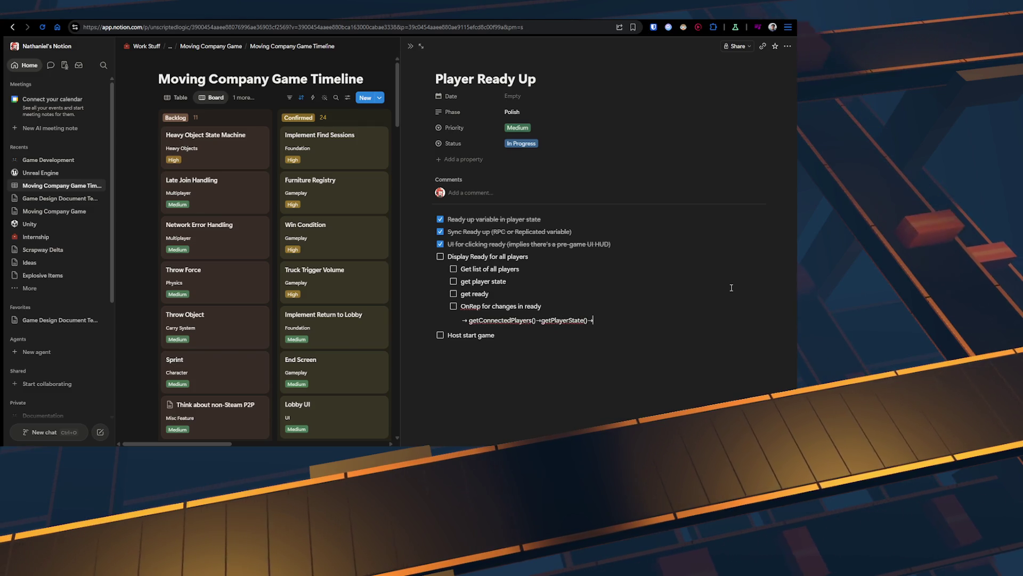
{"action": "type", "text": "->"}
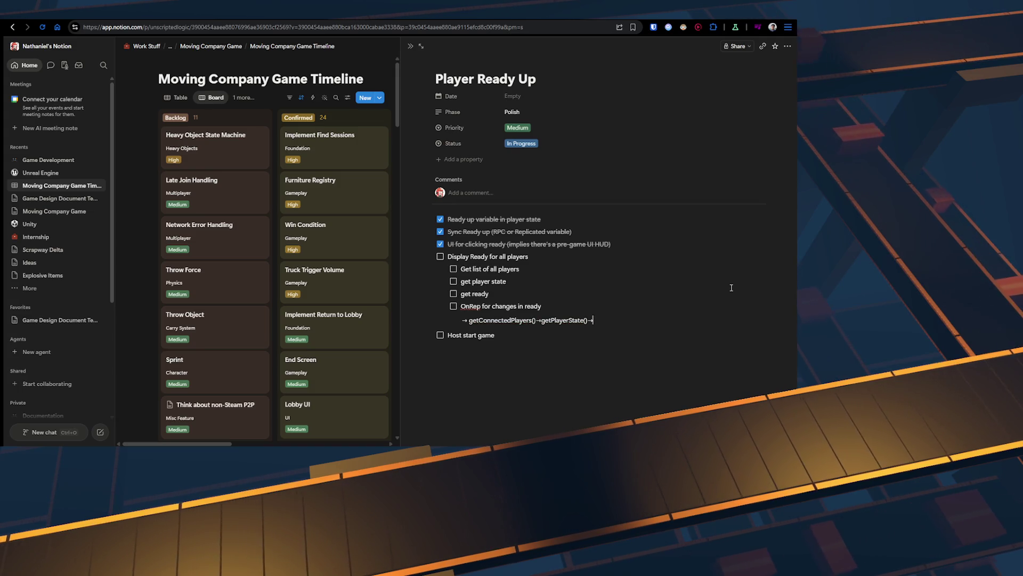
{"action": "type", "text": "is"}
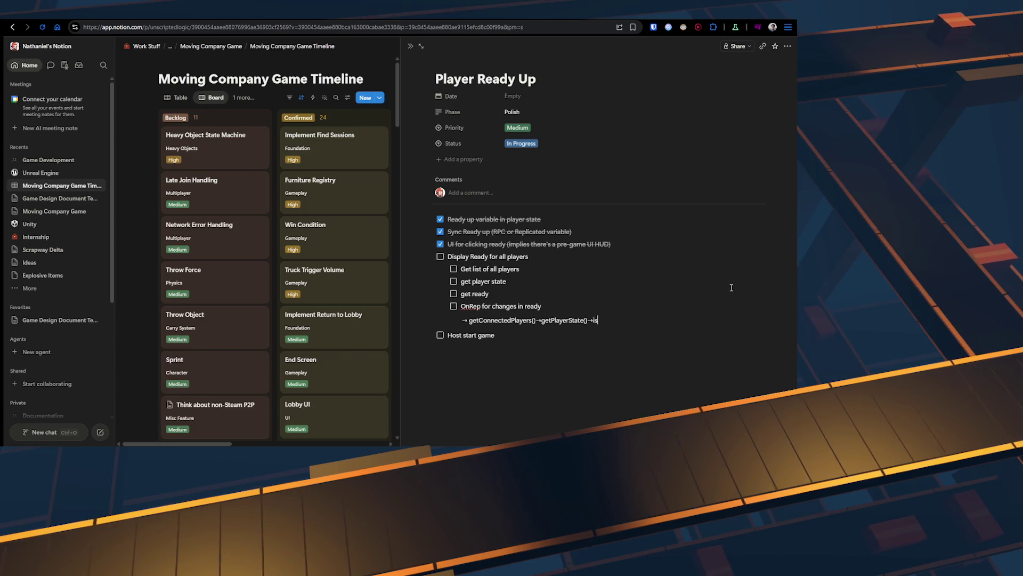
{"action": "type", "text": "Ready"}
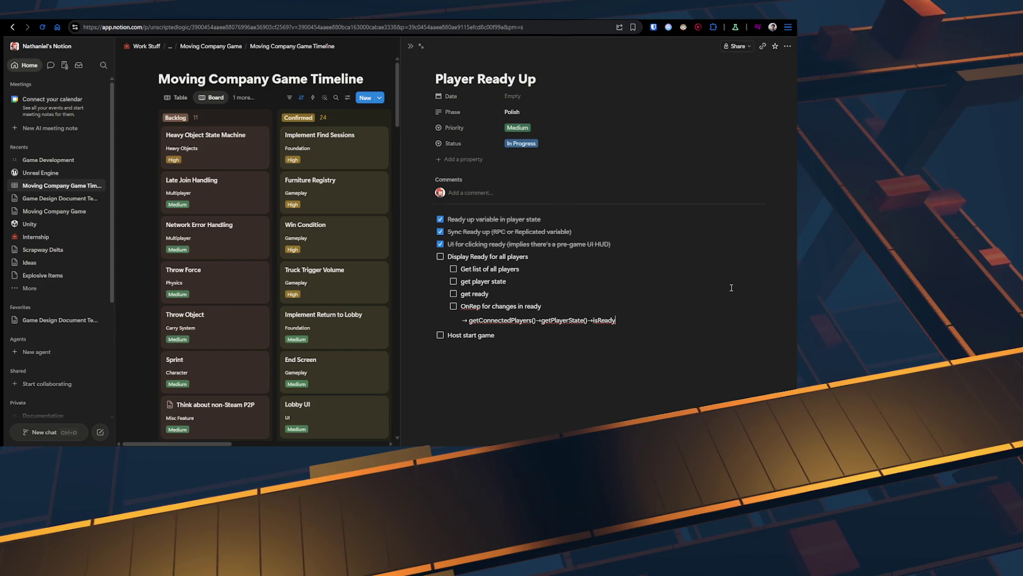
Step: Select the isReady and getConnectedPlayers names in the note
{"action": "key", "text": "ctrl+Left"}
{"action": "key", "text": "ctrl+shift+Right"}
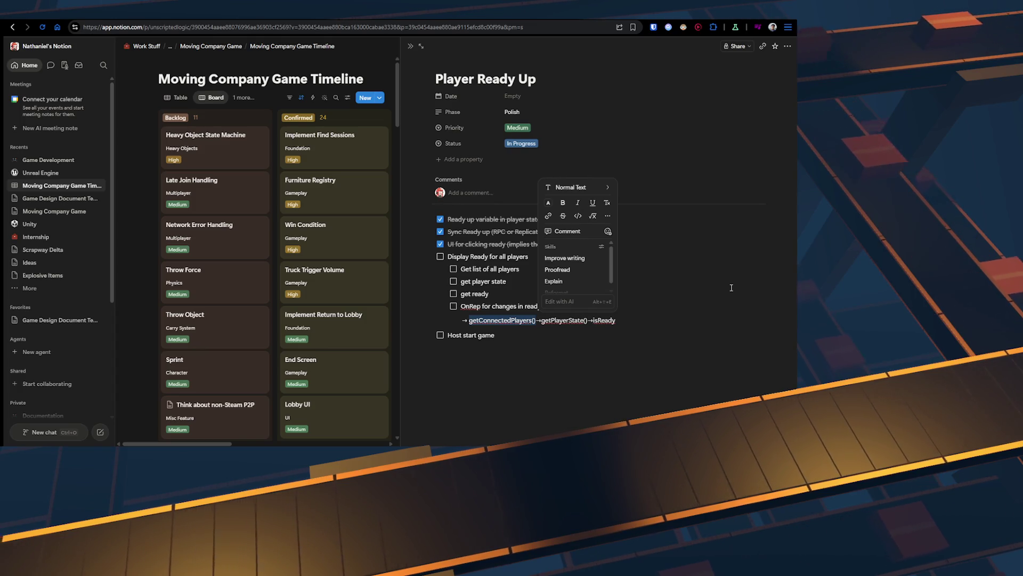
{"action": "double_click", "coordinate": [604, 320]}
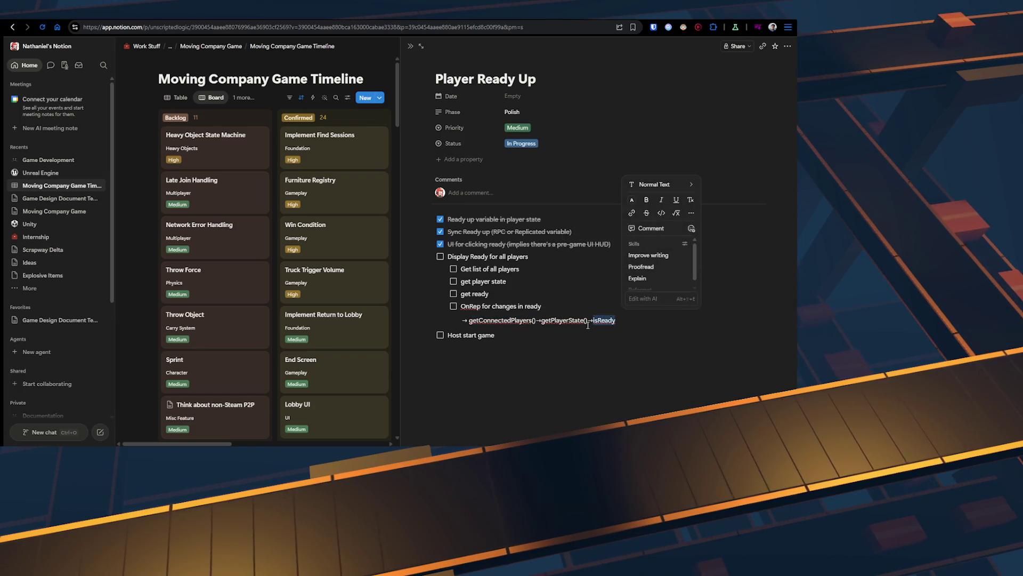
{"action": "double_click", "coordinate": [527, 321]}
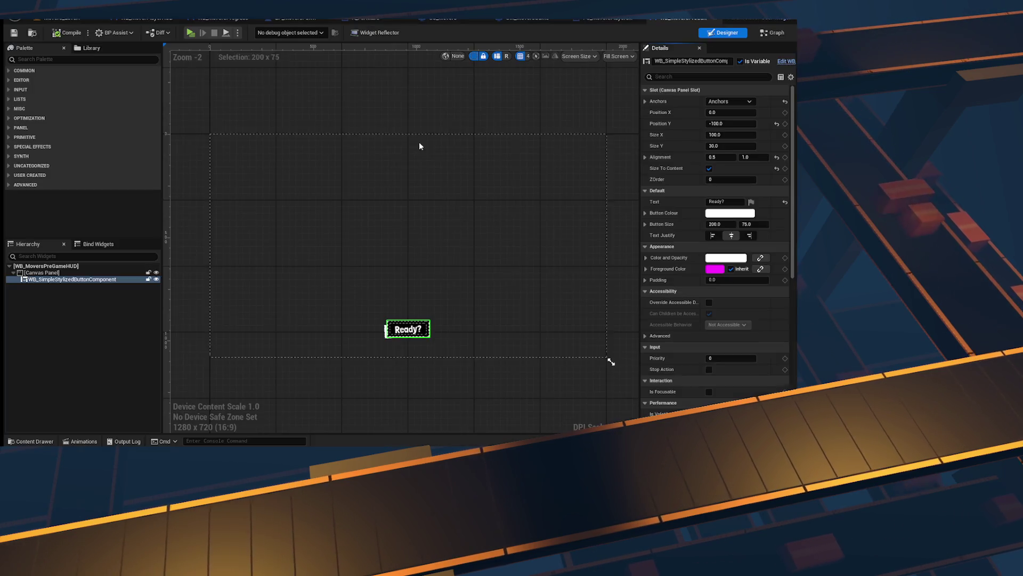
Step: Deselect the Ready? button widget in the current designer
{"action": "scroll", "coordinate": [375, 198], "scroll_direction": "up", "scroll_amount": 1}
{"action": "scroll", "coordinate": [368, 186], "scroll_direction": "down", "scroll_amount": 2}
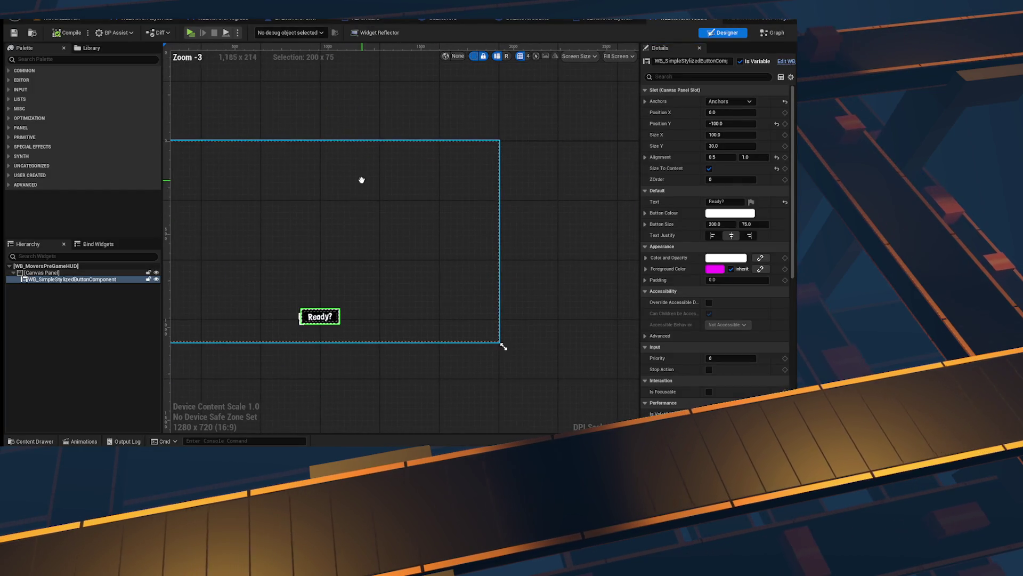
{"action": "left_click", "coordinate": [47, 59]}
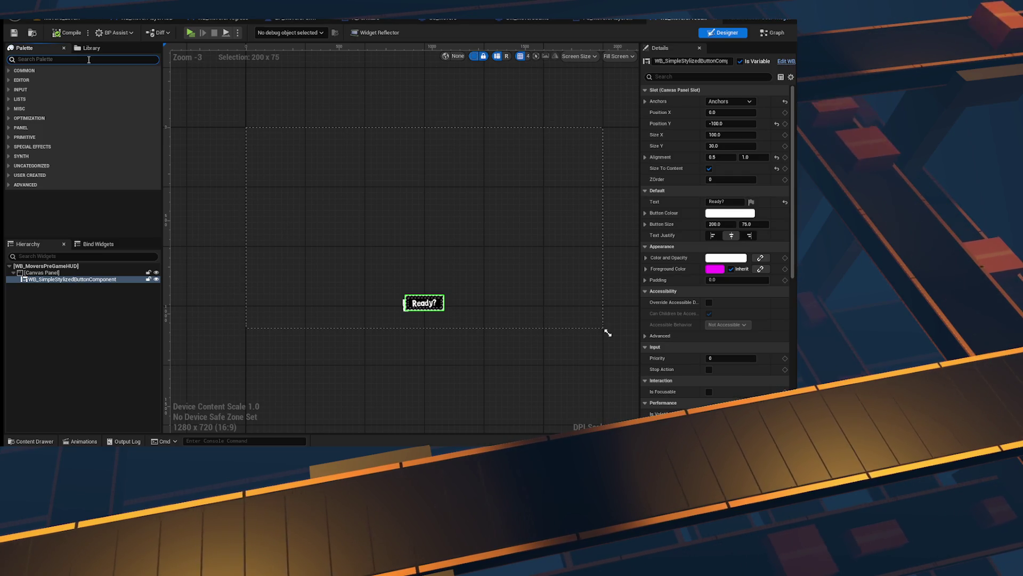
{"action": "left_click", "coordinate": [88, 308]}
Step: Create a User Widget blueprint named WB_MoverPlayerReadyComponent in Movers/Blueprints
{"action": "key", "text": "ctrl+space"}
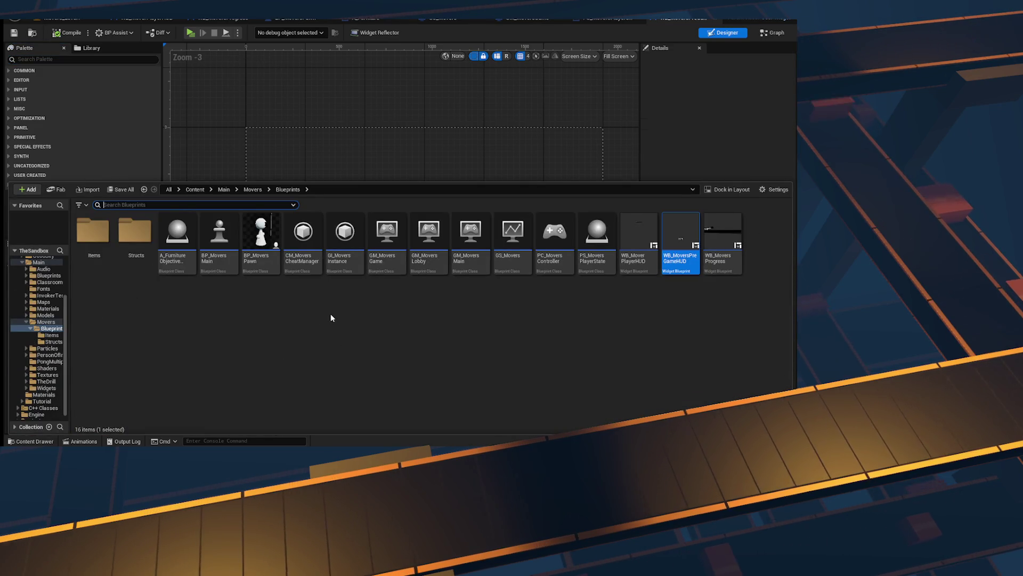
{"action": "right_click", "coordinate": [479, 319]}
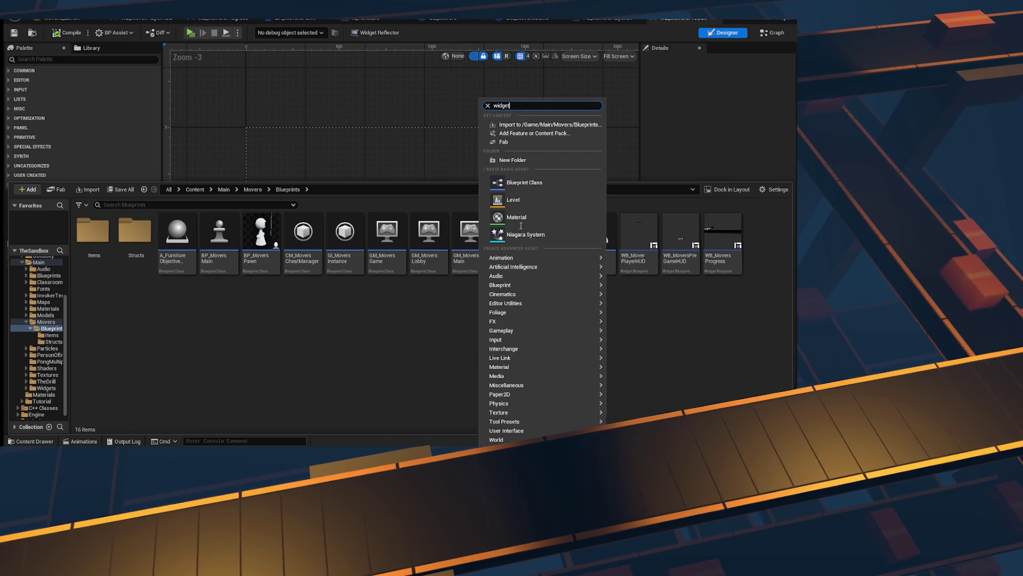
{"action": "left_click", "coordinate": [519, 182]}
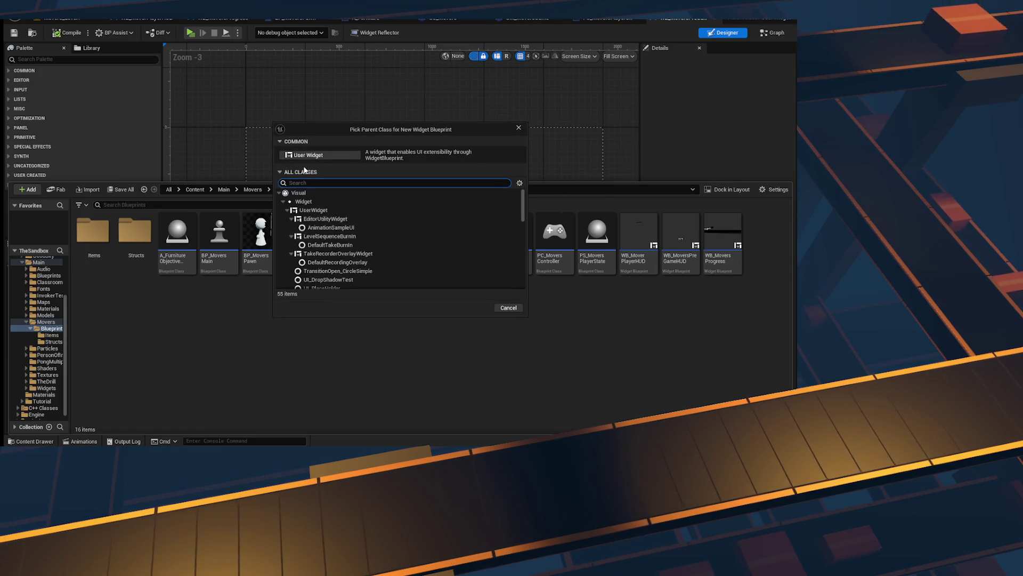
{"action": "left_click", "coordinate": [308, 156]}
{"action": "type", "text": "WB"}
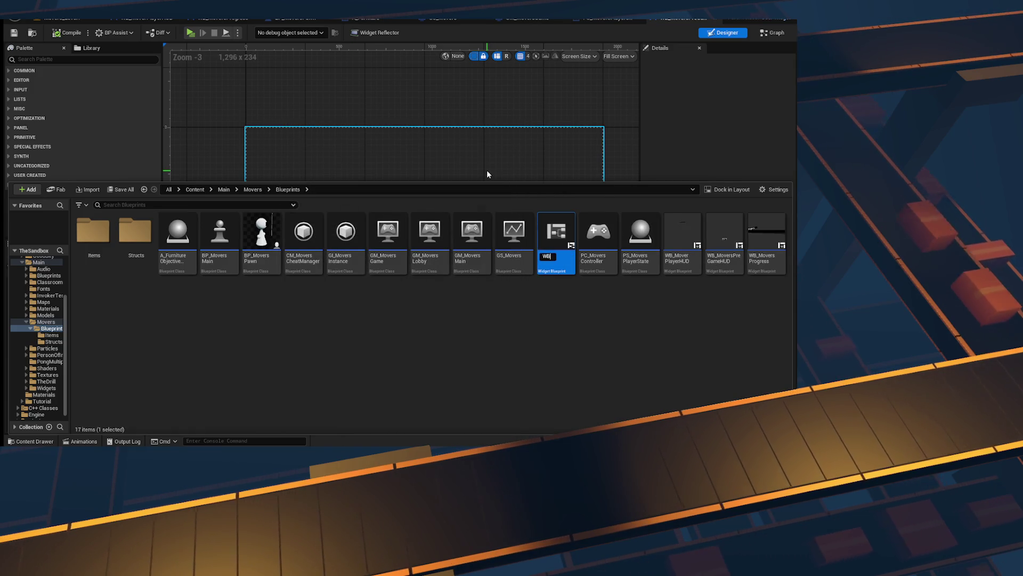
{"action": "type", "text": "_Pla"}
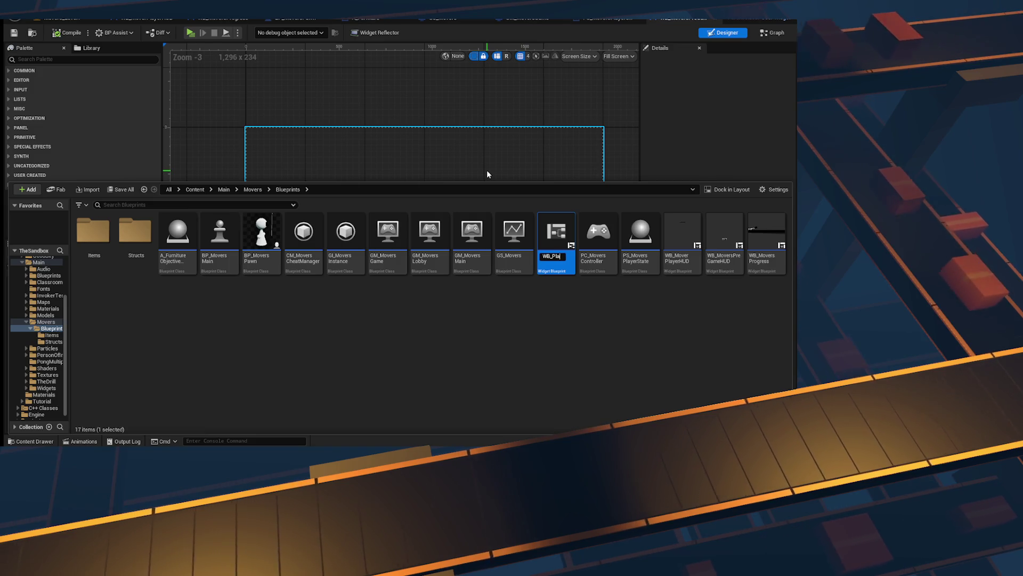
{"action": "type", "text": "yer"}
{"action": "key", "text": "BackSpace"}
{"action": "key", "text": "BackSpace"}
{"action": "key", "text": "BackSpace"}
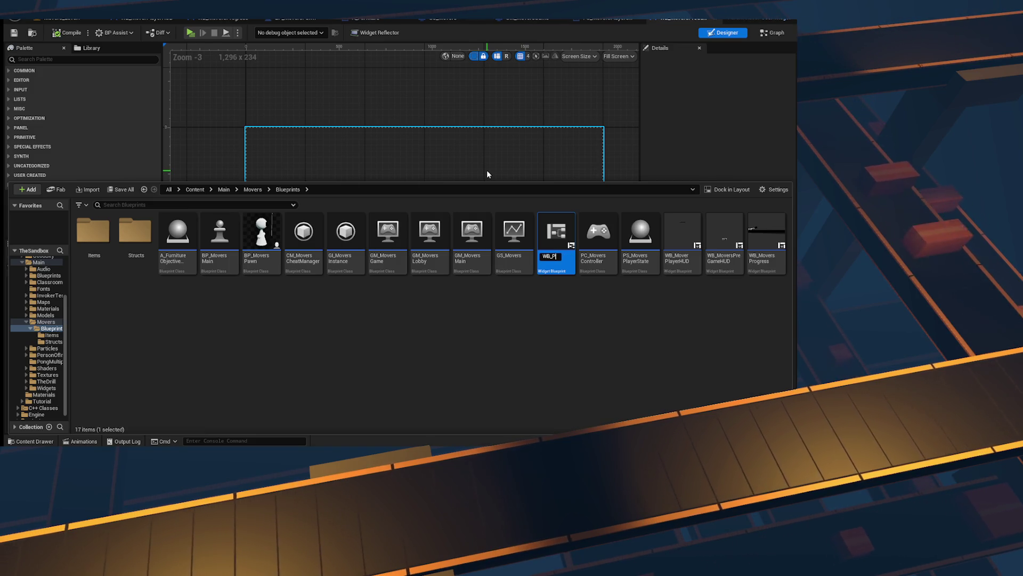
{"action": "type", "text": "MoverPlayerReady"}
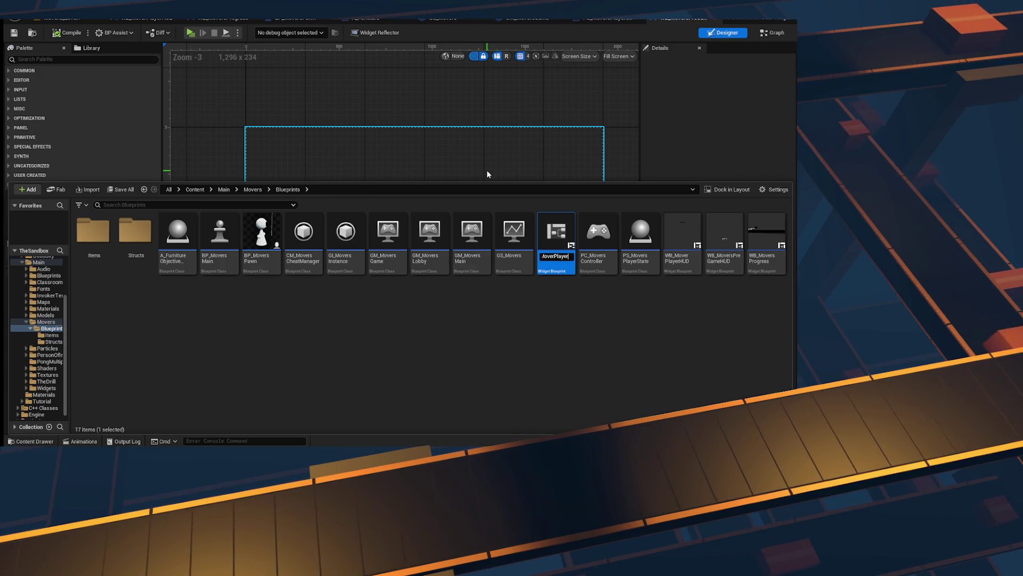
{"action": "type", "text": "Compo"}
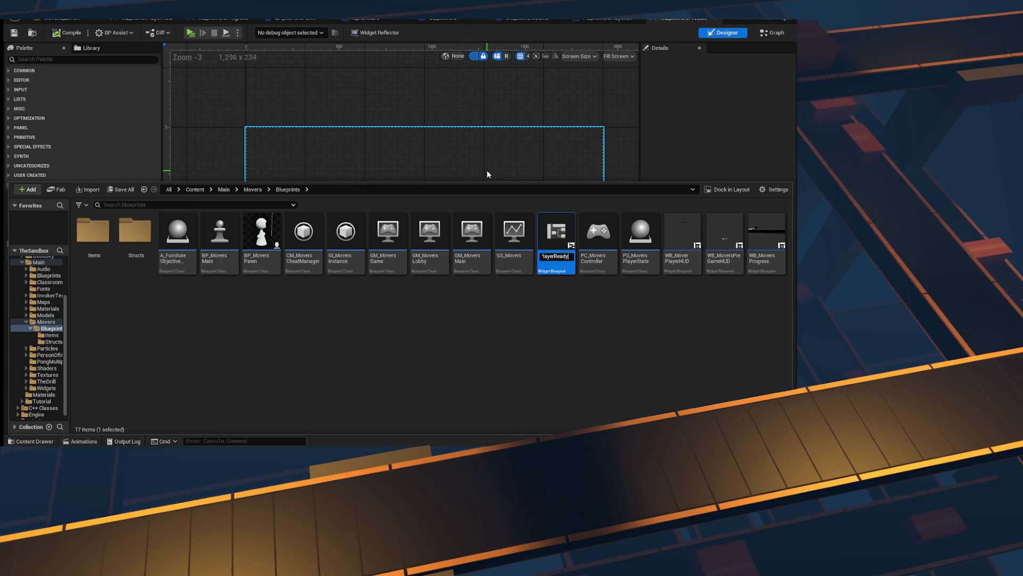
{"action": "type", "text": "nent"}
{"action": "key", "text": "Return"}
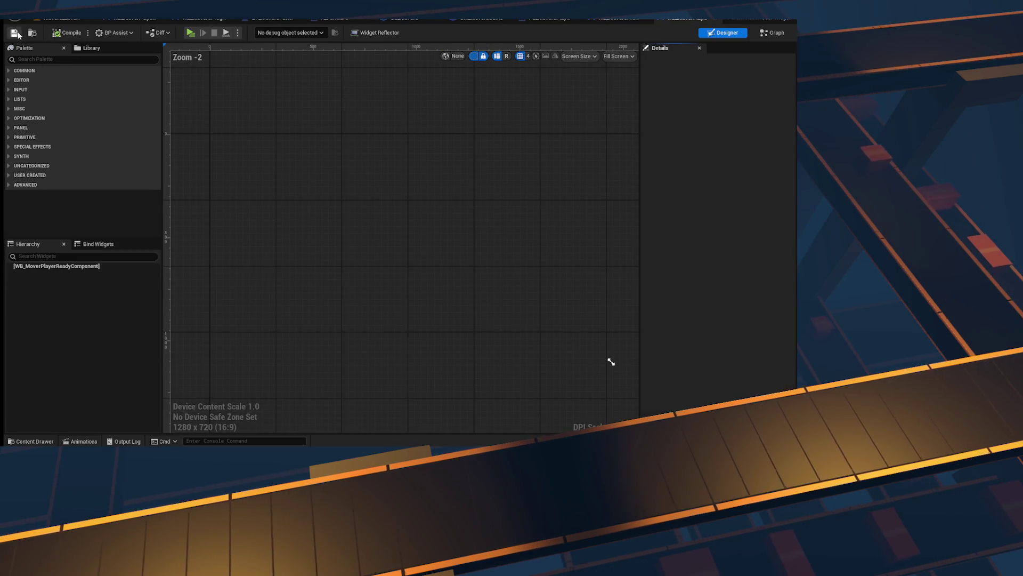
Step: Set the preview to Desired size and add an Overlay to the hierarchy
{"action": "left_click", "coordinate": [617, 56]}
{"action": "left_click", "coordinate": [633, 104]}
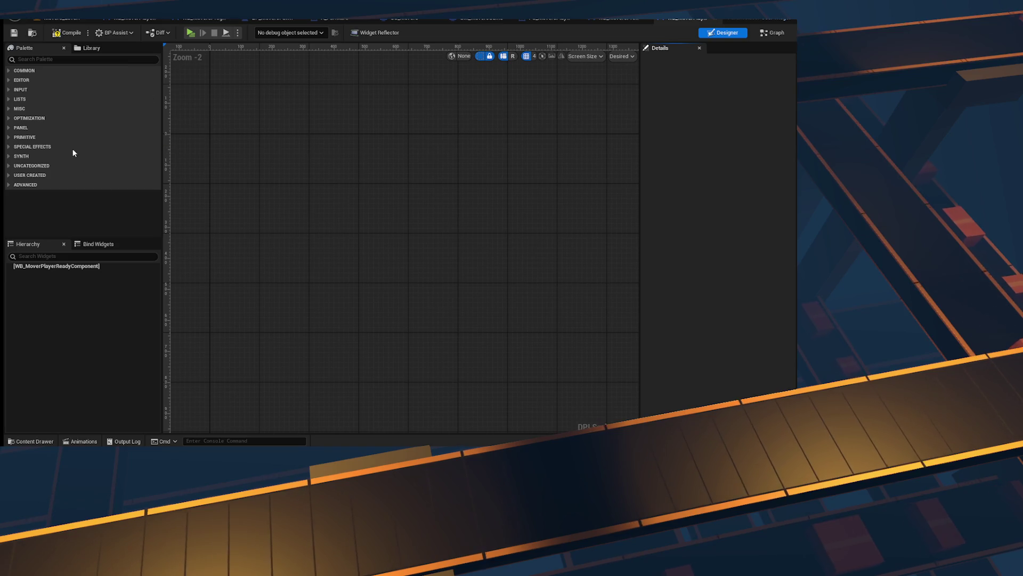
{"action": "left_click", "coordinate": [50, 59]}
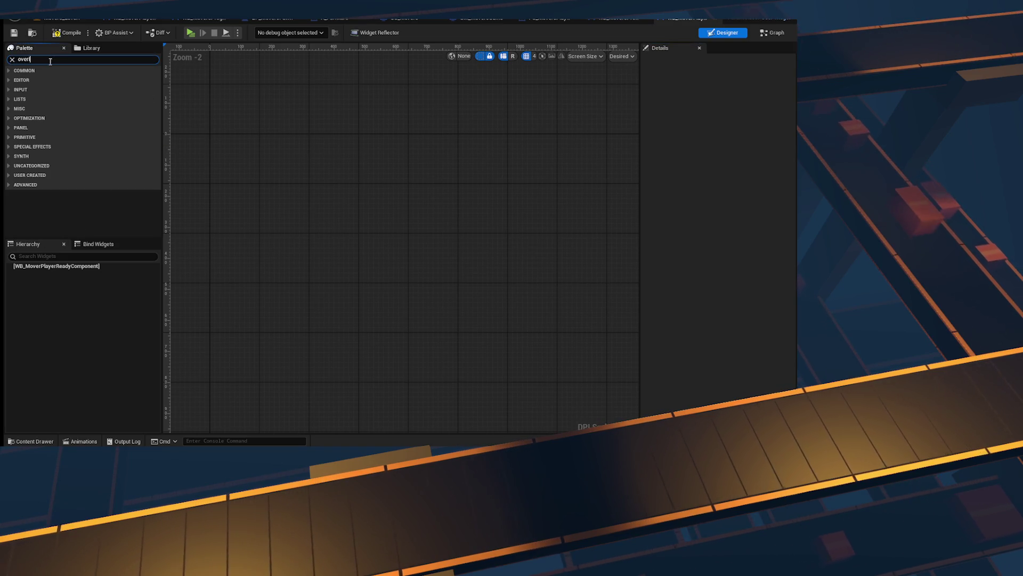
{"action": "type", "text": "ay"}
{"action": "left_click_drag", "start_coordinate": [37, 79], "coordinate": [41, 266]}
Step: Place a Text Block inside the Overlay and select it
{"action": "double_click", "coordinate": [154, 59]}
{"action": "type", "text": "tex"}
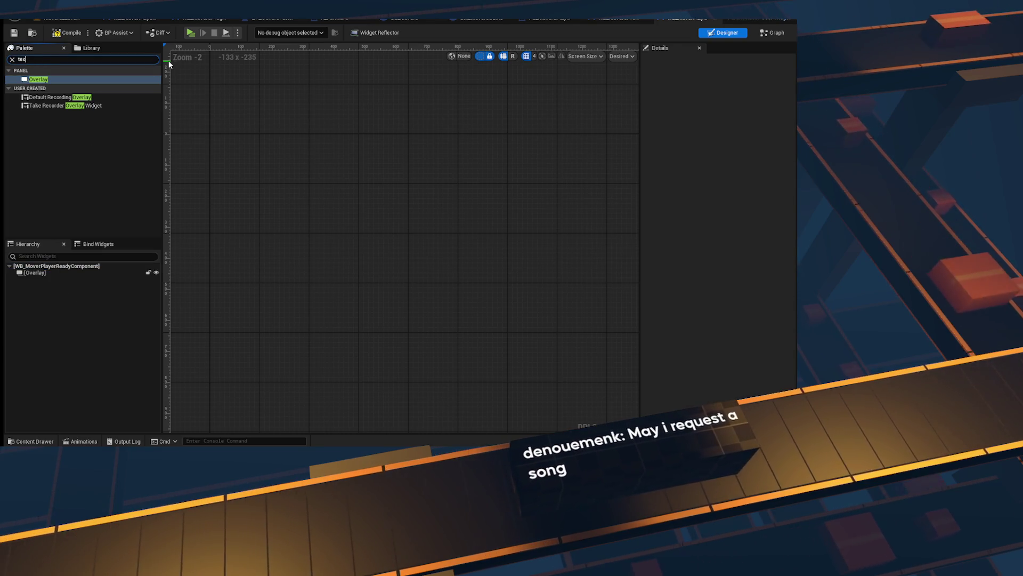
{"action": "type", "text": "t"}
{"action": "mouse_move", "coordinate": [34, 88]}
{"action": "left_mouse_down"}
{"action": "mouse_move", "coordinate": [32, 283]}
{"action": "mouse_move", "coordinate": [40, 272]}
{"action": "left_mouse_up"}
{"action": "left_click", "coordinate": [59, 281]}
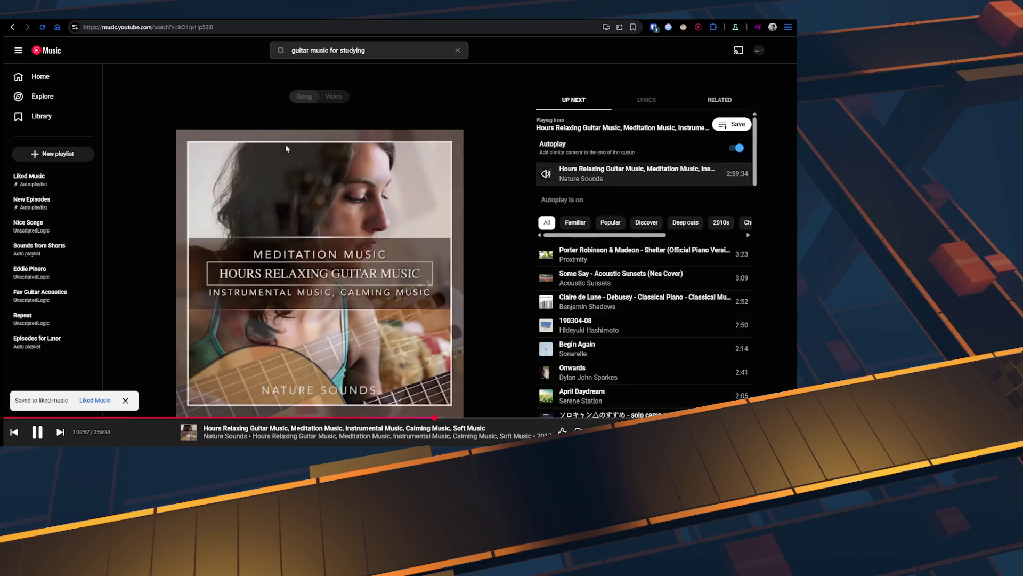
Step: Pause the guitar music and play Walkure's Ikenai Borderline from an 'ikenai boderline' search
{"action": "left_click", "coordinate": [287, 149]}
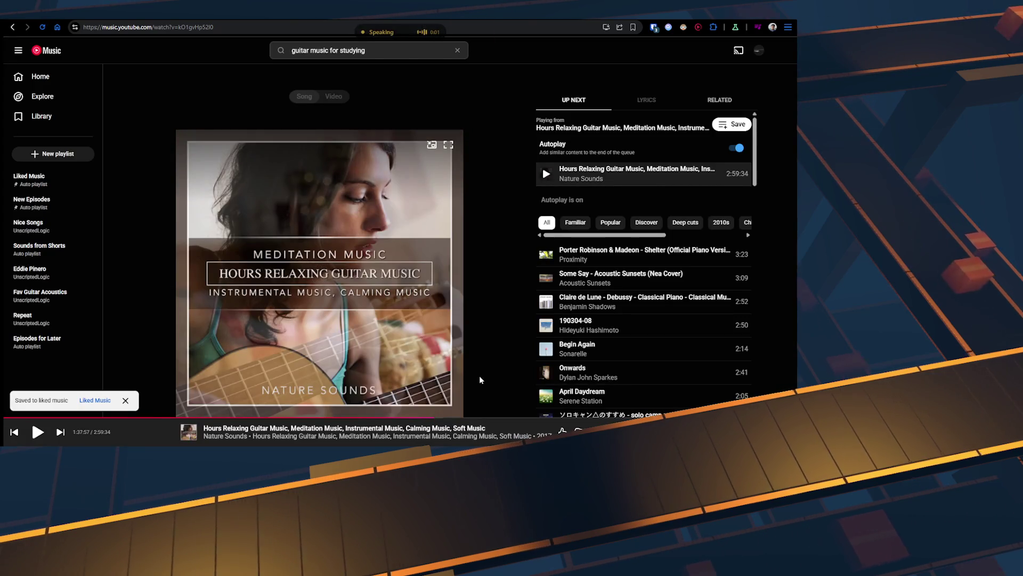
{"action": "left_click", "coordinate": [378, 52]}
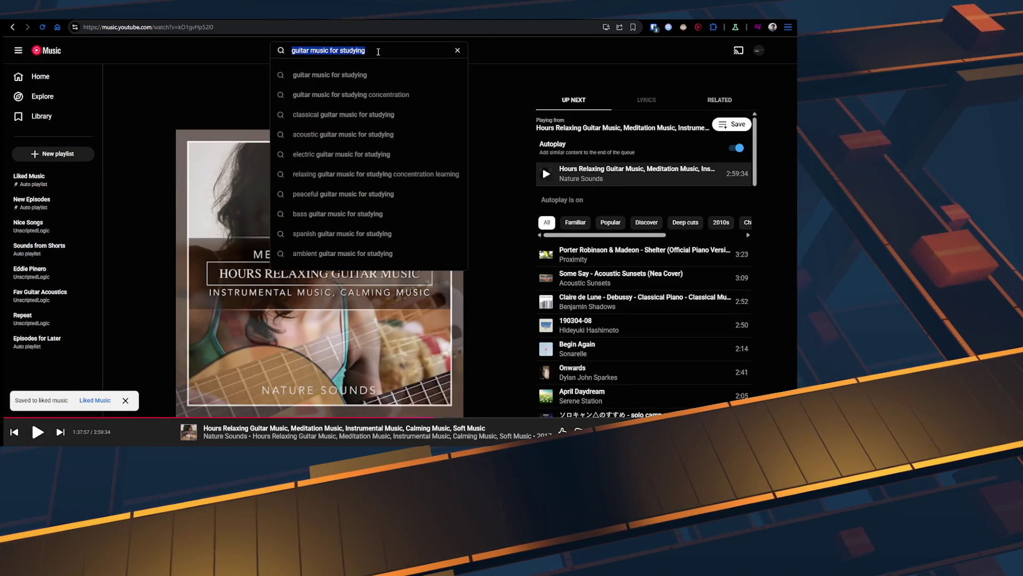
{"action": "type", "text": "ikenai boderline"}
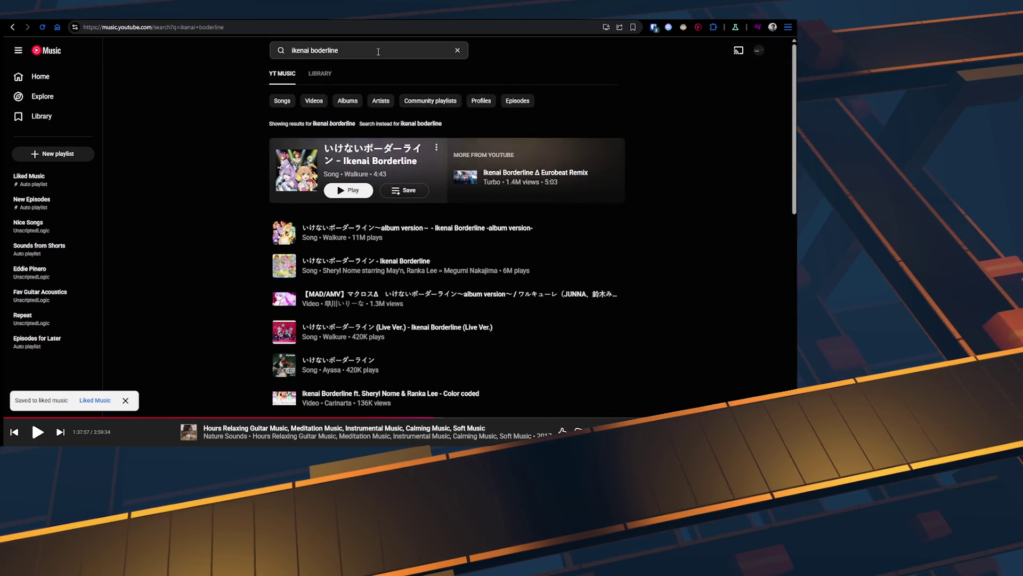
{"action": "left_click", "coordinate": [296, 170]}
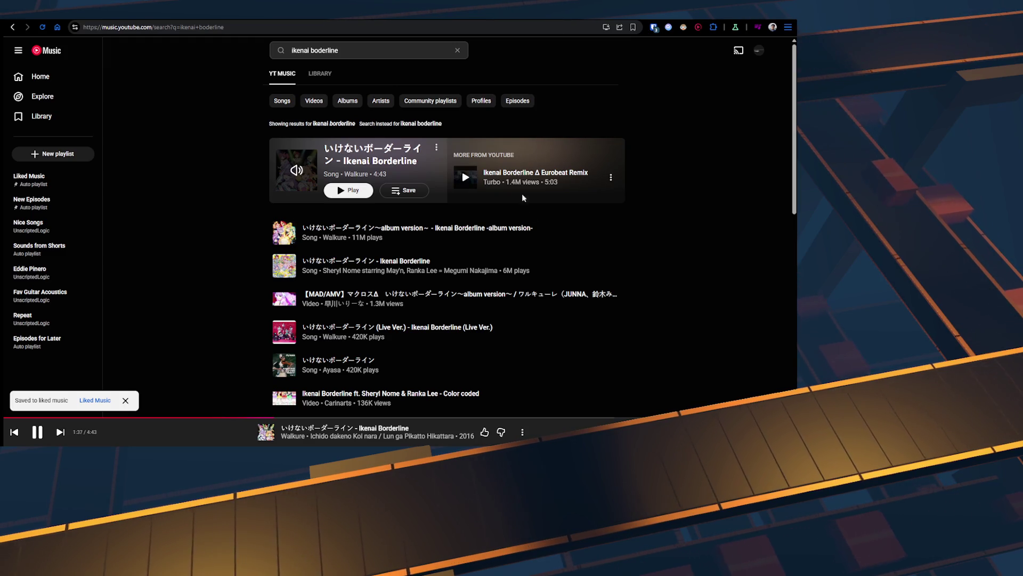
{"action": "left_click", "coordinate": [613, 433]}
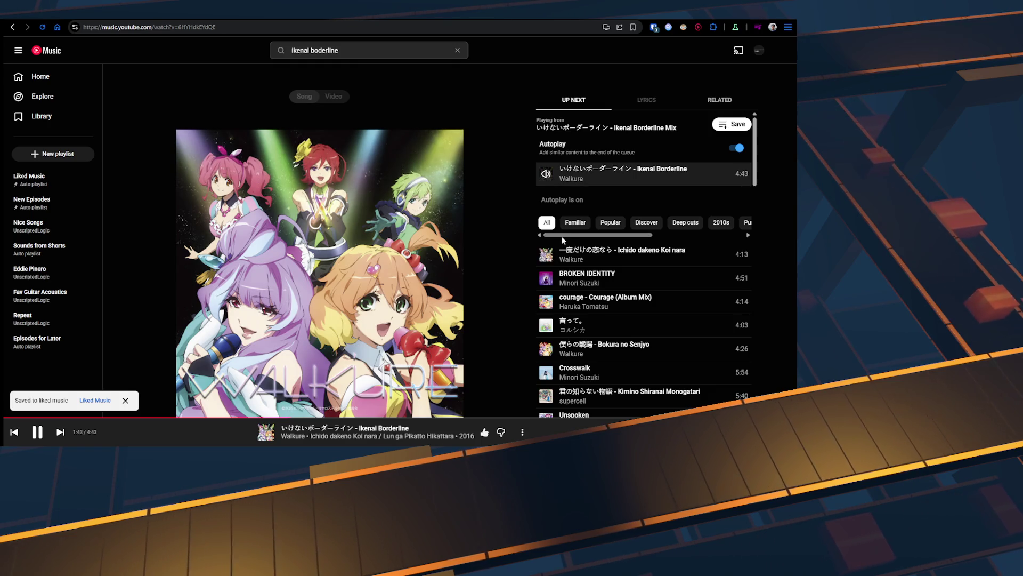
Step: Browse the Related and Up Next lists for Ikenai Borderline, then return to Unreal Engine
{"action": "scroll", "coordinate": [603, 229], "scroll_direction": "down", "scroll_amount": 2}
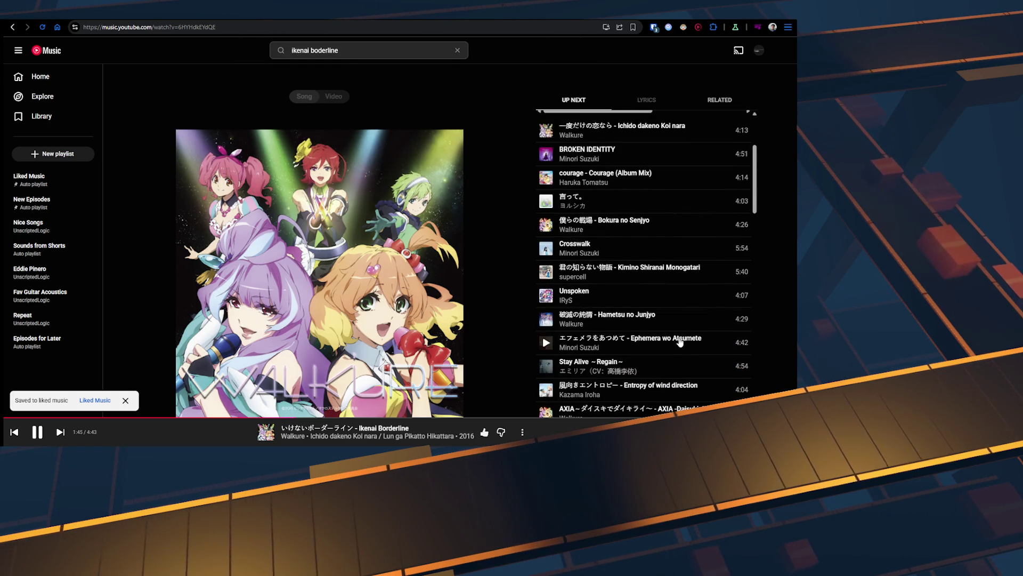
{"action": "scroll", "coordinate": [680, 342], "scroll_direction": "up", "scroll_amount": 3}
{"action": "left_click", "coordinate": [723, 103]}
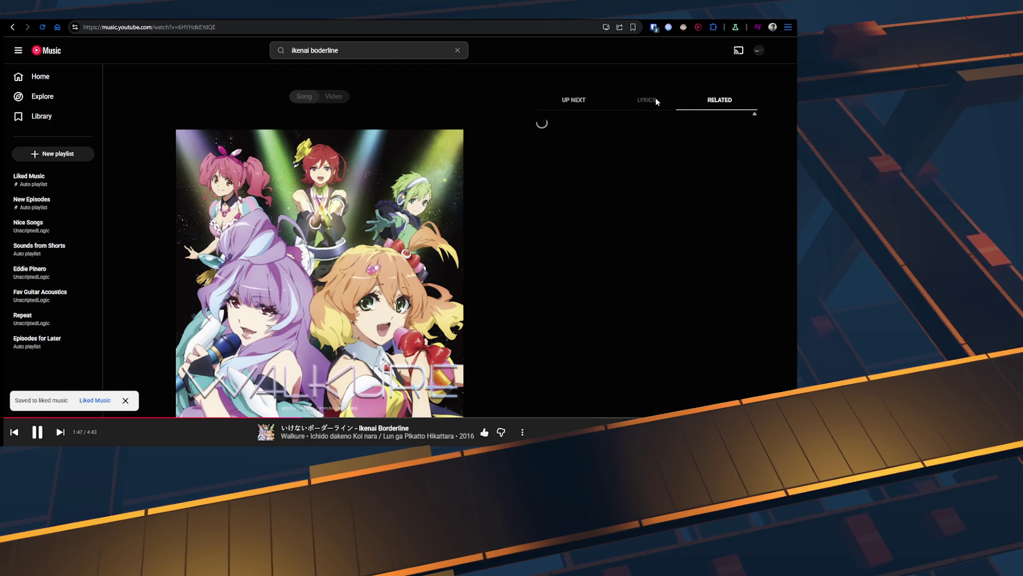
{"action": "left_click", "coordinate": [574, 100]}
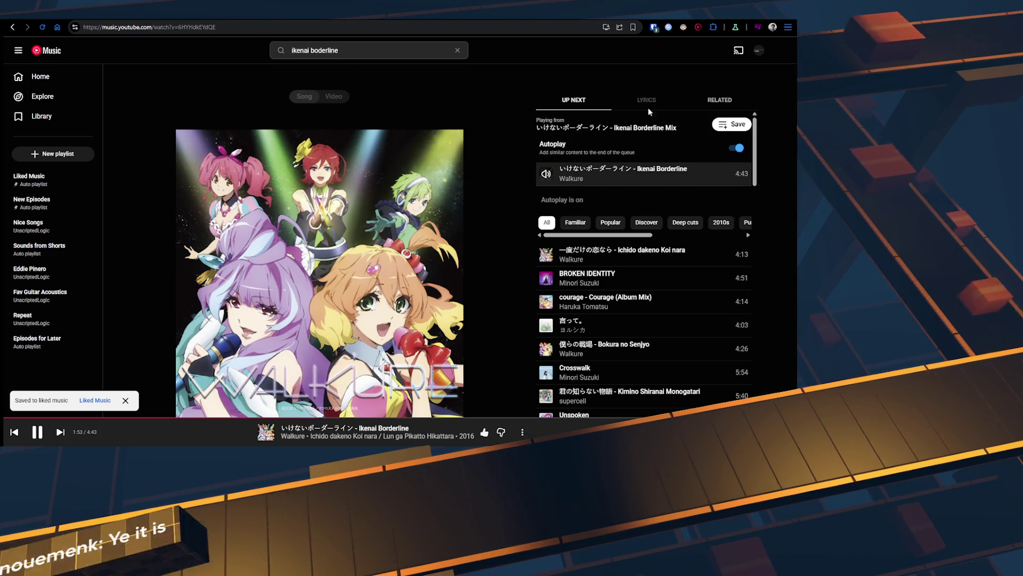
{"action": "key", "text": "alt+Tab"}
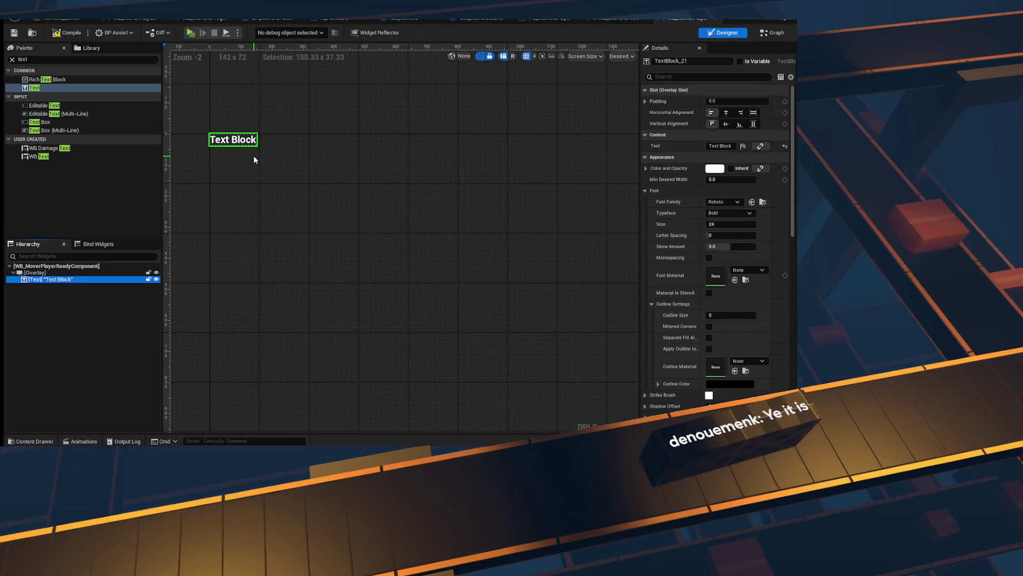
Step: Select the Text Block to show its Roboto Bold 24 font settings and pan it into view
{"action": "scroll", "coordinate": [232, 152], "scroll_direction": "up", "scroll_amount": 3}
{"action": "left_click", "coordinate": [68, 291]}
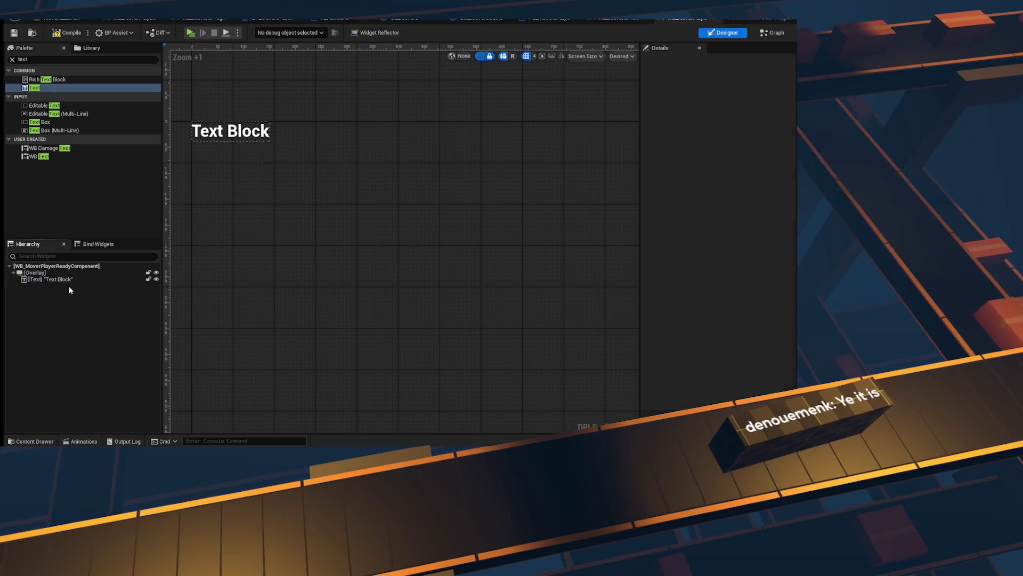
{"action": "left_click", "coordinate": [51, 279]}
{"action": "left_click_drag", "start_coordinate": [352, 207], "coordinate": [429, 256]}
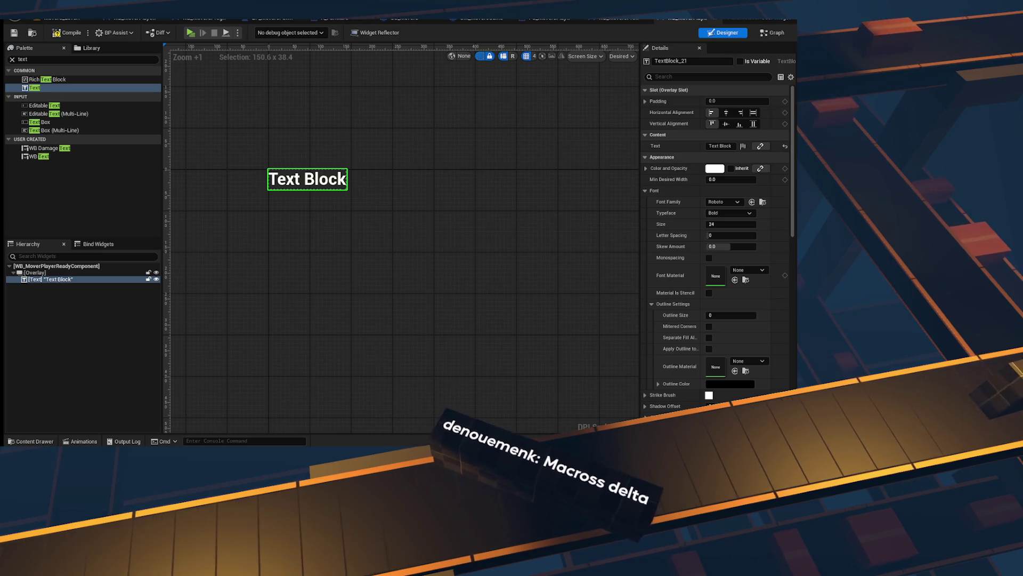
{"action": "key", "text": "alt+Tab"}
{"action": "key", "text": "ctrl+n"}
Step: Search Google for 'macross delta' and scan the results
{"action": "type", "text": "macross delta"}
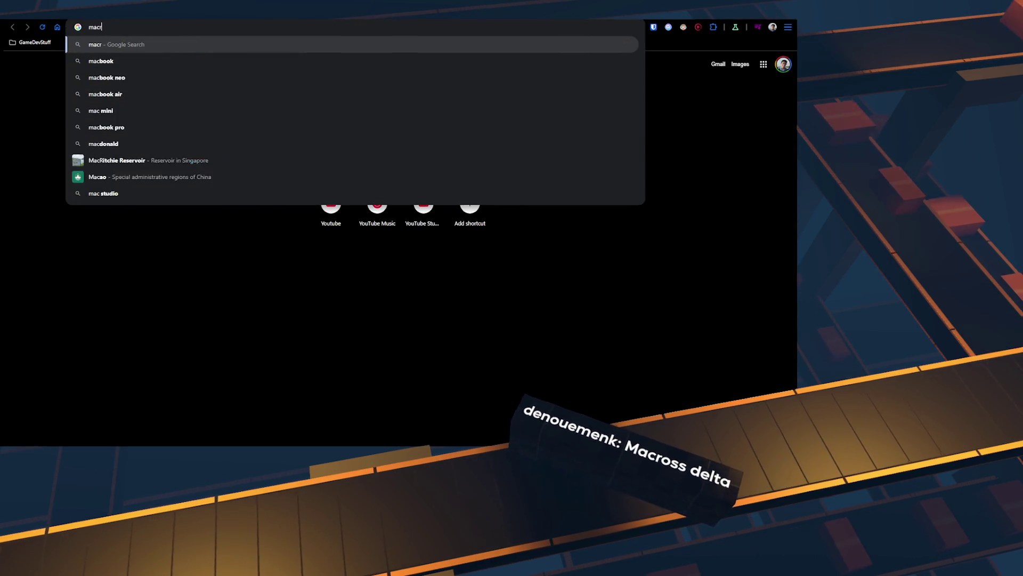
{"action": "key", "text": "Return"}
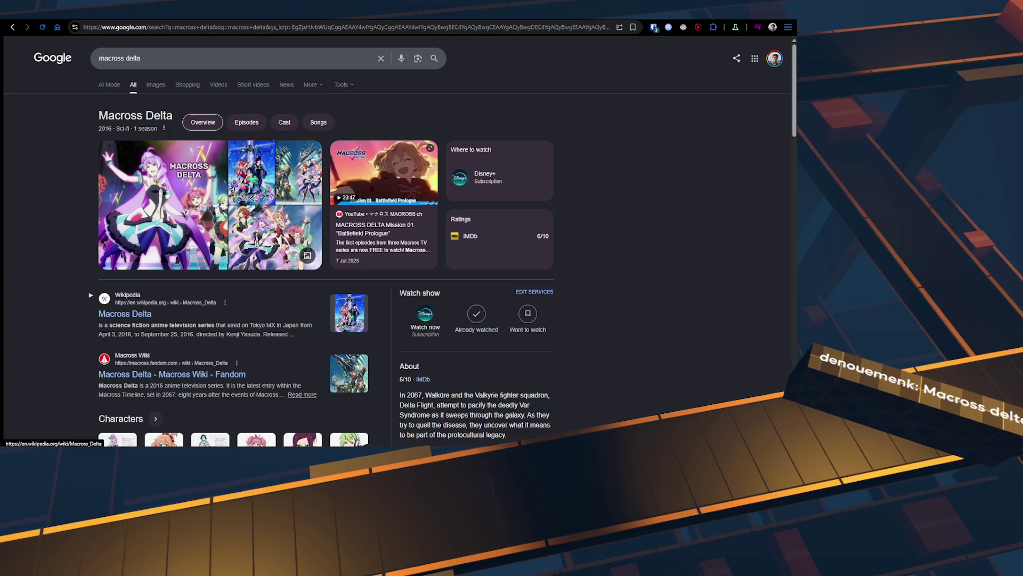
{"action": "scroll", "coordinate": [91, 294], "scroll_direction": "down", "scroll_amount": 8}
{"action": "scroll", "coordinate": [234, 250], "scroll_direction": "up", "scroll_amount": 2}
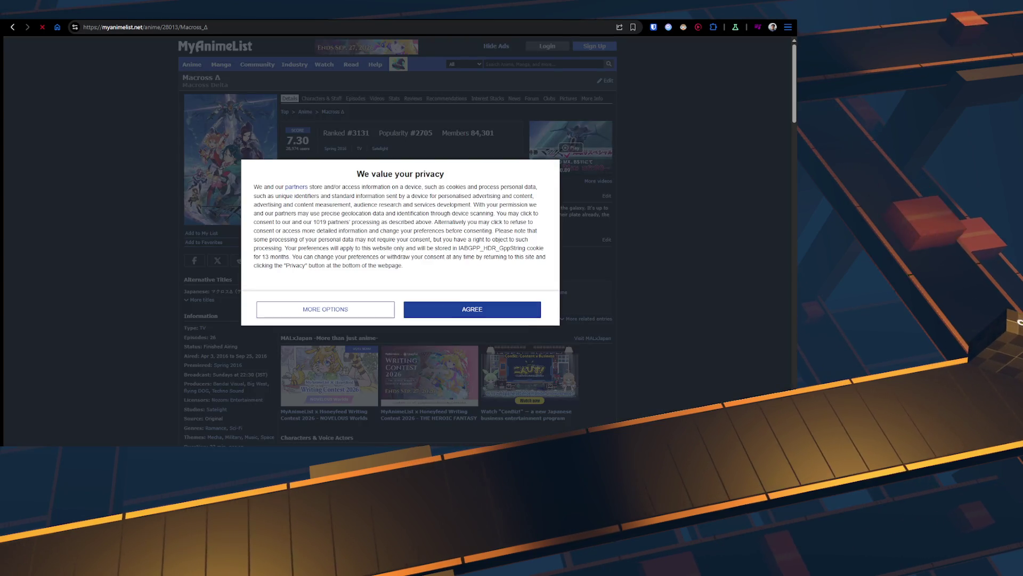
Step: Accept MyAnimeList's privacy notice, skim the Macross Δ synopsis, and return to YouTube Music
{"action": "left_click", "coordinate": [504, 308]}
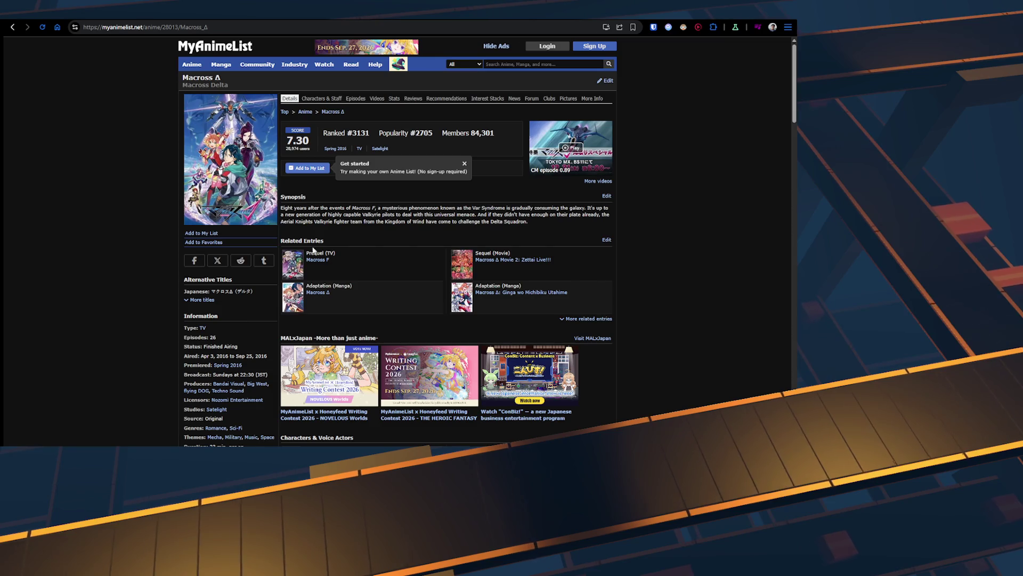
{"action": "left_click_drag", "start_coordinate": [283, 212], "coordinate": [457, 219]}
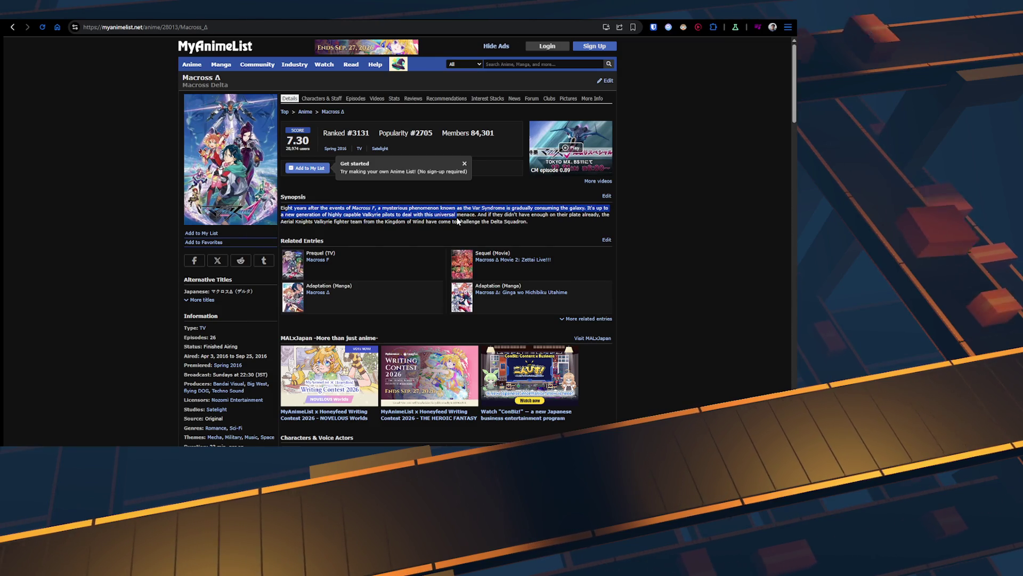
{"action": "left_click", "coordinate": [497, 218]}
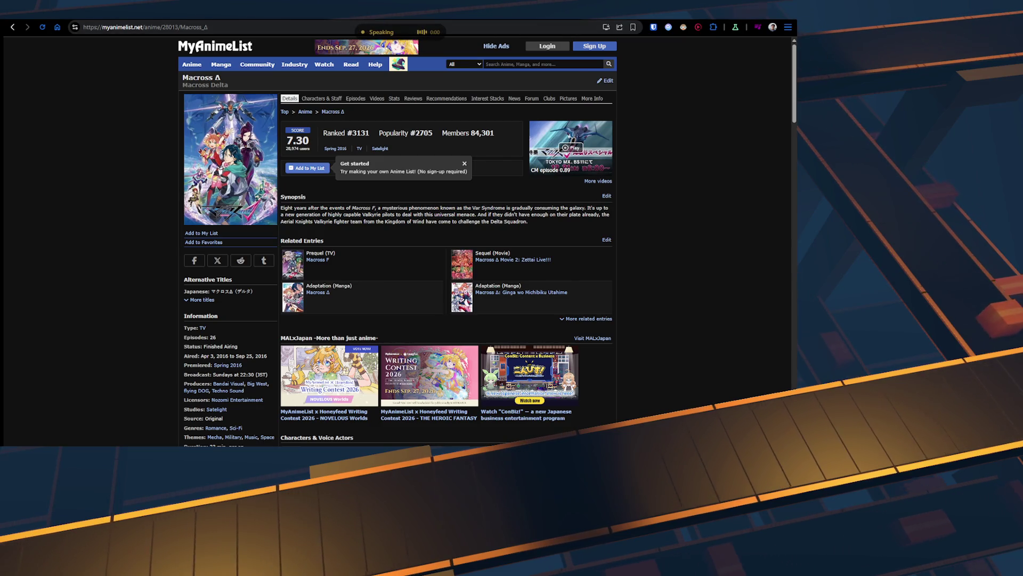
{"action": "key", "text": "ctrl+Tab"}
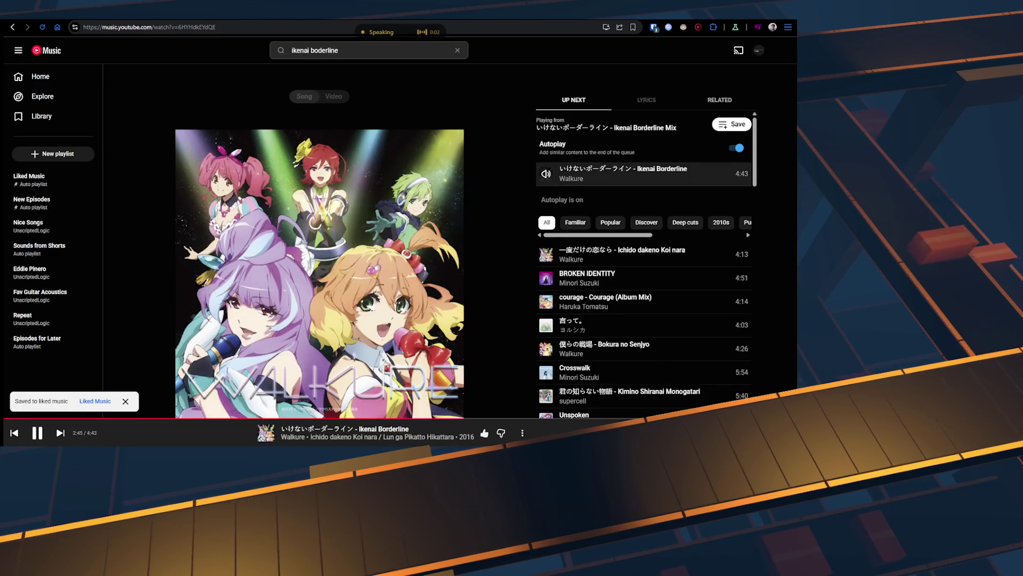
Step: Search YouTube Music for Walkure's Lion using 'alkure lion'
{"action": "key", "text": "alt+Left"}
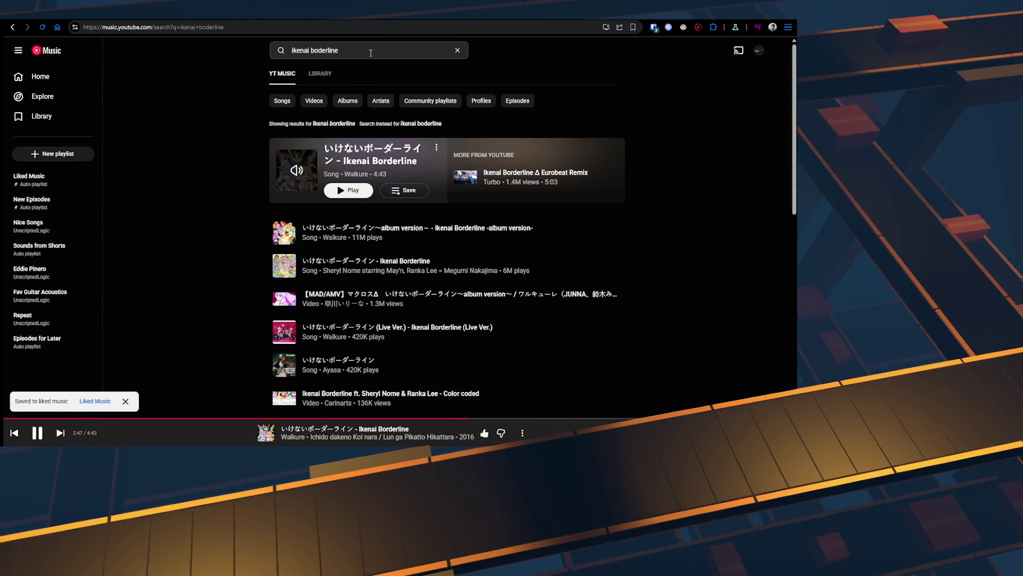
{"action": "left_click", "coordinate": [371, 51]}
{"action": "type", "text": "alkure lion"}
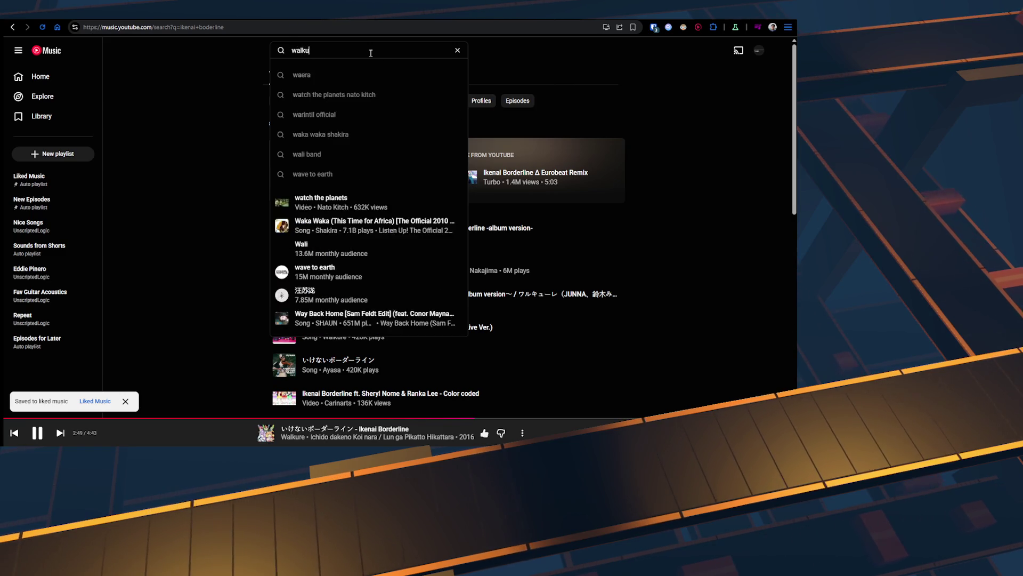
{"action": "key", "text": "Down"}
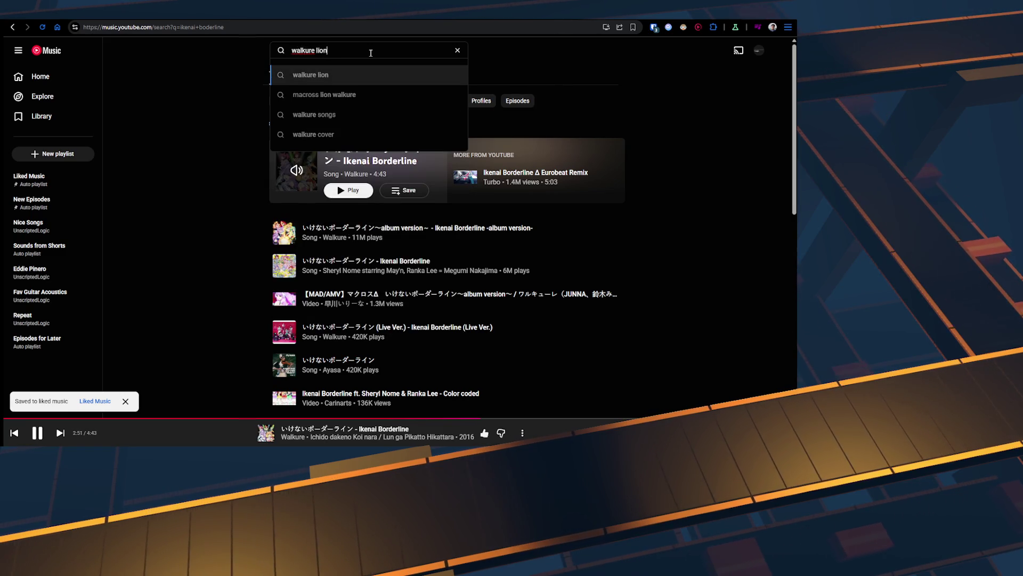
{"action": "key", "text": "Down"}
{"action": "key", "text": "Return"}
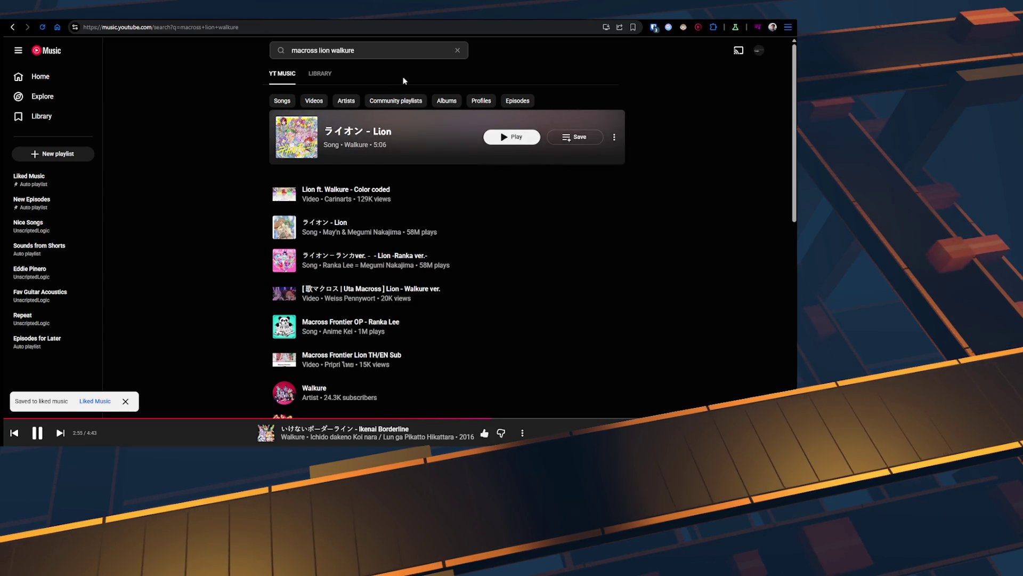
Step: Queue the top Lion result to play next, then select the Text Block in Unreal
{"action": "left_click", "coordinate": [614, 137]}
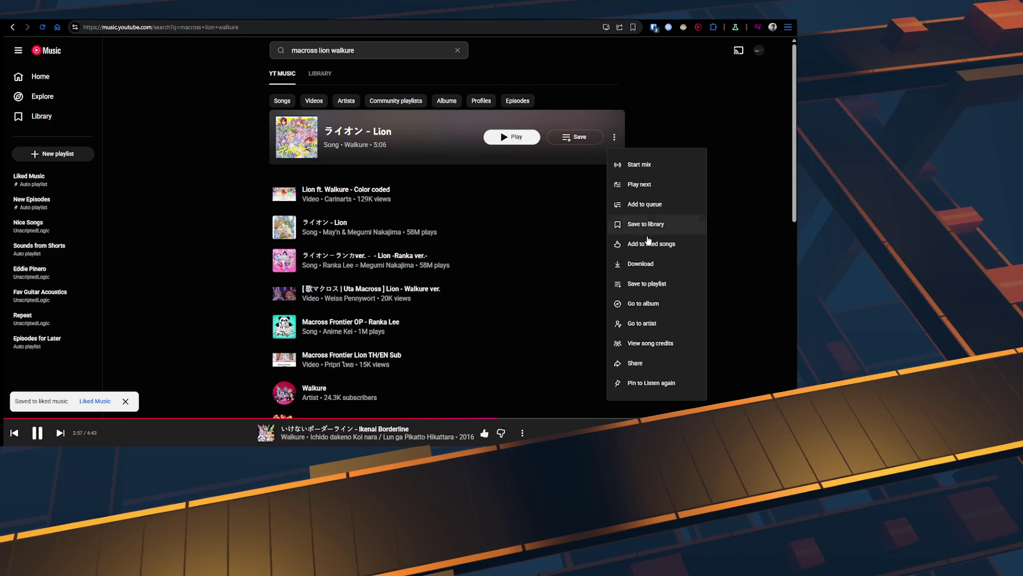
{"action": "left_click", "coordinate": [637, 185]}
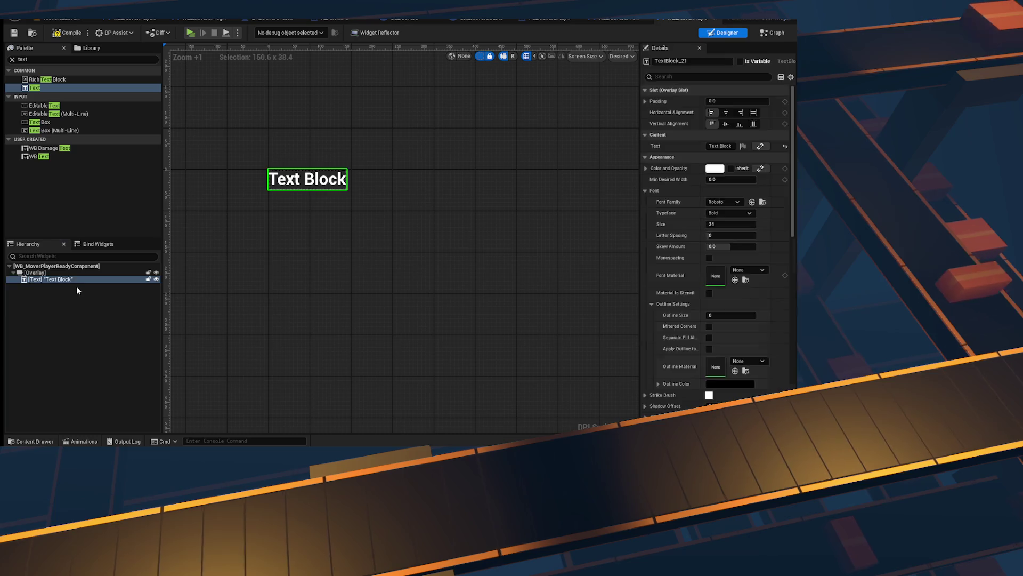
{"action": "left_click", "coordinate": [72, 280]}
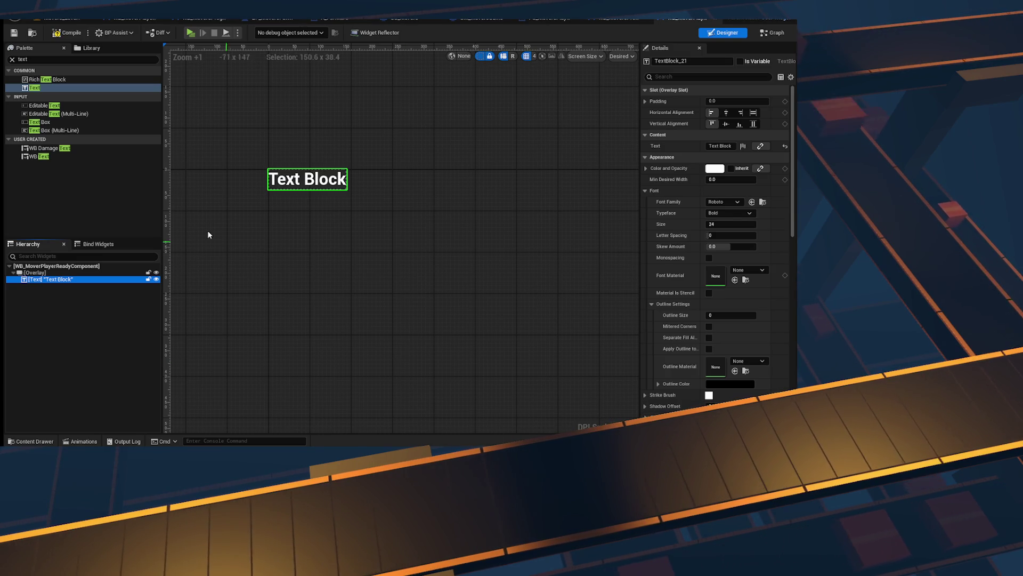
Step: Set the Text Block's font family to MusticaPro and save the widget
{"action": "left_click", "coordinate": [727, 203]}
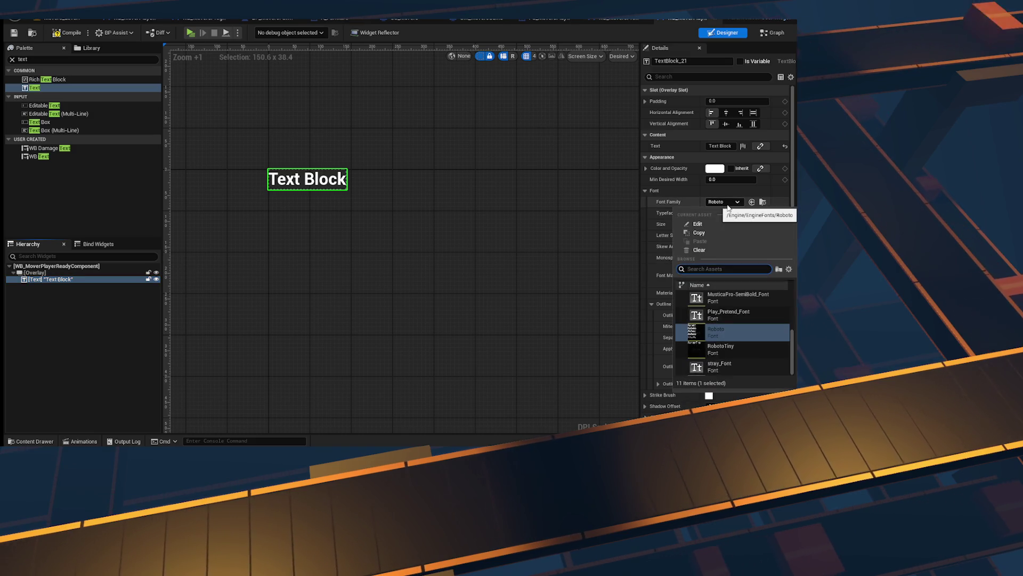
{"action": "type", "text": "mustic"}
{"action": "key", "text": "Return"}
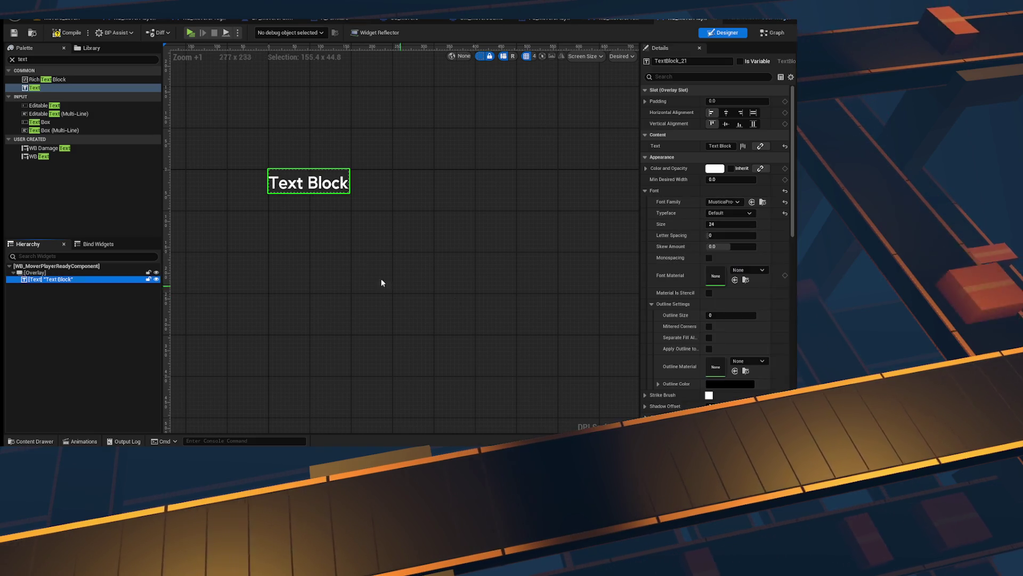
{"action": "left_click", "coordinate": [14, 34]}
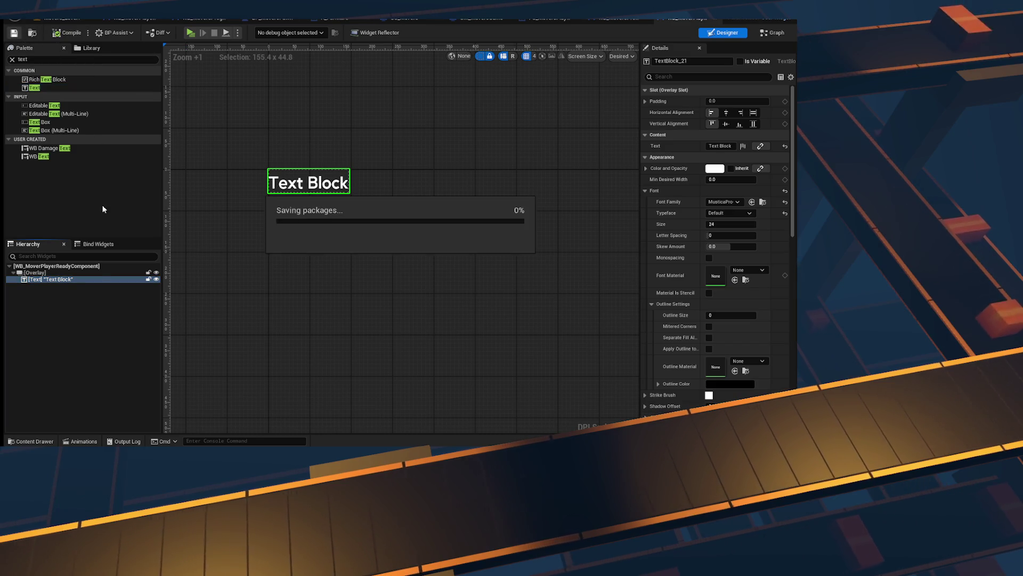
Step: Wrap the Text Block in a Scale Box and compile the blueprint
{"action": "right_click", "coordinate": [75, 279]}
{"action": "mouse_move", "coordinate": [110, 370]}
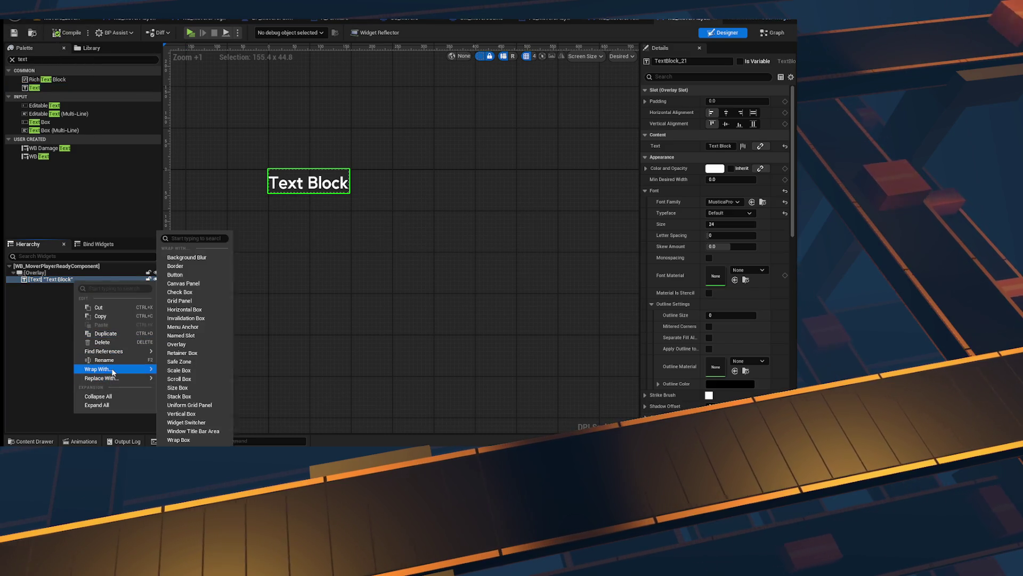
{"action": "left_click", "coordinate": [196, 373]}
{"action": "left_click", "coordinate": [43, 279]}
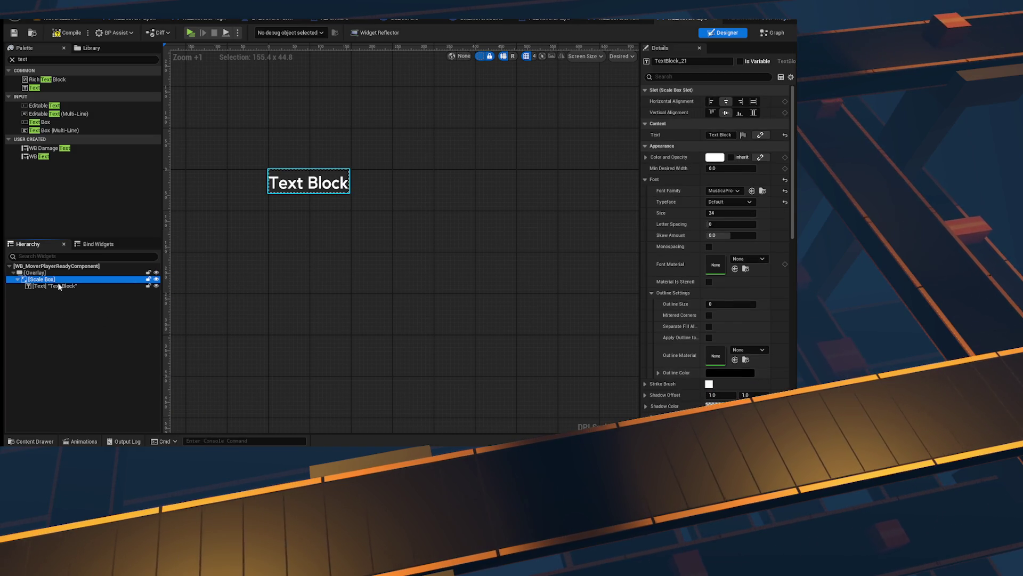
{"action": "left_click", "coordinate": [56, 34]}
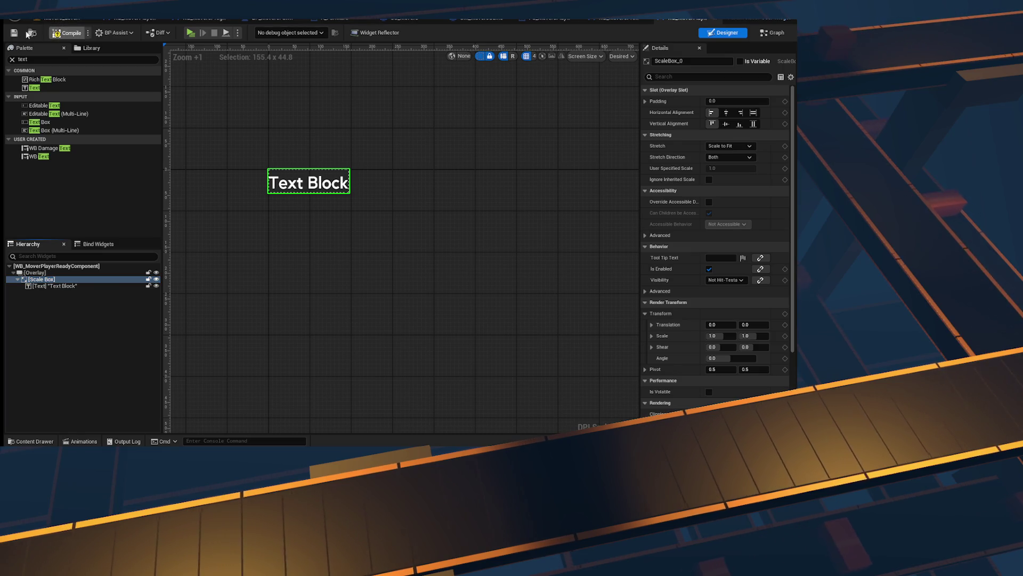
{"action": "right_click", "coordinate": [58, 282]}
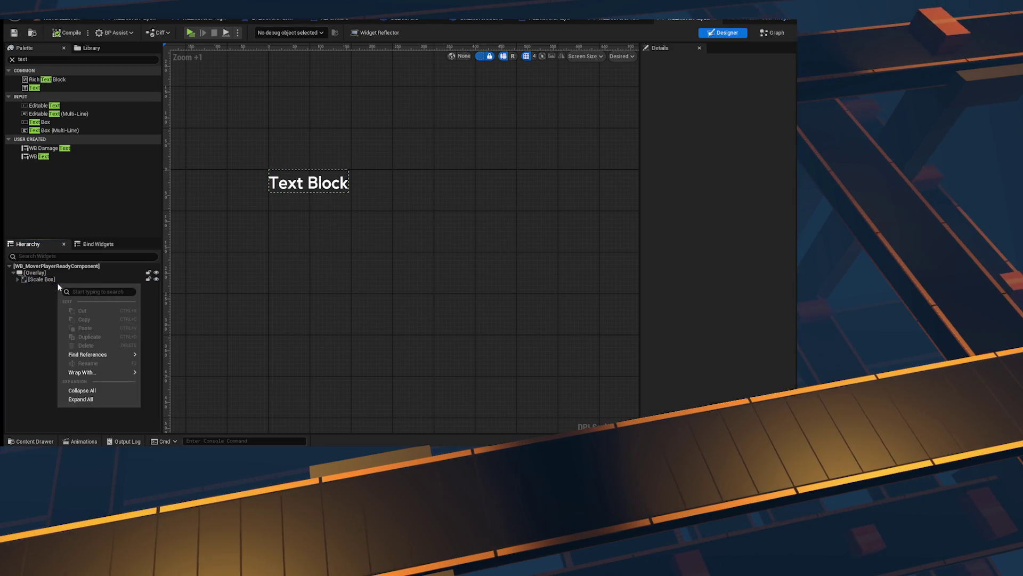
{"action": "left_click", "coordinate": [40, 322]}
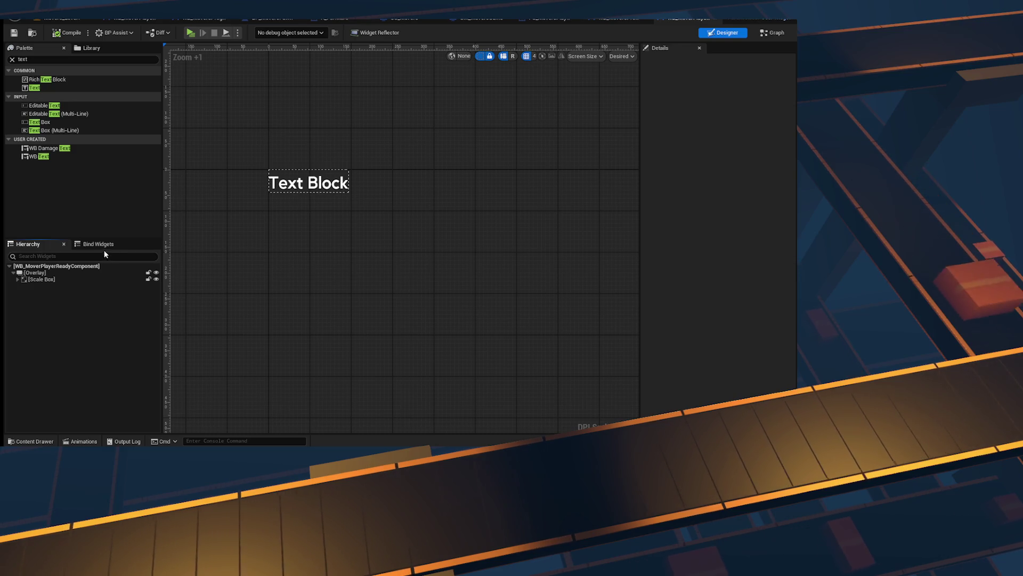
Step: Add a Horizontal Box under the Overlay and select its first Scale Box
{"action": "left_click", "coordinate": [48, 60]}
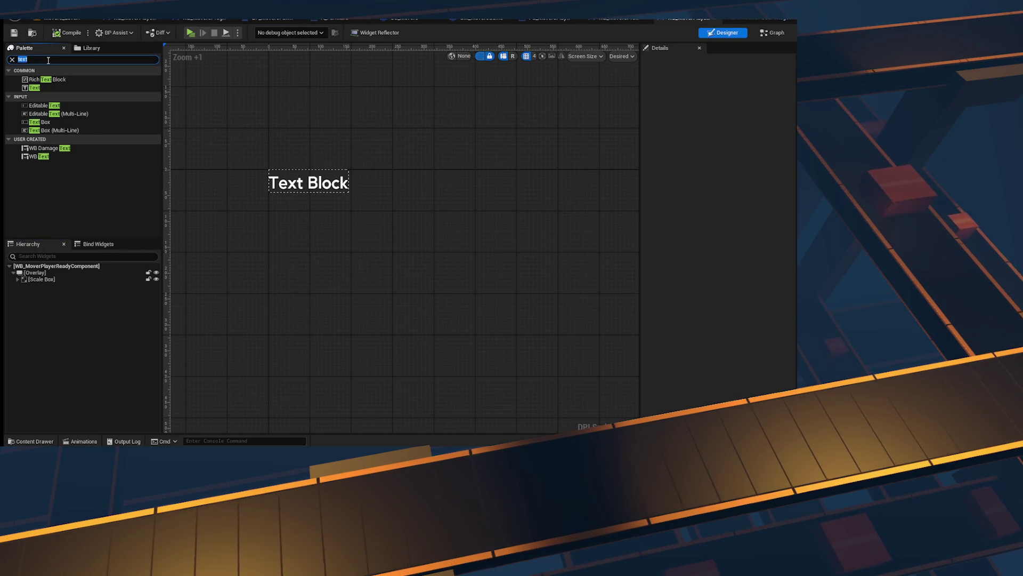
{"action": "type", "text": "horizon"}
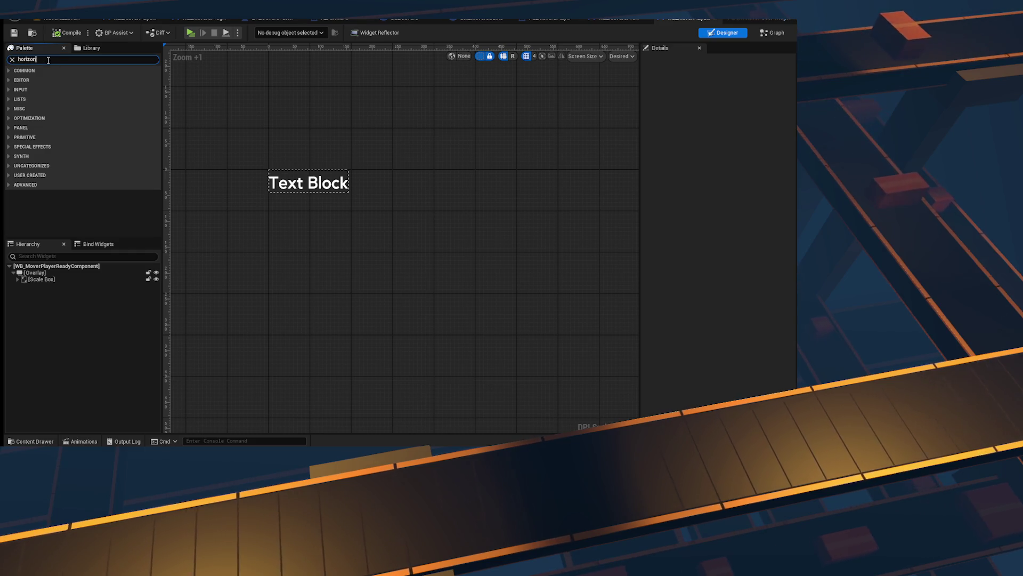
{"action": "mouse_move", "coordinate": [72, 79]}
{"action": "left_mouse_down"}
{"action": "mouse_move", "coordinate": [47, 281]}
{"action": "mouse_move", "coordinate": [60, 289]}
{"action": "mouse_move", "coordinate": [47, 279]}
{"action": "left_mouse_up"}
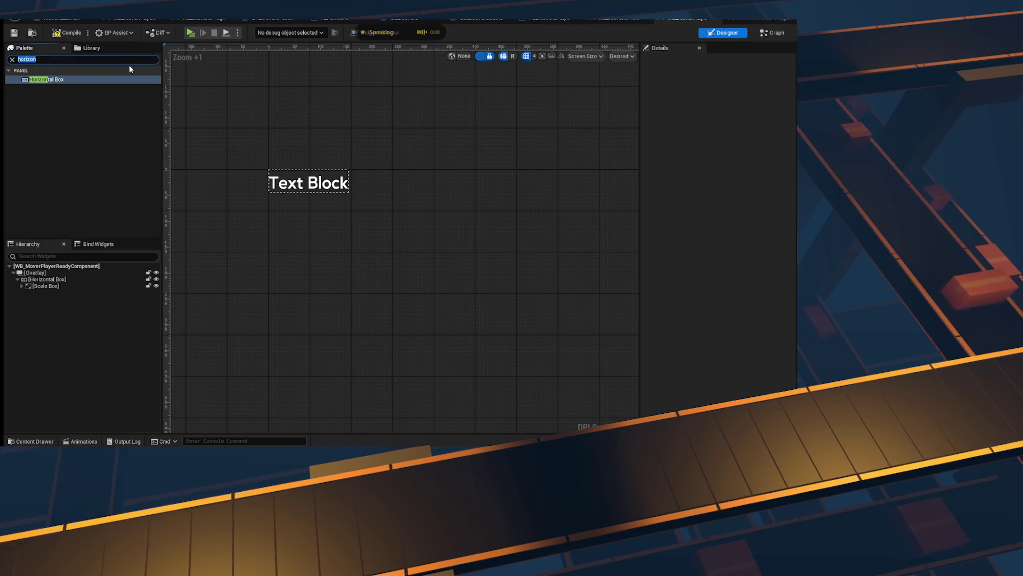
{"action": "type", "text": "check"}
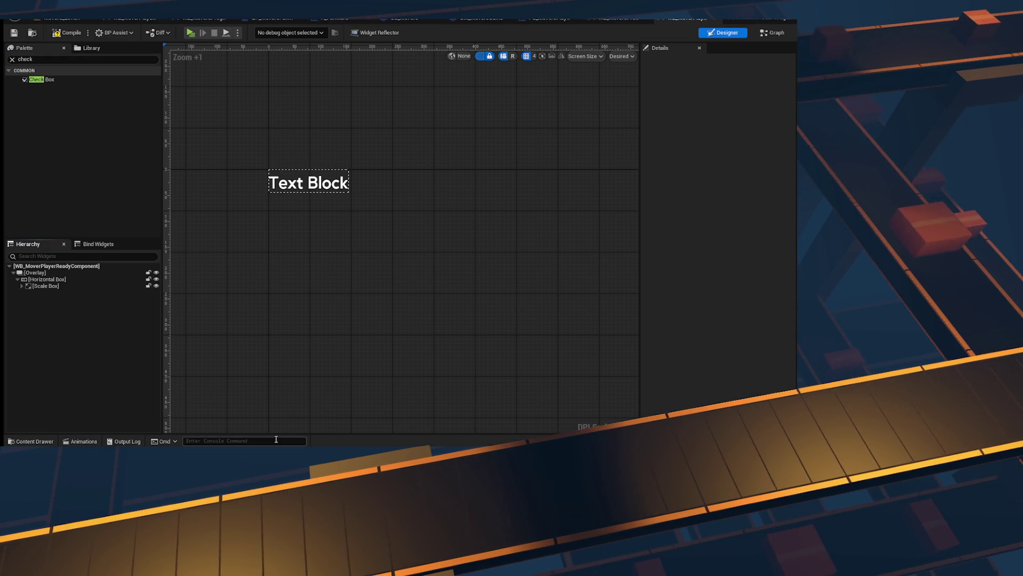
{"action": "left_click", "coordinate": [48, 286]}
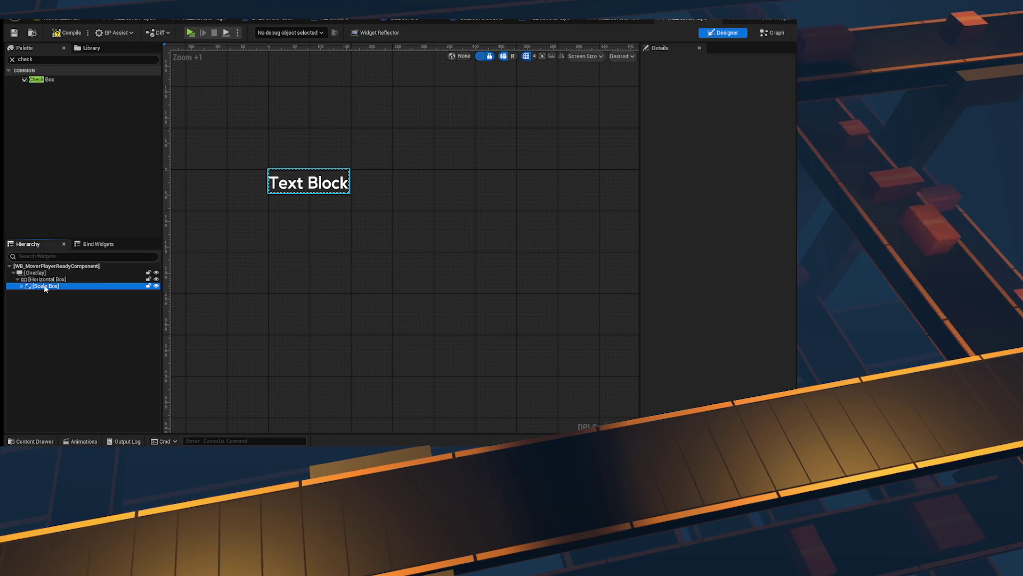
Step: Add a Spacer into the Horizontal Box and widen it to 30
{"action": "left_click", "coordinate": [46, 58]}
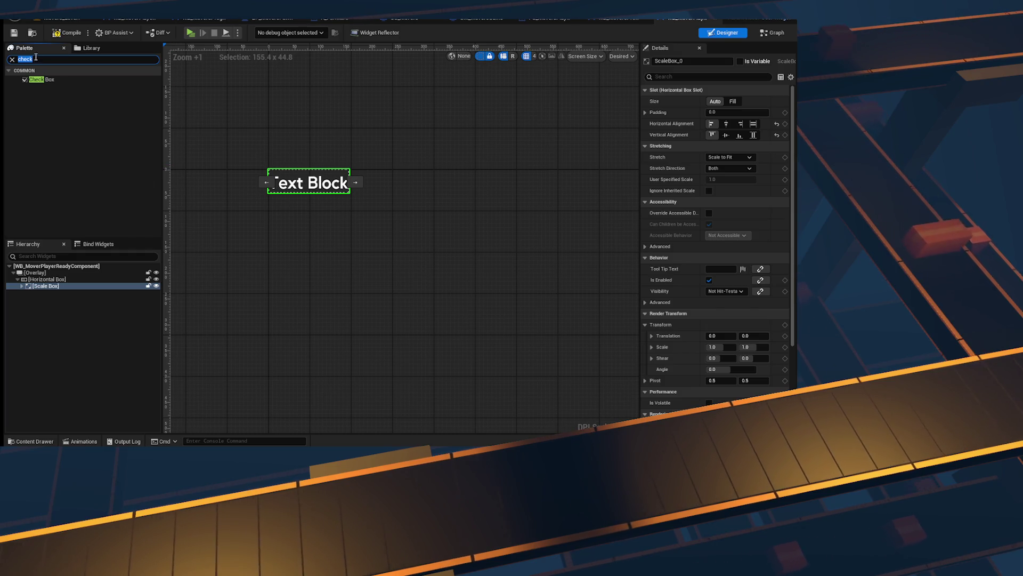
{"action": "type", "text": "space"}
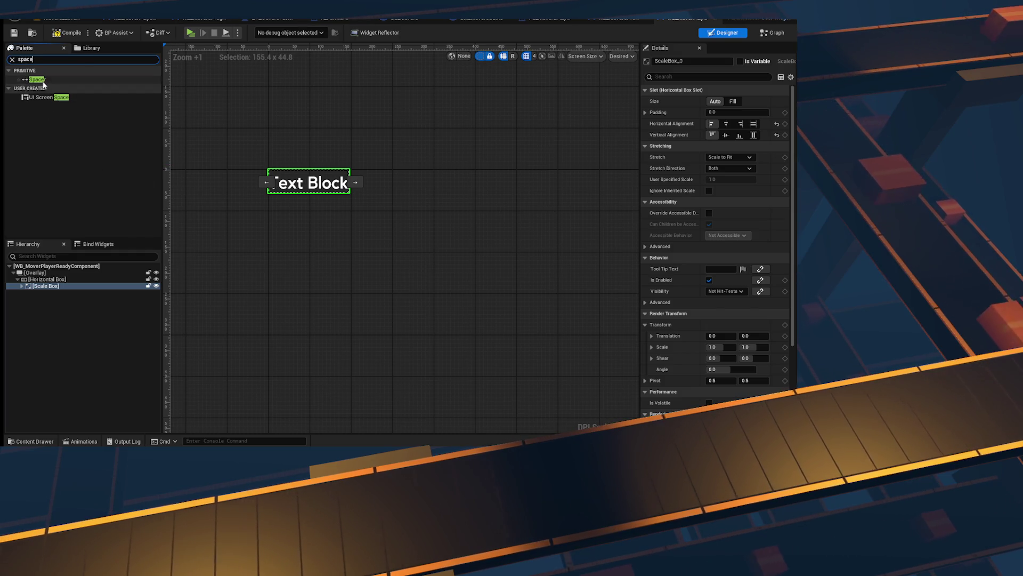
{"action": "mouse_move", "coordinate": [37, 79]}
{"action": "left_mouse_down"}
{"action": "mouse_move", "coordinate": [61, 214]}
{"action": "mouse_move", "coordinate": [65, 289]}
{"action": "mouse_move", "coordinate": [49, 292]}
{"action": "left_mouse_up"}
{"action": "left_click_drag", "start_coordinate": [725, 157], "coordinate": [746, 158]}
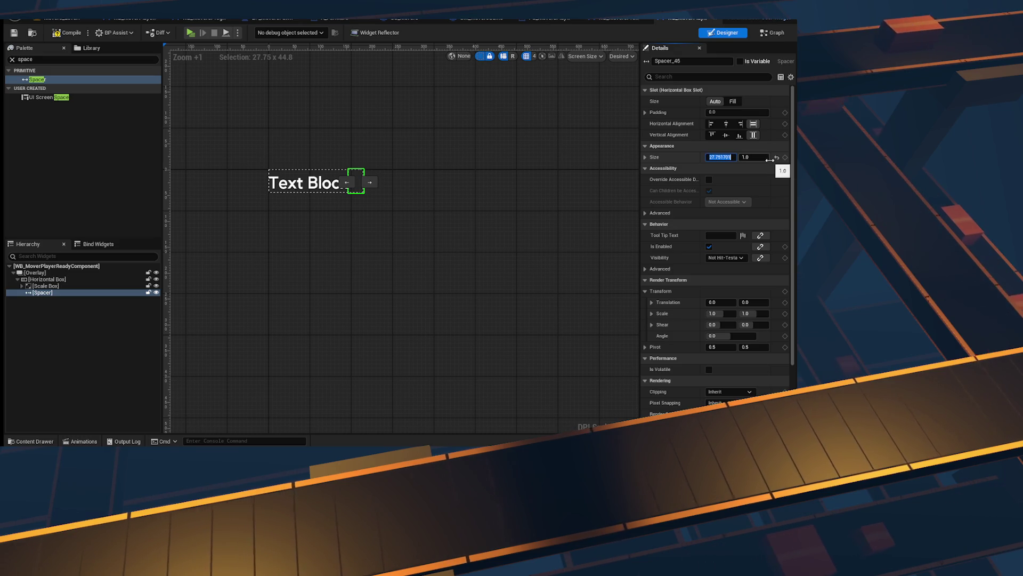
{"action": "type", "text": "30"}
{"action": "left_click", "coordinate": [40, 60]}
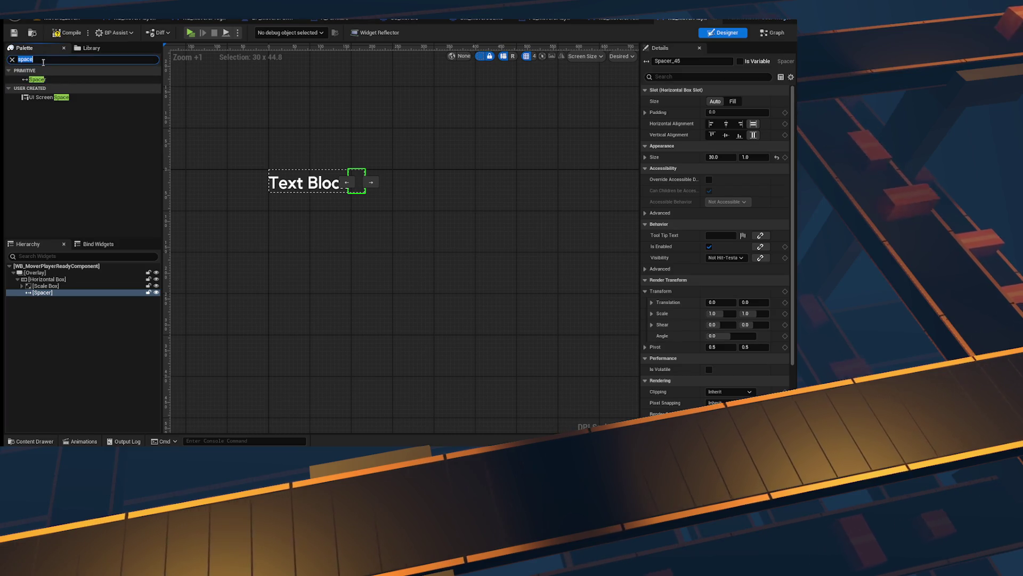
Step: Add a Text widget after the Spacer, wrapped in a second Scale Box
{"action": "type", "text": "text"}
{"action": "left_click_drag", "start_coordinate": [32, 88], "coordinate": [42, 291]}
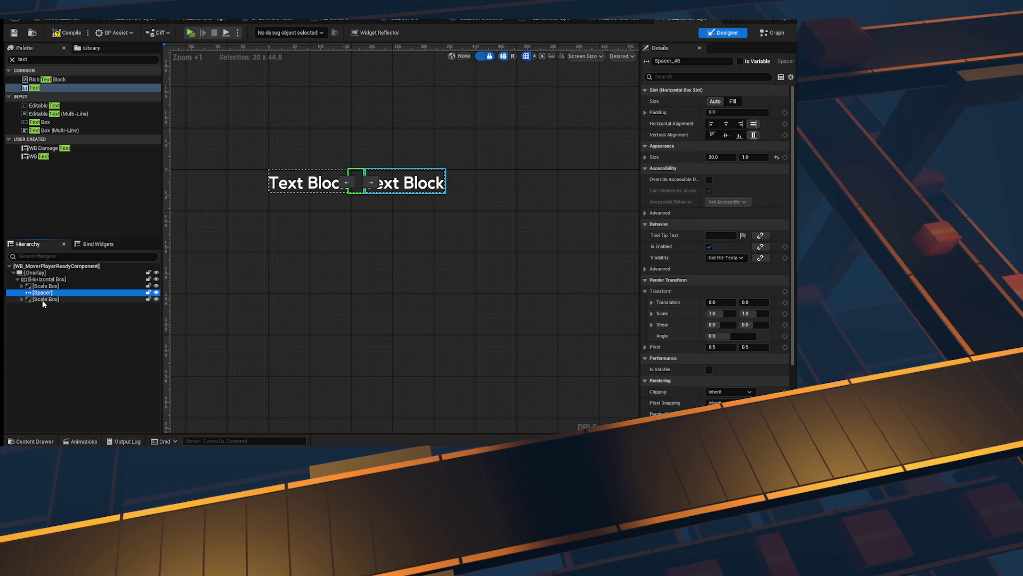
{"action": "left_click", "coordinate": [112, 300]}
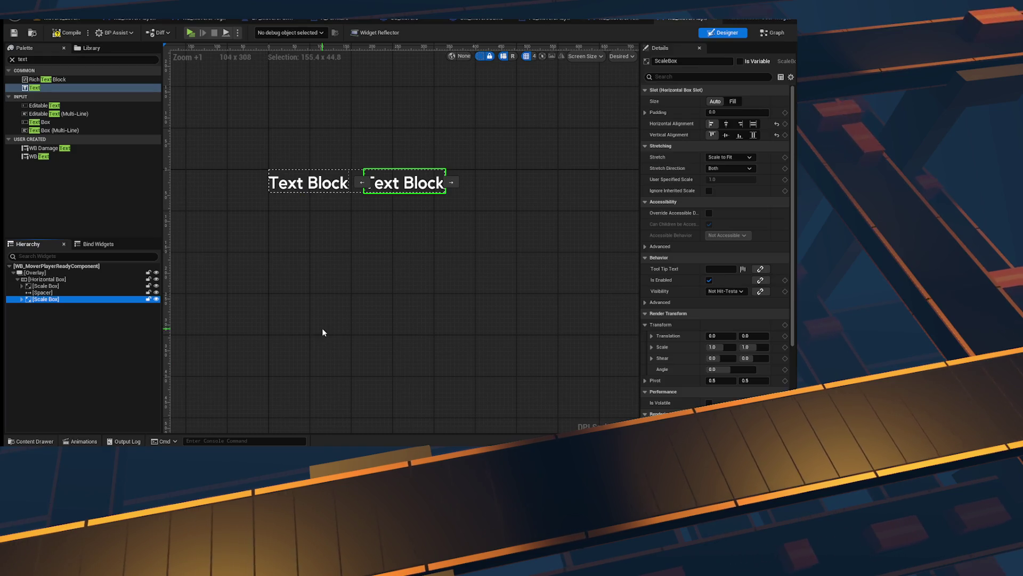
Step: Select the right-hand text block in the widget designer
{"action": "left_click", "coordinate": [322, 330]}
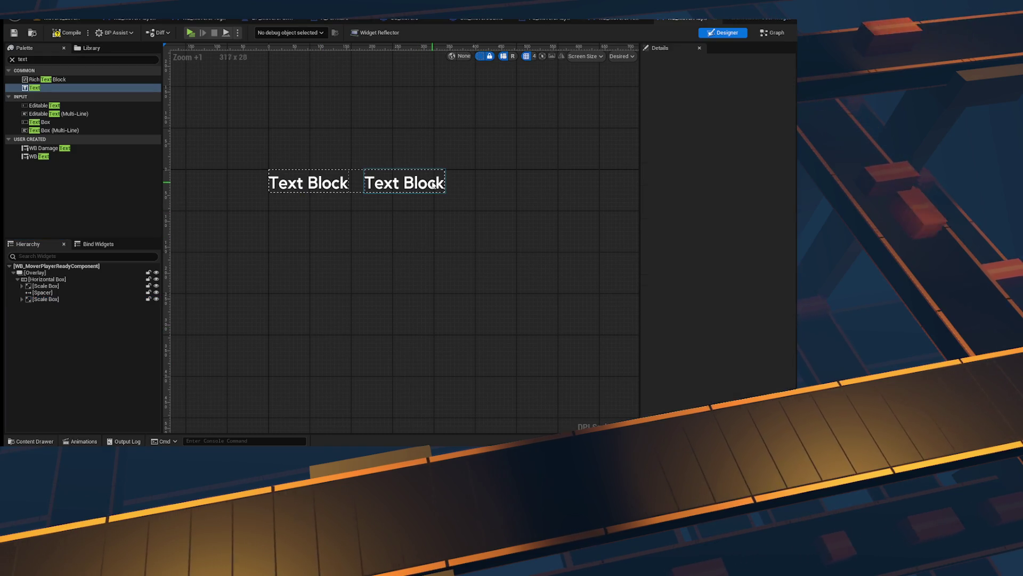
Step: Check the second Scale Box's stretch options and rename the right text block ReadyTXT
{"action": "left_click", "coordinate": [421, 183]}
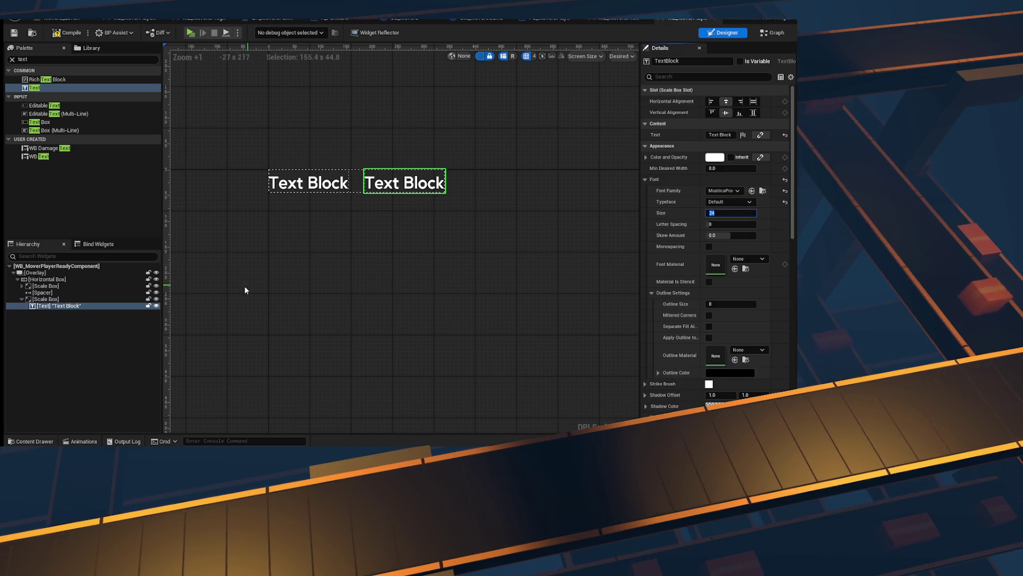
{"action": "left_click", "coordinate": [85, 299]}
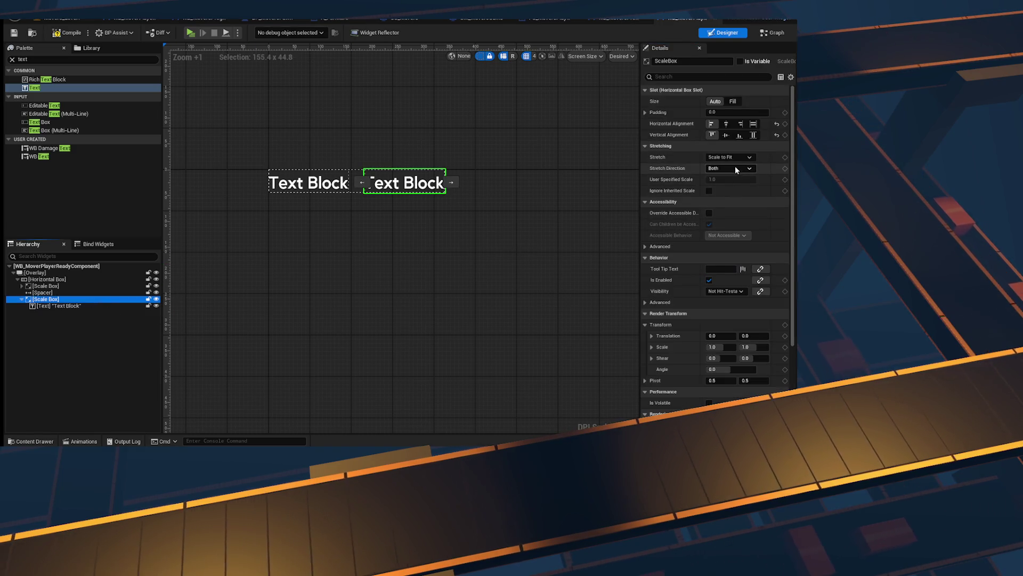
{"action": "left_click", "coordinate": [736, 156]}
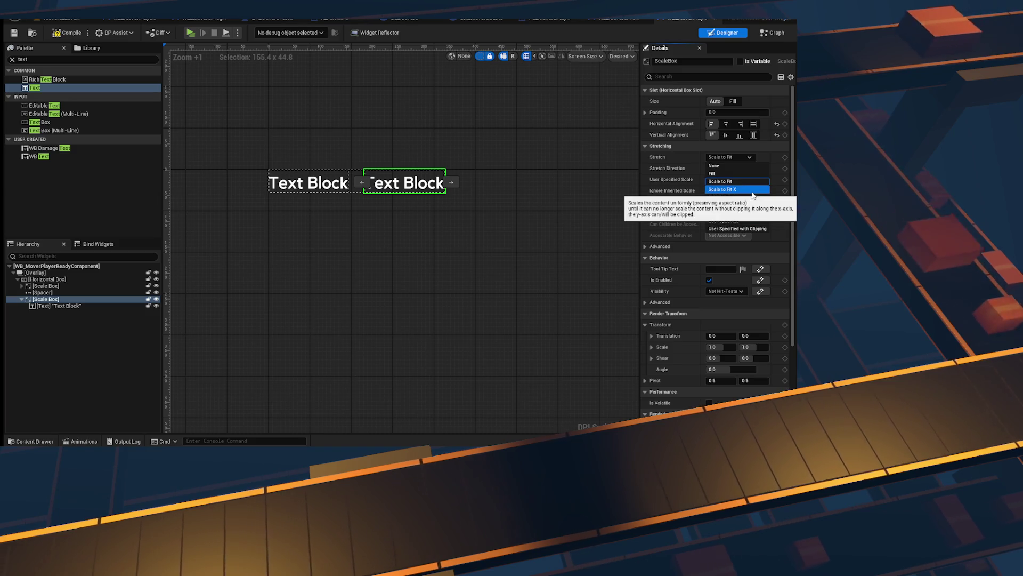
{"action": "left_click", "coordinate": [82, 306]}
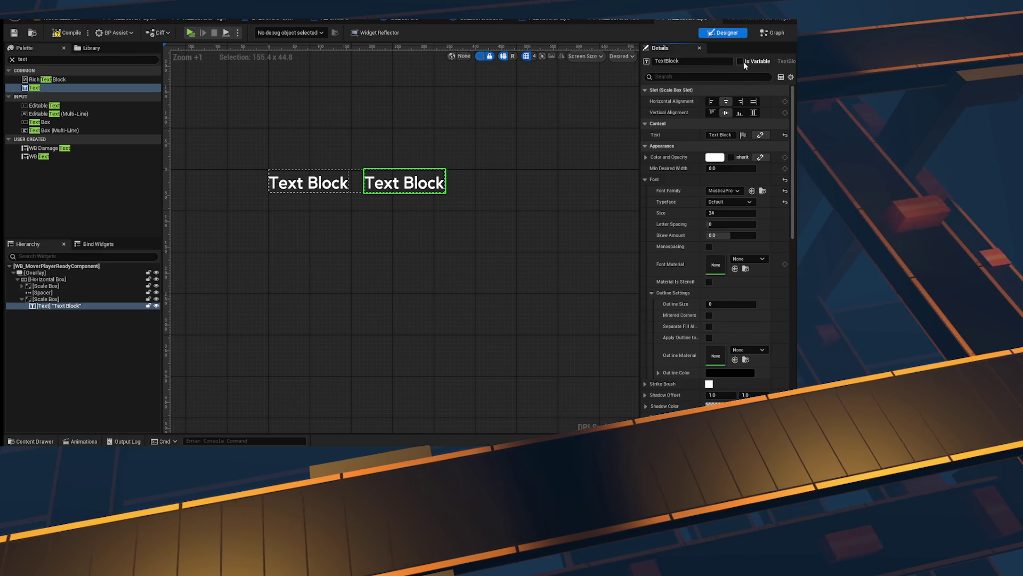
{"action": "type", "text": "ReadyTe"}
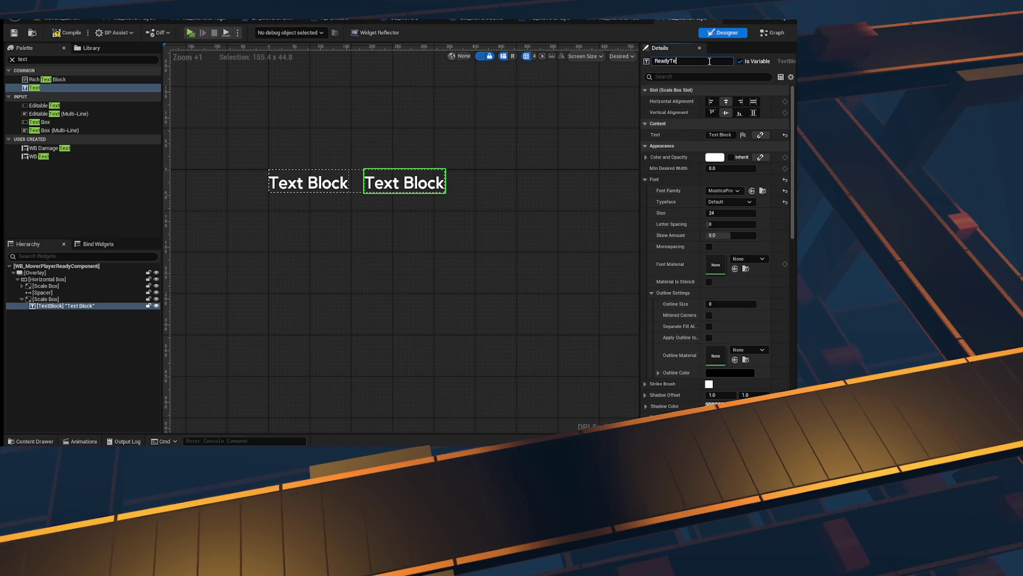
{"action": "key", "text": "BackSpace"}
{"action": "type", "text": "XT"}
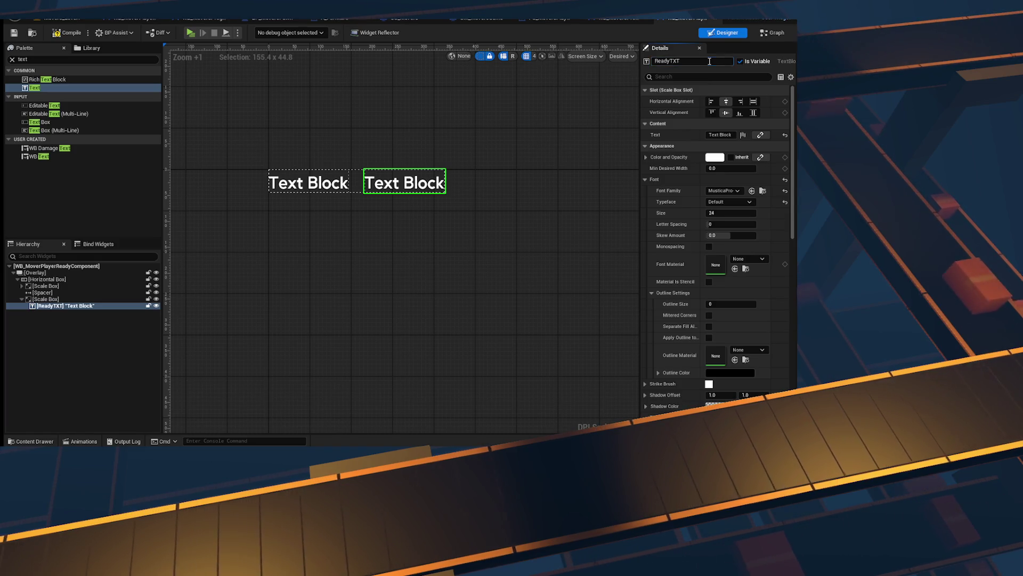
Step: Rename the left text block PlayerName, fixing the initial misspelling
{"action": "left_click", "coordinate": [46, 286]}
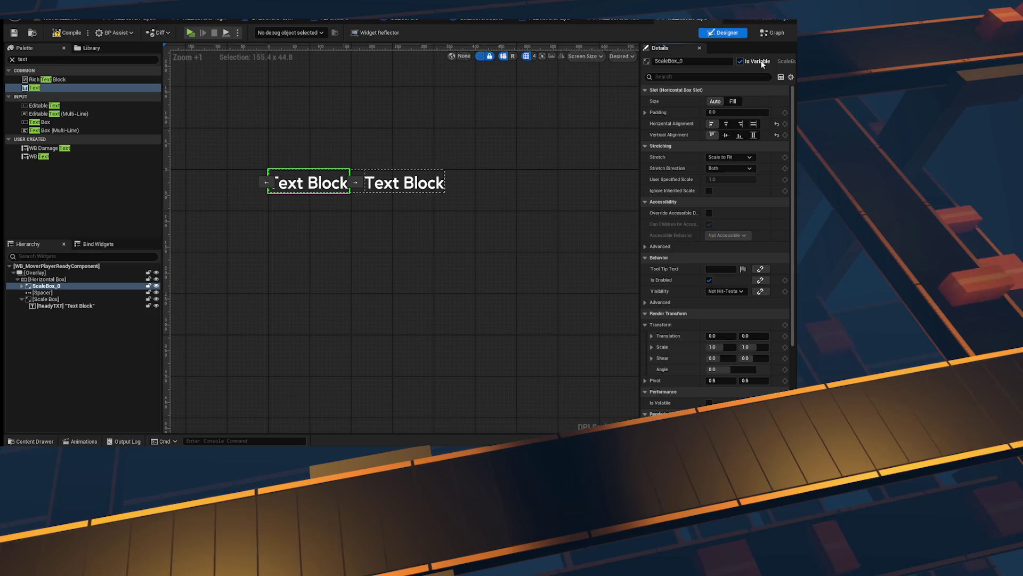
{"action": "left_click", "coordinate": [22, 286]}
{"action": "left_click", "coordinate": [51, 293]}
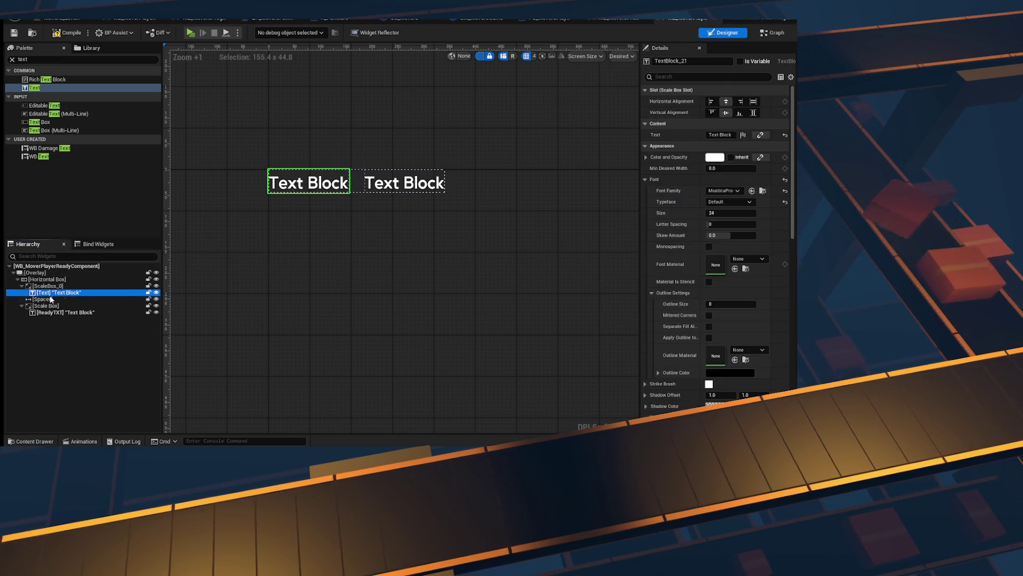
{"action": "left_click", "coordinate": [718, 62]}
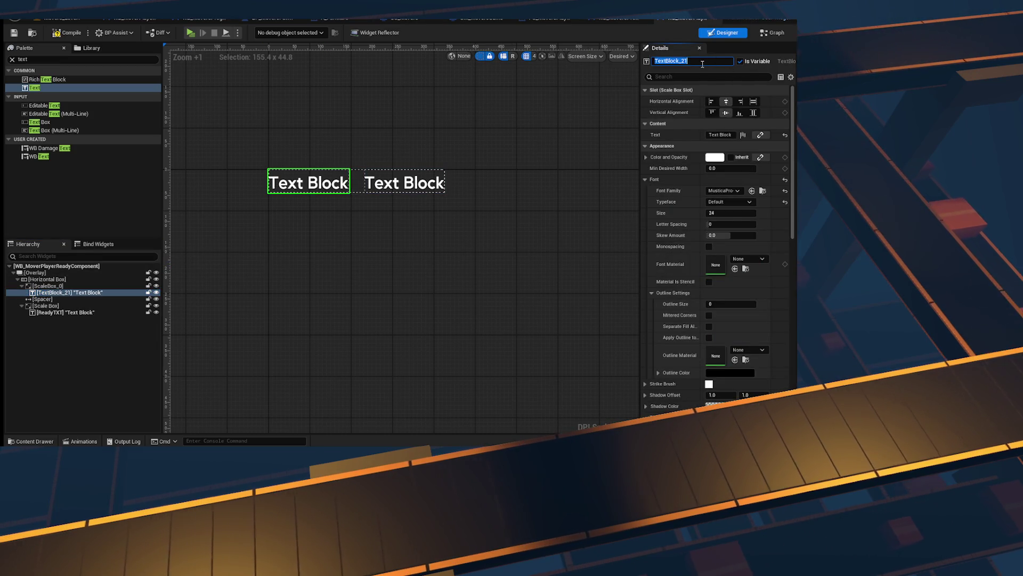
{"action": "type", "text": "PlaerName"}
{"action": "key", "text": "Return"}
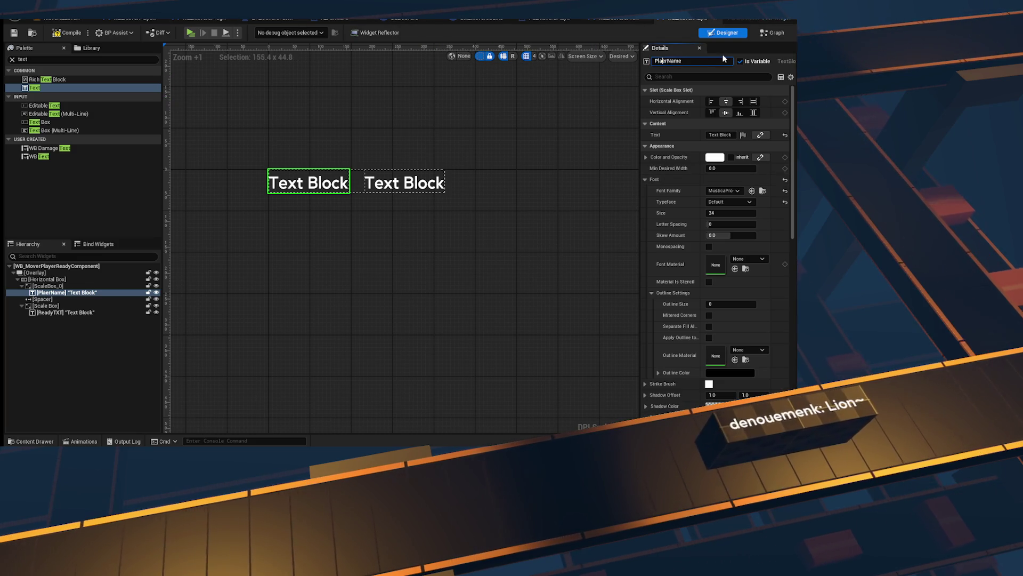
{"action": "type", "text": "y"}
{"action": "key", "text": "Return"}
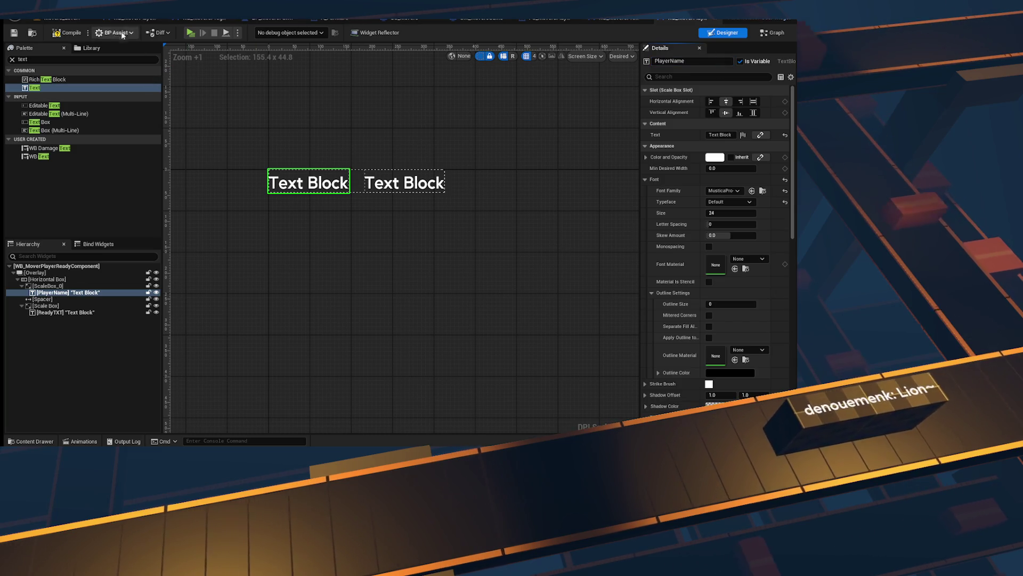
Step: Compile the widget and set ReadyTXT's font family to Air-BoldItalic after trying other fonts
{"action": "left_click", "coordinate": [15, 32]}
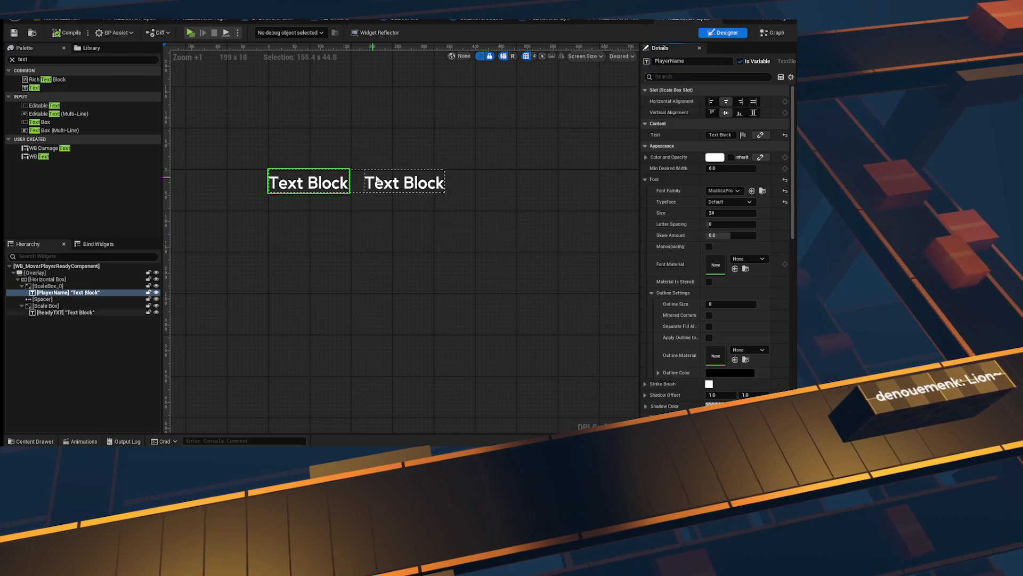
{"action": "left_click", "coordinate": [406, 183]}
{"action": "scroll", "coordinate": [402, 176], "scroll_direction": "up", "scroll_amount": 4}
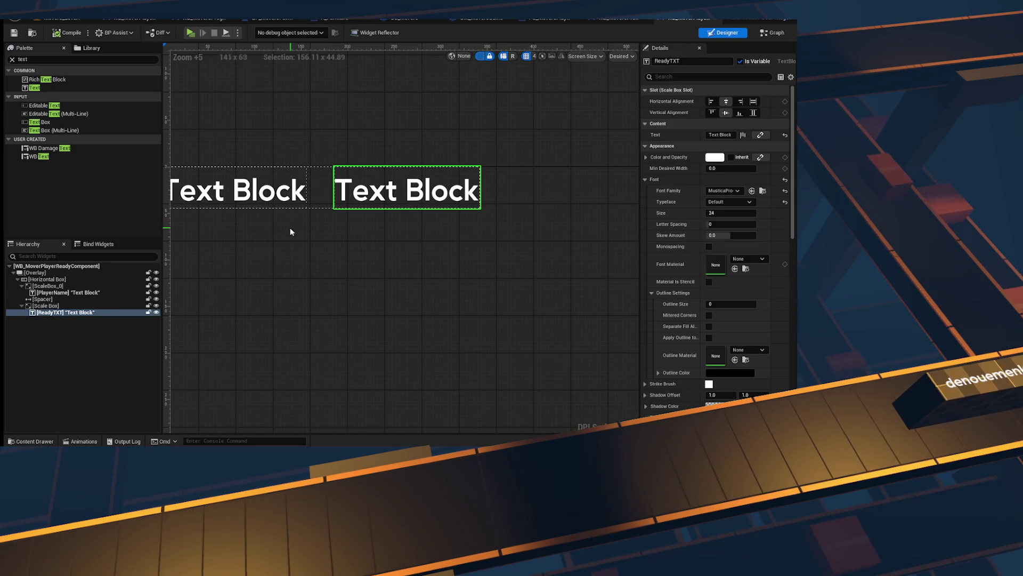
{"action": "left_click", "coordinate": [724, 190]}
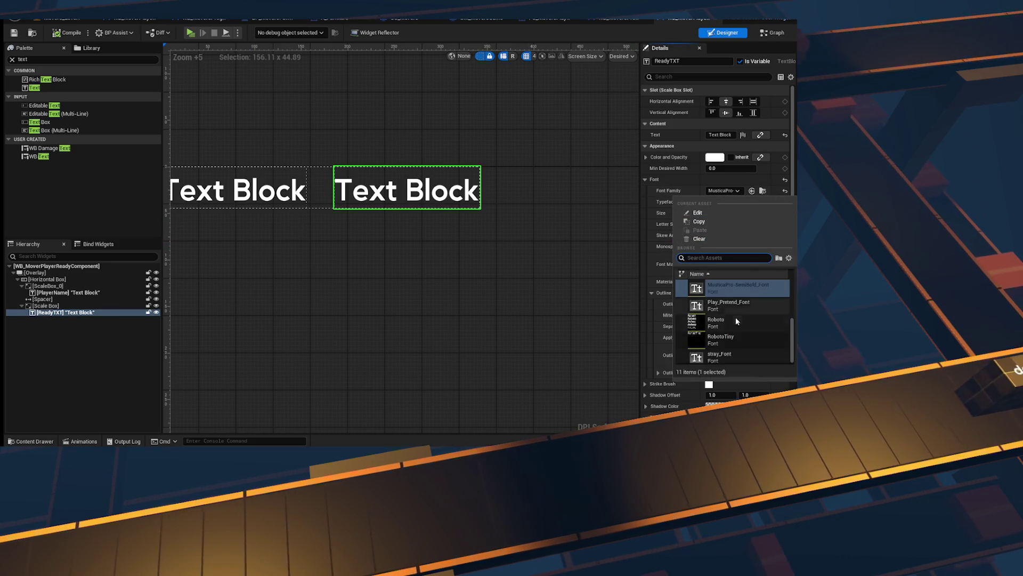
{"action": "left_click", "coordinate": [740, 305]}
{"action": "left_click", "coordinate": [724, 190]}
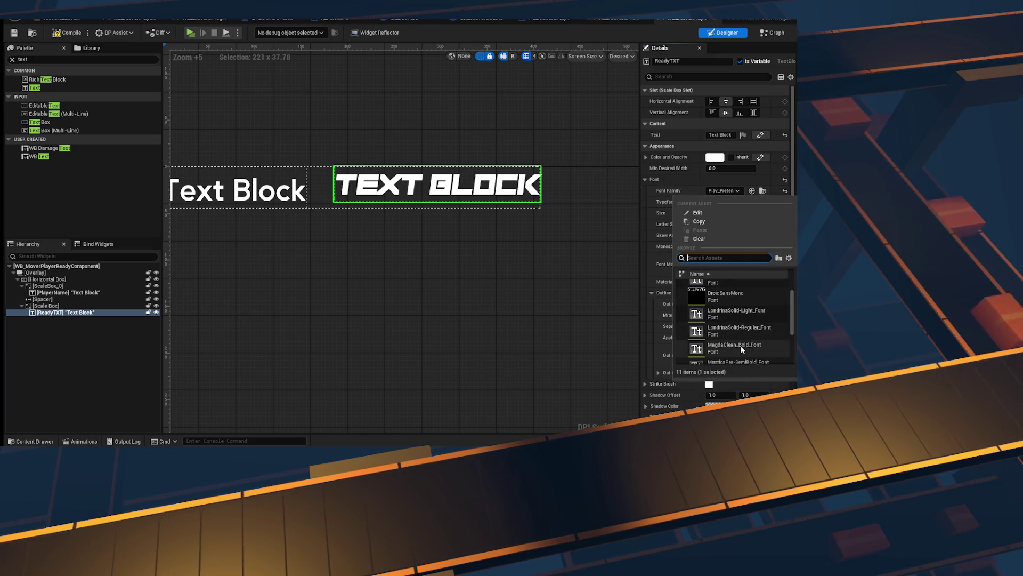
{"action": "left_click", "coordinate": [740, 347]}
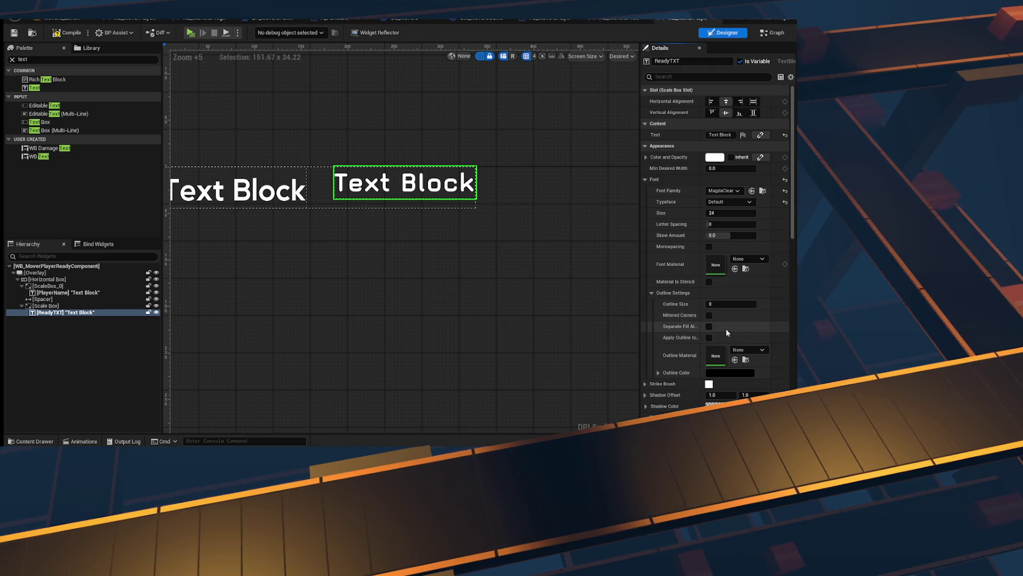
{"action": "left_click", "coordinate": [728, 191]}
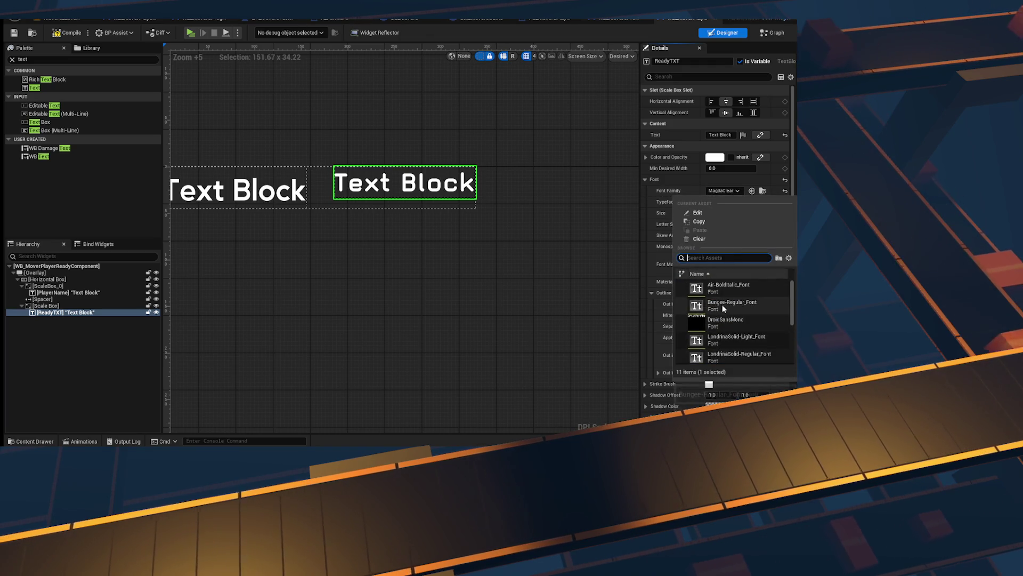
{"action": "left_click", "coordinate": [734, 286]}
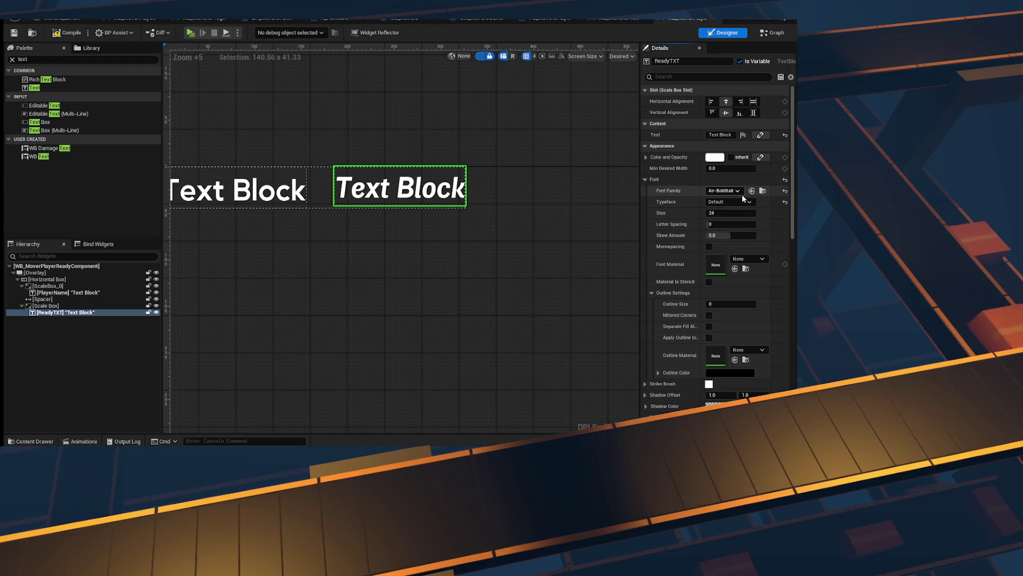
Step: Narrow the Spacer to a Size X of 20
{"action": "left_click", "coordinate": [48, 299]}
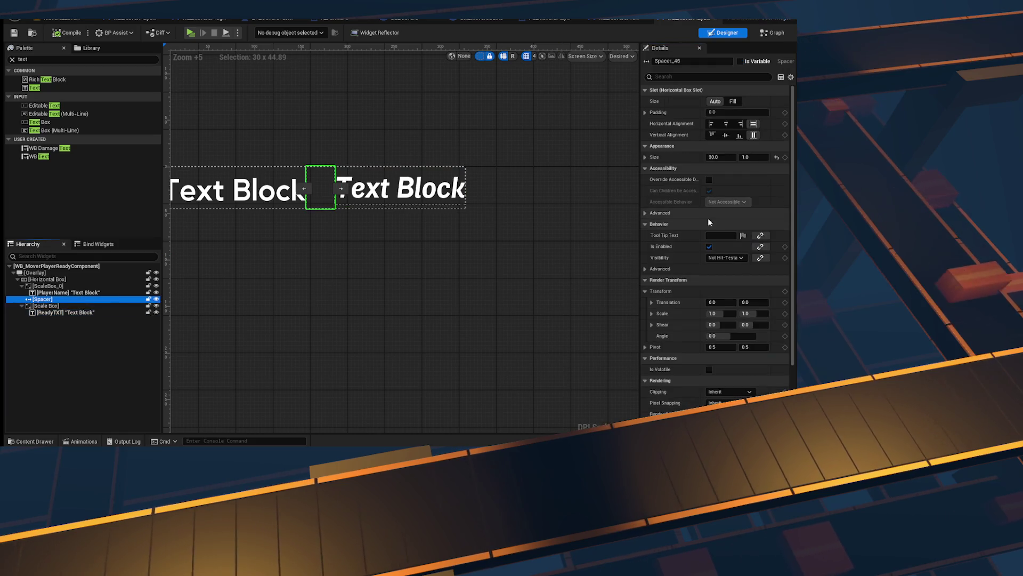
{"action": "type", "text": "20"}
{"action": "key", "text": "Return"}
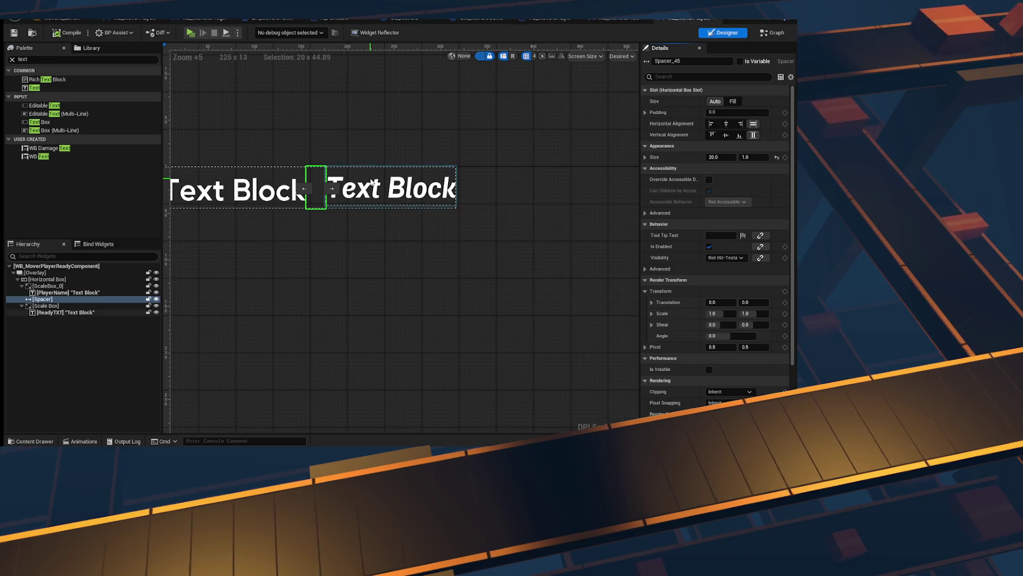
{"action": "scroll", "coordinate": [306, 220], "scroll_direction": "up", "scroll_amount": 1}
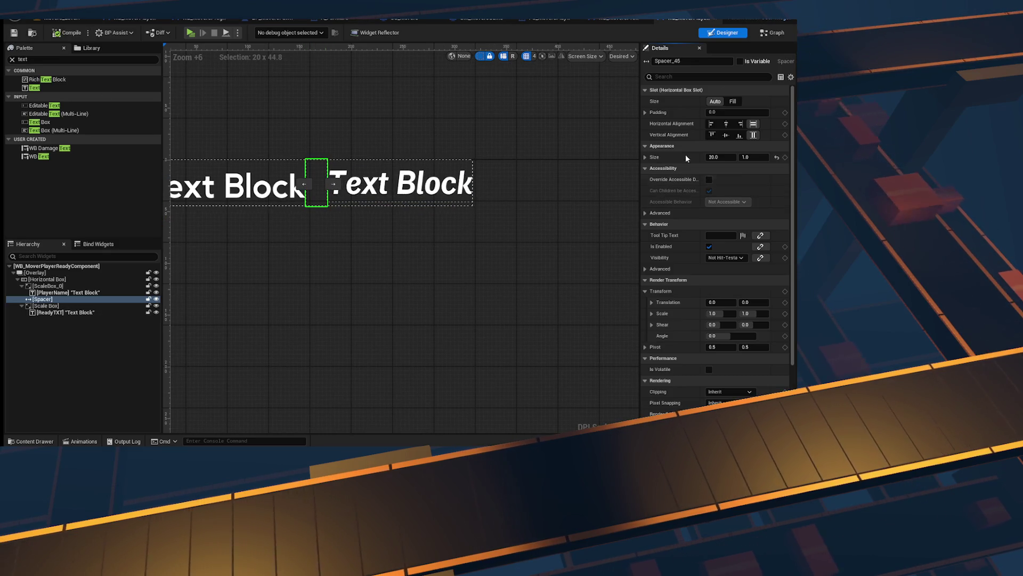
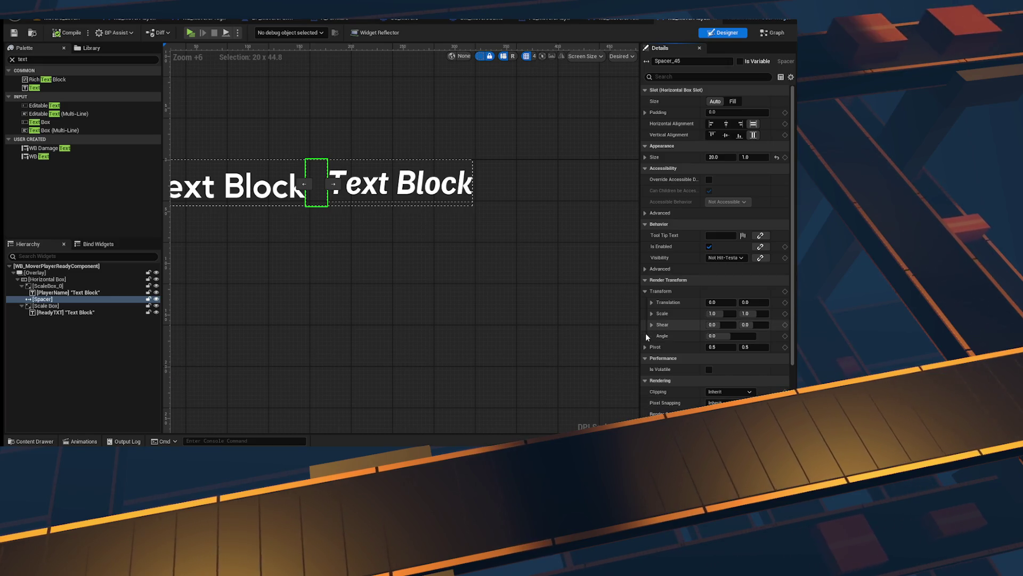
Step: Deselect the Spacer between the two text blocks so the Details panel clears
{"action": "left_click", "coordinate": [515, 272]}
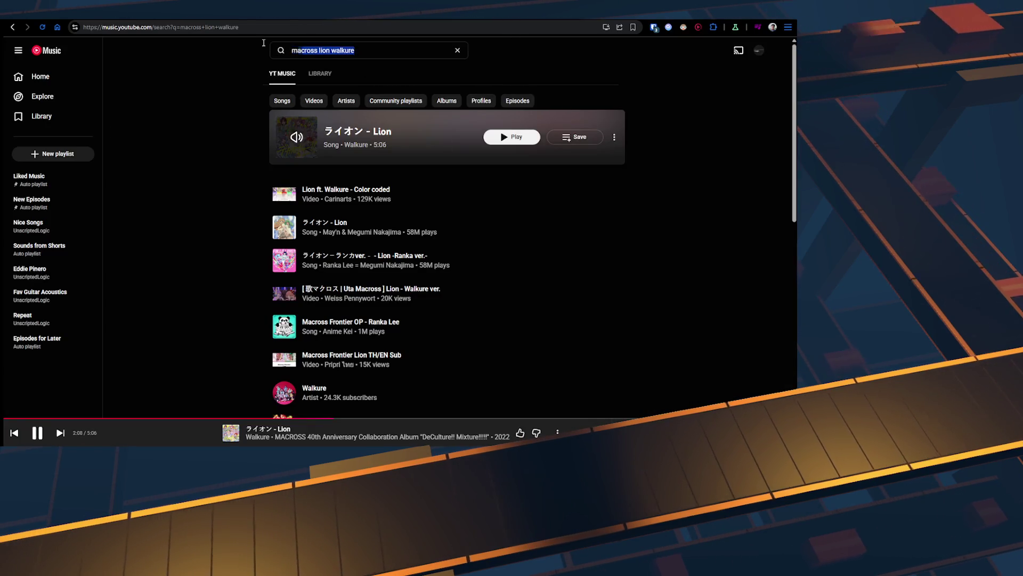
Step: Search YouTube Music for 'hailstorm' and browse the results
{"action": "key", "text": "slash"}
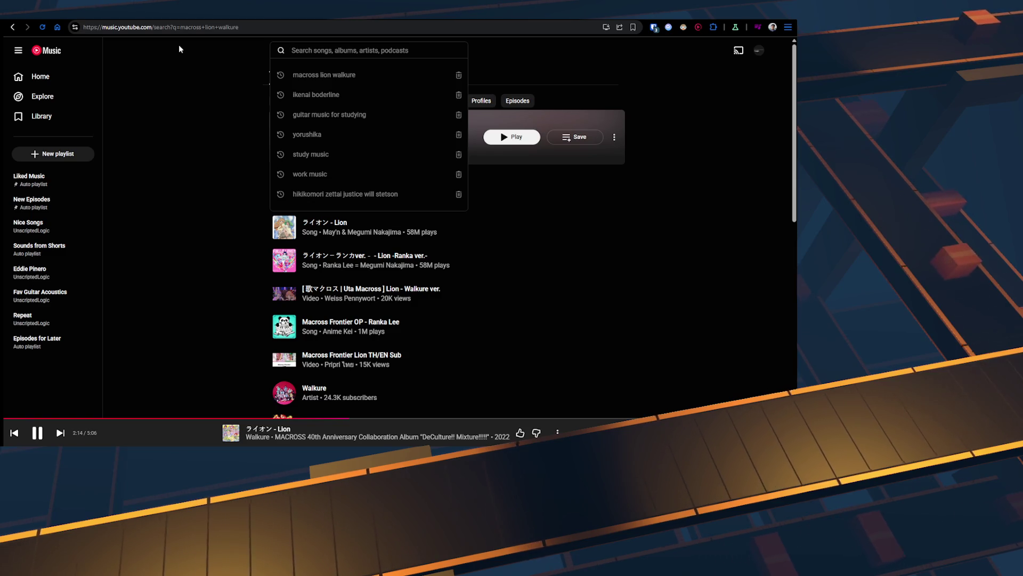
{"action": "type", "text": "hailstorm"}
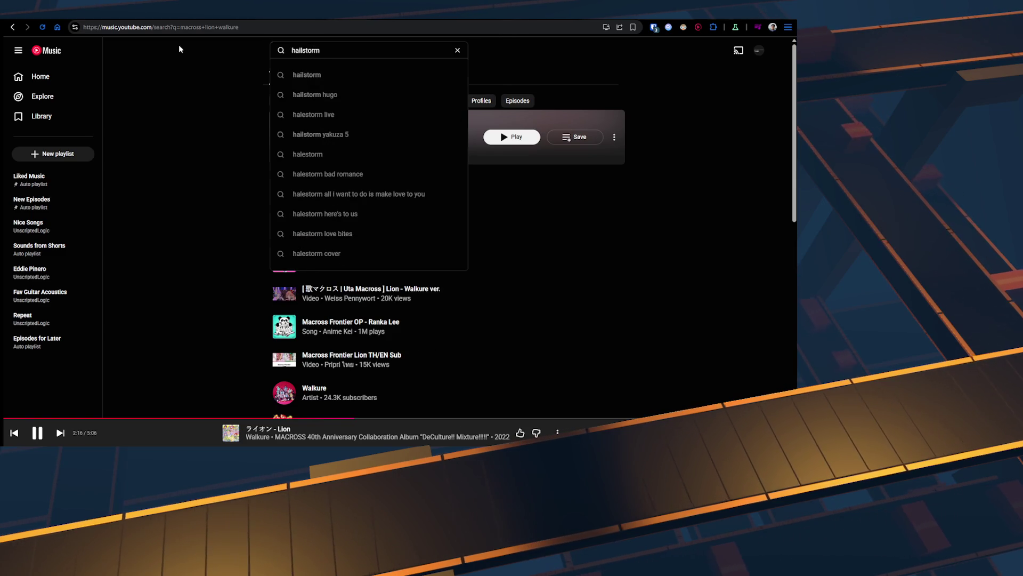
{"action": "key", "text": "Return"}
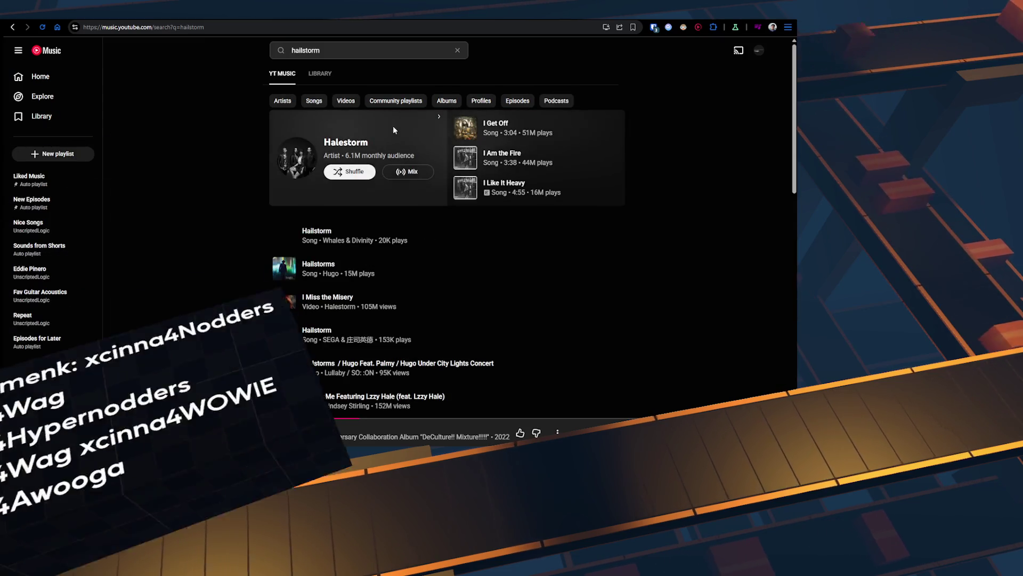
{"action": "scroll", "coordinate": [389, 125], "scroll_direction": "down", "scroll_amount": 3}
{"action": "scroll", "coordinate": [390, 130], "scroll_direction": "down", "scroll_amount": 7}
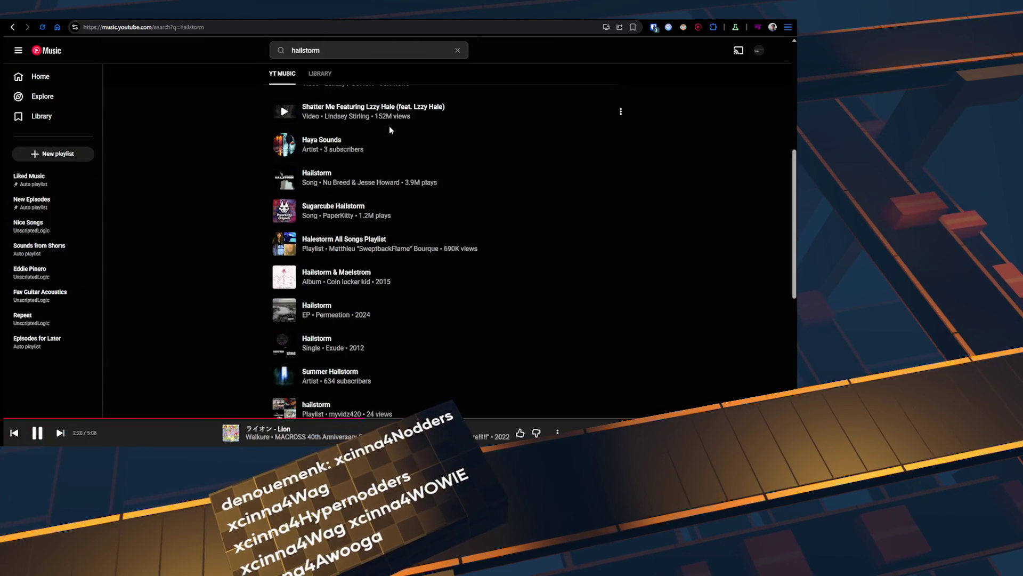
{"action": "scroll", "coordinate": [389, 126], "scroll_direction": "down", "scroll_amount": 3}
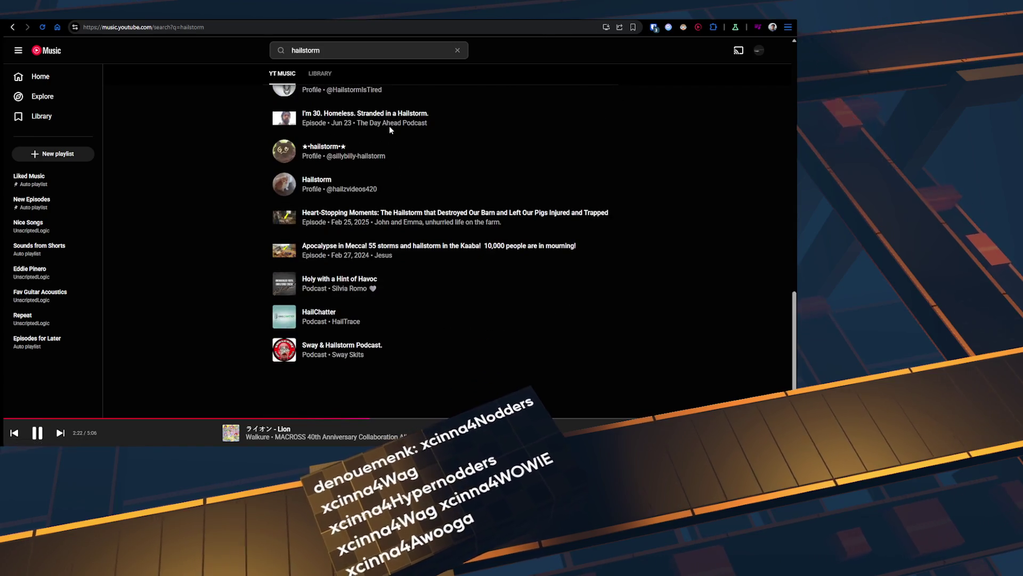
{"action": "scroll", "coordinate": [373, 106], "scroll_direction": "up", "scroll_amount": 13}
Step: Refine the search to 'hailstorm touhou', then to 'hailstorm felt'
{"action": "left_click", "coordinate": [353, 50]}
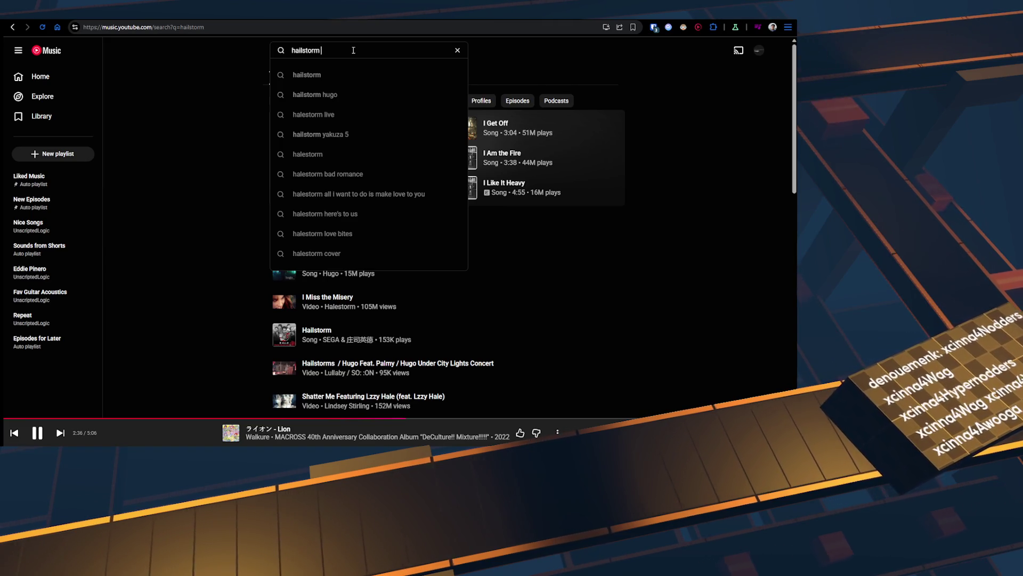
{"action": "type", "text": "touhou"}
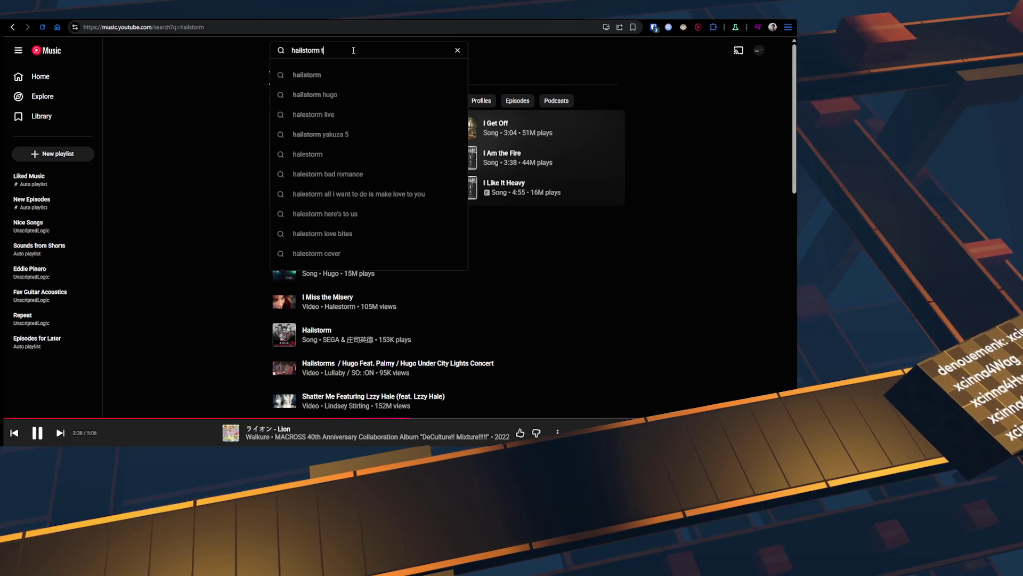
{"action": "key", "text": "Return"}
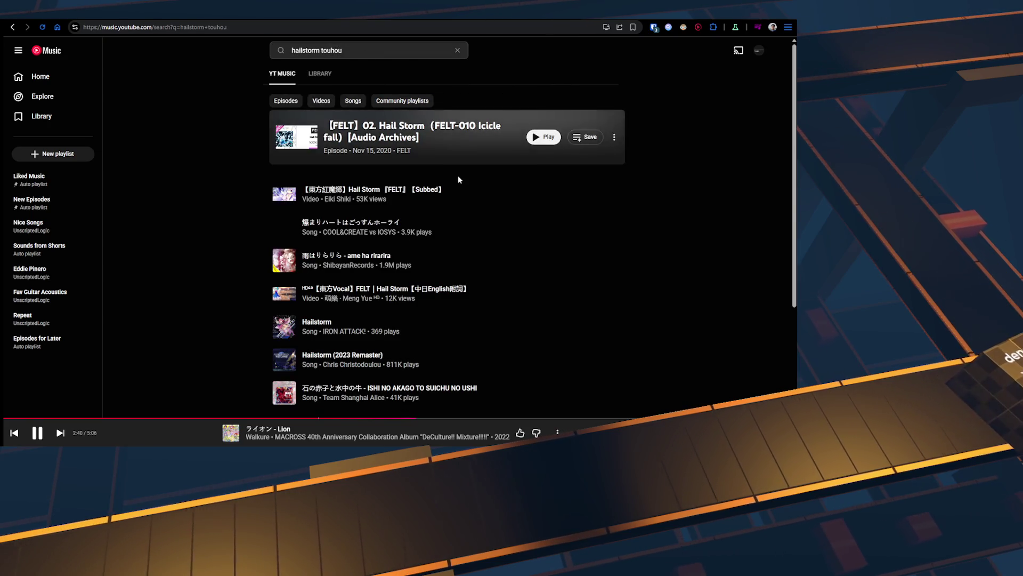
{"action": "left_click", "coordinate": [366, 50]}
{"action": "type", "text": "felt"}
{"action": "key", "text": "Return"}
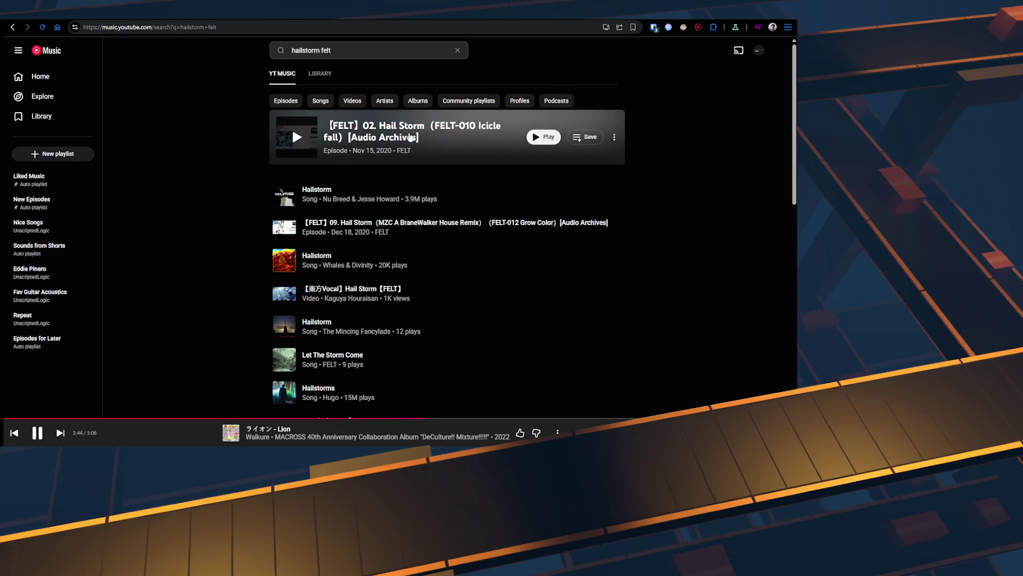
Step: Set the top FELT Hail Storm episode to play next and clear the search box
{"action": "left_click", "coordinate": [615, 138]}
{"action": "left_click", "coordinate": [660, 205]}
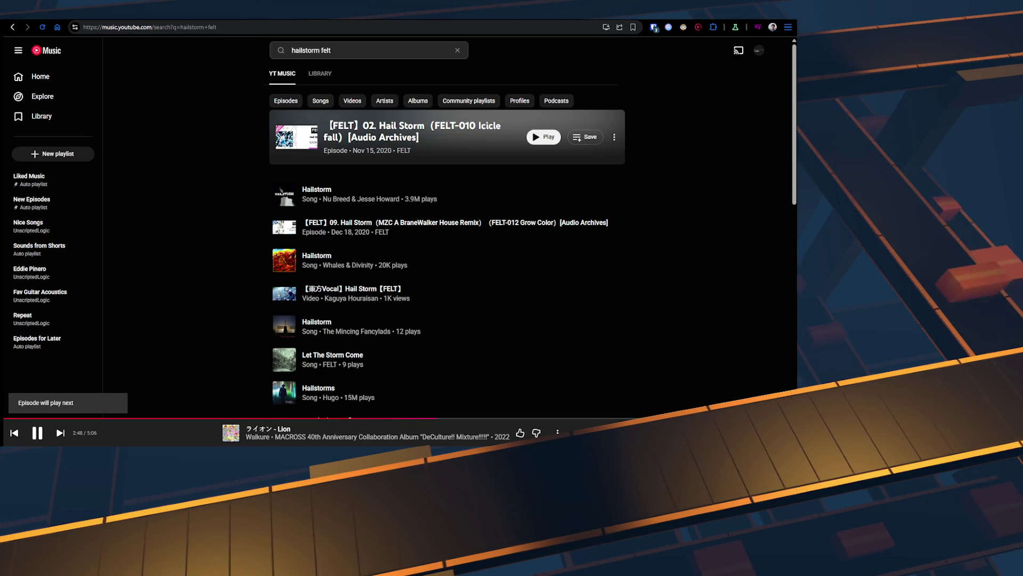
{"action": "key", "text": "/"}
{"action": "key", "text": "BackSpace"}
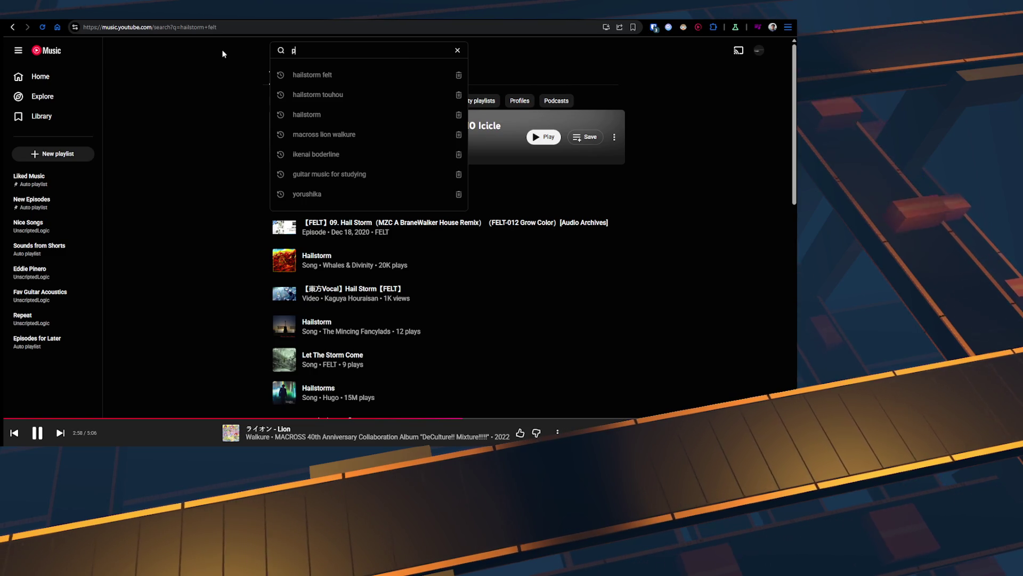
Step: Search 'pink jade NTE', queue OST NTE – Pink Jade to play next, and clear the search
{"action": "type", "text": "ink jade"}
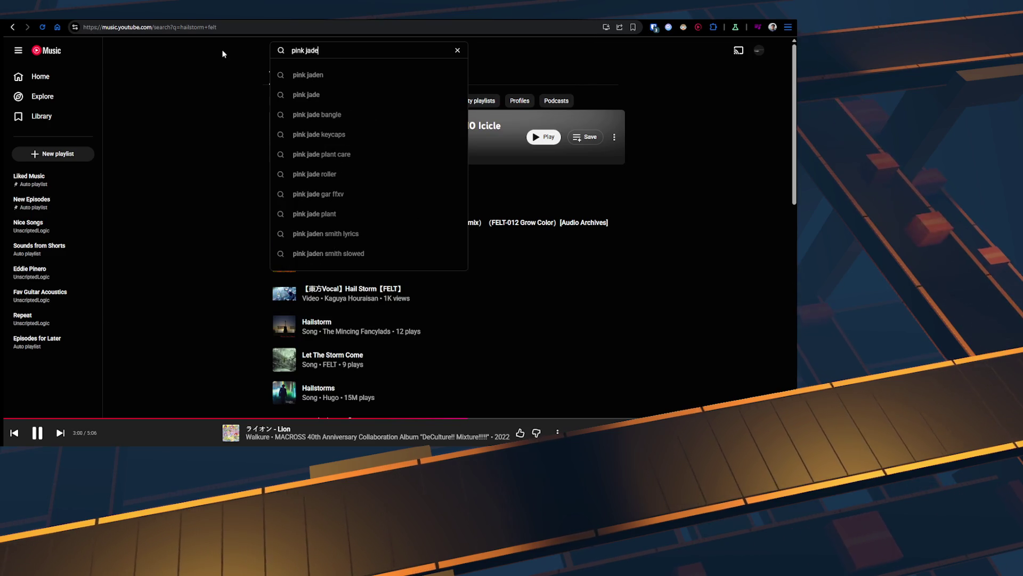
{"action": "type", "text": " NTE"}
{"action": "key", "text": "Return"}
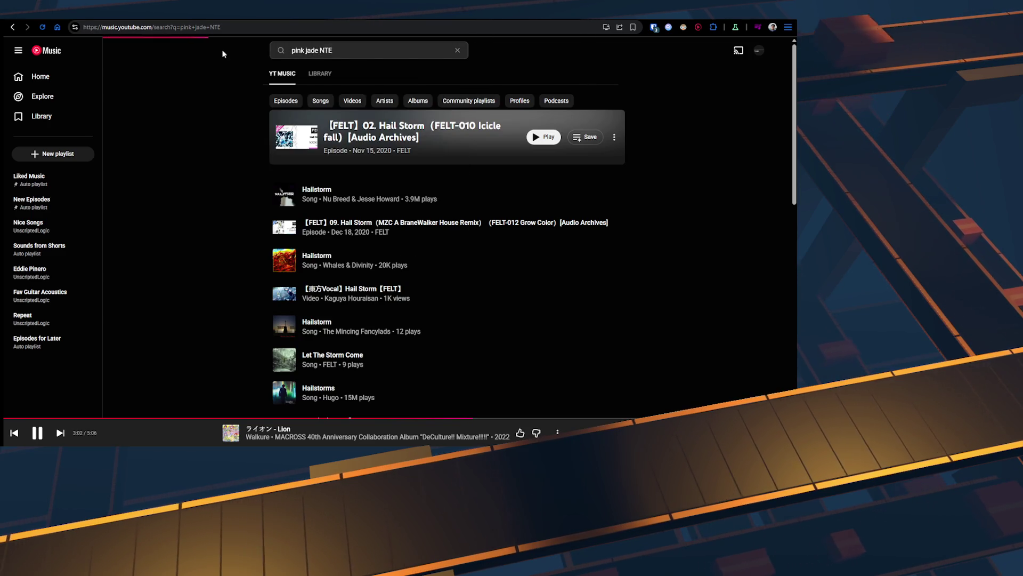
{"action": "left_click", "coordinate": [614, 137]}
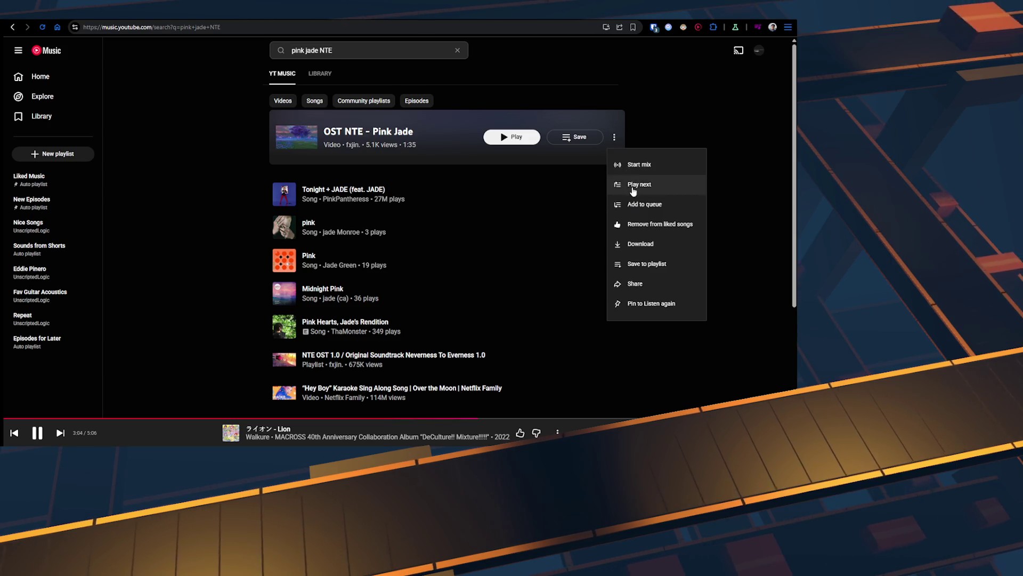
{"action": "left_click", "coordinate": [624, 183]}
{"action": "key", "text": "/"}
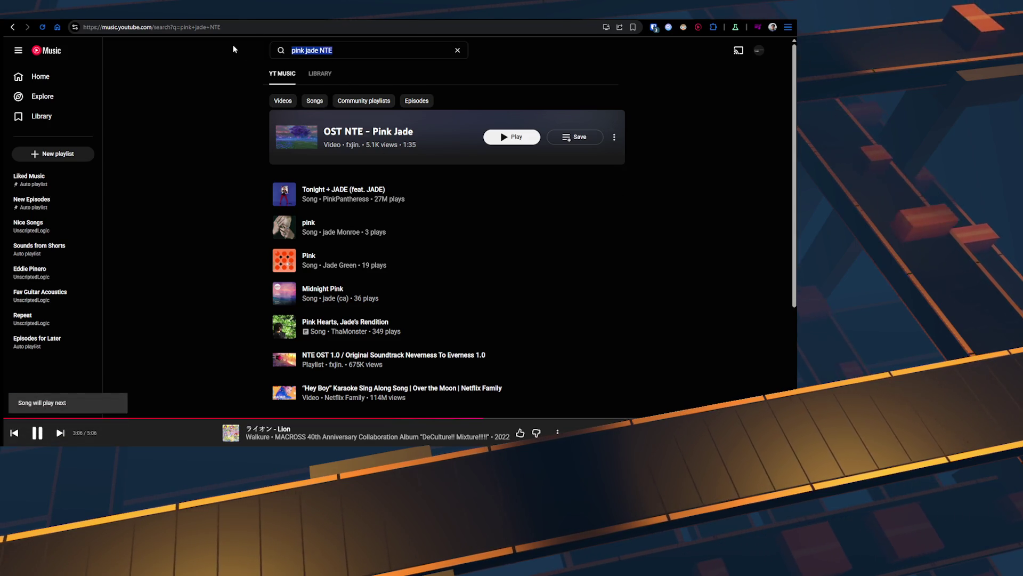
{"action": "key", "text": "BackSpace"}
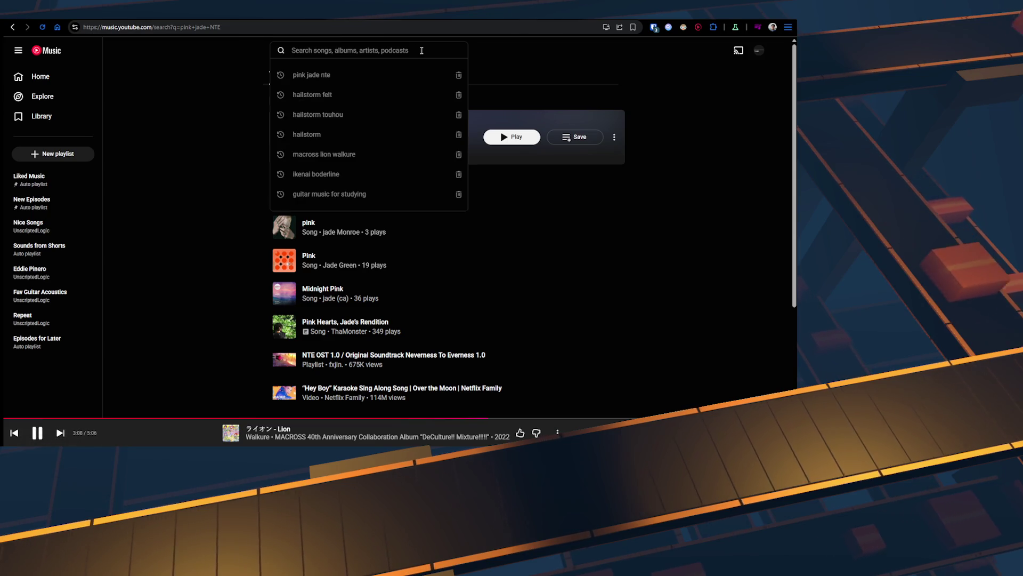
{"action": "left_click", "coordinate": [473, 146]}
Step: Search 'courage sao' and set the top Courage result to play next
{"action": "left_click", "coordinate": [354, 49]}
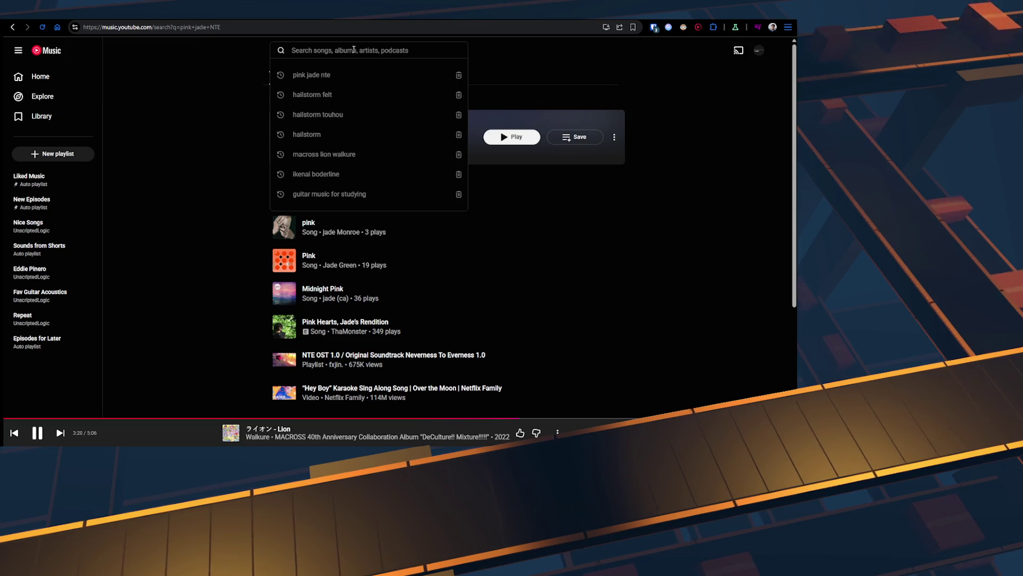
{"action": "type", "text": "cour"}
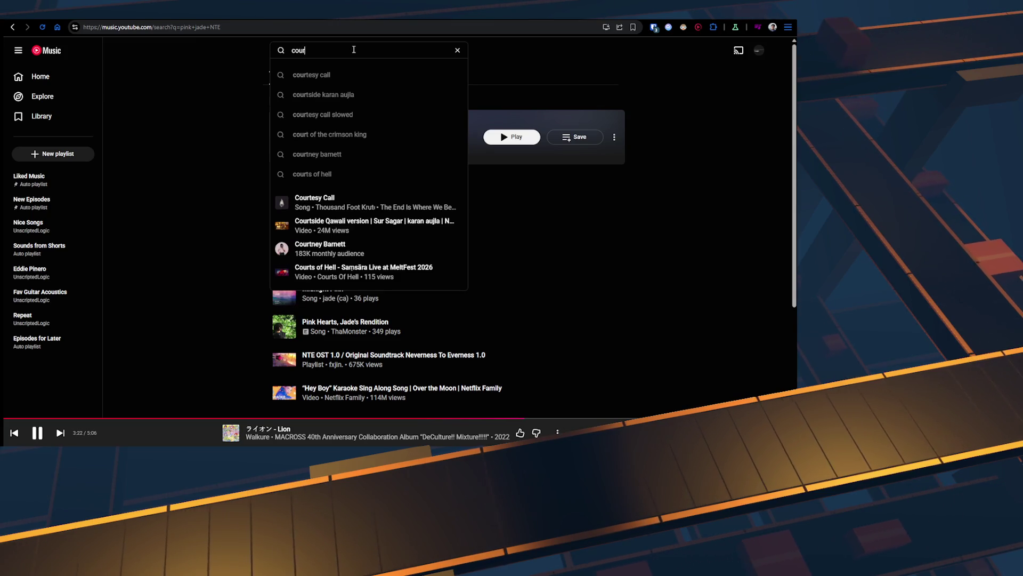
{"action": "type", "text": "age sao"}
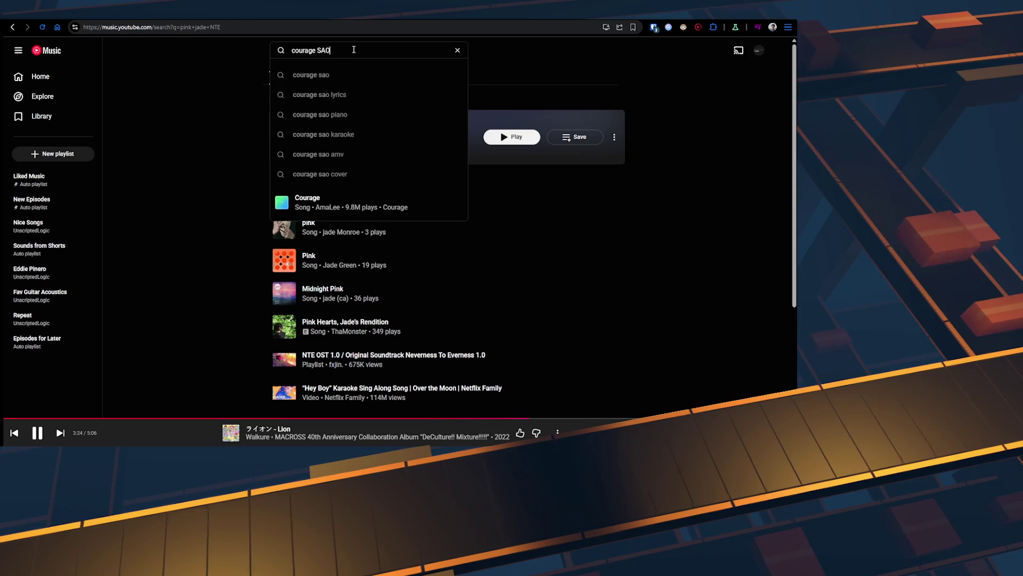
{"action": "key", "text": "Down"}
{"action": "key", "text": "Return"}
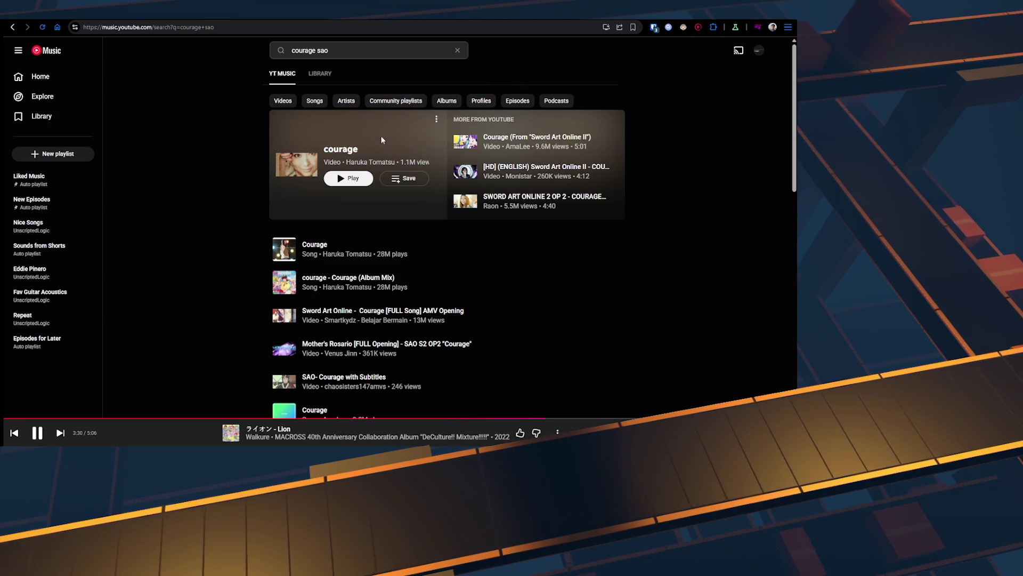
{"action": "left_click", "coordinate": [611, 141]}
{"action": "left_click", "coordinate": [552, 160]}
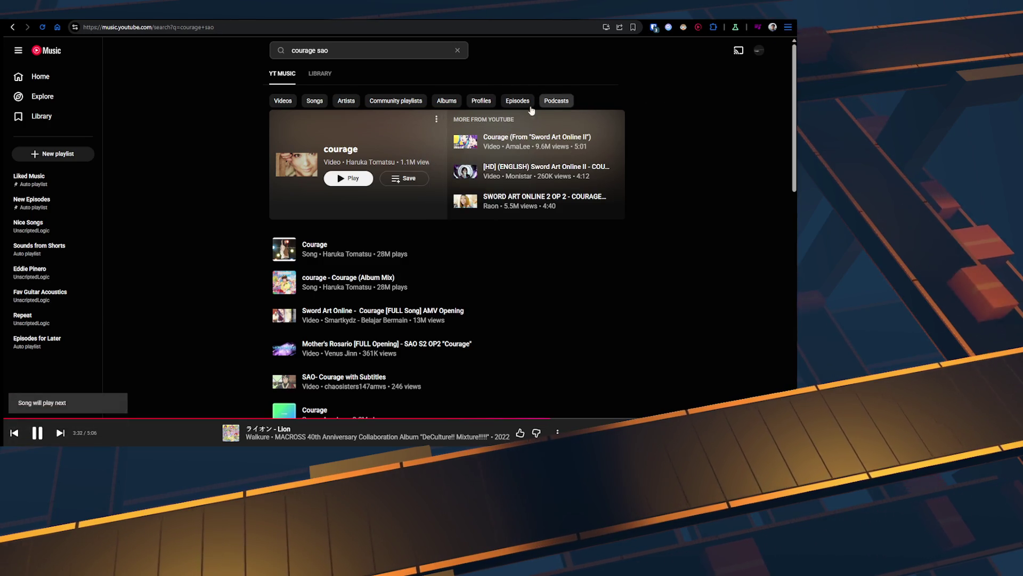
Step: Clear the search box and switch back to the Unreal widget designer
{"action": "left_click", "coordinate": [351, 52]}
{"action": "key", "text": "BackSpace"}
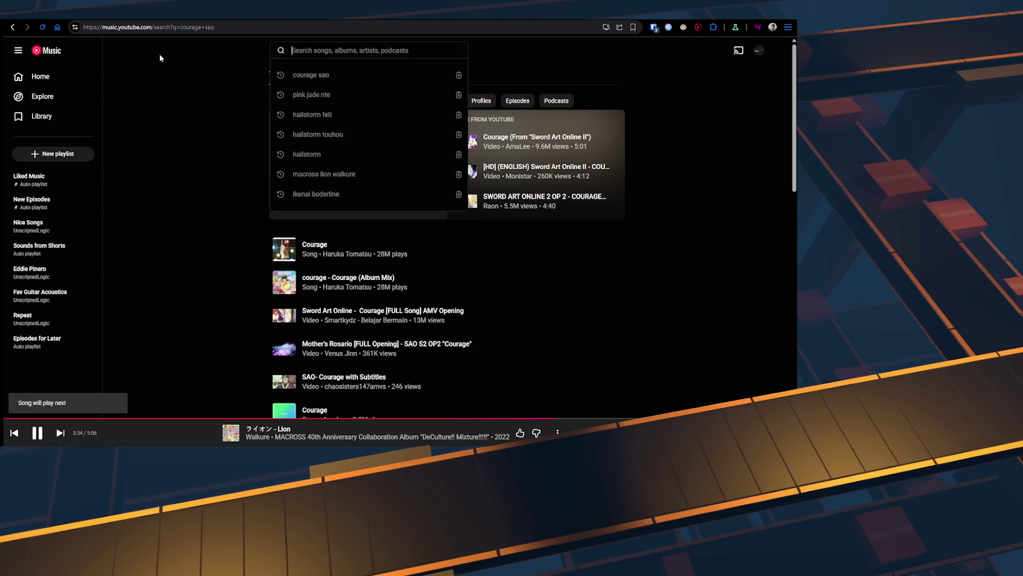
{"action": "left_click", "coordinate": [687, 151]}
{"action": "key", "text": "ctrl+Tab"}
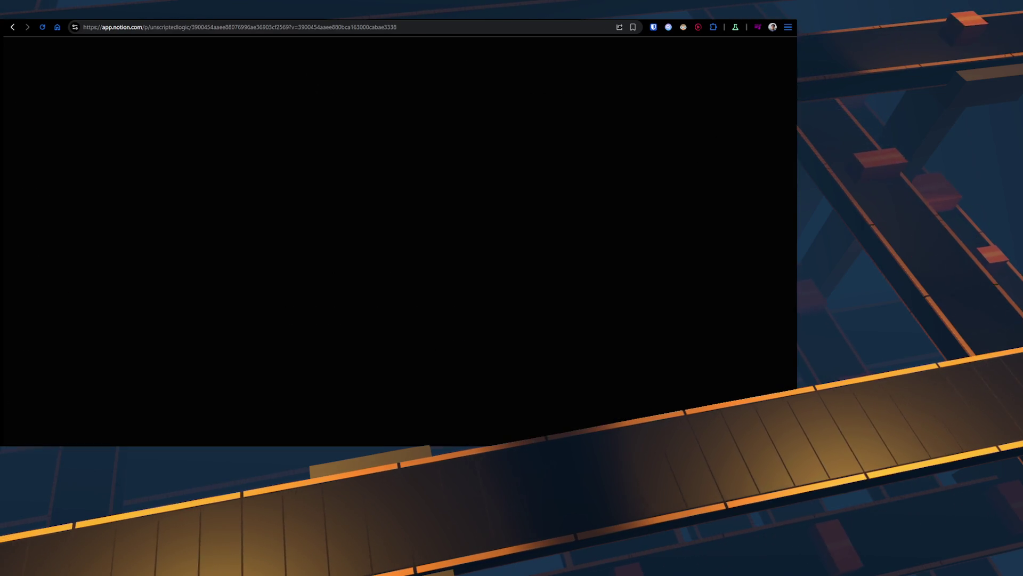
{"action": "key", "text": "ctrl+Tab"}
{"action": "key", "text": "ctrl+Tab"}
{"action": "key", "text": "ctrl+Tab"}
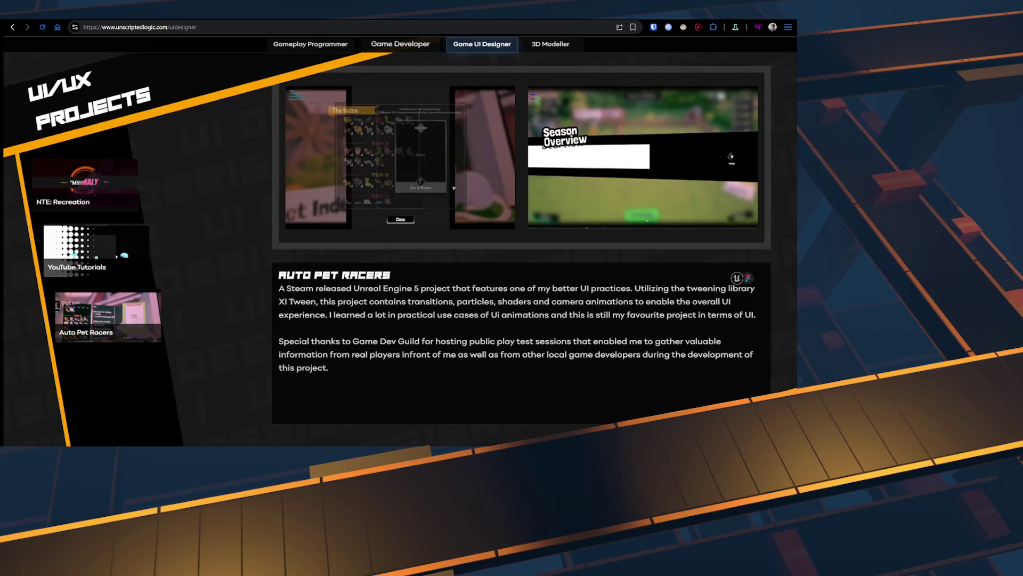
{"action": "key", "text": "alt+Tab"}
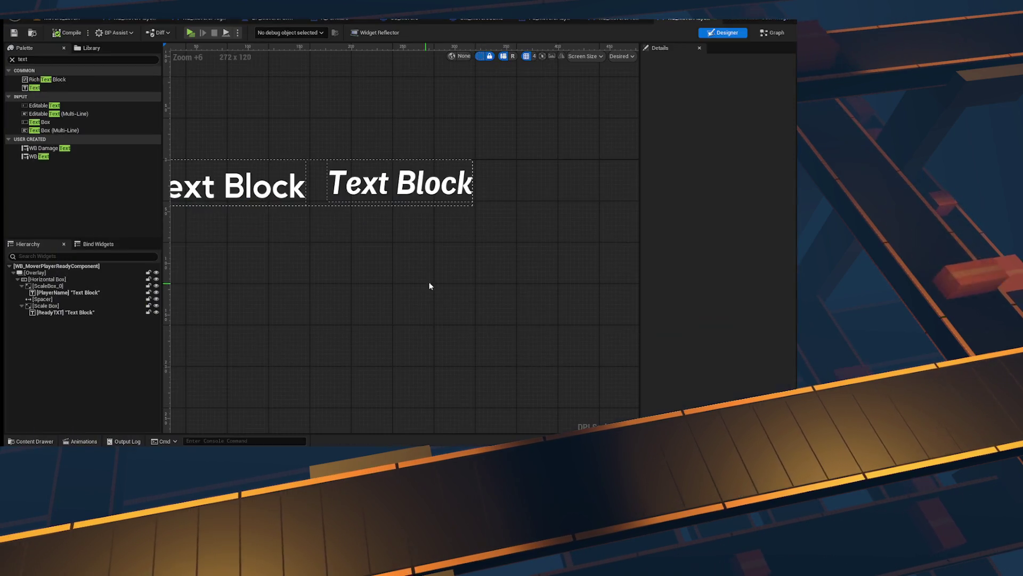
Step: Recompile the widget and add a Border inside the Overlay
{"action": "scroll", "coordinate": [425, 359], "scroll_direction": "down", "scroll_amount": 2}
{"action": "left_click", "coordinate": [63, 33]}
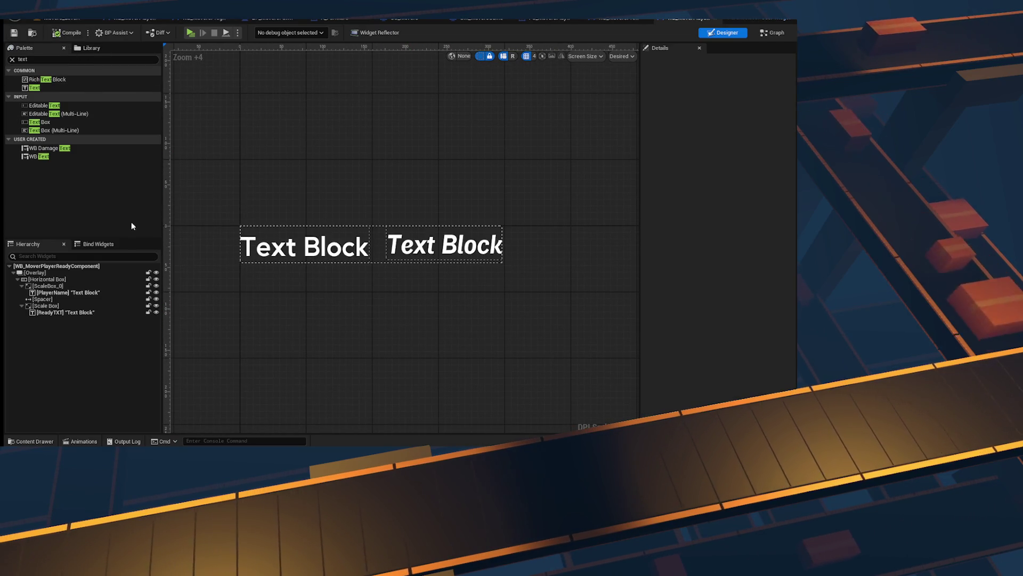
{"action": "left_click", "coordinate": [17, 279]}
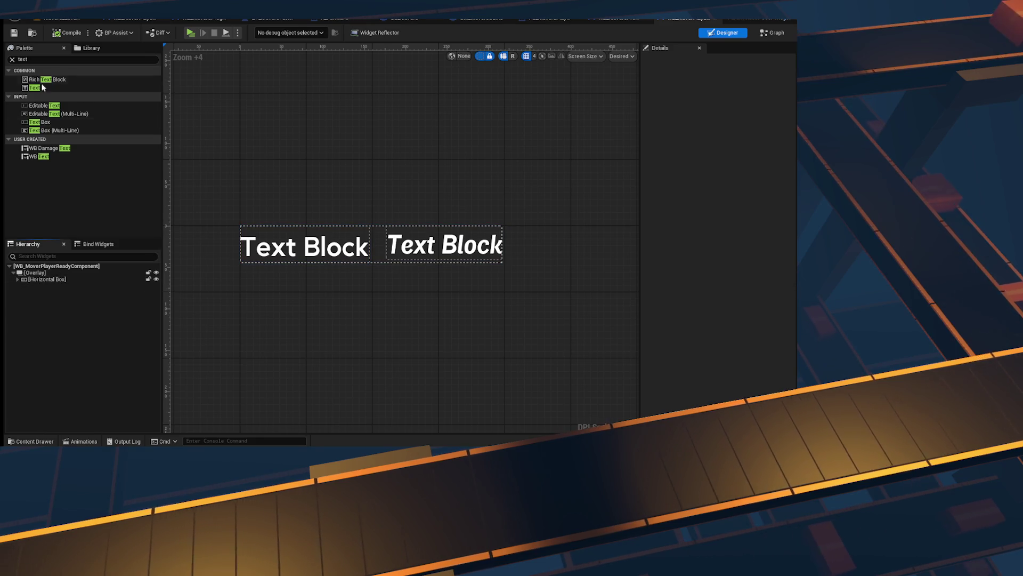
{"action": "left_click", "coordinate": [46, 61]}
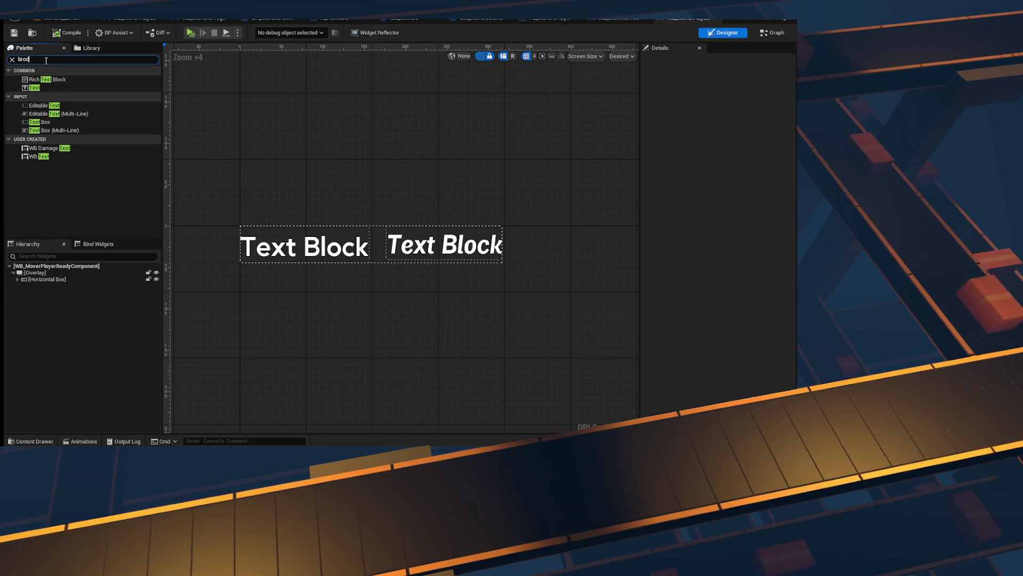
{"action": "type", "text": "broder"}
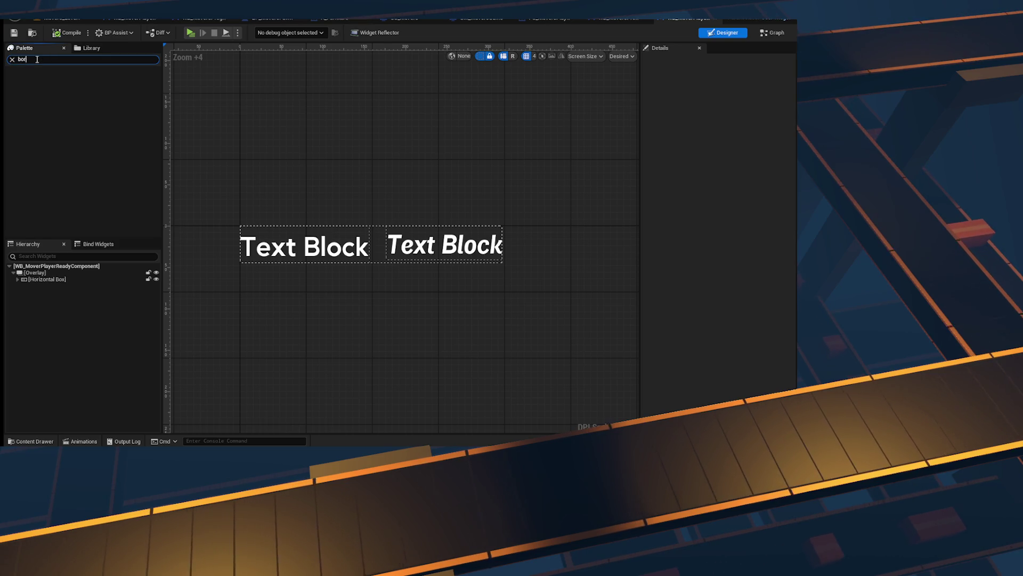
{"action": "type", "text": "der"}
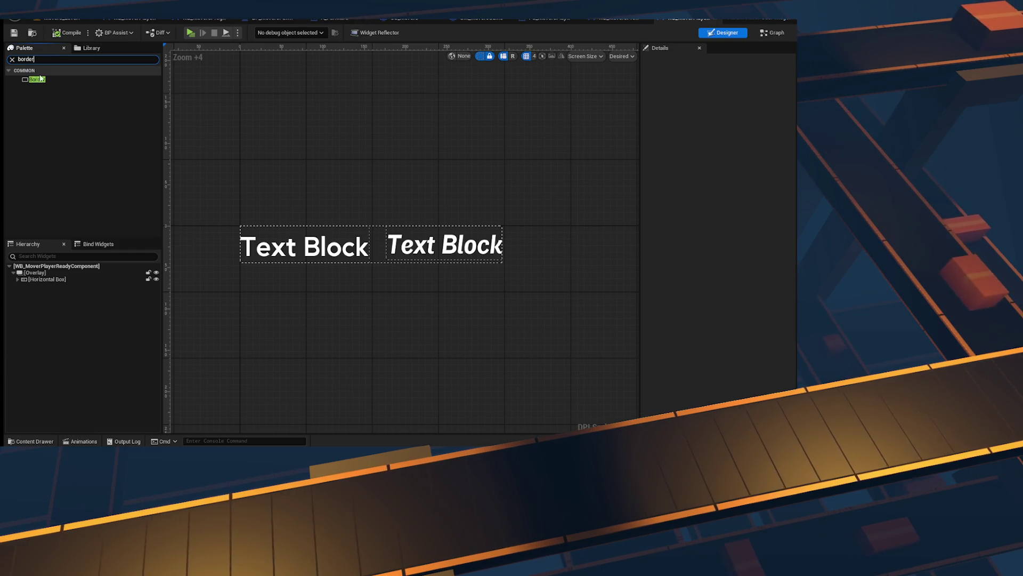
{"action": "left_click_drag", "start_coordinate": [39, 82], "coordinate": [103, 271]}
{"action": "left_click_drag", "start_coordinate": [33, 277], "coordinate": [38, 285]}
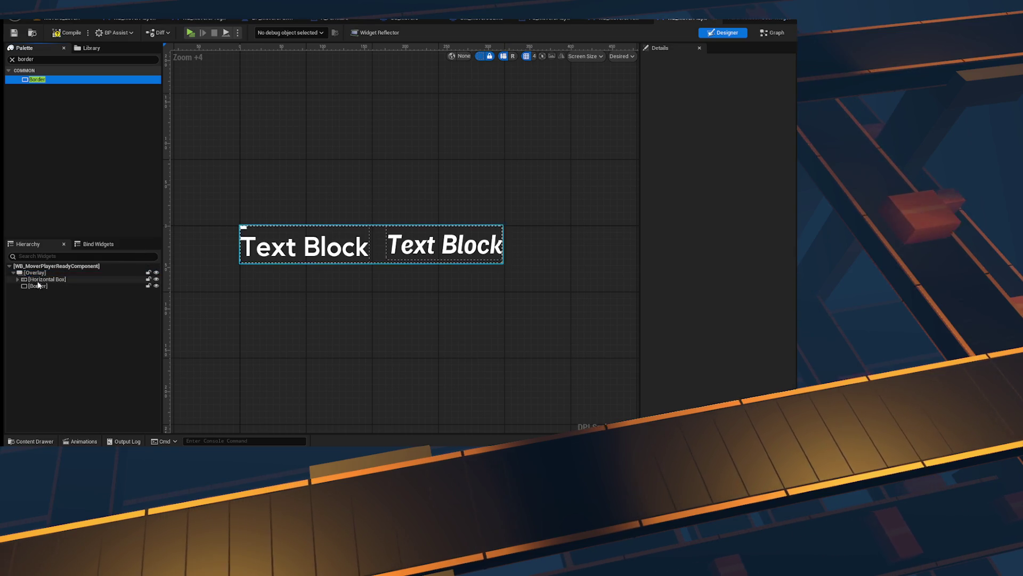
Step: Give the Border Fill horizontal and Bottom alignment, and adjust its Translation
{"action": "left_click", "coordinate": [73, 287]}
{"action": "left_click", "coordinate": [753, 113]}
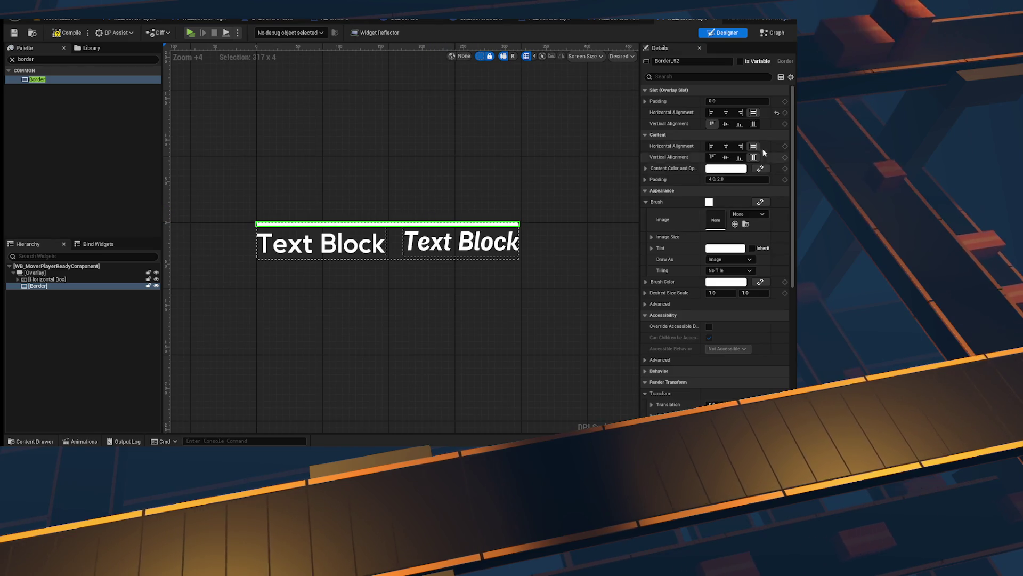
{"action": "left_click", "coordinate": [740, 124]}
{"action": "scroll", "coordinate": [285, 289], "scroll_direction": "up", "scroll_amount": 5}
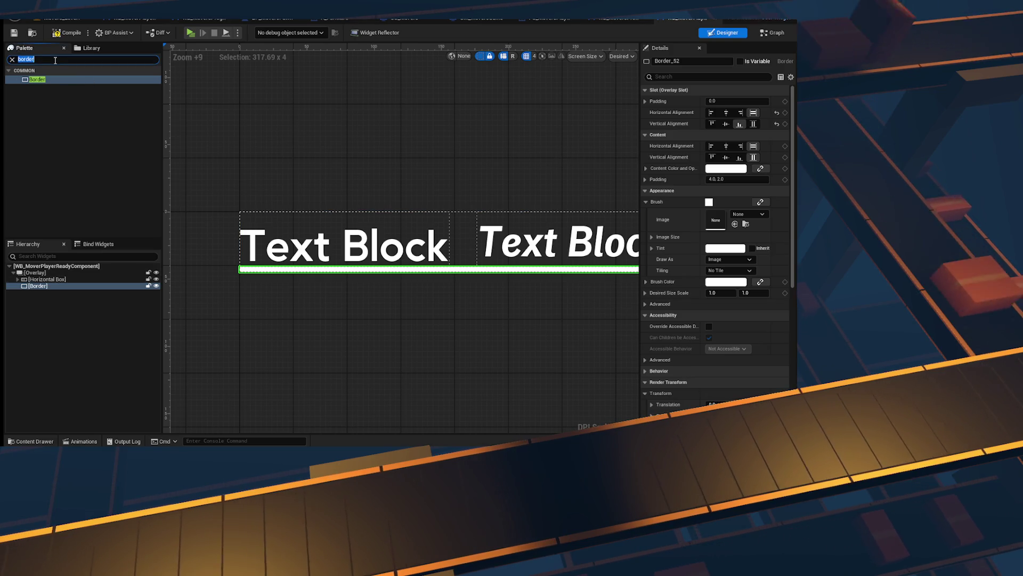
{"action": "scroll", "coordinate": [746, 322], "scroll_direction": "down", "scroll_amount": 3}
{"action": "scroll", "coordinate": [745, 323], "scroll_direction": "down", "scroll_amount": 3}
{"action": "left_click_drag", "start_coordinate": [755, 233], "coordinate": [754, 233]}
{"action": "scroll", "coordinate": [693, 210], "scroll_direction": "up", "scroll_amount": 6}
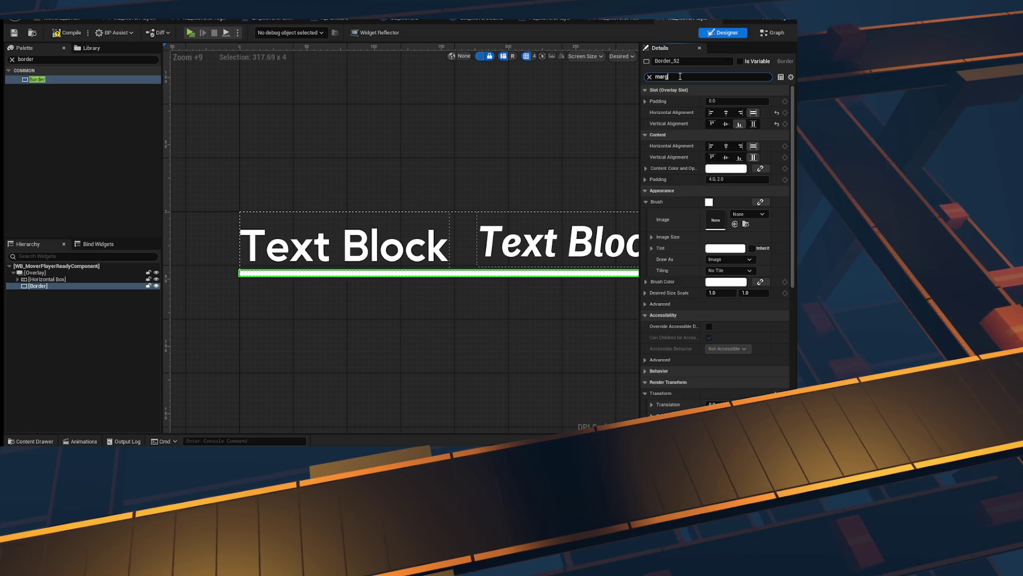
Step: Delete the trial Border and switch to the WB_MoversPreGameHUD widget
{"action": "left_click", "coordinate": [649, 77]}
{"action": "left_click", "coordinate": [85, 280]}
{"action": "left_click", "coordinate": [81, 285]}
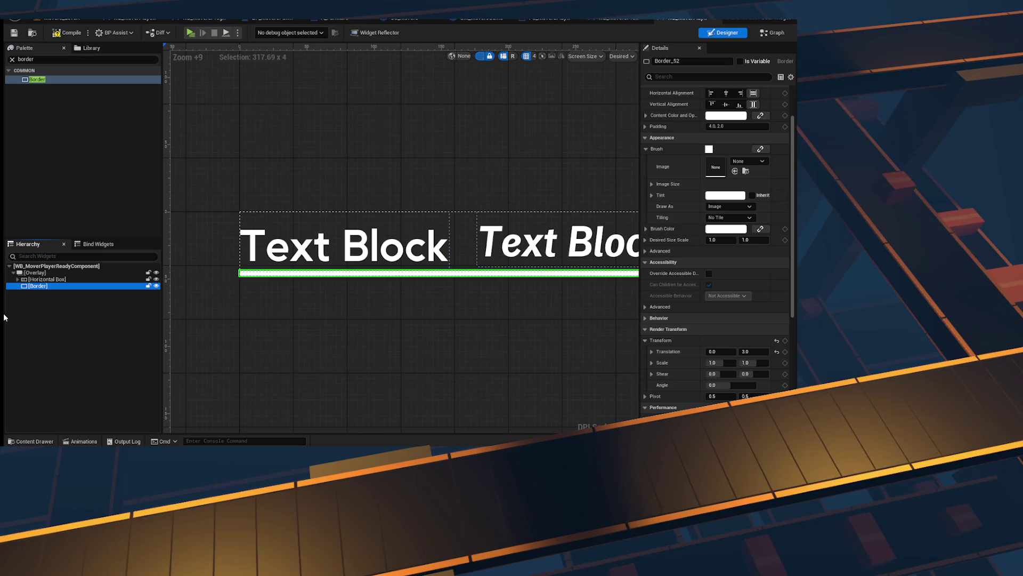
{"action": "key", "text": "Delete"}
{"action": "left_click", "coordinate": [15, 33]}
{"action": "scroll", "coordinate": [468, 234], "scroll_direction": "down", "scroll_amount": 5}
{"action": "left_click", "coordinate": [558, 21]}
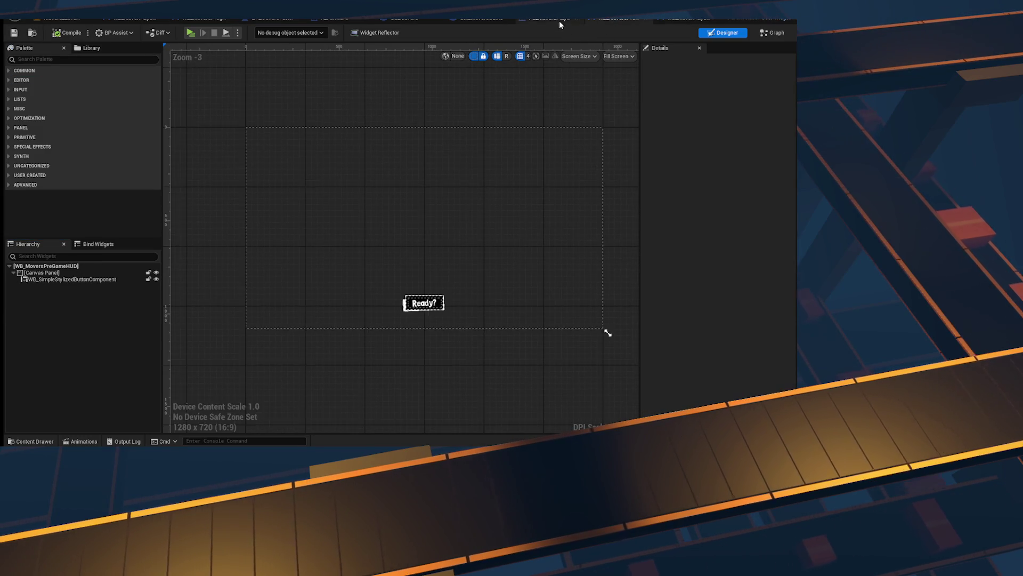
Step: Drop a Horizontal Box into the Canvas Panel, anchored left-centre, then clear the Palette search
{"action": "left_click", "coordinate": [45, 59]}
{"action": "type", "text": "horizontal"}
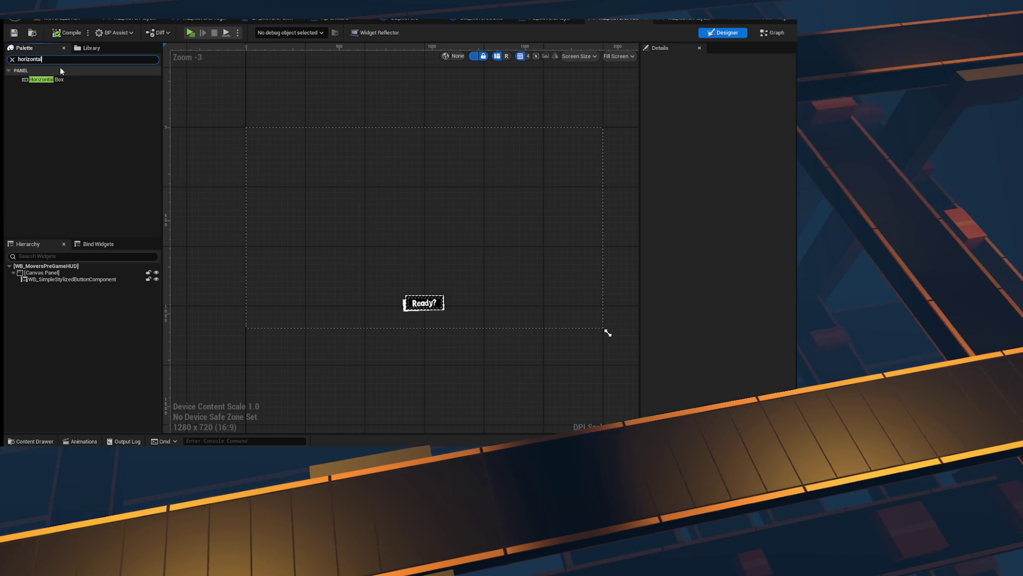
{"action": "mouse_move", "coordinate": [58, 80]}
{"action": "left_mouse_down"}
{"action": "mouse_move", "coordinate": [78, 265]}
{"action": "mouse_move", "coordinate": [38, 277]}
{"action": "left_mouse_up"}
{"action": "scroll", "coordinate": [262, 164], "scroll_direction": "up", "scroll_amount": 3}
{"action": "left_click", "coordinate": [729, 101]}
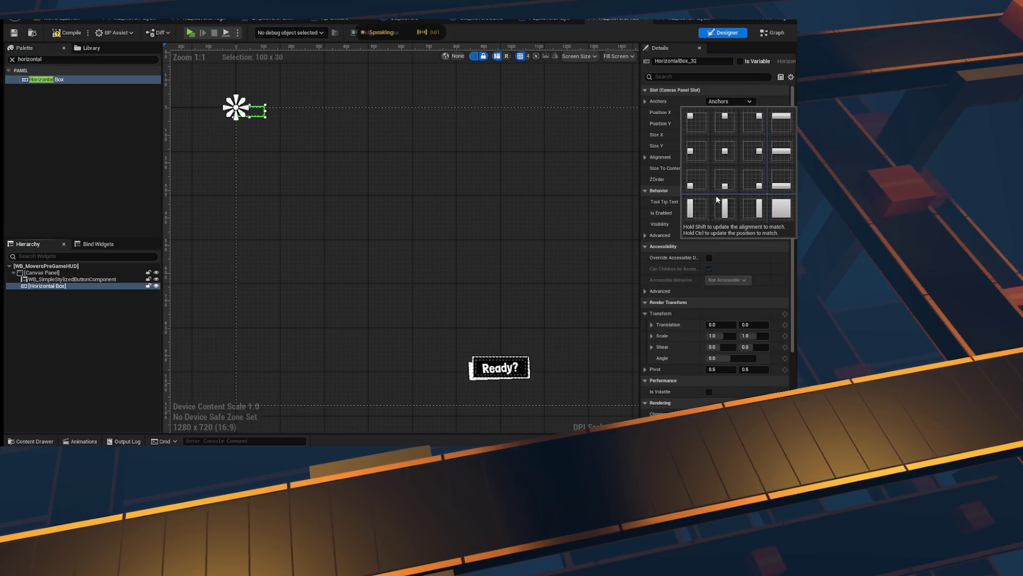
{"action": "left_click", "coordinate": [697, 151], "text": "shift"}
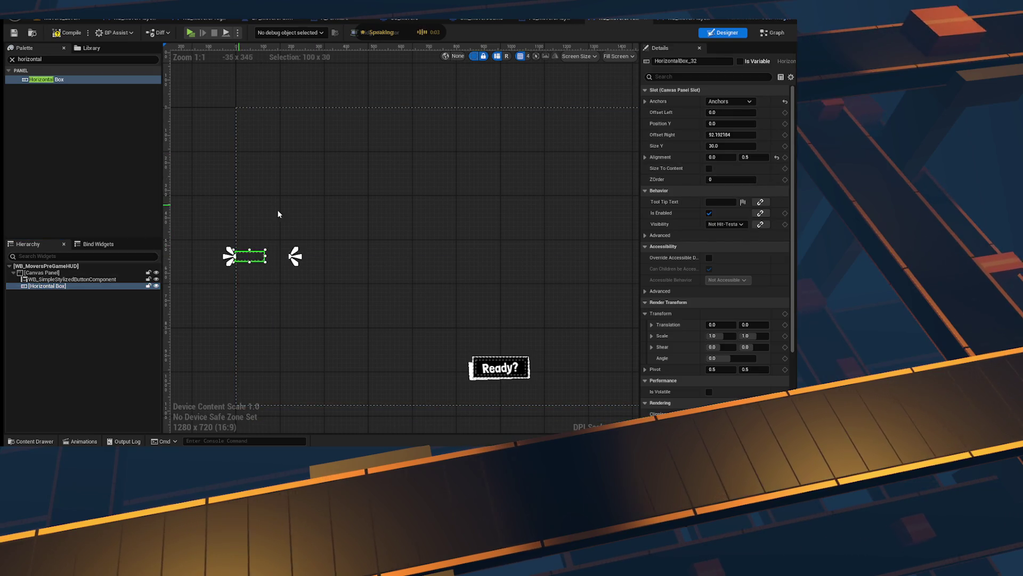
{"action": "left_click", "coordinate": [729, 101]}
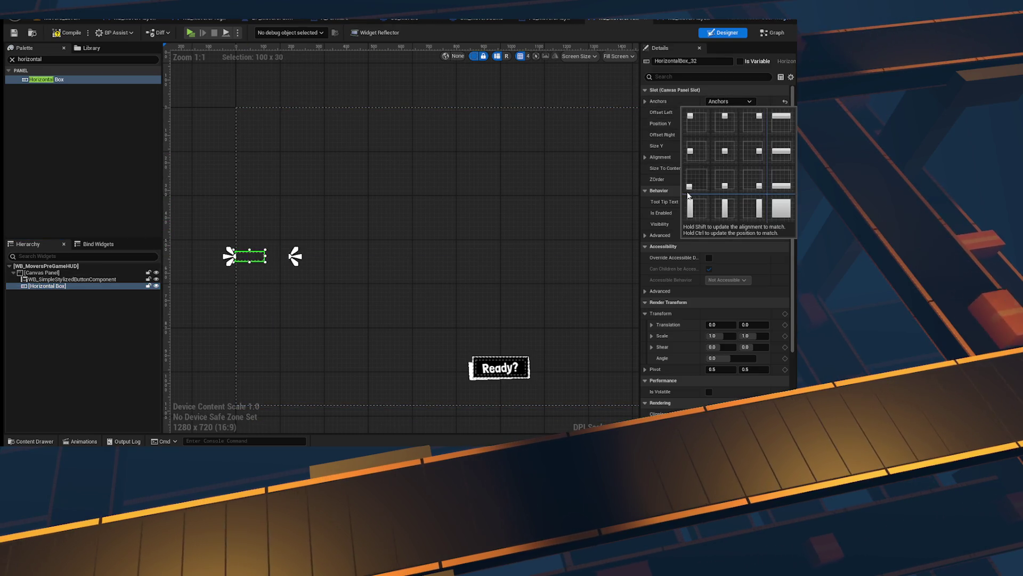
{"action": "left_click", "coordinate": [693, 150]}
{"action": "scroll", "coordinate": [266, 245], "scroll_direction": "up", "scroll_amount": 5}
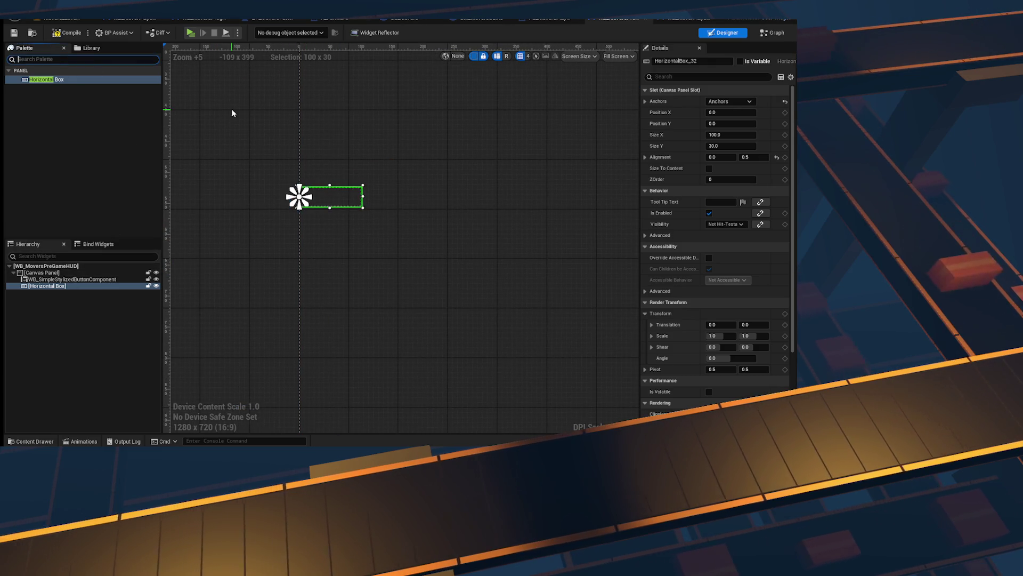
{"action": "key", "text": "Escape"}
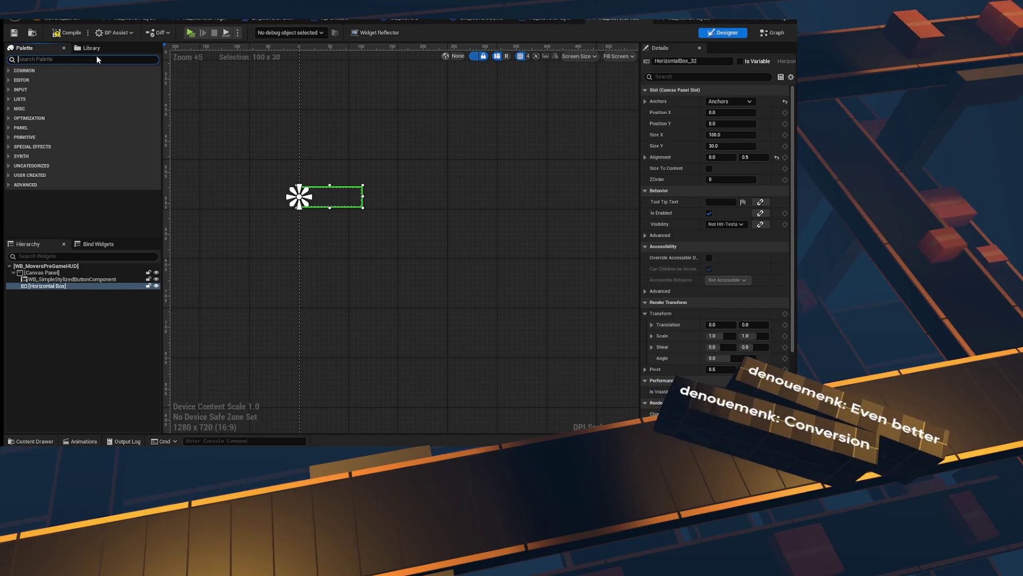
Step: Place a WB Mover Player Ready Component in the Horizontal Box and duplicate it to four copies
{"action": "type", "text": "moverplayer"}
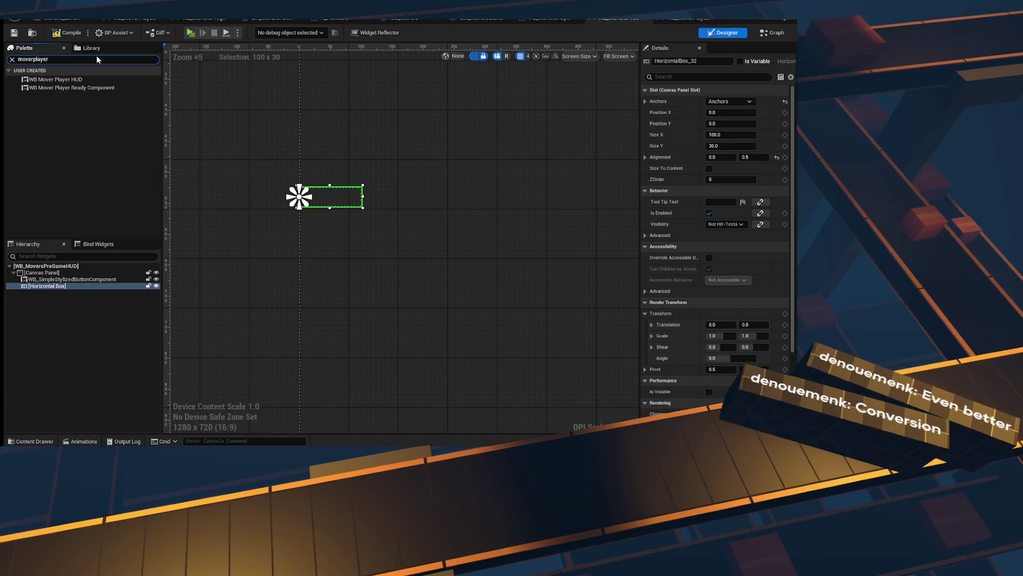
{"action": "left_click", "coordinate": [90, 88]}
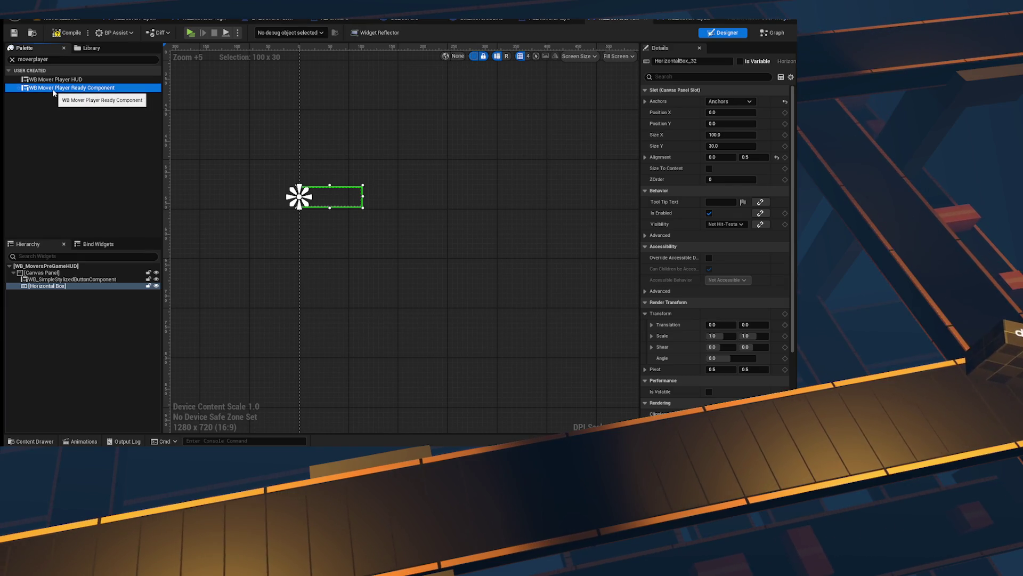
{"action": "left_click_drag", "start_coordinate": [62, 293], "coordinate": [65, 290]}
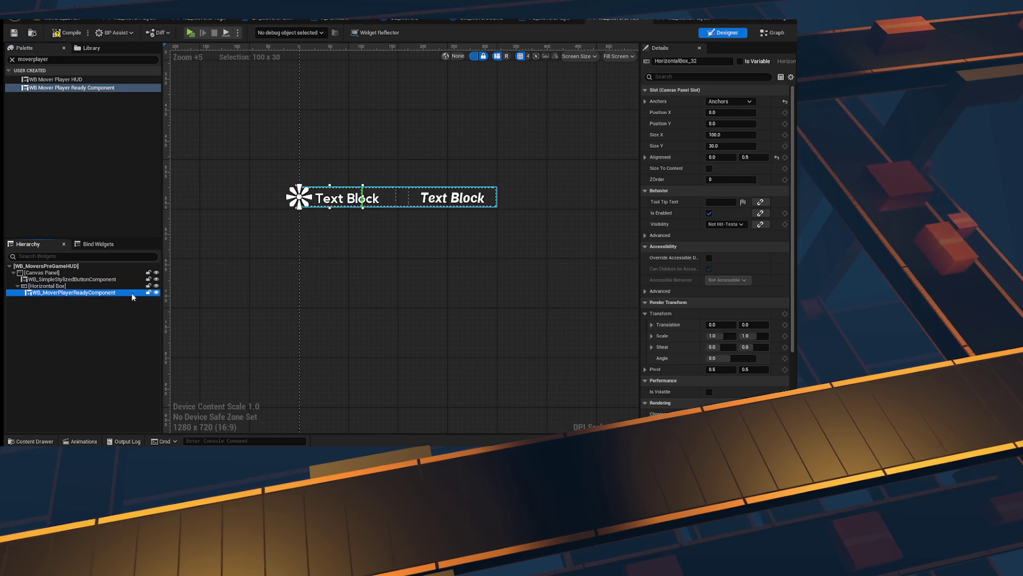
{"action": "scroll", "coordinate": [203, 254], "scroll_direction": "down", "scroll_amount": 4}
{"action": "left_click", "coordinate": [108, 292]}
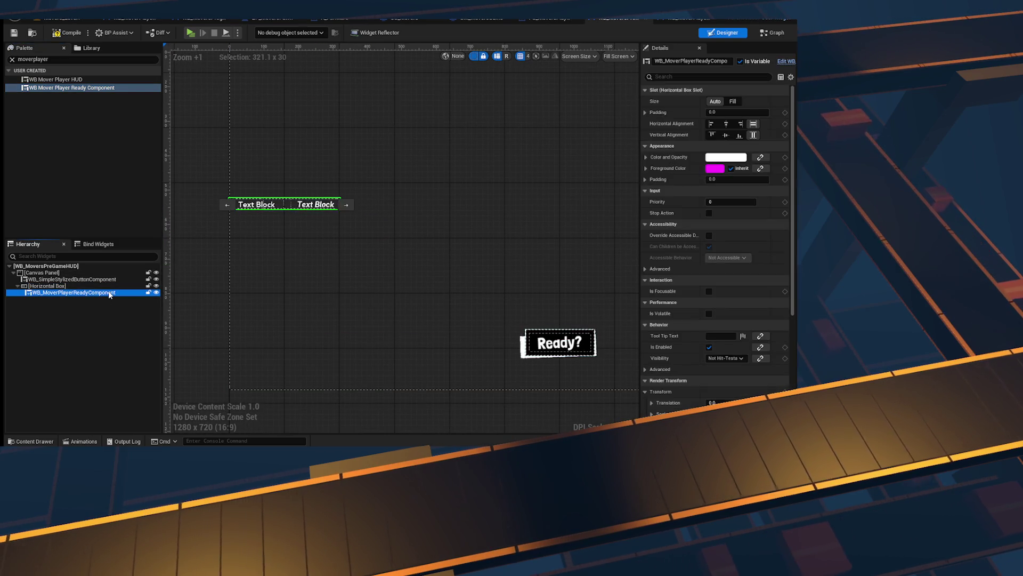
{"action": "key", "text": "ctrl+d"}
{"action": "key", "text": "ctrl+d"}
{"action": "key", "text": "ctrl+d"}
Step: Replace the Horizontal Box with a Vertical Box so the components stack
{"action": "left_click", "coordinate": [62, 286]}
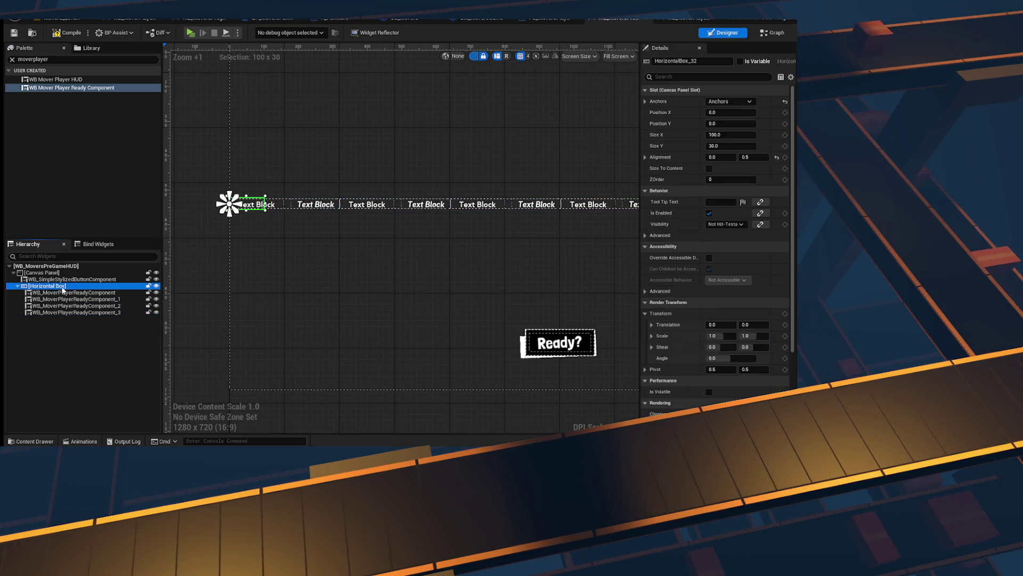
{"action": "right_click", "coordinate": [63, 289]}
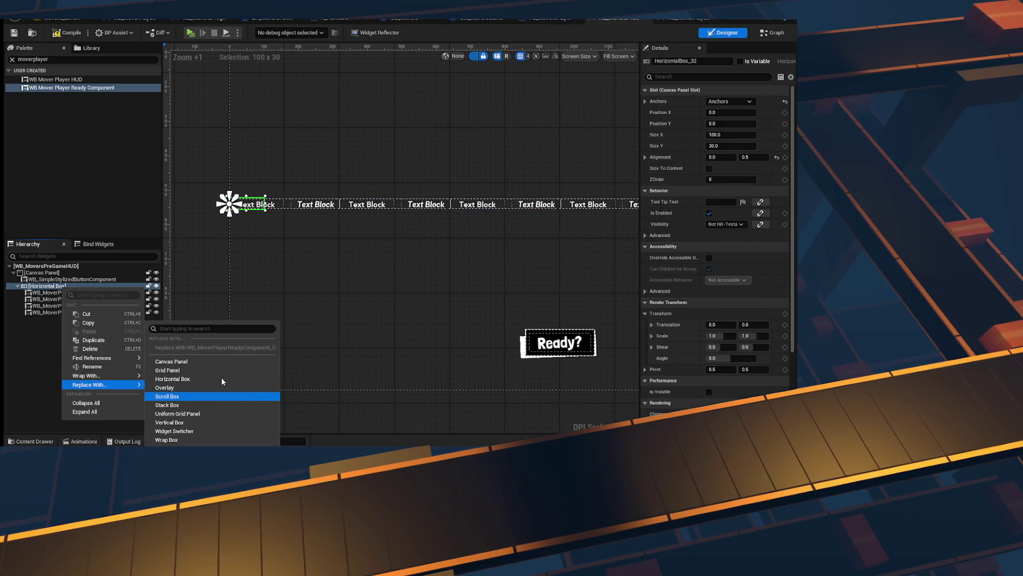
{"action": "left_click", "coordinate": [205, 422]}
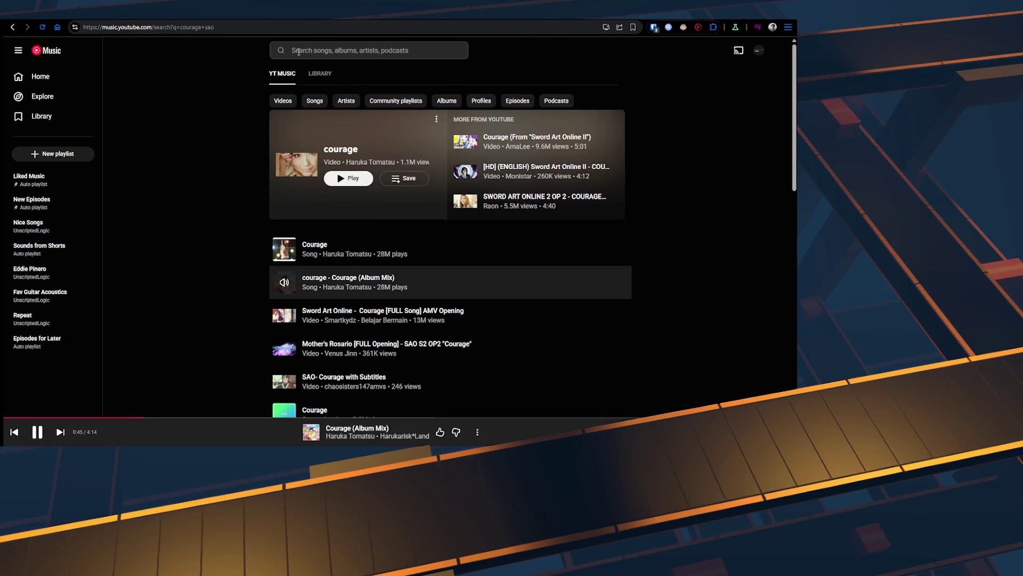
Step: Return to YouTube Music and show the recent searches list
{"action": "left_click", "coordinate": [298, 51]}
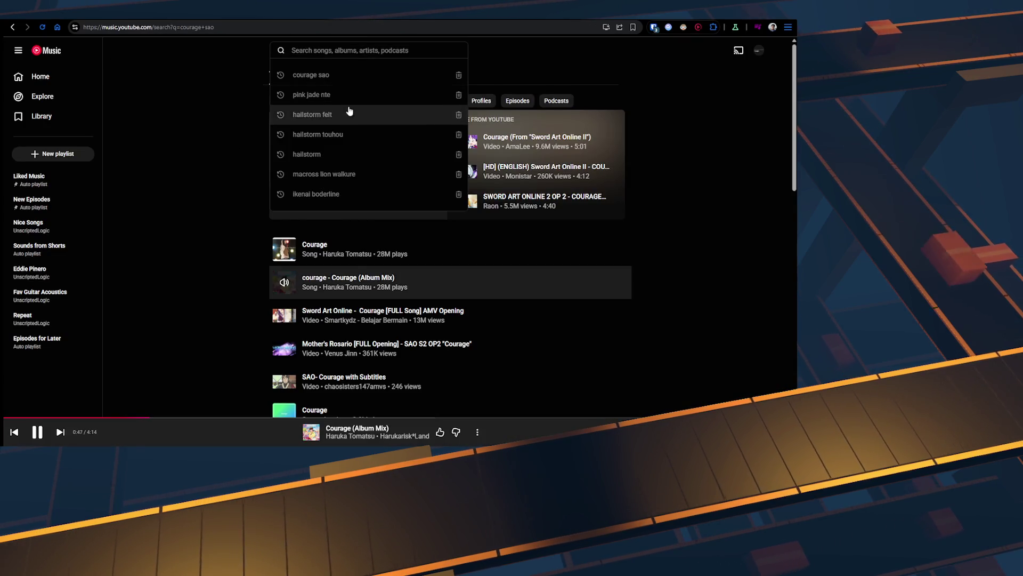
Step: Rerun the 'hailstorm felt' search and add the top Hail Storm episode to the queue
{"action": "left_click", "coordinate": [351, 120]}
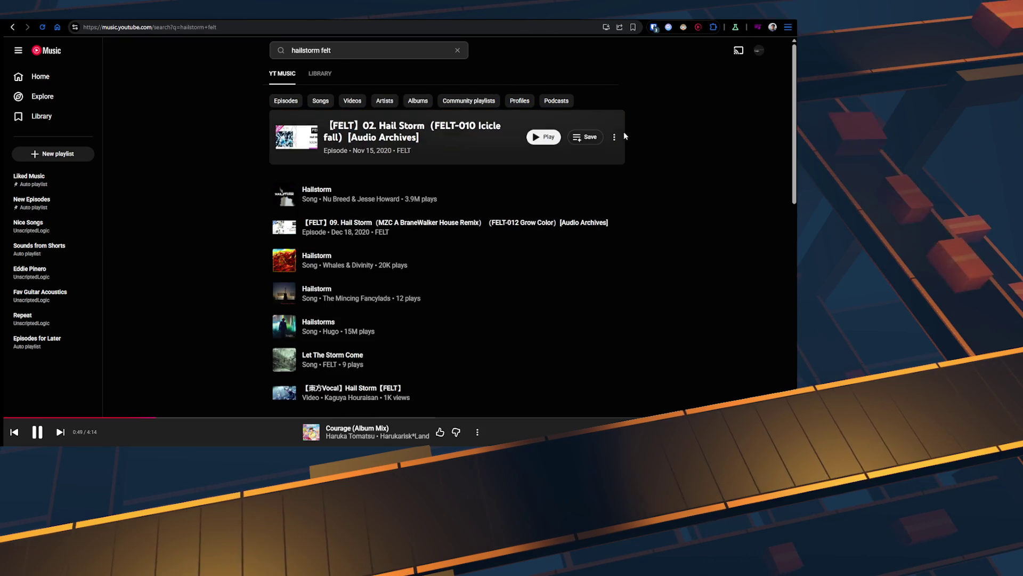
{"action": "left_click", "coordinate": [615, 137]}
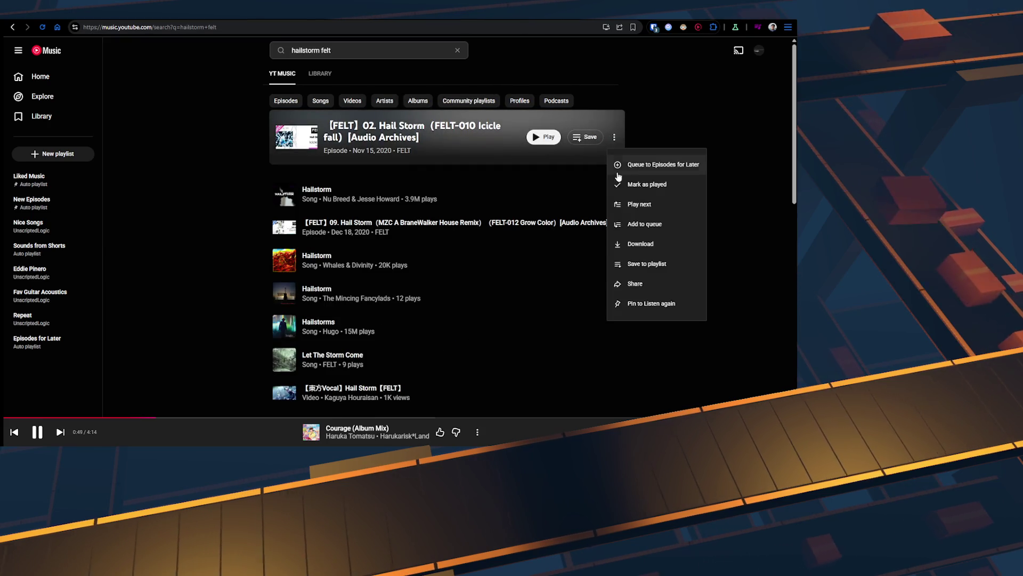
{"action": "left_click", "coordinate": [673, 223]}
Step: Search 'pink jade nte', add OST NTE - Pink Jade to the queue, and clear the search
{"action": "left_click", "coordinate": [361, 49]}
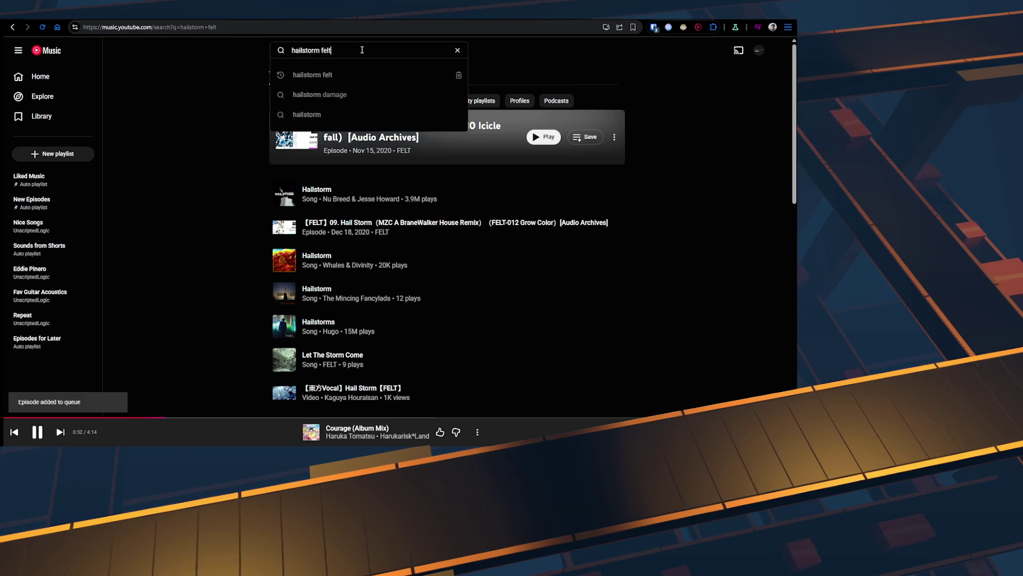
{"action": "type", "text": "pink jade nte"}
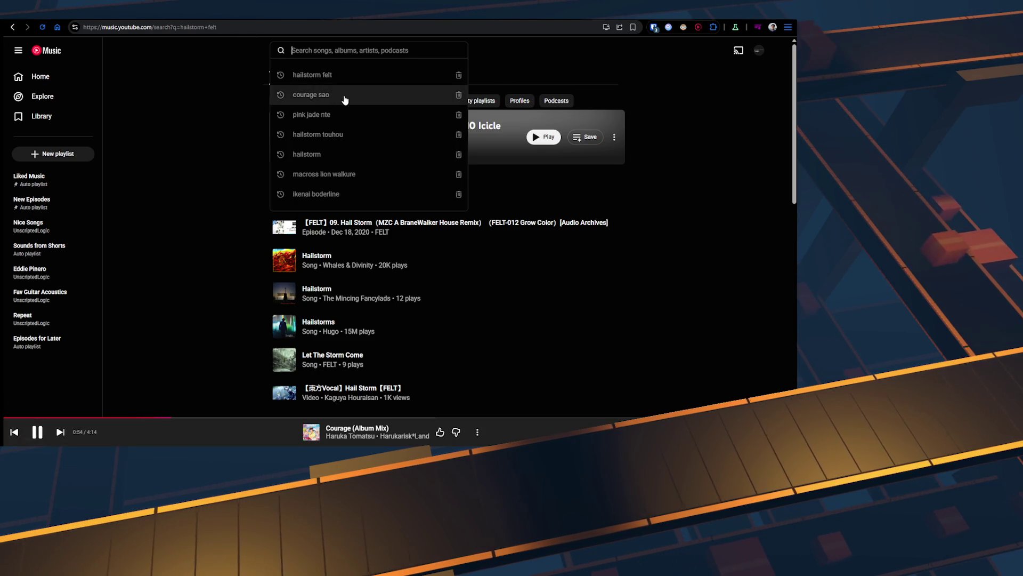
{"action": "key", "text": "Return"}
{"action": "left_click", "coordinate": [614, 137]}
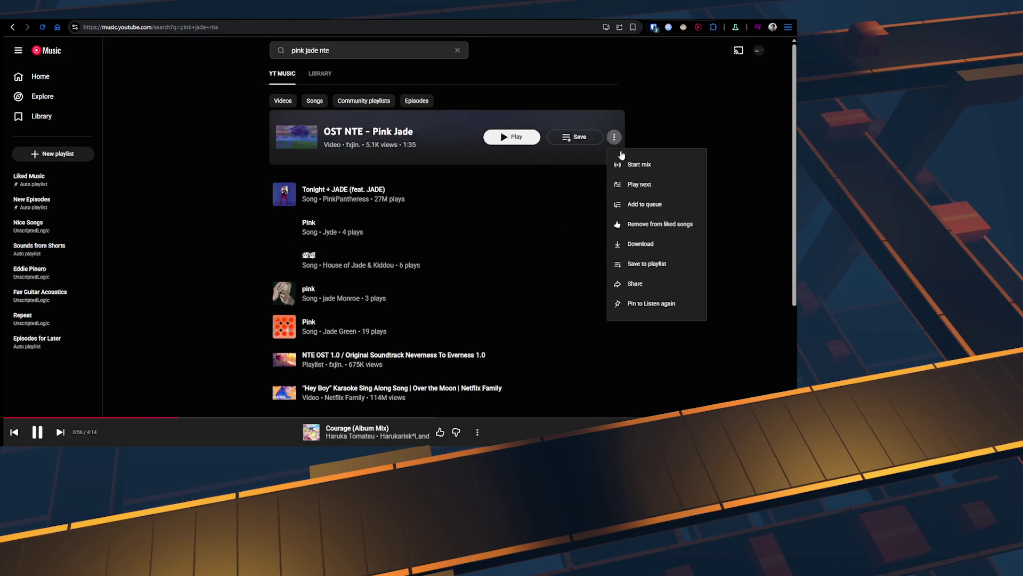
{"action": "left_click", "coordinate": [656, 206]}
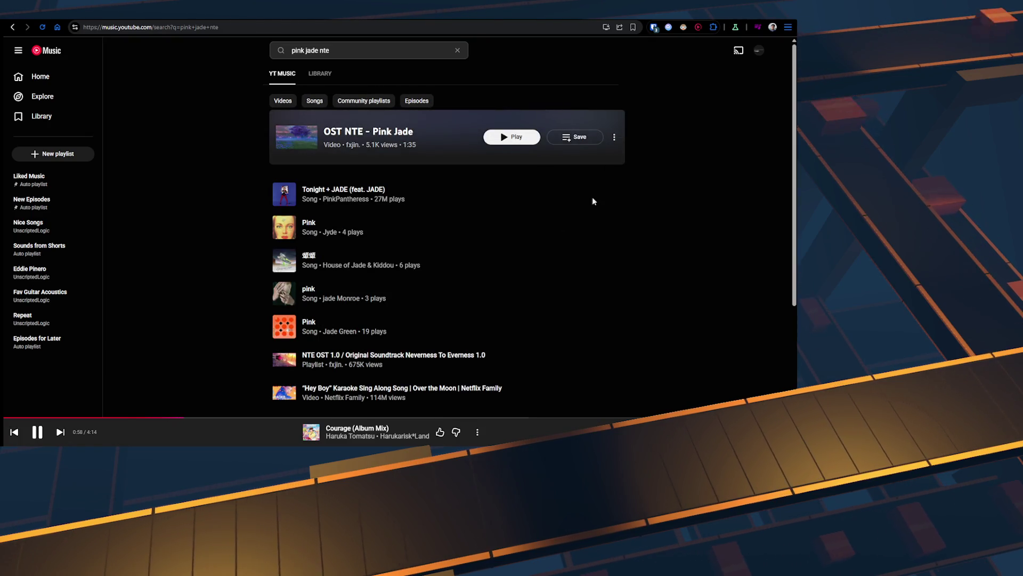
{"action": "left_click", "coordinate": [349, 56]}
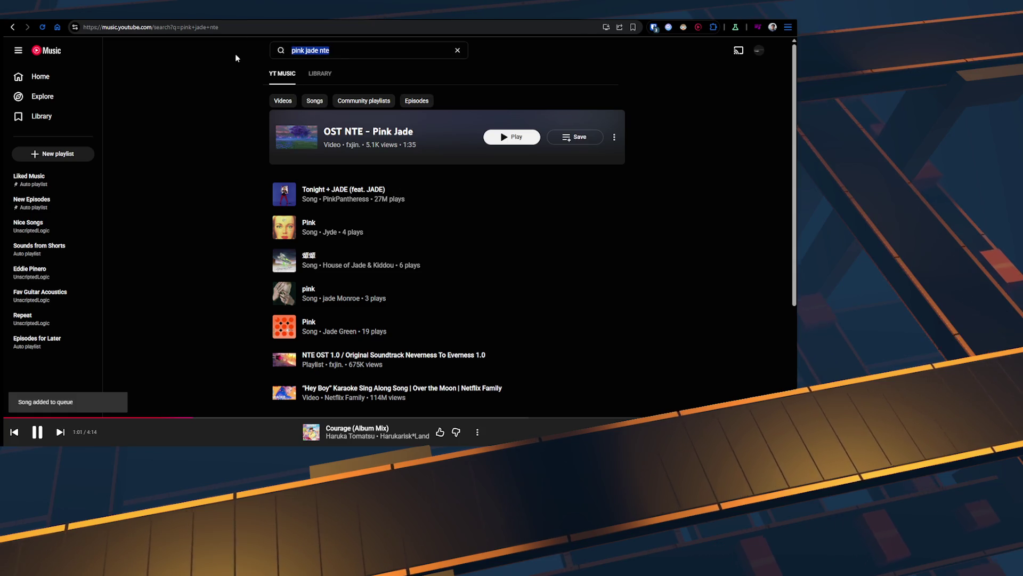
{"action": "key", "text": "BackSpace"}
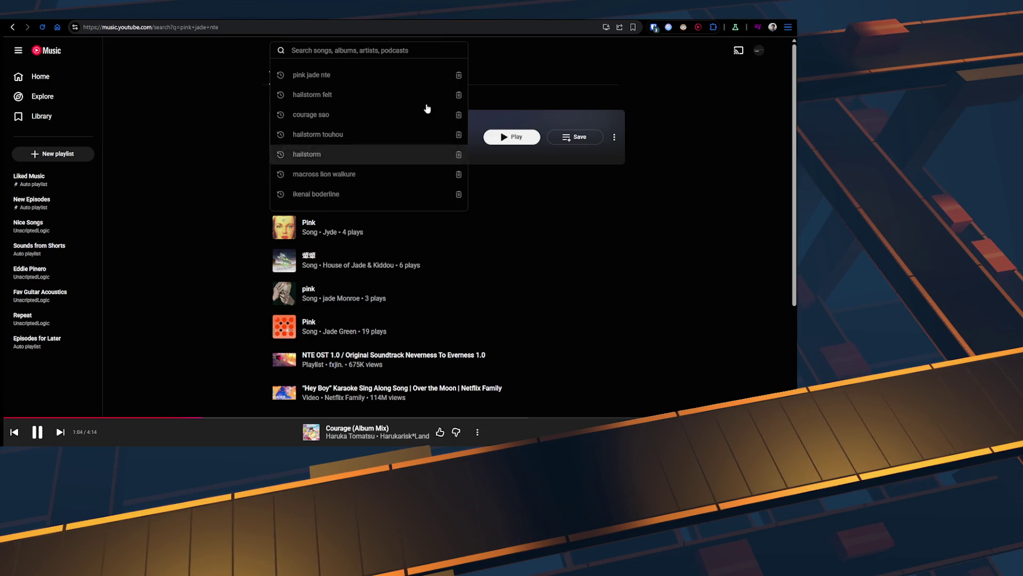
{"action": "left_click", "coordinate": [598, 224]}
Step: Search 'introverts', then 'zettai justice', and add the Goodbye Sengen cover to the queue
{"action": "left_click", "coordinate": [362, 47]}
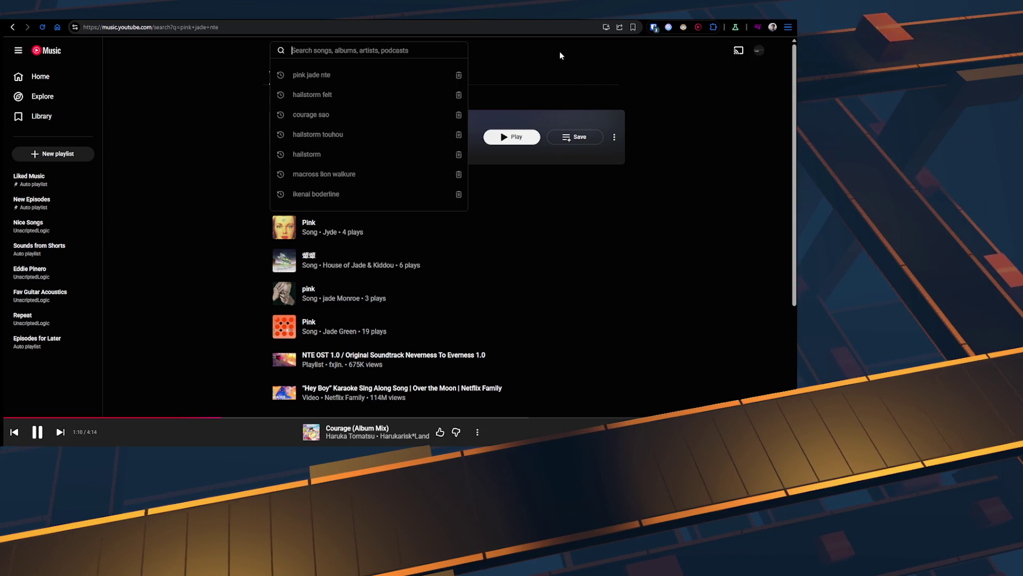
{"action": "type", "text": "int"}
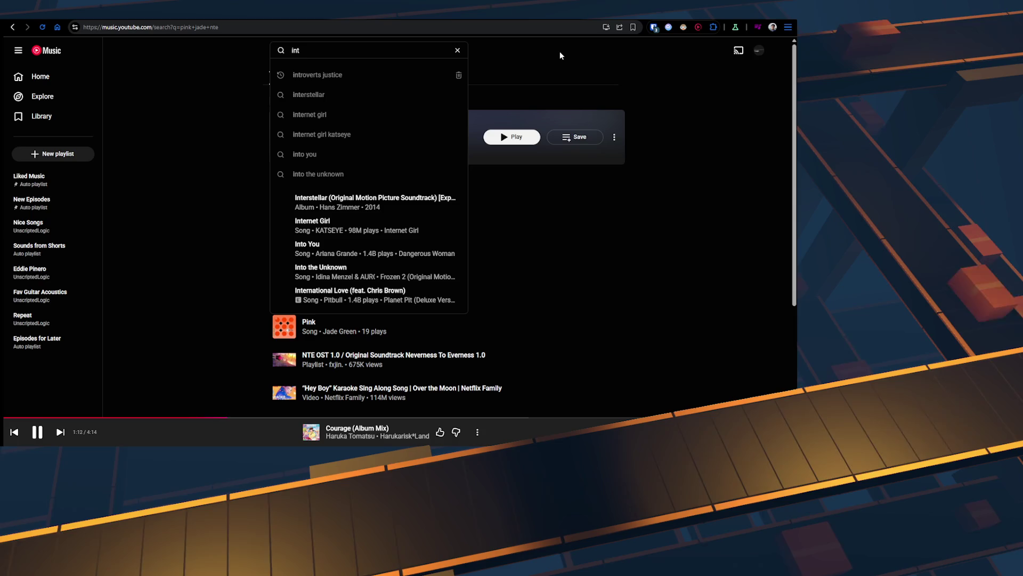
{"action": "type", "text": "roverts"}
{"action": "key", "text": "Down"}
{"action": "key", "text": "Return"}
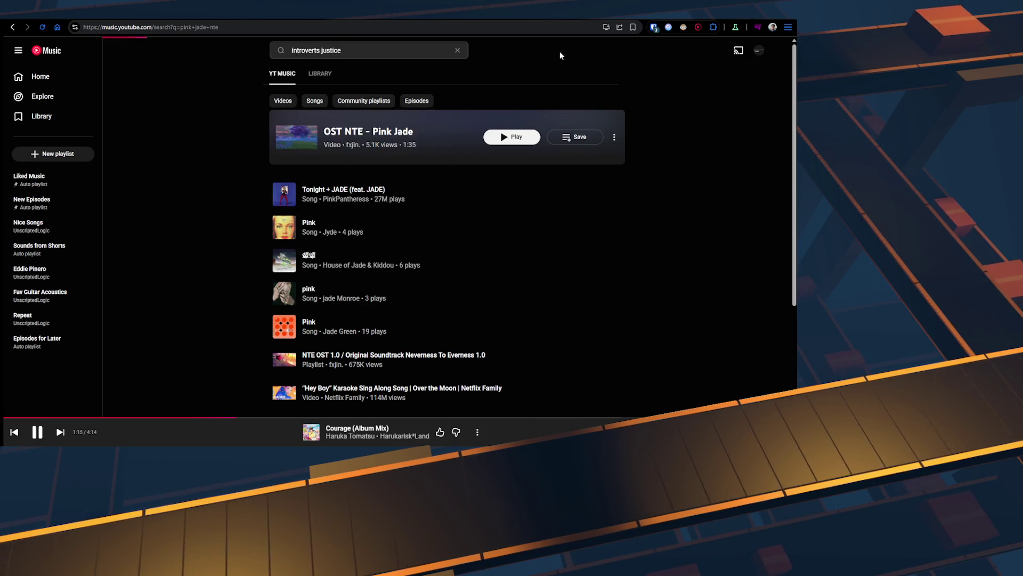
{"action": "scroll", "coordinate": [350, 166], "scroll_direction": "down", "scroll_amount": 3}
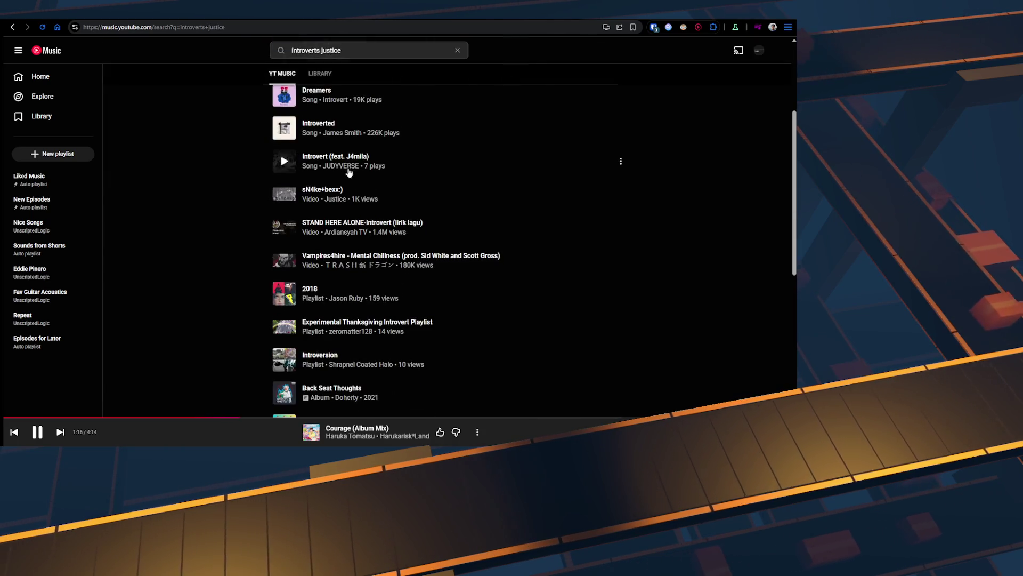
{"action": "type", "text": "zettai justice"}
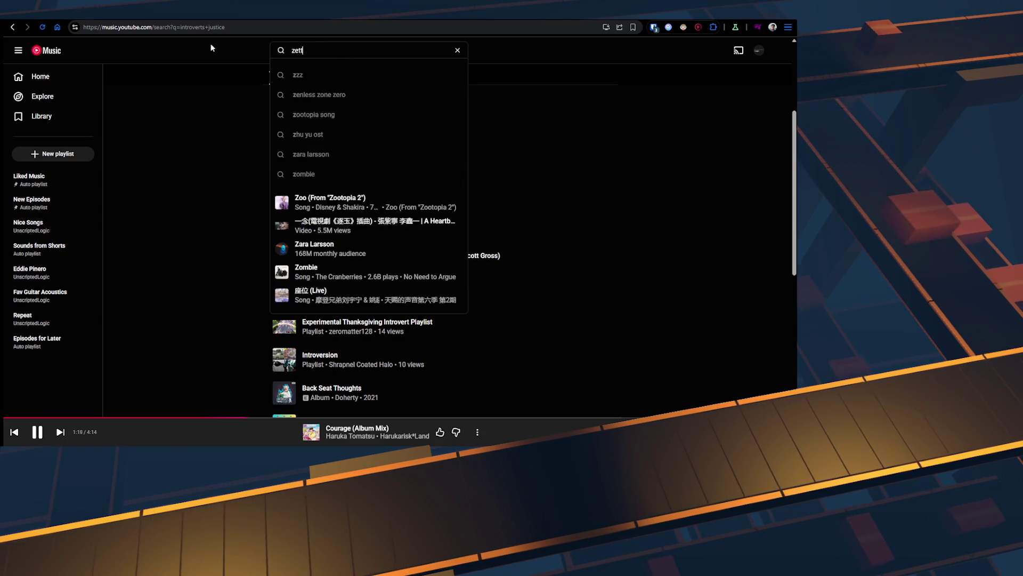
{"action": "key", "text": "Return"}
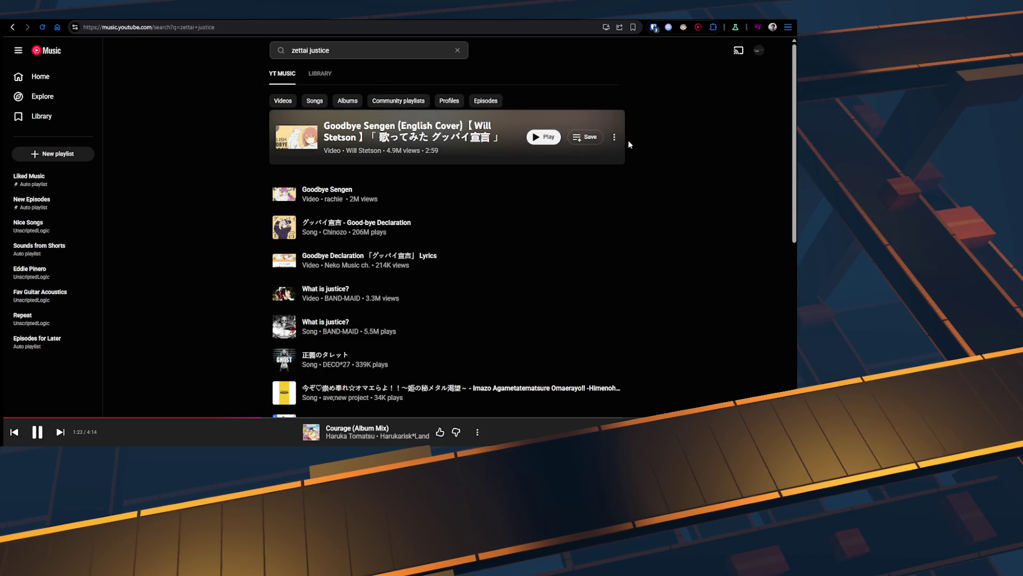
{"action": "left_click", "coordinate": [615, 138]}
{"action": "left_click", "coordinate": [642, 203]}
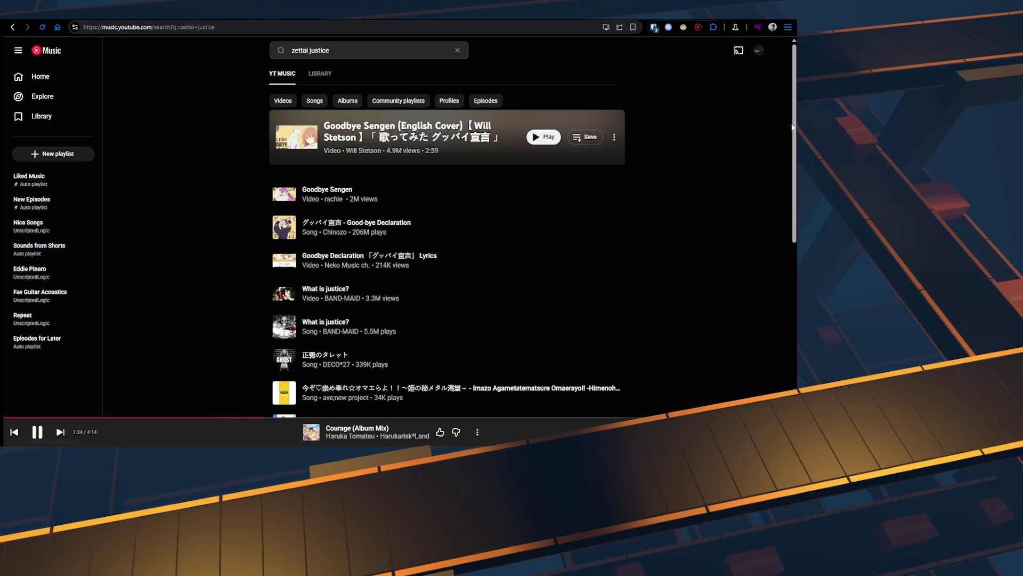
{"action": "key", "text": "ctrl+Tab"}
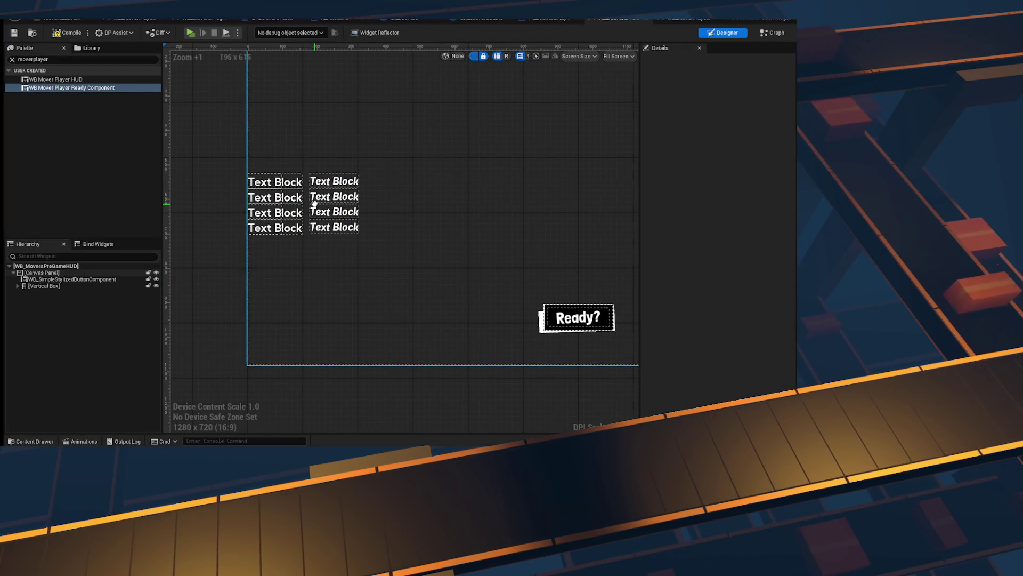
Step: Set the Vertical Box of ready components to Position X 50
{"action": "left_click", "coordinate": [21, 287]}
{"action": "left_click", "coordinate": [91, 293]}
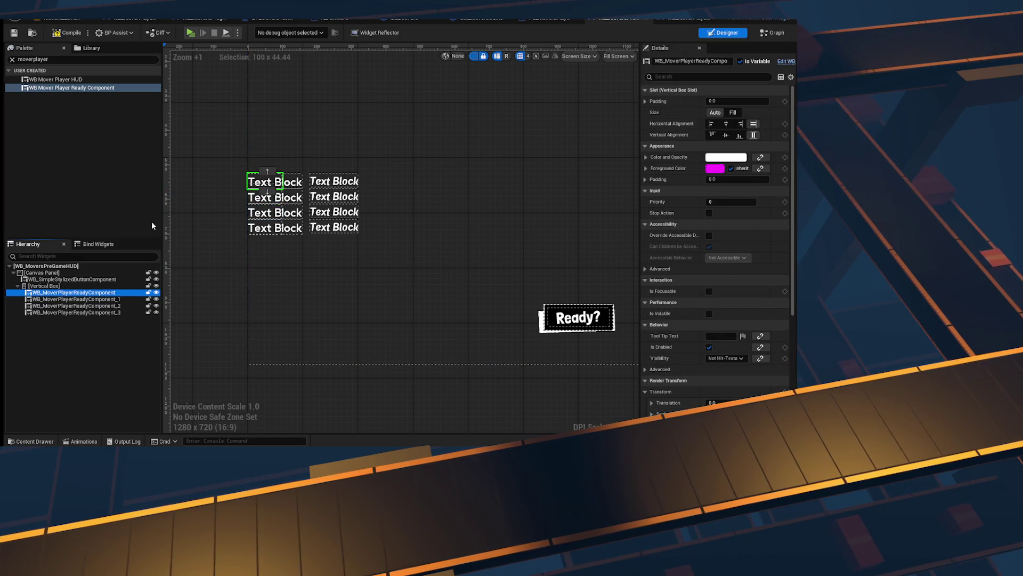
{"action": "scroll", "coordinate": [321, 167], "scroll_direction": "up", "scroll_amount": 1}
{"action": "left_click", "coordinate": [46, 286]}
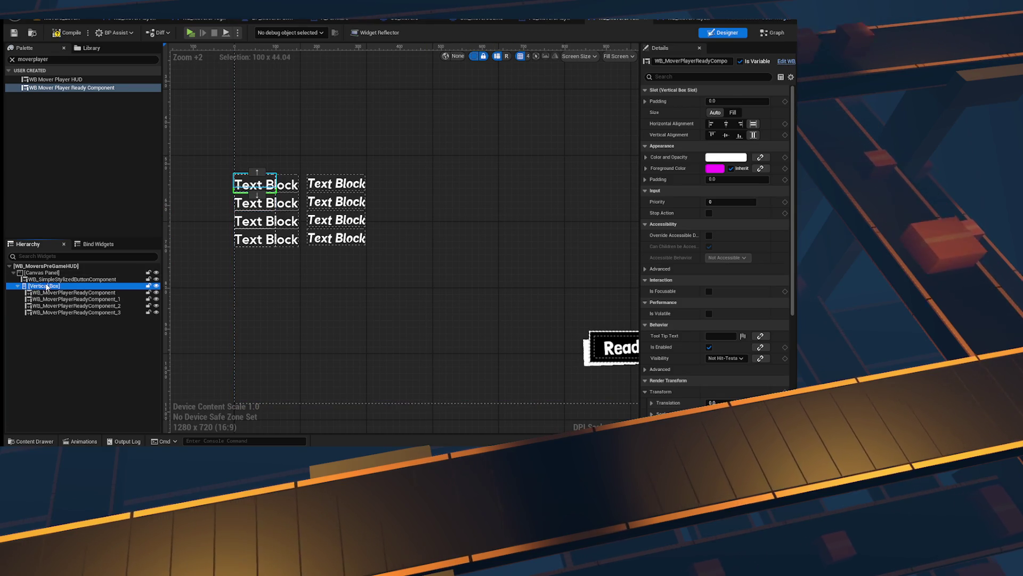
{"action": "scroll", "coordinate": [369, 164], "scroll_direction": "down", "scroll_amount": 3}
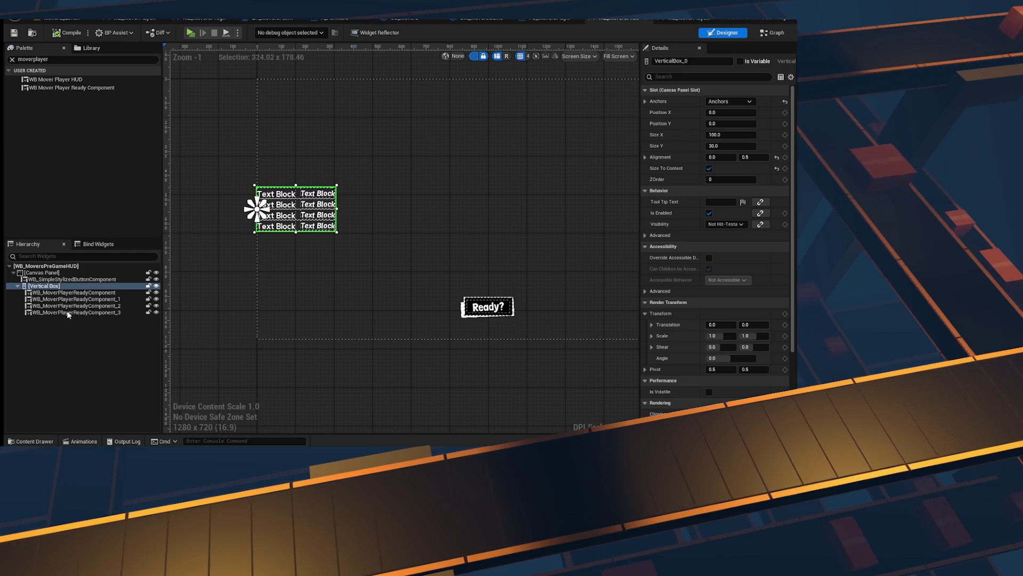
{"action": "left_click", "coordinate": [51, 283]}
{"action": "key", "text": "ctrl+z"}
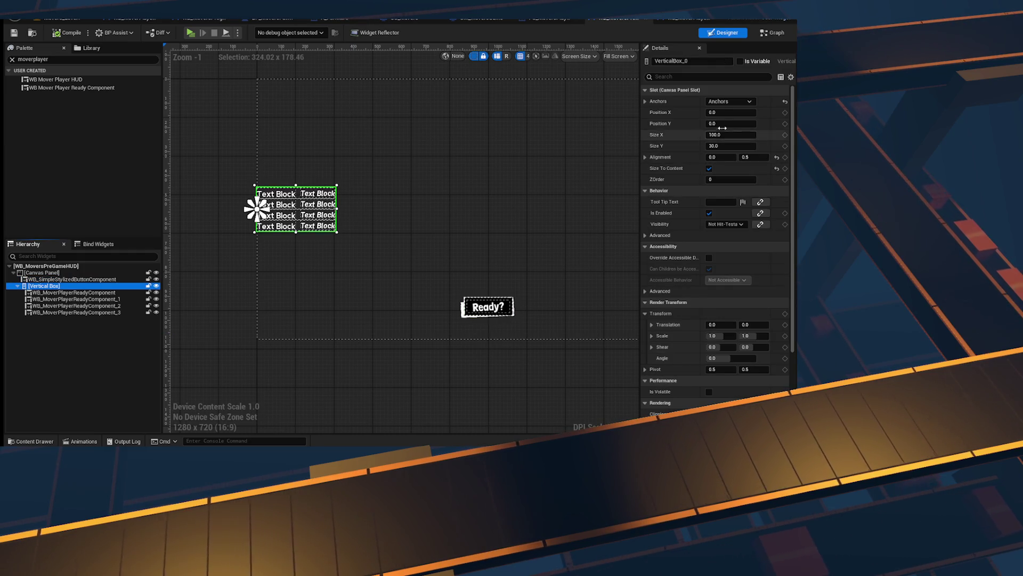
{"action": "left_click_drag", "start_coordinate": [731, 113], "coordinate": [732, 112]}
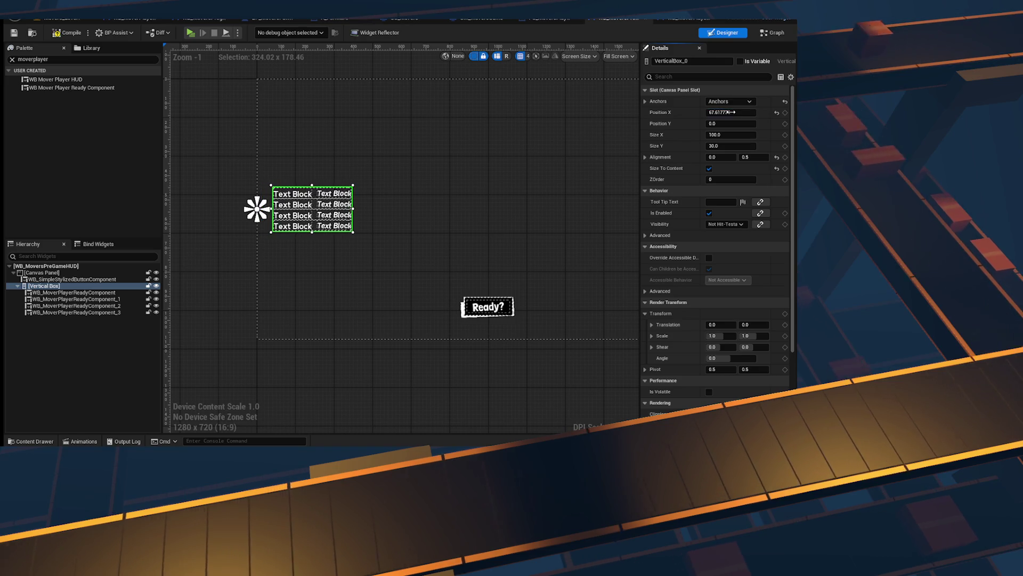
{"action": "type", "text": "0"}
{"action": "key", "text": "Return"}
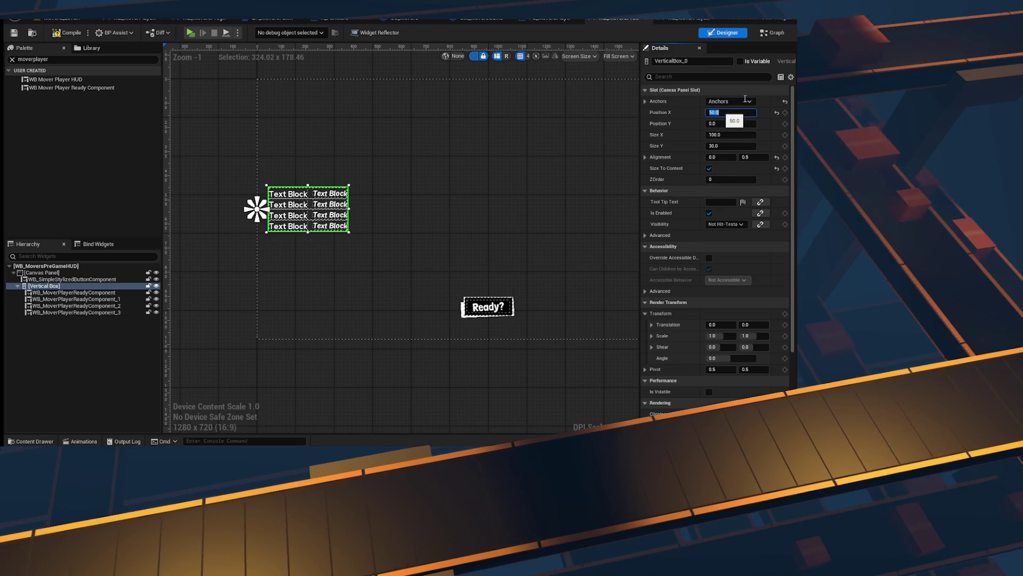
Step: Rename the Vertical Box to PlayerList and switch to the widget's Graph
{"action": "left_click", "coordinate": [404, 127]}
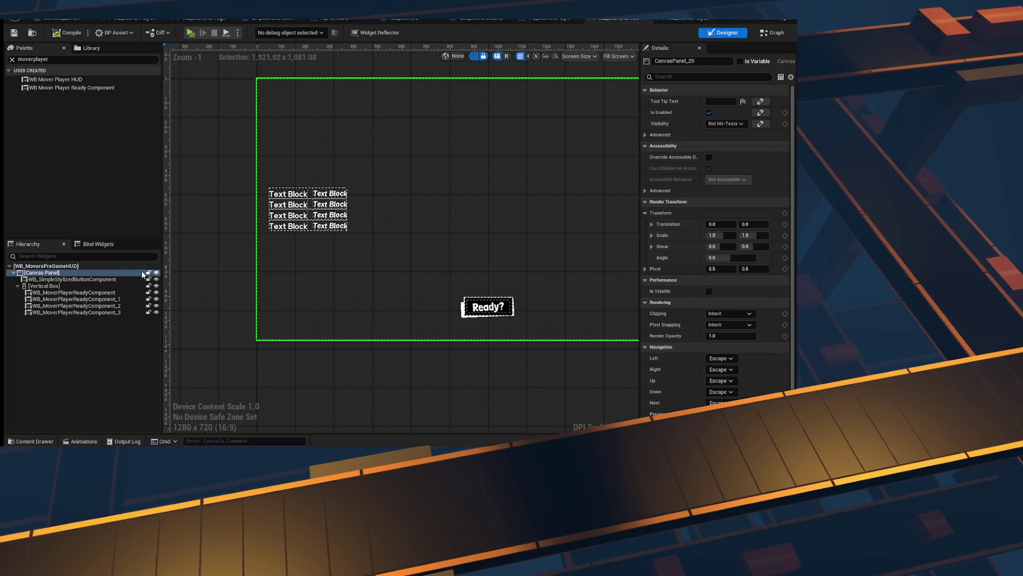
{"action": "scroll", "coordinate": [322, 263], "scroll_direction": "up", "scroll_amount": 4}
{"action": "left_click_drag", "start_coordinate": [497, 96], "coordinate": [551, 147]}
{"action": "left_click", "coordinate": [44, 286]}
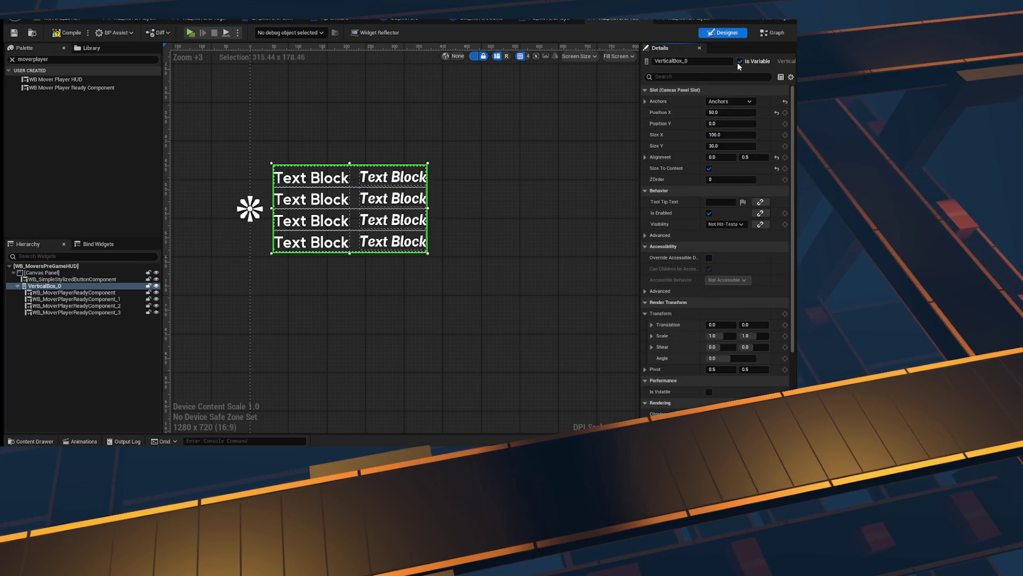
{"action": "type", "text": "PlayerList"}
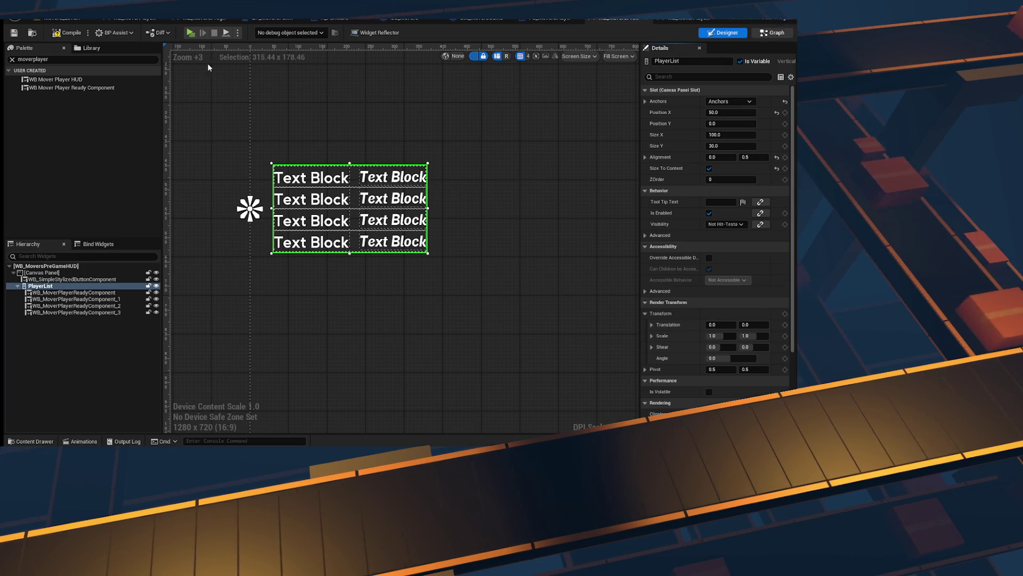
{"action": "left_click", "coordinate": [773, 32]}
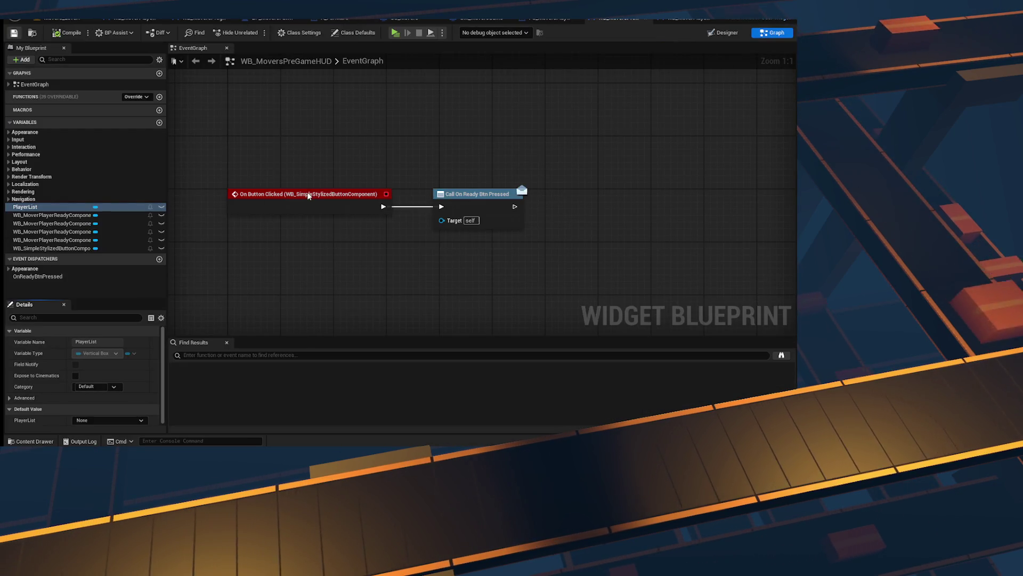
Step: Add an Event Construct node to the HUD event graph and move it to the upper left
{"action": "scroll", "coordinate": [343, 182], "scroll_direction": "down", "scroll_amount": 6}
{"action": "scroll", "coordinate": [315, 196], "scroll_direction": "up", "scroll_amount": 3}
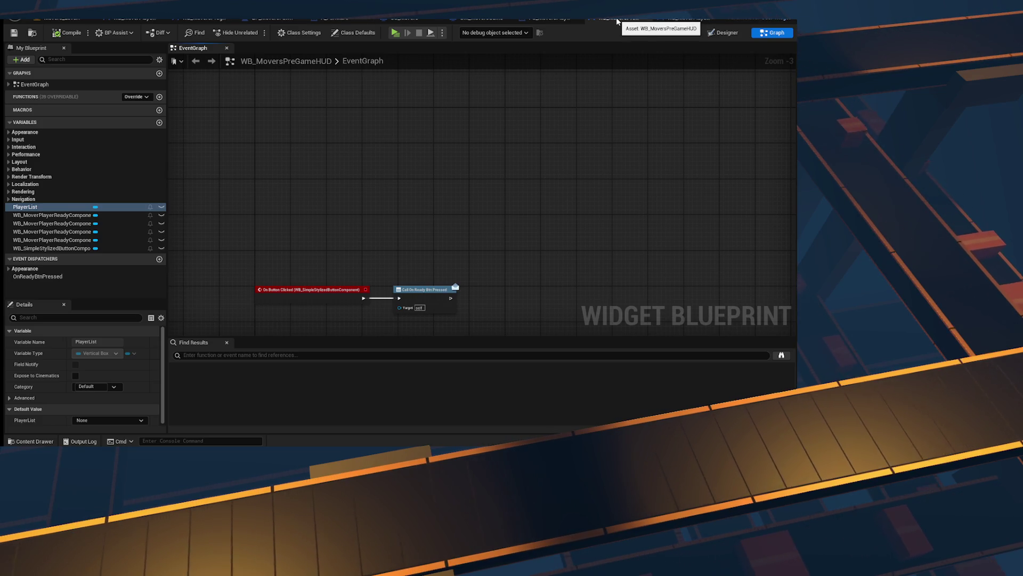
{"action": "right_click", "coordinate": [281, 140]}
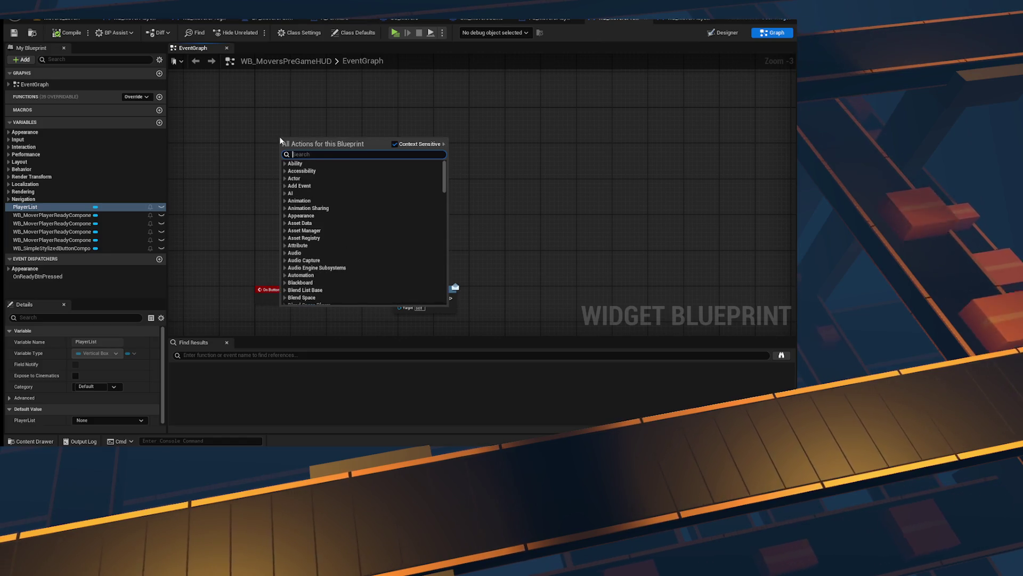
{"action": "type", "text": "begin"}
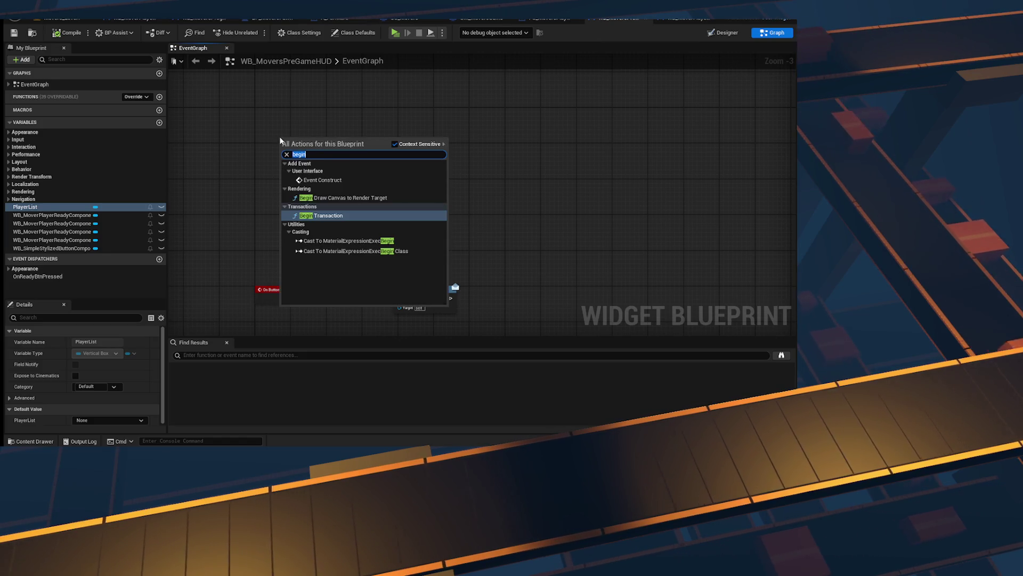
{"action": "type", "text": "constru"}
{"action": "key", "text": "Return"}
{"action": "scroll", "coordinate": [280, 140], "scroll_direction": "up", "scroll_amount": 3}
{"action": "mouse_move", "coordinate": [312, 144]}
{"action": "left_mouse_down"}
{"action": "mouse_move", "coordinate": [255, 113]}
{"action": "mouse_move", "coordinate": [279, 100]}
{"action": "left_mouse_up"}
Step: Add a Get Game State node and cast its Return Value to GS_Movers
{"action": "right_click", "coordinate": [400, 178]}
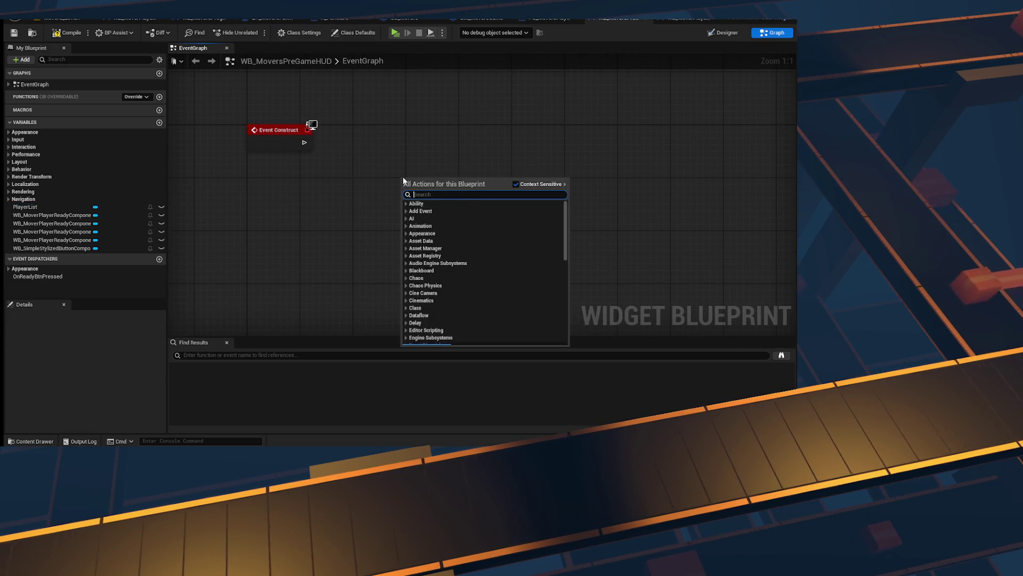
{"action": "type", "text": "get game"}
{"action": "key", "text": "Escape"}
{"action": "left_click_drag", "start_coordinate": [274, 98], "coordinate": [275, 248]}
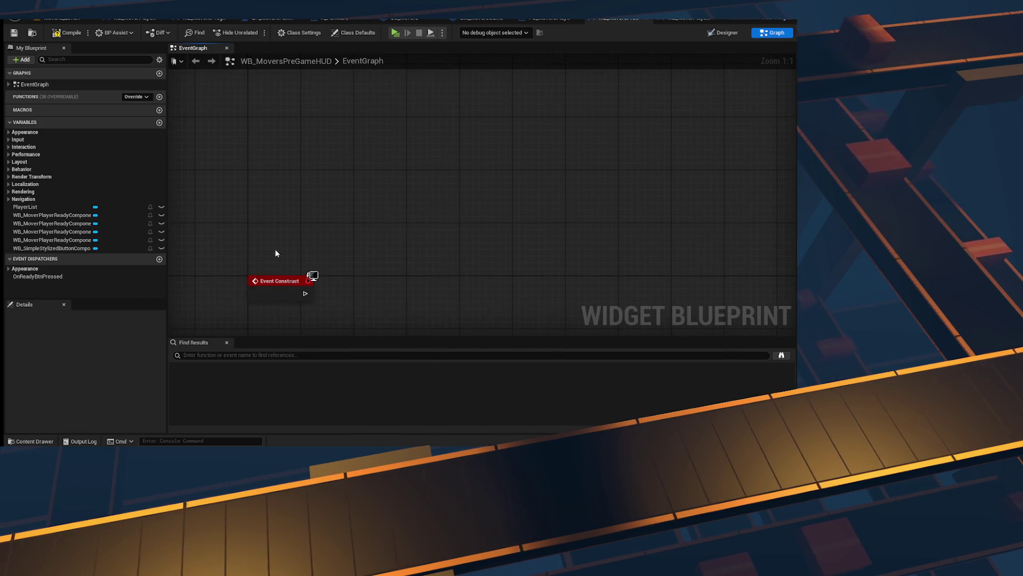
{"action": "right_click", "coordinate": [358, 198]}
{"action": "type", "text": "get game state"}
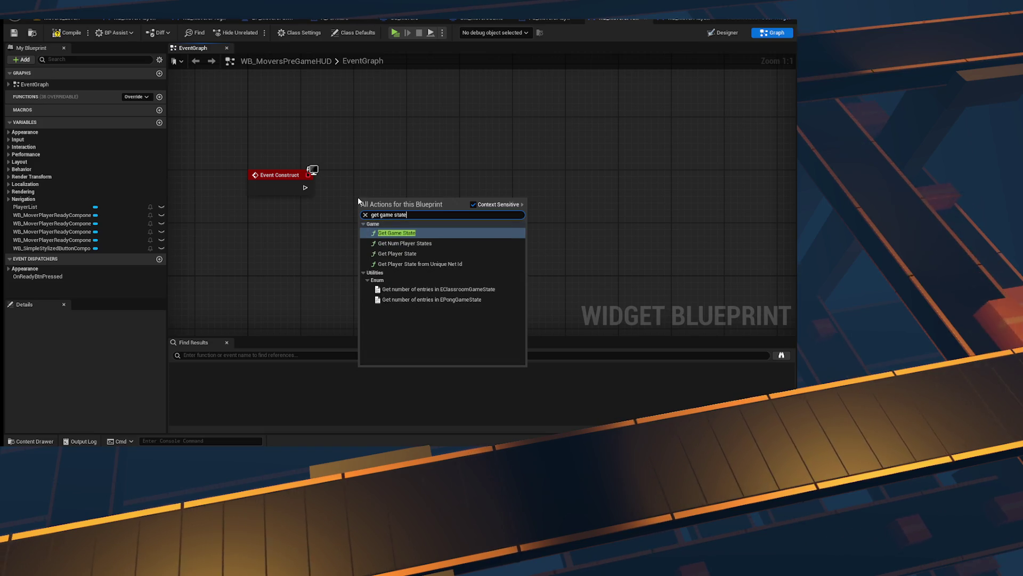
{"action": "key", "text": "Return"}
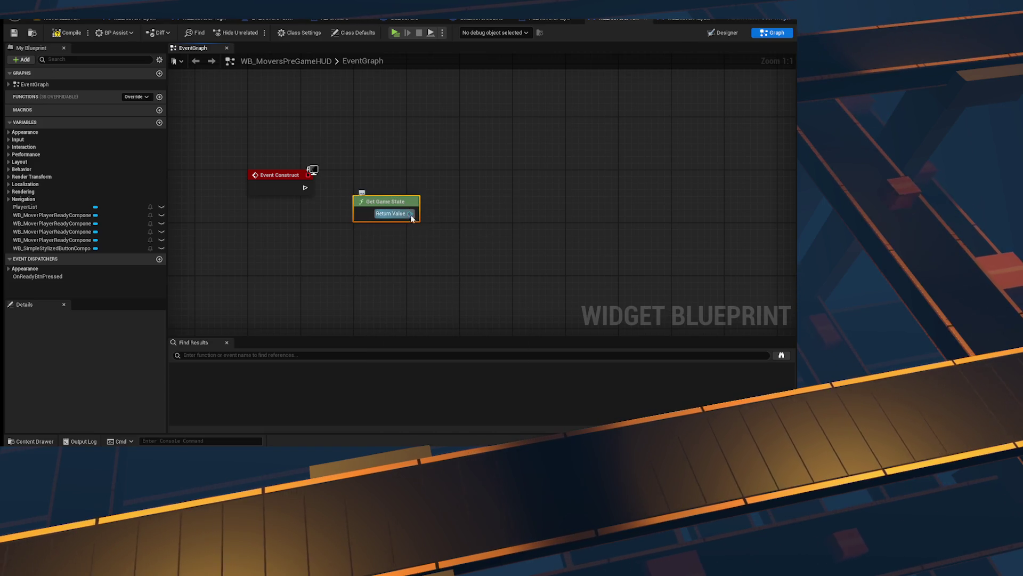
{"action": "left_click_drag", "start_coordinate": [410, 213], "coordinate": [468, 185]}
{"action": "type", "text": "cast to"}
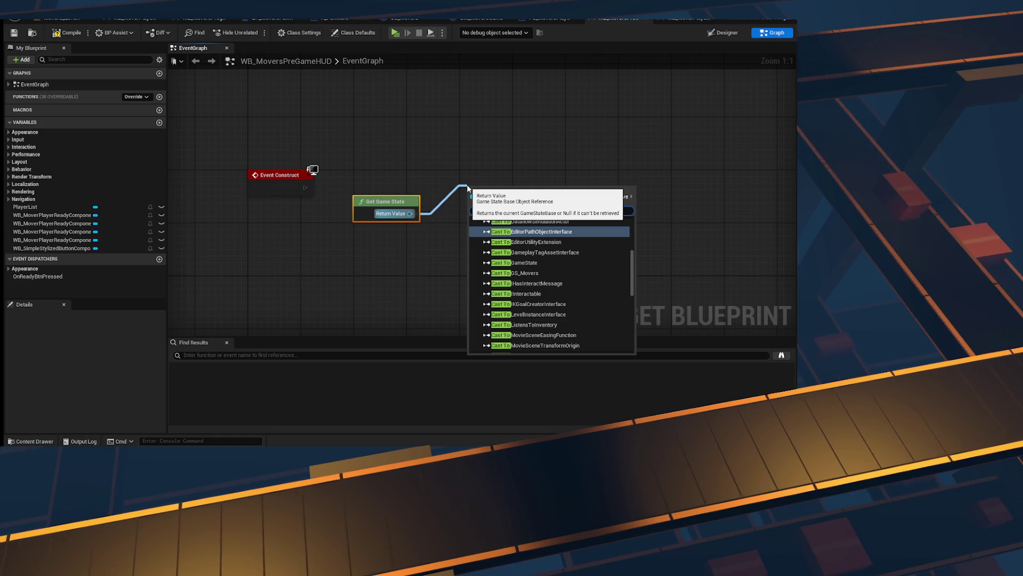
{"action": "type", "text": " gs"}
{"action": "key", "text": "Return"}
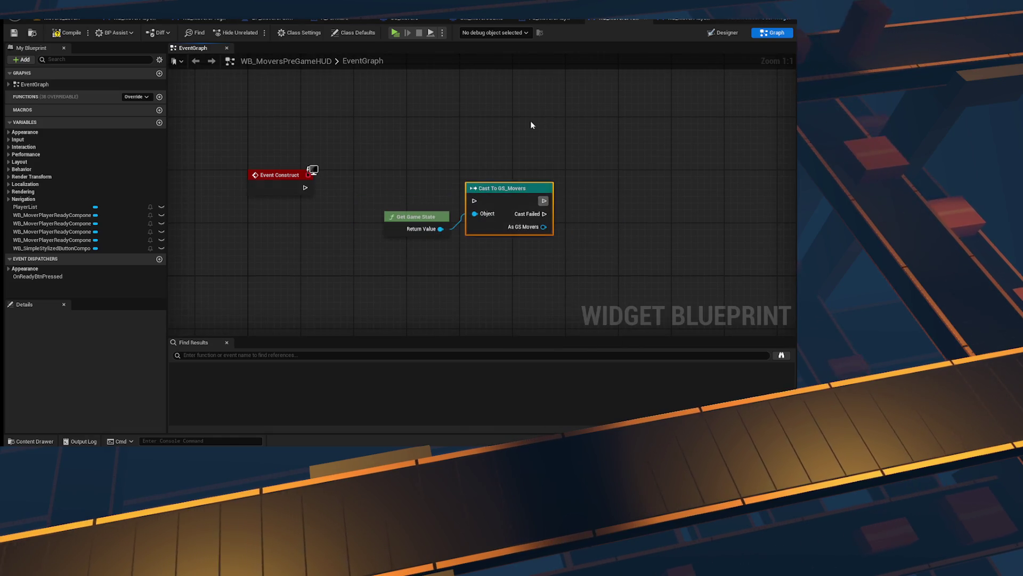
Step: Collapse Get Game State and the cast into a function named LazyLoadGameState and open it
{"action": "left_click_drag", "start_coordinate": [543, 227], "coordinate": [618, 179]}
{"action": "type", "text": "get connec"}
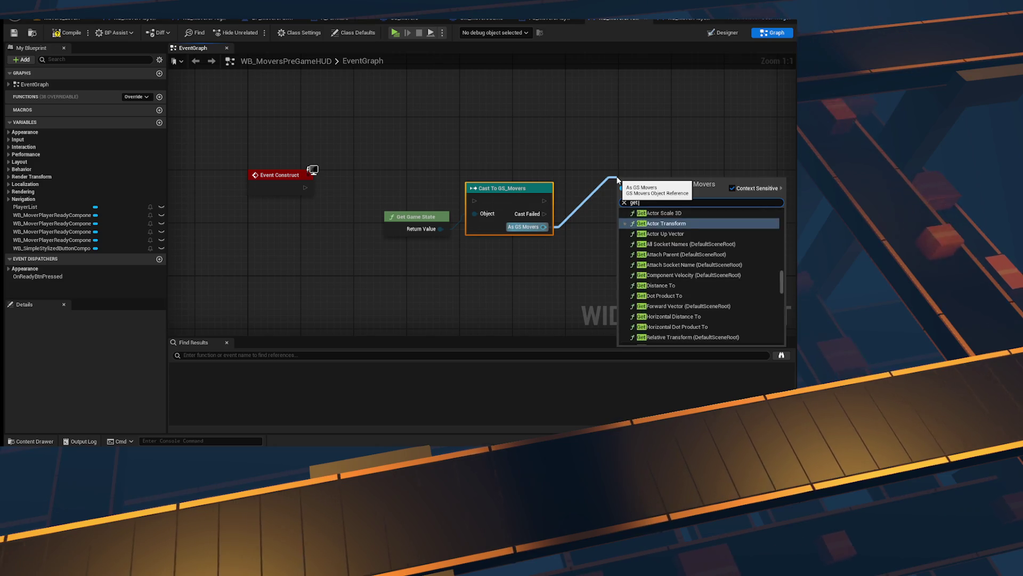
{"action": "key", "text": "Escape"}
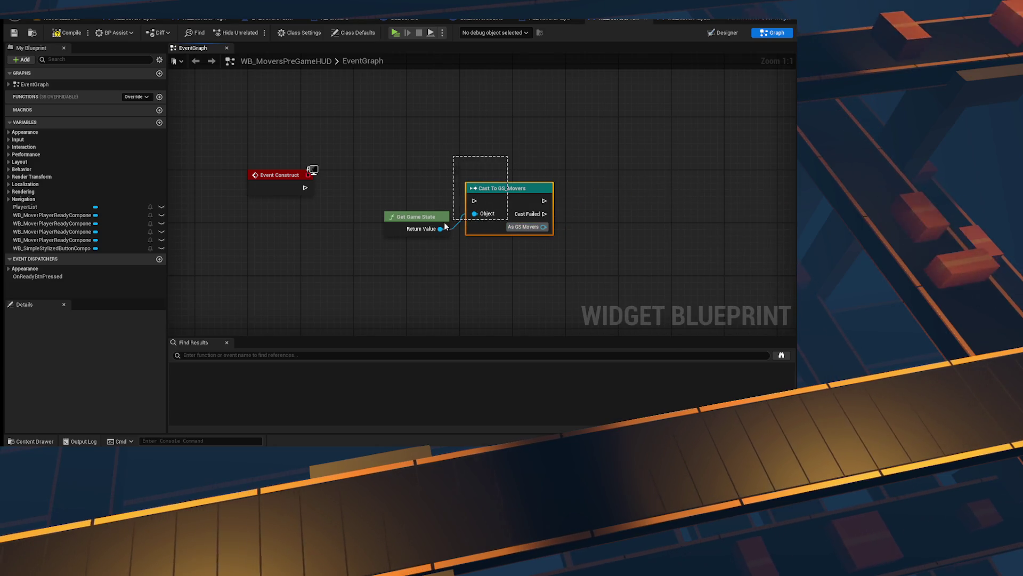
{"action": "left_click", "coordinate": [426, 218], "text": "ctrl"}
{"action": "right_click", "coordinate": [531, 209]}
{"action": "left_click", "coordinate": [560, 157]}
{"action": "type", "text": "LazyLoadGa"}
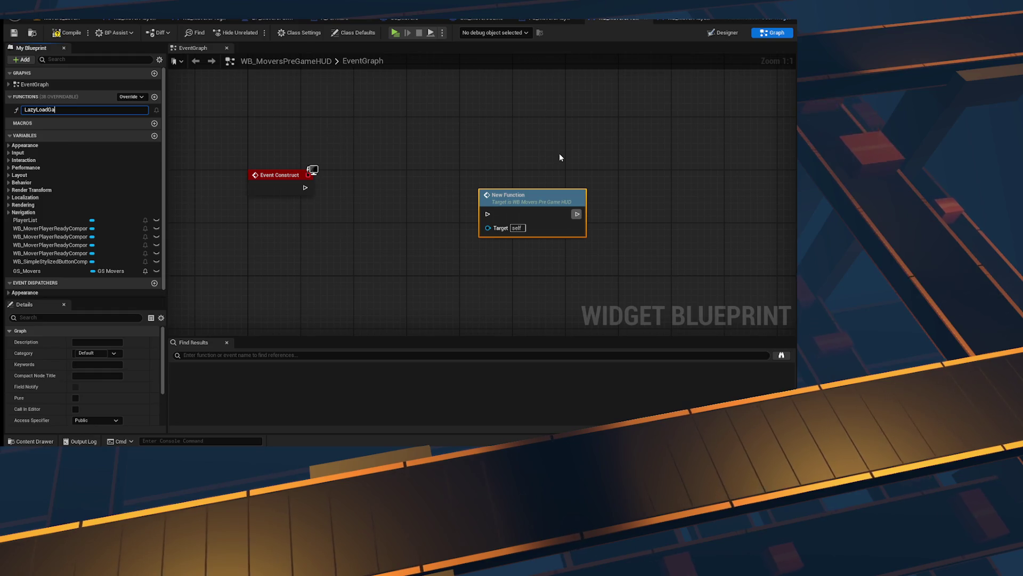
{"action": "type", "text": "meState"}
{"action": "key", "text": "Return"}
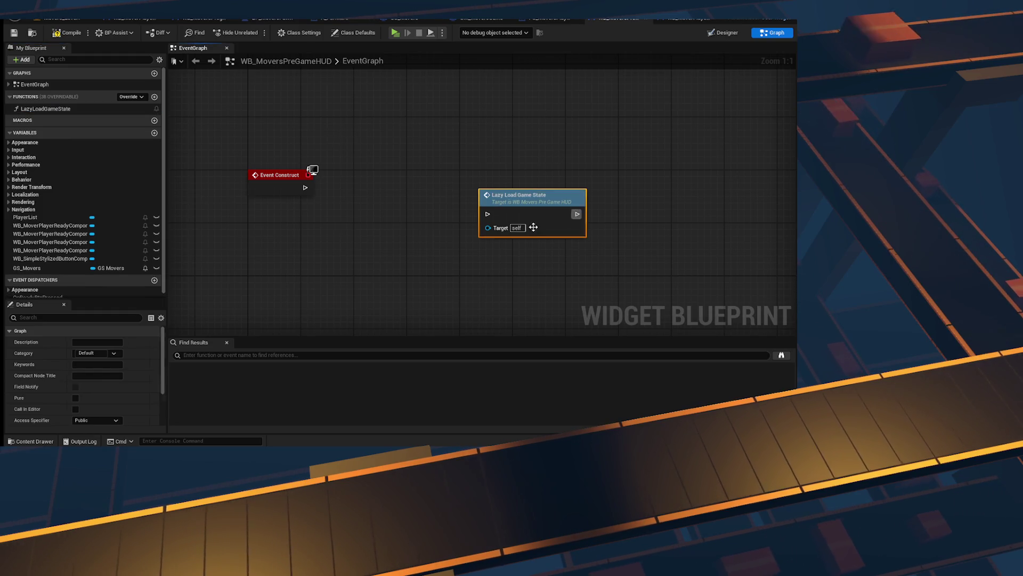
{"action": "double_click", "coordinate": [525, 193]}
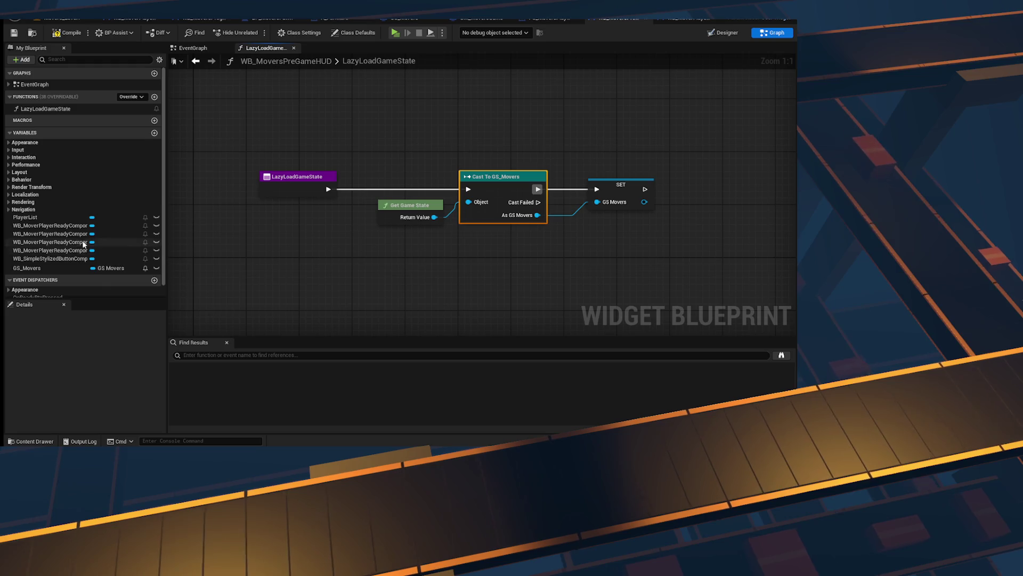
Step: Check the GS_Movers variable with Is Valid and run the cast only when it is not valid
{"action": "scroll", "coordinate": [83, 244], "scroll_direction": "down", "scroll_amount": 1}
{"action": "left_click_drag", "start_coordinate": [27, 252], "coordinate": [380, 247]}
{"action": "type", "text": "is valid"}
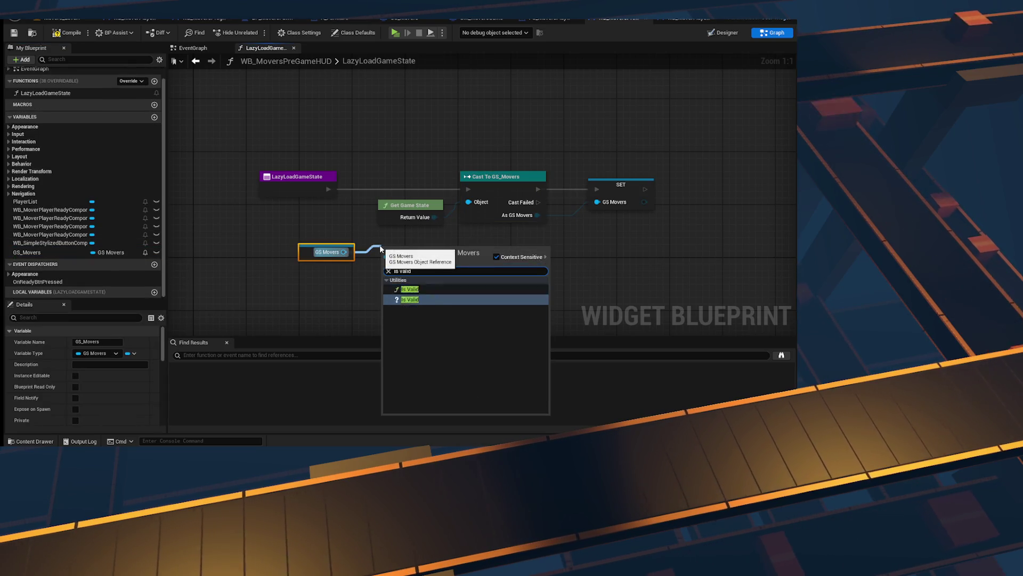
{"action": "key", "text": "Return"}
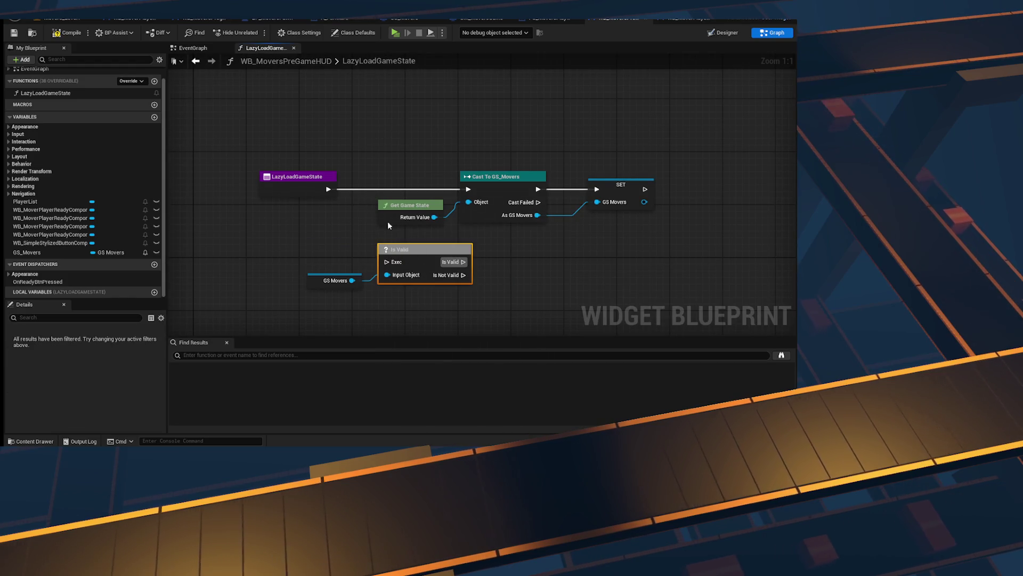
{"action": "left_click_drag", "start_coordinate": [486, 210], "coordinate": [627, 197]}
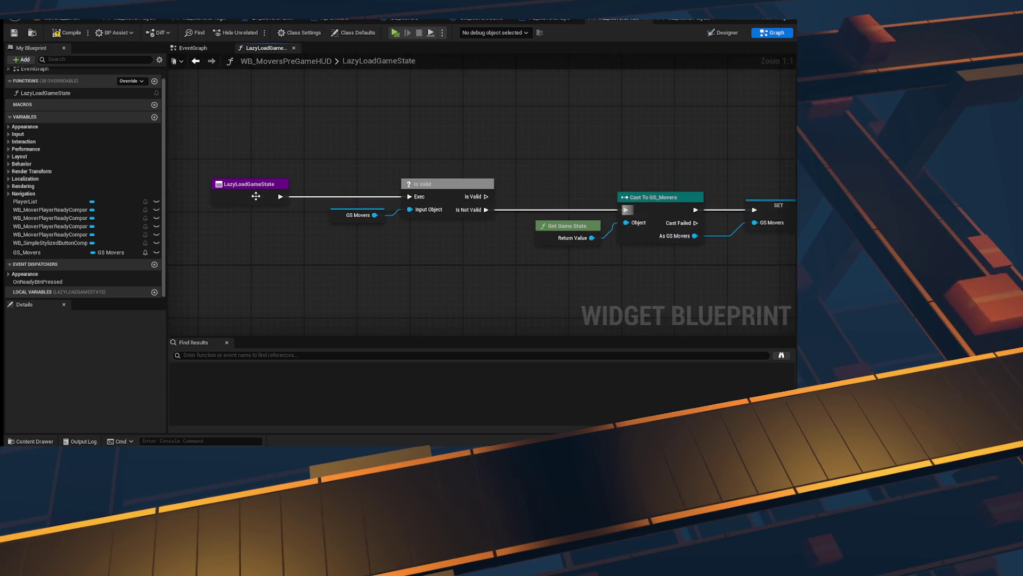
{"action": "left_click", "coordinate": [353, 195]}
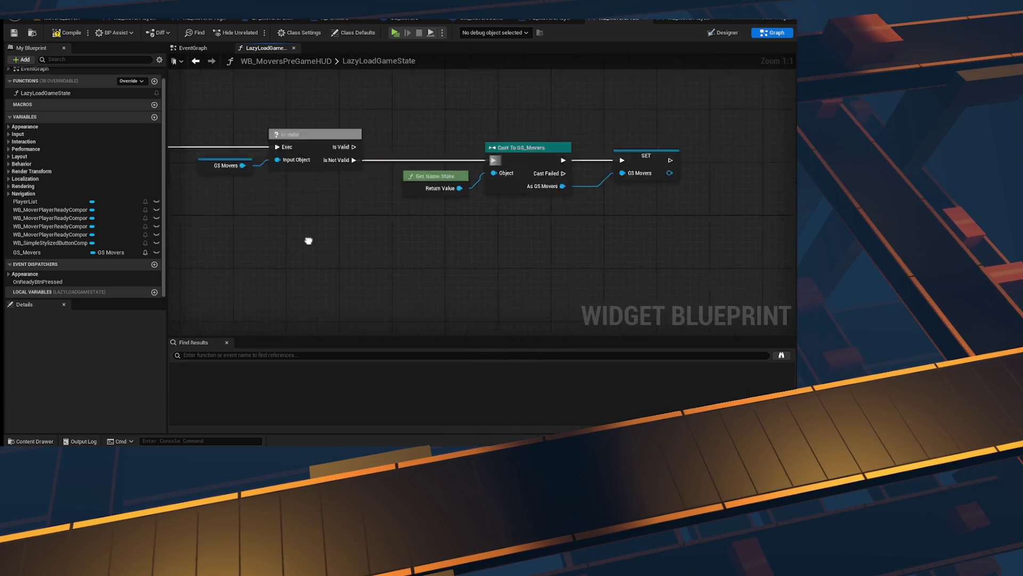
Step: Add a Return Node off Then 1 that returns the GS_Movers variable
{"action": "right_click", "coordinate": [351, 246]}
{"action": "type", "text": "return"}
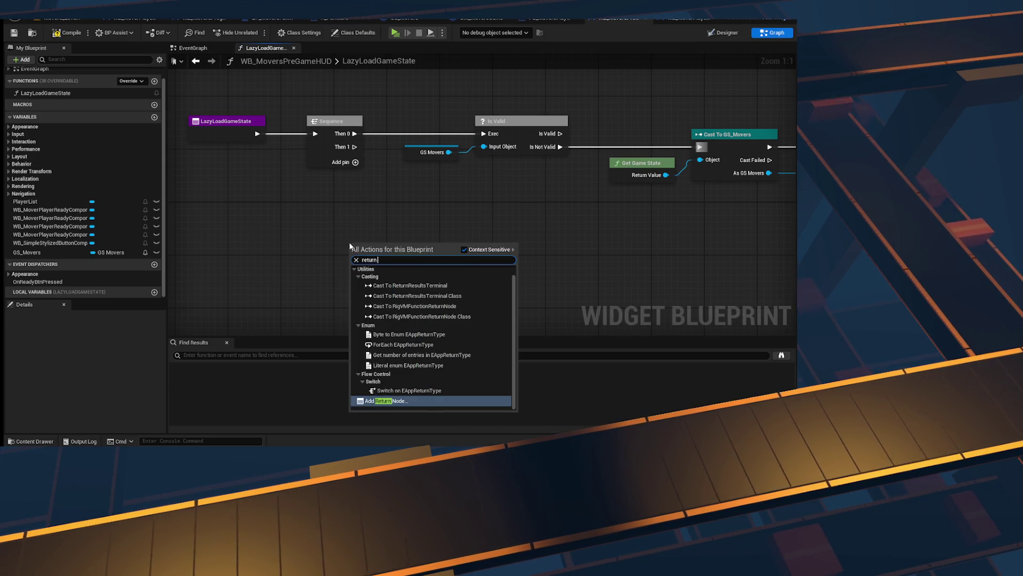
{"action": "key", "text": "Return"}
{"action": "left_click_drag", "start_coordinate": [355, 250], "coordinate": [358, 211]}
{"action": "mouse_move", "coordinate": [26, 252]}
{"action": "left_mouse_down"}
{"action": "mouse_move", "coordinate": [261, 209]}
{"action": "mouse_move", "coordinate": [400, 151]}
{"action": "left_mouse_up"}
{"action": "mouse_move", "coordinate": [488, 140]}
{"action": "left_mouse_down"}
{"action": "mouse_move", "coordinate": [484, 321]}
{"action": "mouse_move", "coordinate": [269, 193]}
{"action": "mouse_move", "coordinate": [446, 245]}
{"action": "mouse_move", "coordinate": [444, 200]}
{"action": "left_mouse_up"}
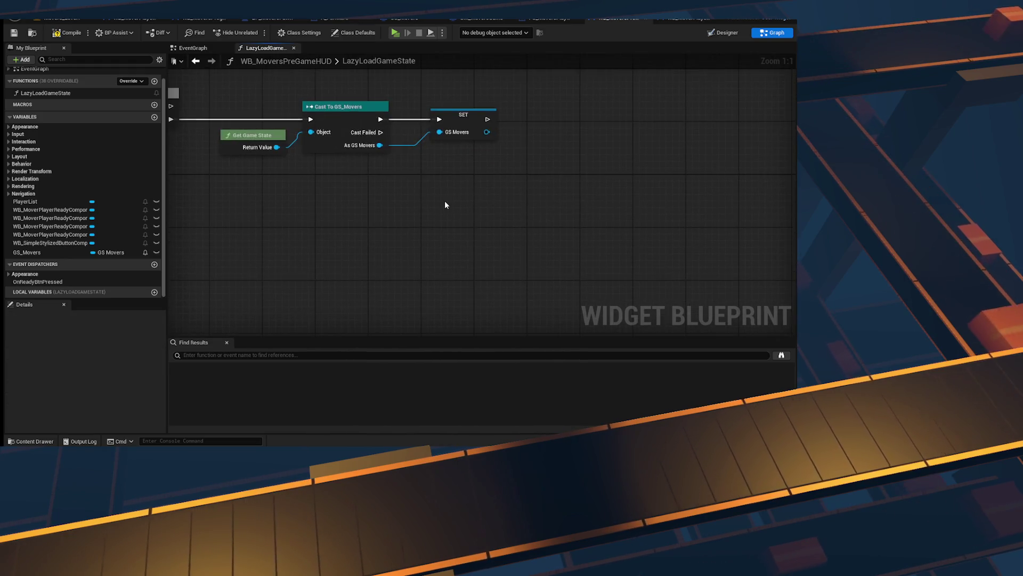
Step: Add a Print Log node on Cast Failed with Self as its Context
{"action": "right_click", "coordinate": [445, 200]}
{"action": "type", "text": "print l"}
{"action": "key", "text": "Return"}
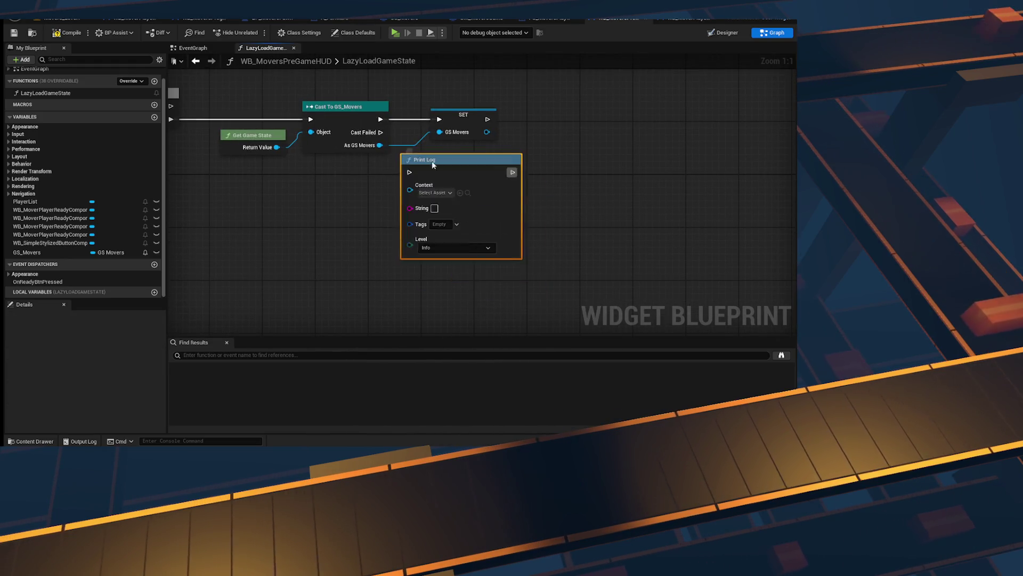
{"action": "right_click", "coordinate": [339, 235]}
{"action": "type", "text": "self"}
{"action": "key", "text": "Return"}
{"action": "mouse_move", "coordinate": [380, 241]}
{"action": "left_mouse_down"}
{"action": "mouse_move", "coordinate": [436, 239]}
{"action": "mouse_move", "coordinate": [448, 212]}
{"action": "left_mouse_up"}
{"action": "left_click", "coordinate": [501, 187]}
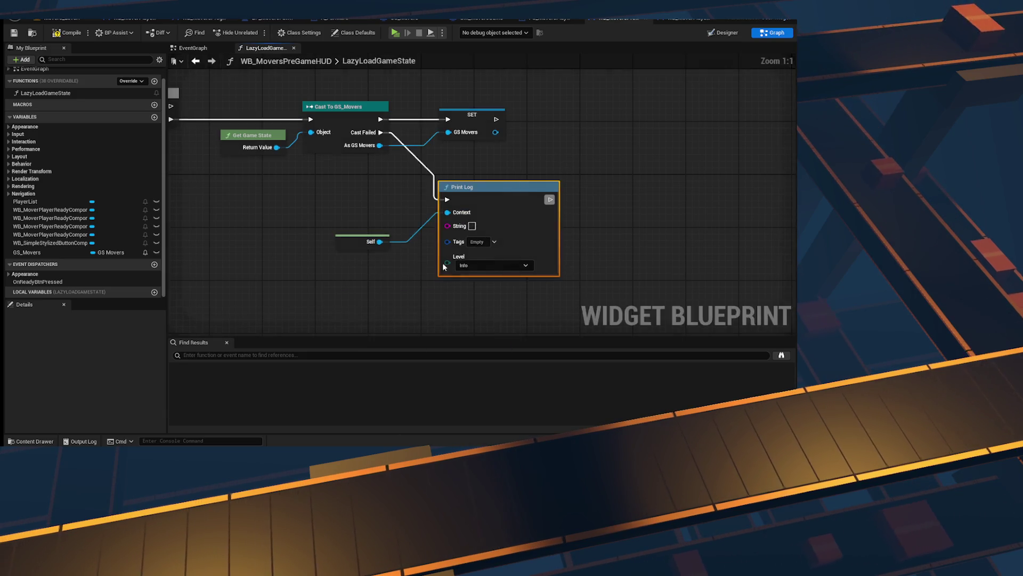
{"action": "key", "text": "f"}
Step: Feed Print Log an Append of 'Could not cast', the game state's display name and 'to GS_Movers'
{"action": "left_click_drag", "start_coordinate": [510, 226], "coordinate": [461, 250]}
{"action": "type", "text": "append"}
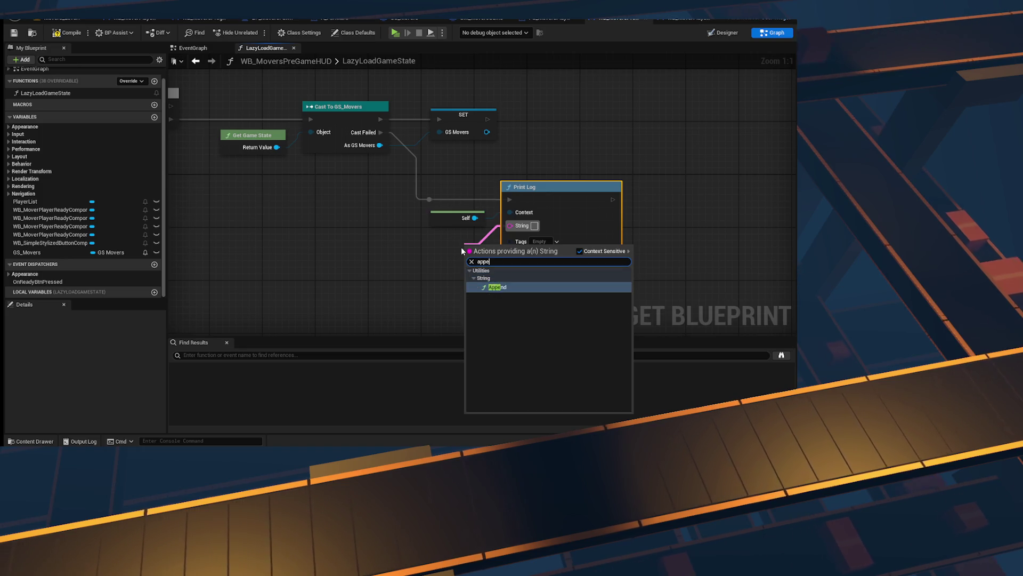
{"action": "key", "text": "Return"}
{"action": "left_click", "coordinate": [504, 269]}
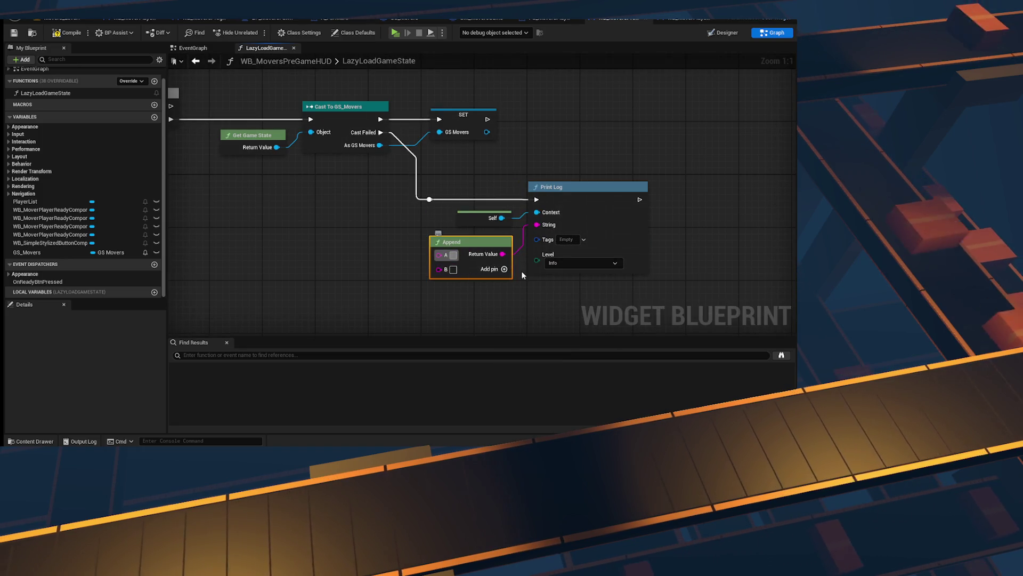
{"action": "type", "text": "Ca"}
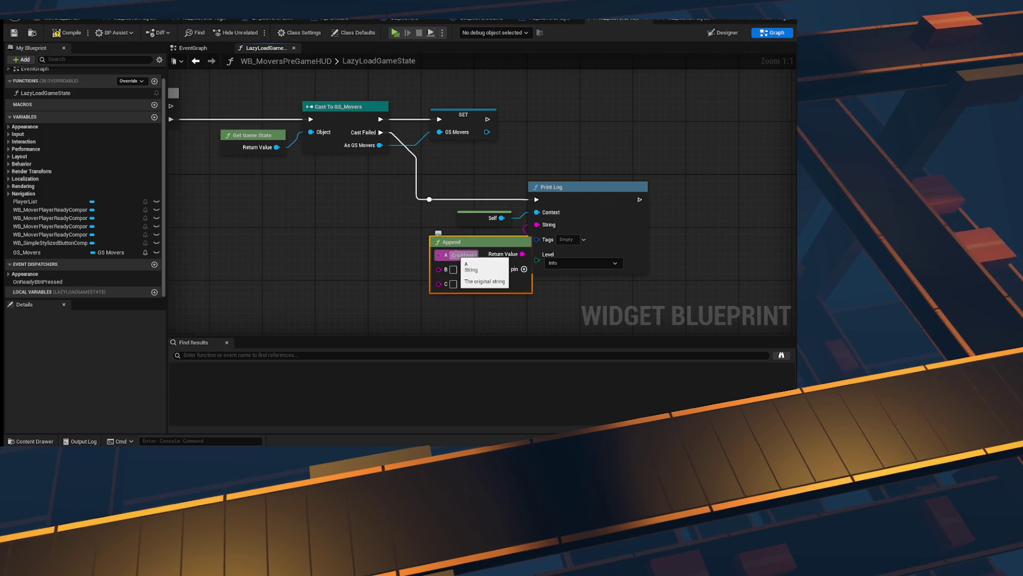
{"action": "left_click", "coordinate": [354, 218]}
{"action": "mouse_move", "coordinate": [276, 147]}
{"action": "left_mouse_down"}
{"action": "mouse_move", "coordinate": [443, 330]}
{"action": "mouse_move", "coordinate": [434, 228]}
{"action": "left_mouse_up"}
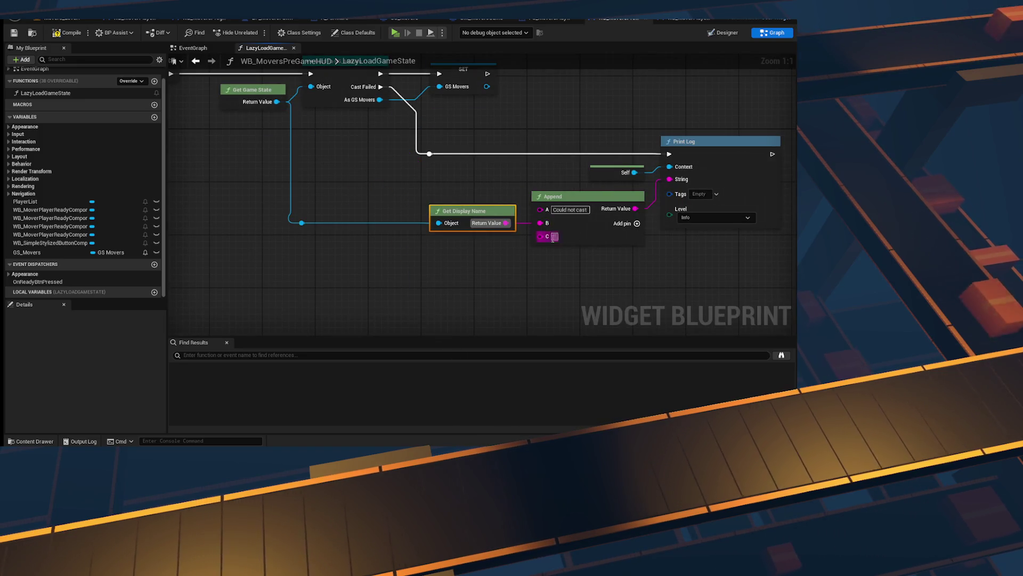
{"action": "left_click", "coordinate": [553, 239]}
{"action": "type", "text": "to"}
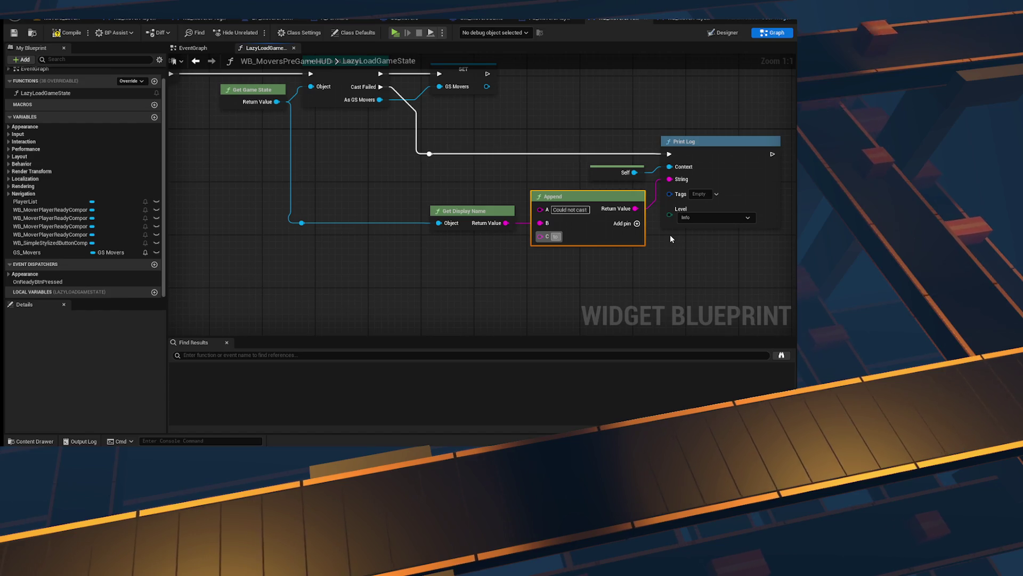
{"action": "type", "text": " GS_"}
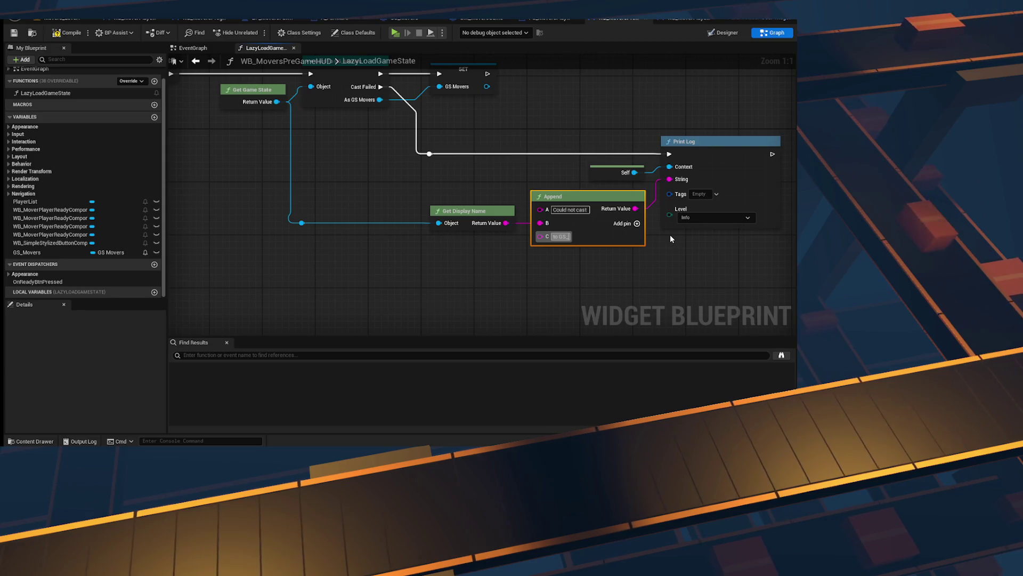
{"action": "type", "text": "Movers"}
{"action": "left_click_drag", "start_coordinate": [243, 193], "coordinate": [427, 225]}
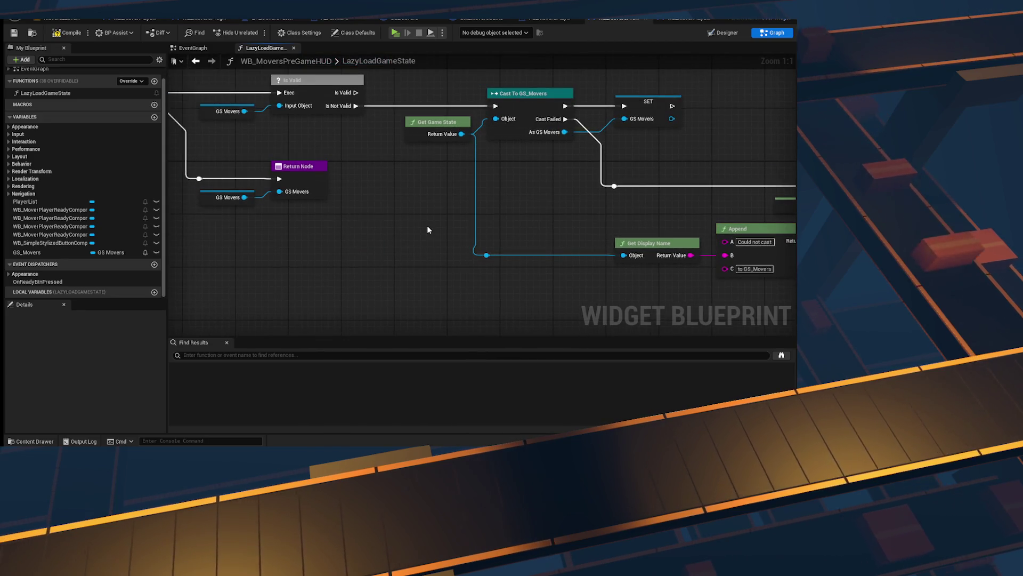
Step: Try adding Get Instigator Actor and Get Owning Local Player nodes, then delete both
{"action": "right_click", "coordinate": [428, 226]}
{"action": "type", "text": "get ins"}
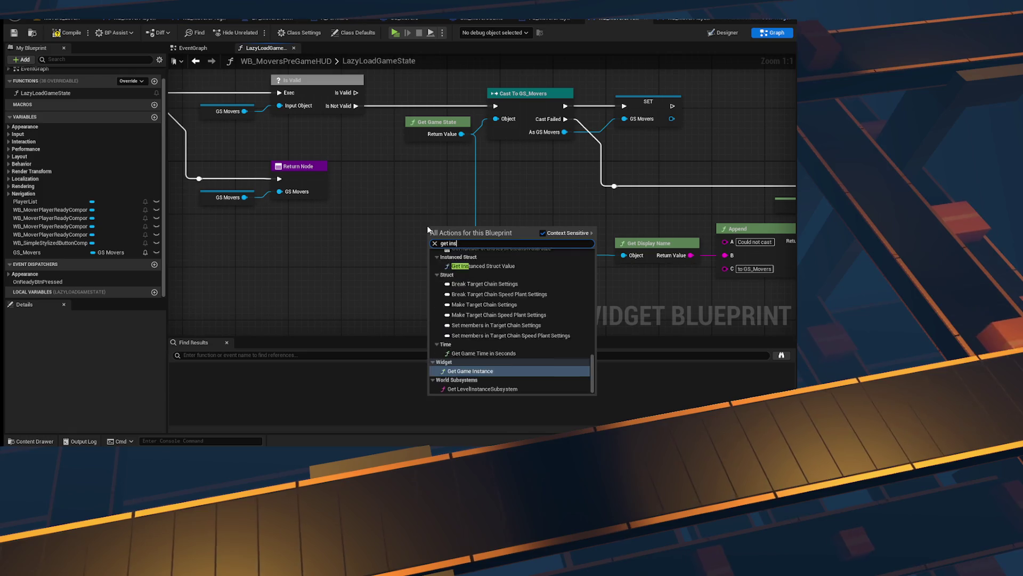
{"action": "type", "text": "tig"}
{"action": "key", "text": "Return"}
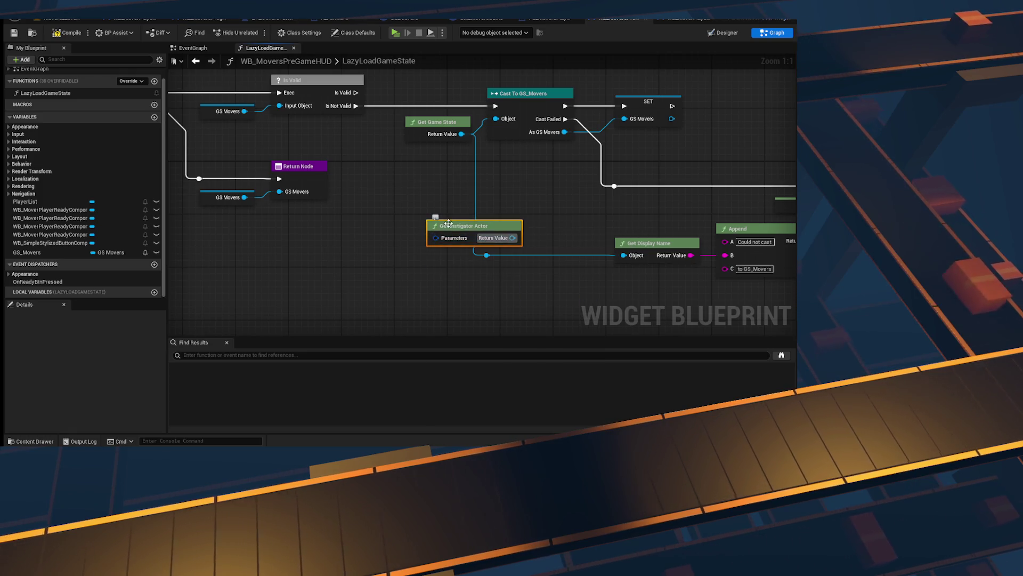
{"action": "left_click_drag", "start_coordinate": [449, 222], "coordinate": [396, 230]}
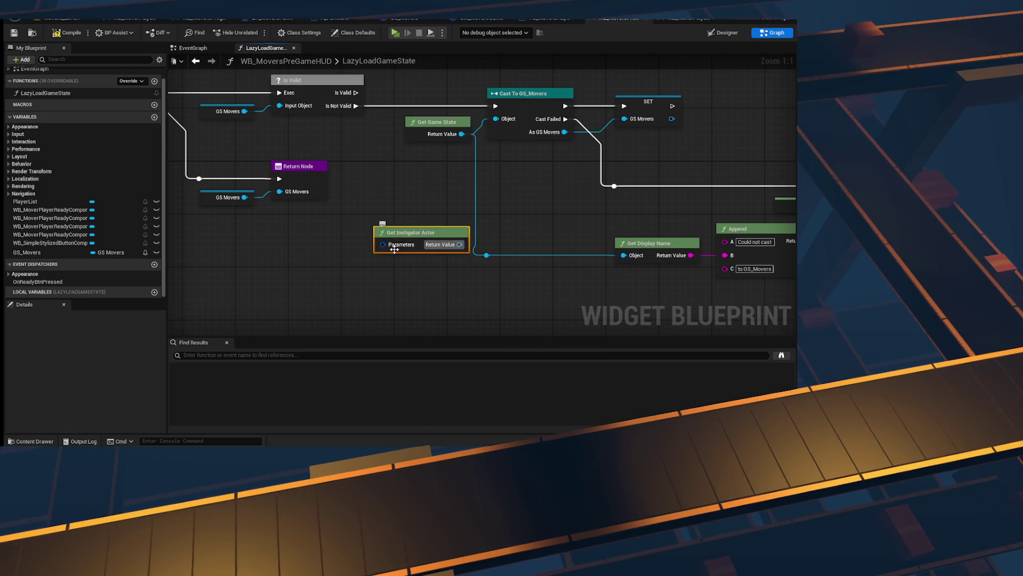
{"action": "key", "text": "Delete"}
{"action": "right_click", "coordinate": [406, 278]}
{"action": "type", "text": "get"}
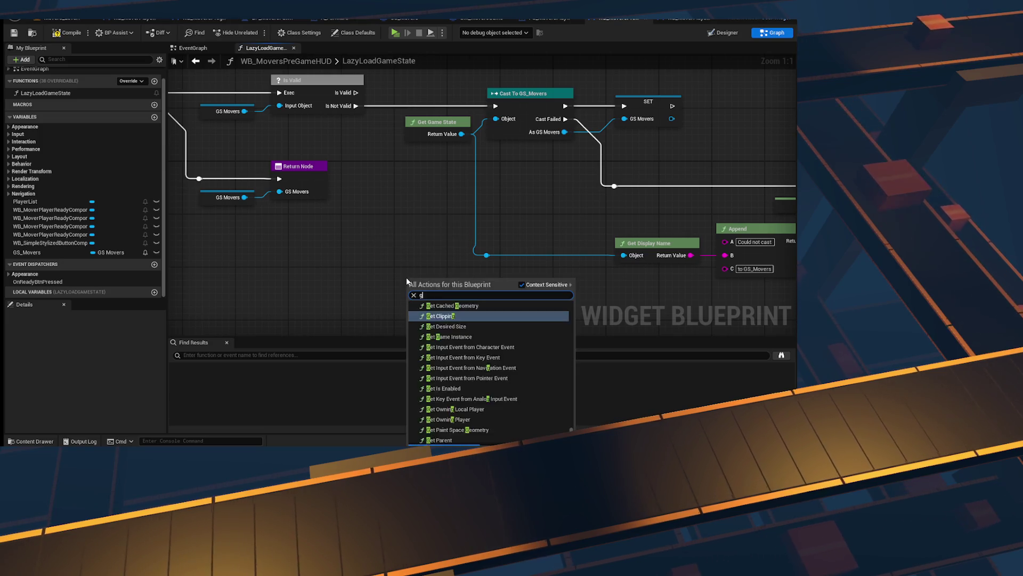
{"action": "type", "text": " own"}
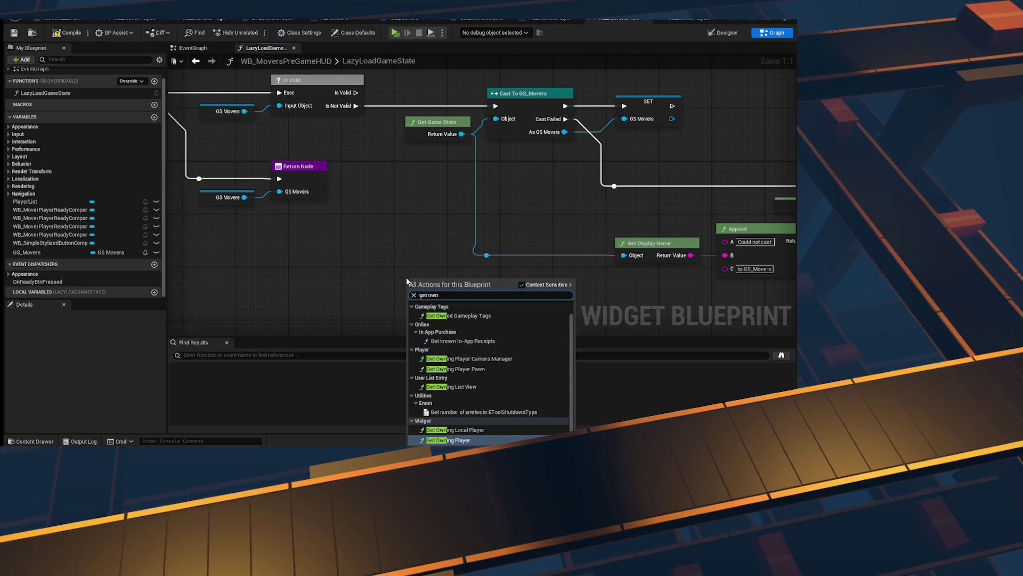
{"action": "key", "text": "Up"}
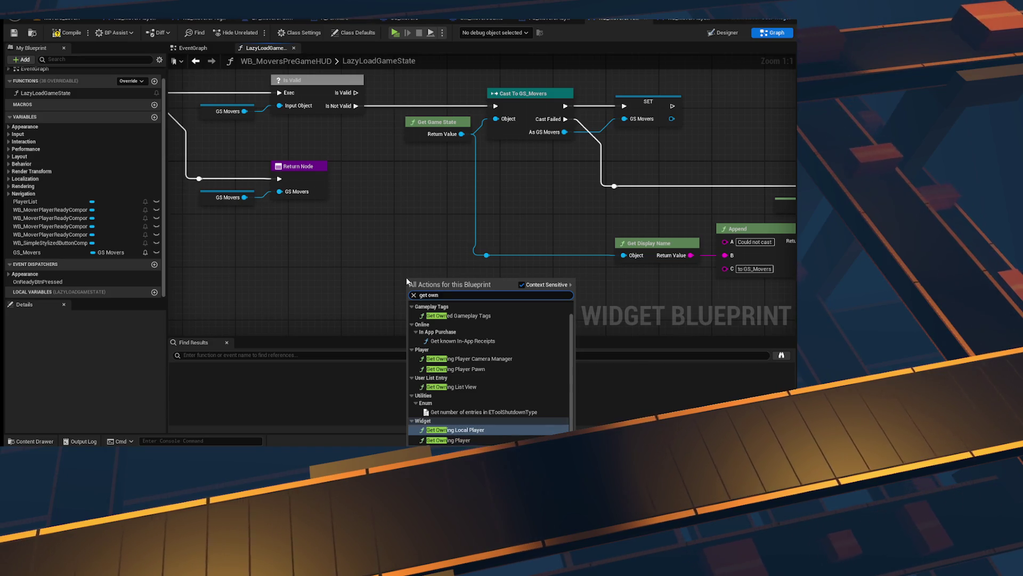
{"action": "key", "text": "Return"}
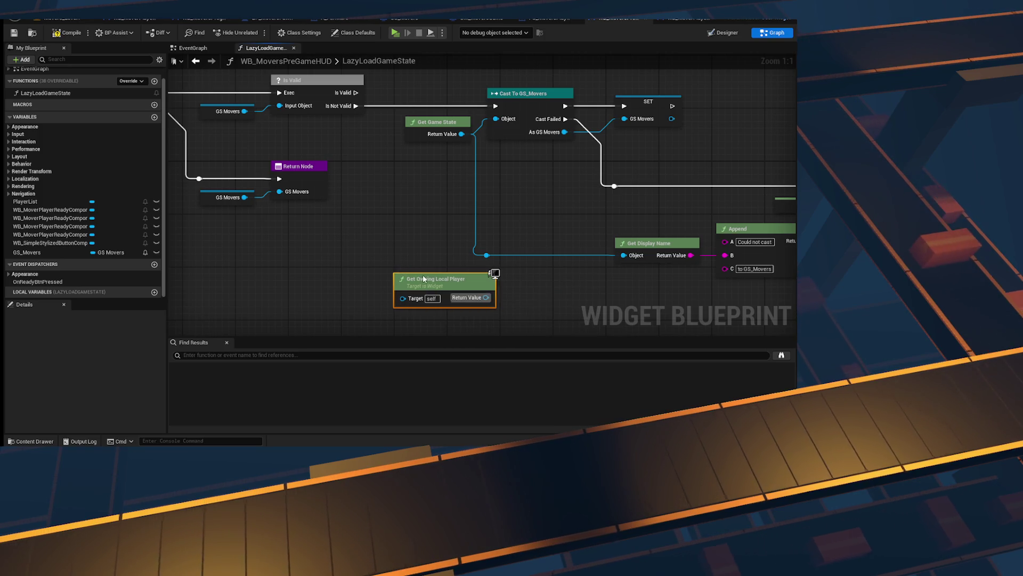
{"action": "left_click_drag", "start_coordinate": [428, 278], "coordinate": [377, 258]}
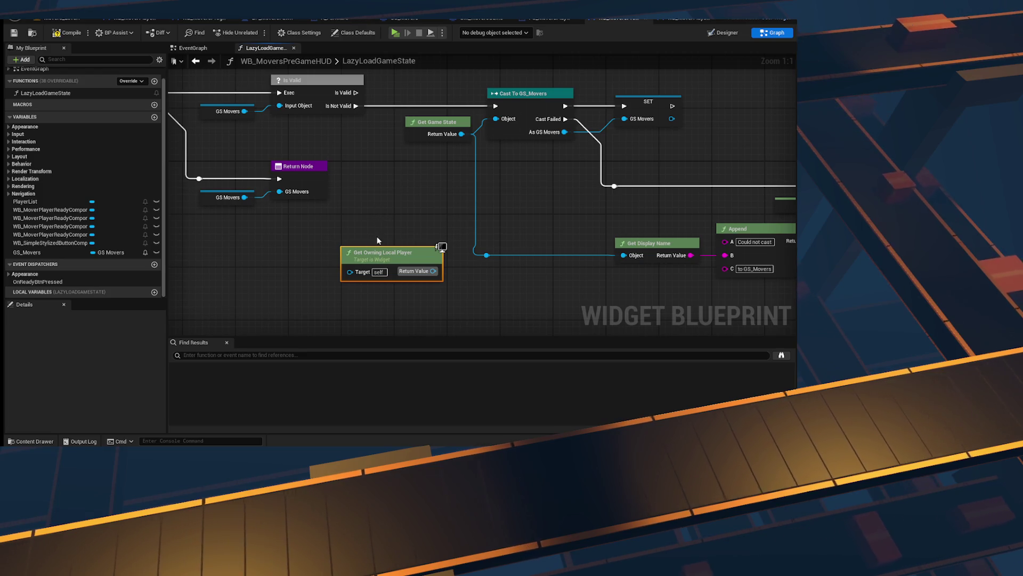
{"action": "scroll", "coordinate": [376, 240], "scroll_direction": "down", "scroll_amount": 1}
{"action": "key", "text": "Delete"}
Step: Compile the widget blueprint
{"action": "mouse_move", "coordinate": [495, 170]}
{"action": "left_mouse_down"}
{"action": "mouse_move", "coordinate": [518, 259]}
{"action": "mouse_move", "coordinate": [628, 217]}
{"action": "left_mouse_up"}
{"action": "scroll", "coordinate": [628, 217], "scroll_direction": "down", "scroll_amount": 1}
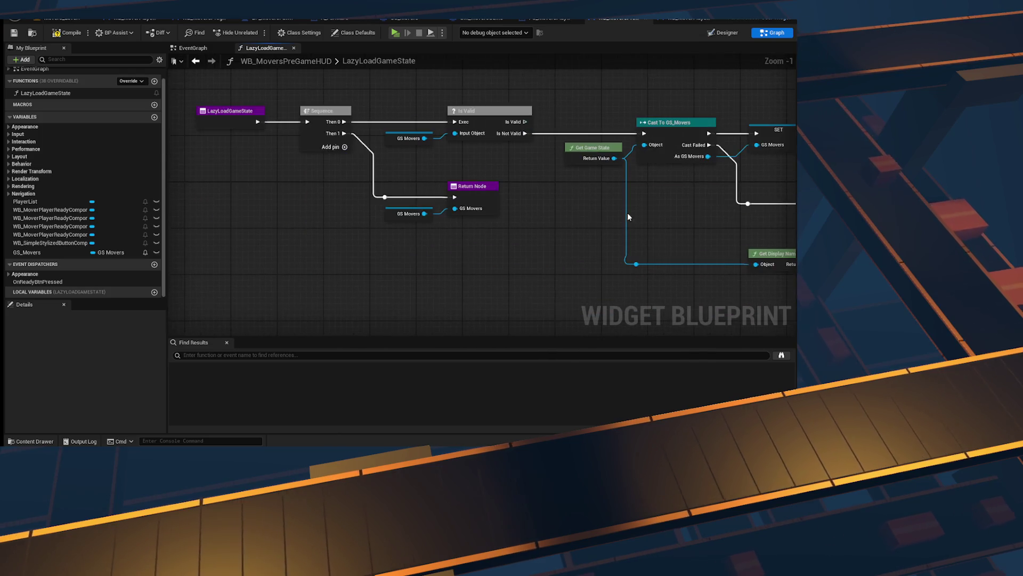
{"action": "left_click", "coordinate": [14, 33]}
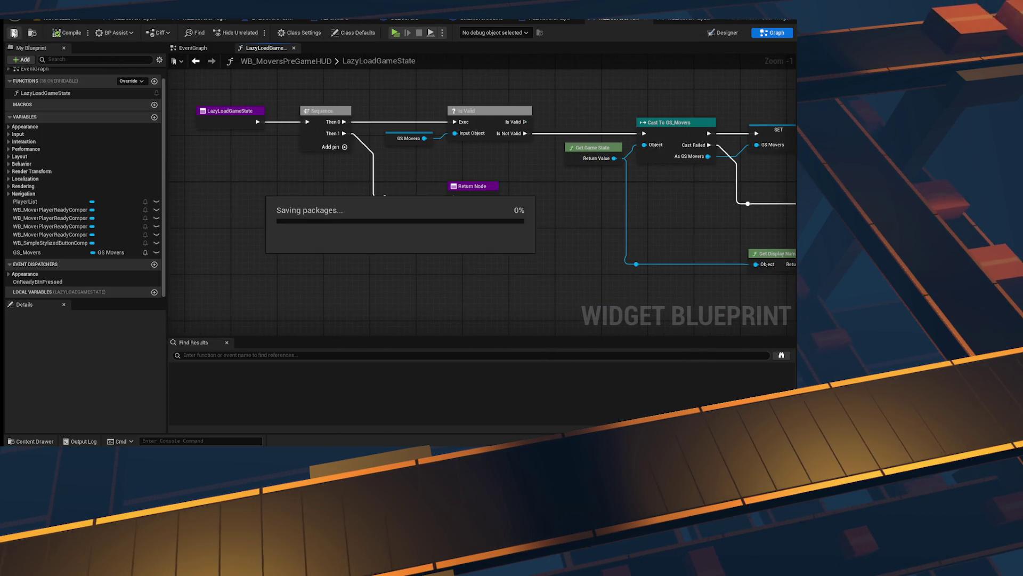
Step: In the EventGraph, wire Event Construct's execution output into the Lazy Load Game State call
{"action": "left_click", "coordinate": [189, 48]}
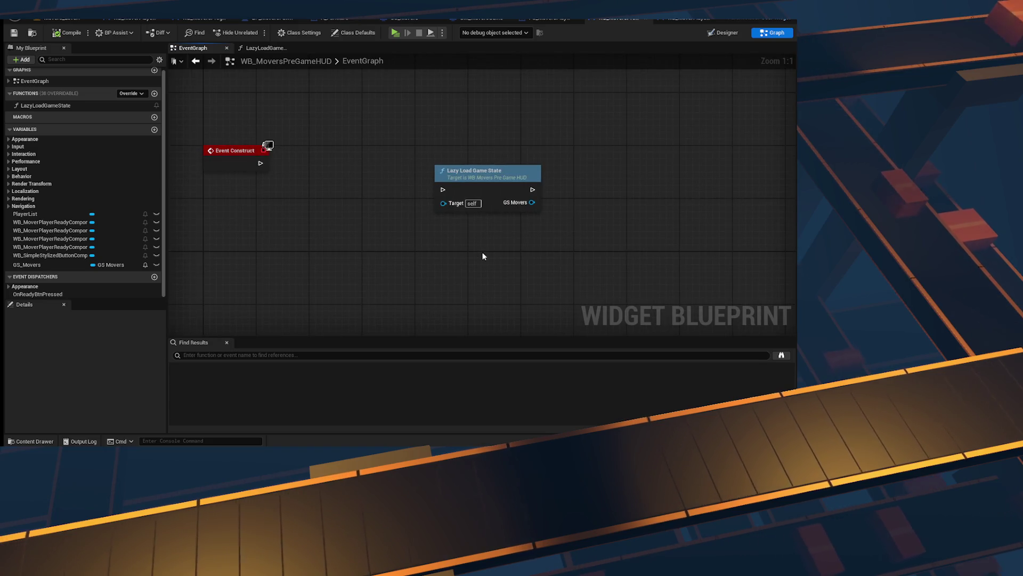
{"action": "scroll", "coordinate": [481, 252], "scroll_direction": "up", "scroll_amount": 2}
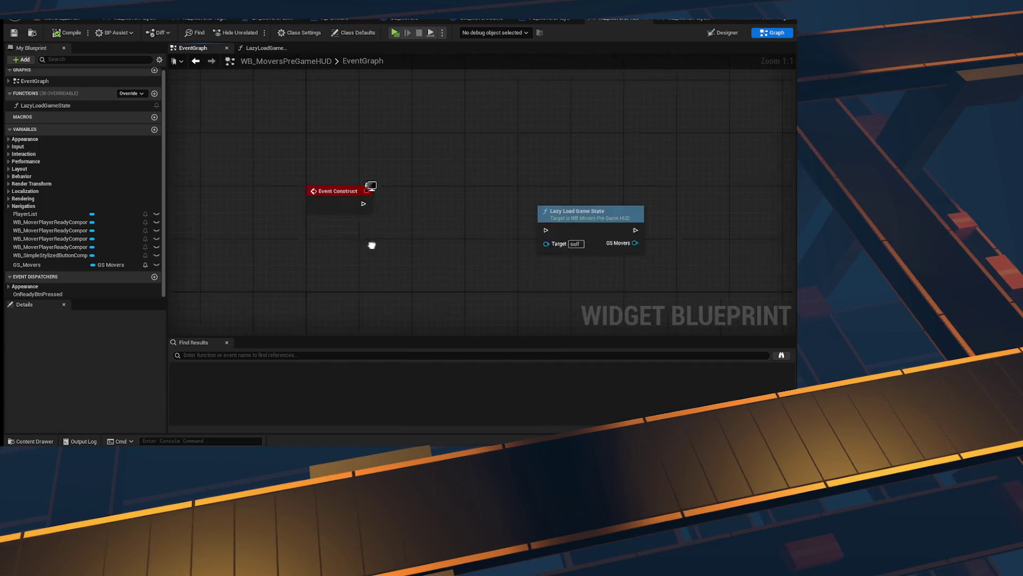
{"action": "left_click_drag", "start_coordinate": [615, 169], "coordinate": [548, 170]}
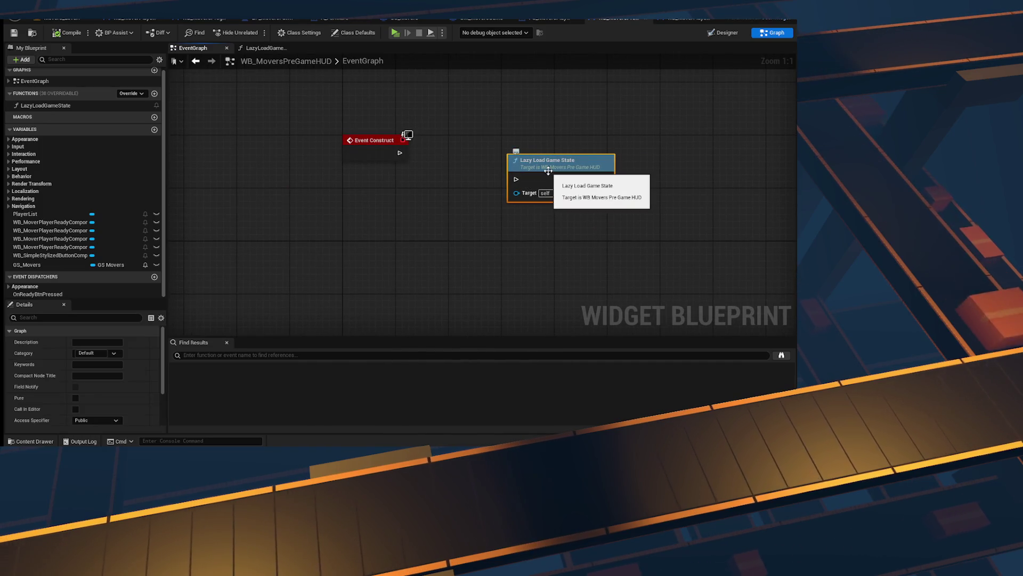
{"action": "left_click_drag", "start_coordinate": [488, 197], "coordinate": [436, 107]}
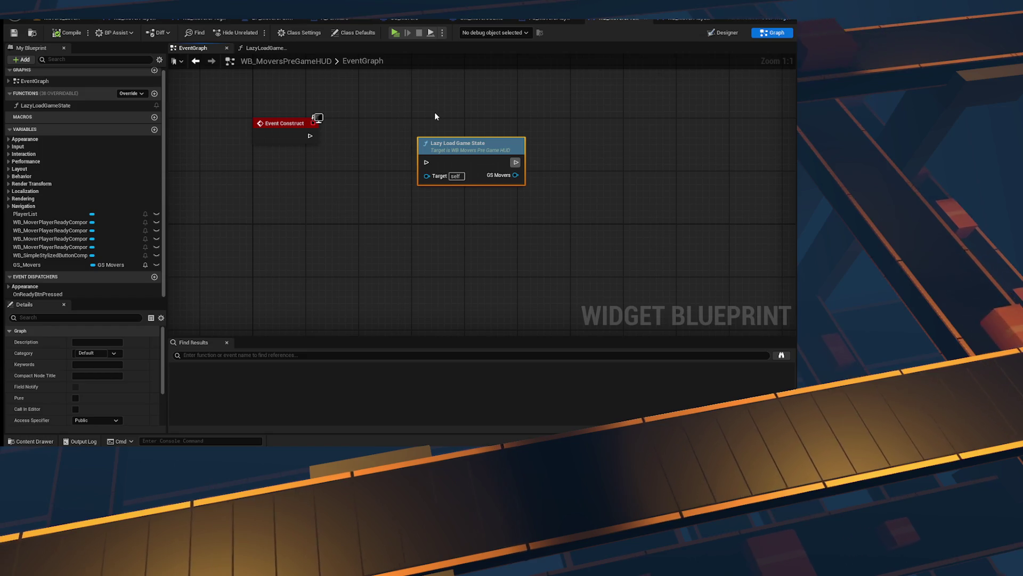
{"action": "key", "text": "q"}
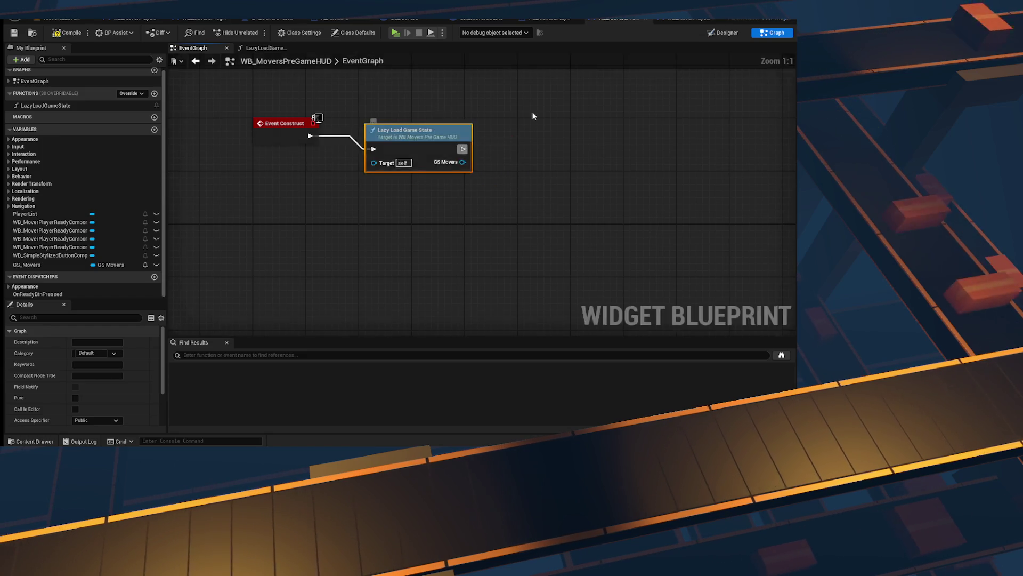
{"action": "mouse_move", "coordinate": [443, 163]}
{"action": "left_mouse_down"}
{"action": "mouse_move", "coordinate": [405, 200]}
{"action": "mouse_move", "coordinate": [469, 180]}
{"action": "mouse_move", "coordinate": [457, 174]}
{"action": "left_mouse_up"}
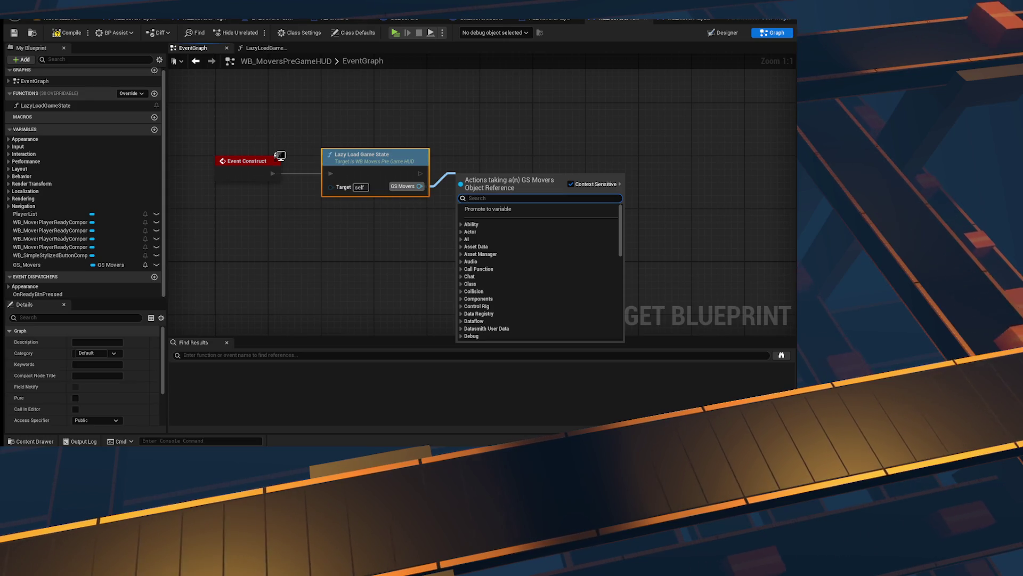
{"action": "key", "text": "Escape"}
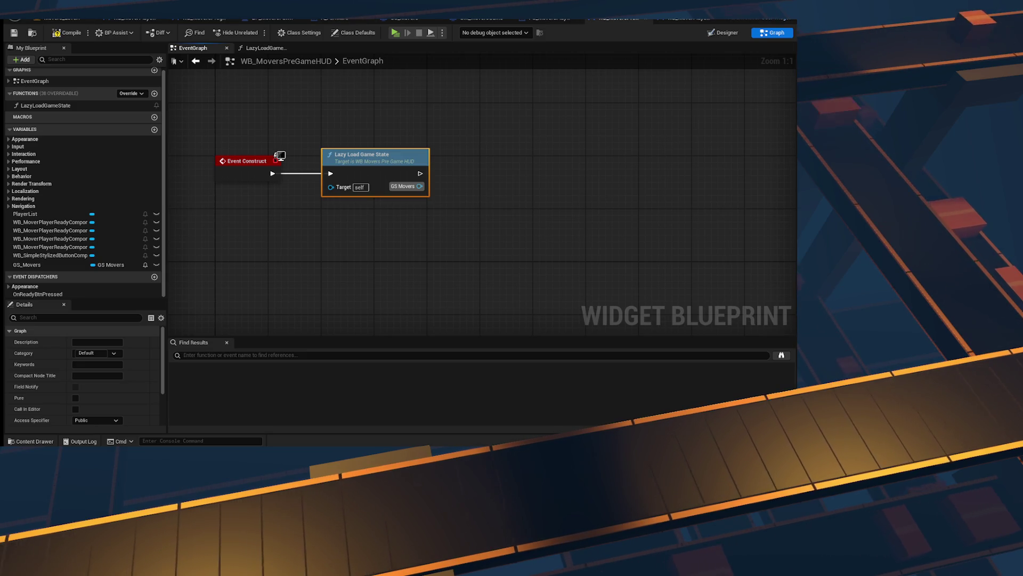
{"action": "left_click", "coordinate": [526, 258]}
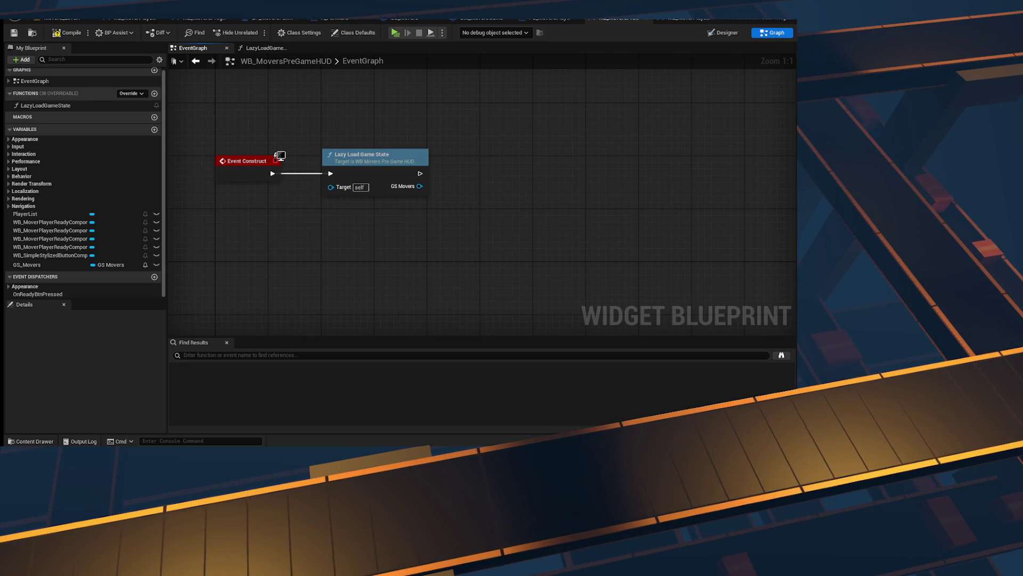
Step: Compile the WB_MoversPreGameHUD blueprint and return to the level editor
{"action": "mouse_move", "coordinate": [468, 242]}
{"action": "left_mouse_down"}
{"action": "mouse_move", "coordinate": [376, 232]}
{"action": "mouse_move", "coordinate": [404, 229]}
{"action": "left_mouse_up"}
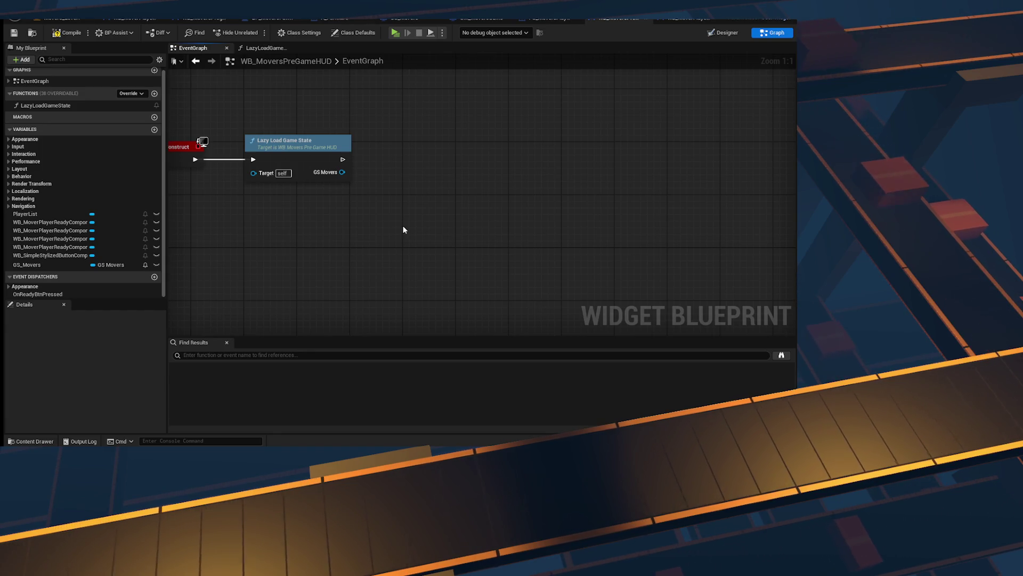
{"action": "mouse_move", "coordinate": [327, 219]}
{"action": "left_mouse_down"}
{"action": "mouse_move", "coordinate": [256, 210]}
{"action": "mouse_move", "coordinate": [307, 213]}
{"action": "left_mouse_up"}
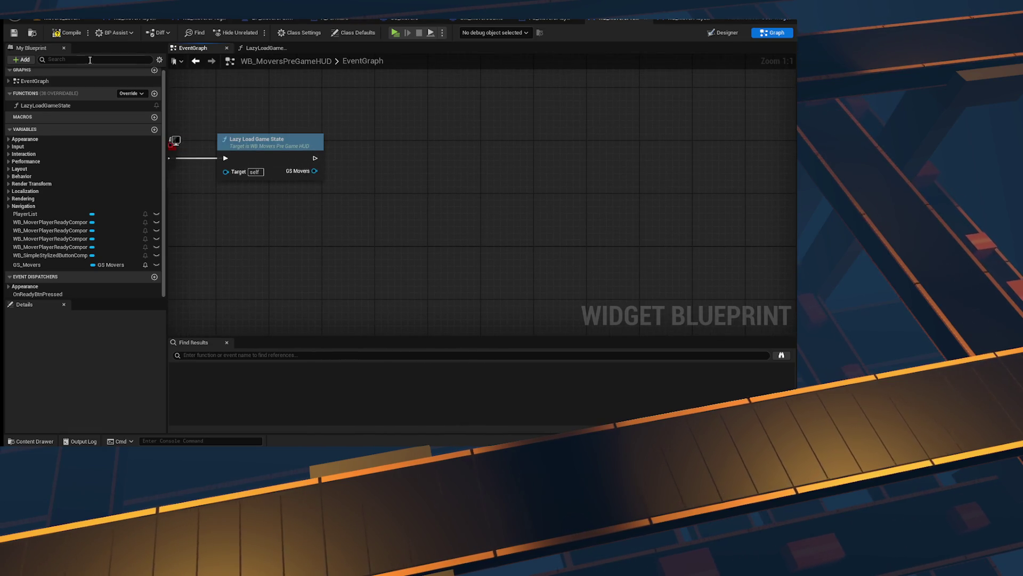
{"action": "left_click", "coordinate": [19, 35]}
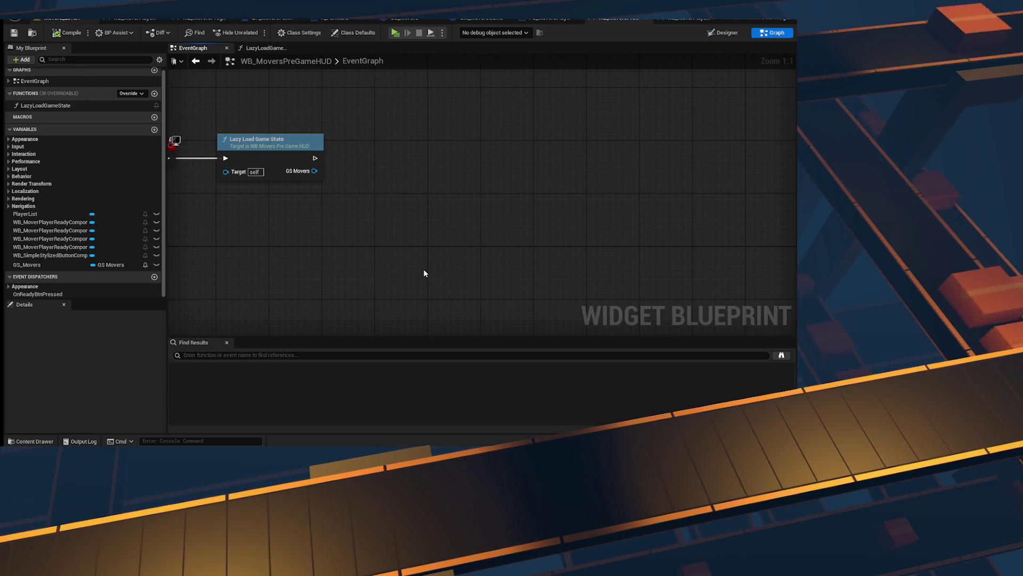
{"action": "key", "text": "ctrl+Tab"}
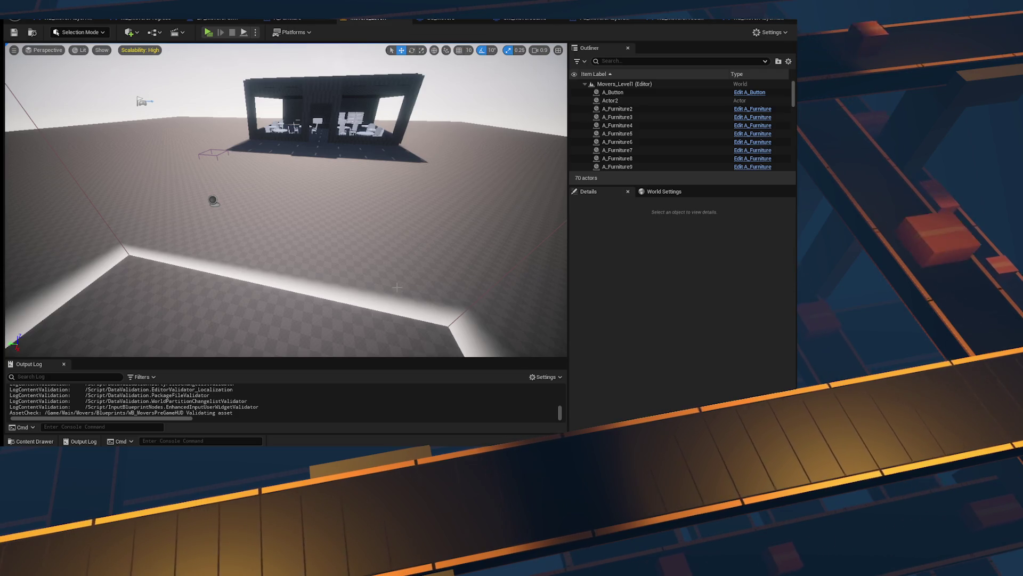
Step: Orbit the level viewport toward the trigger box and save all modified assets
{"action": "left_click_drag", "start_coordinate": [367, 321], "coordinate": [299, 269]}
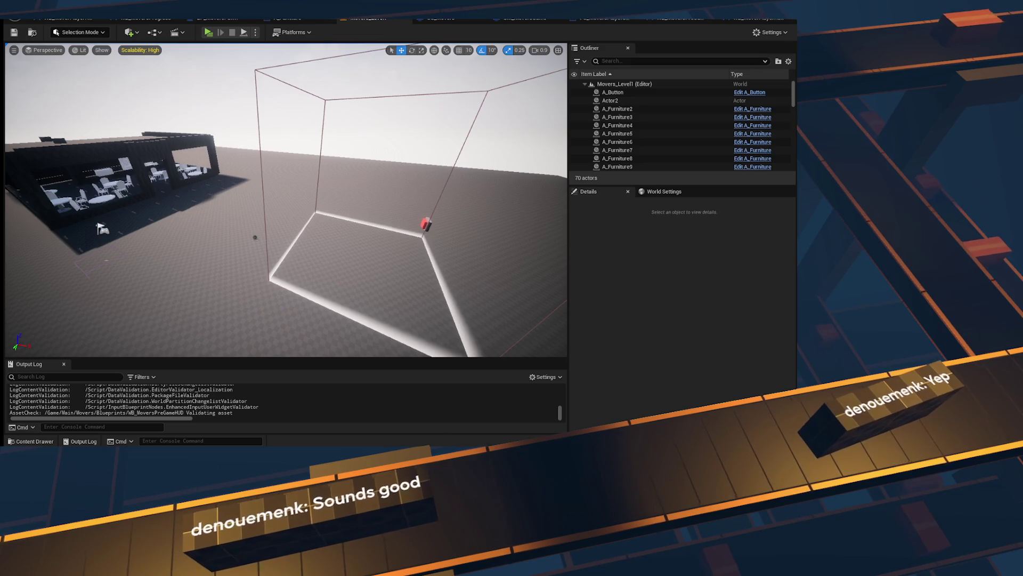
{"action": "left_click_drag", "start_coordinate": [288, 213], "coordinate": [229, 194]}
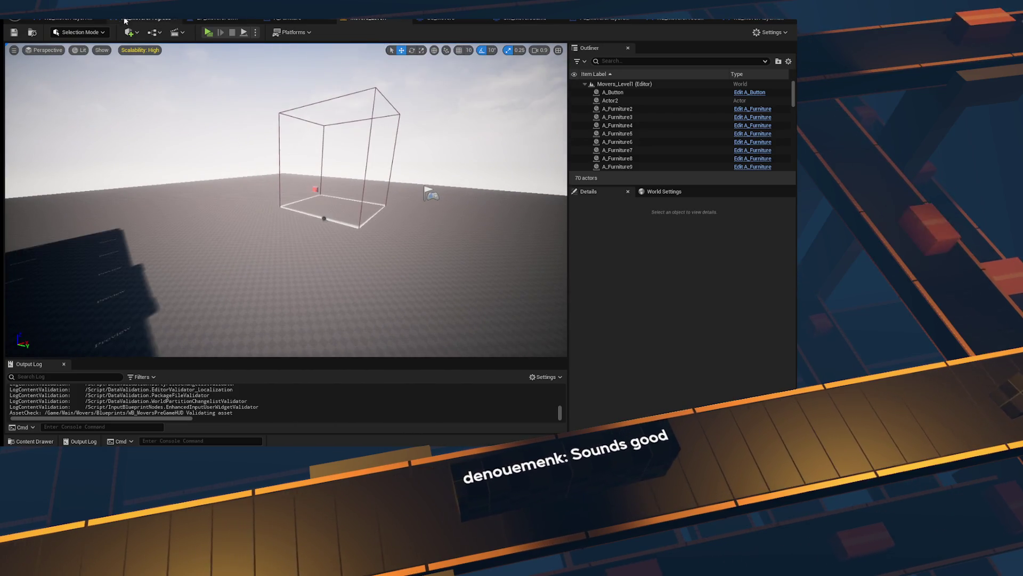
{"action": "left_click", "coordinate": [373, 17]}
{"action": "key", "text": "ctrl+s"}
{"action": "left_click", "coordinate": [61, 18]}
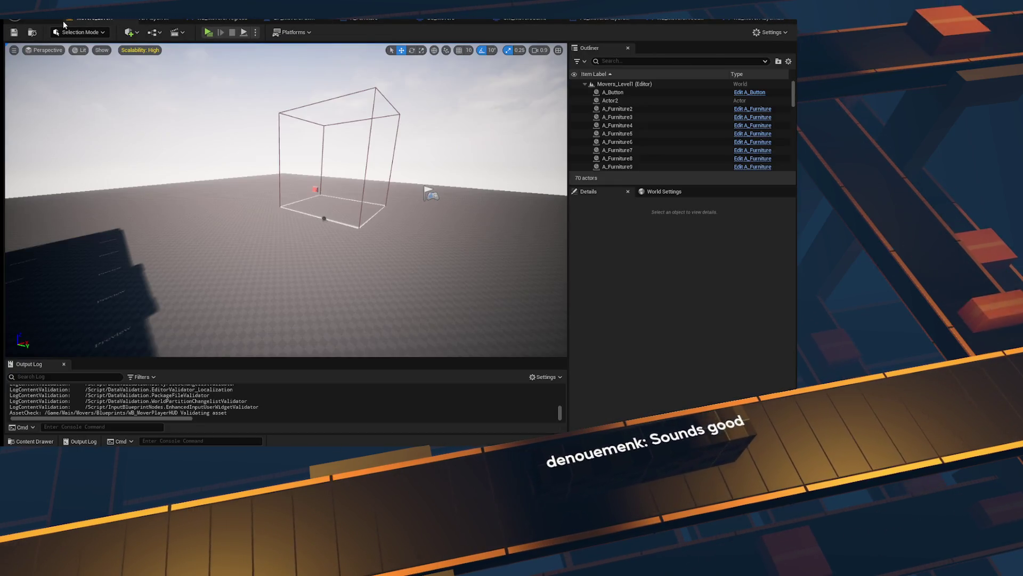
Step: Review the game mode's Change State, the pawn's LazyLoadPlayerState and the HUD widgets
{"action": "left_click", "coordinate": [534, 19]}
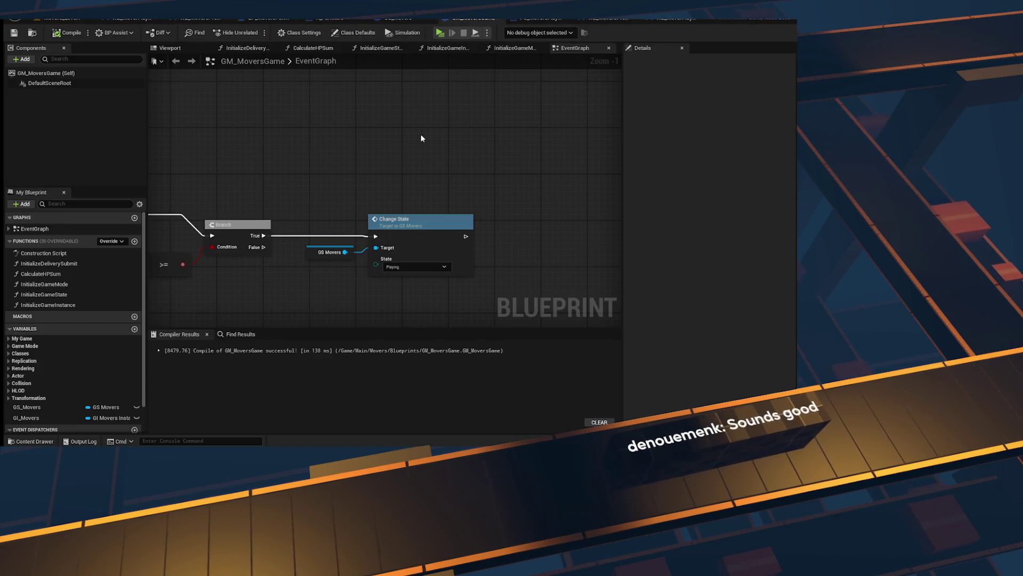
{"action": "double_click", "coordinate": [405, 219]}
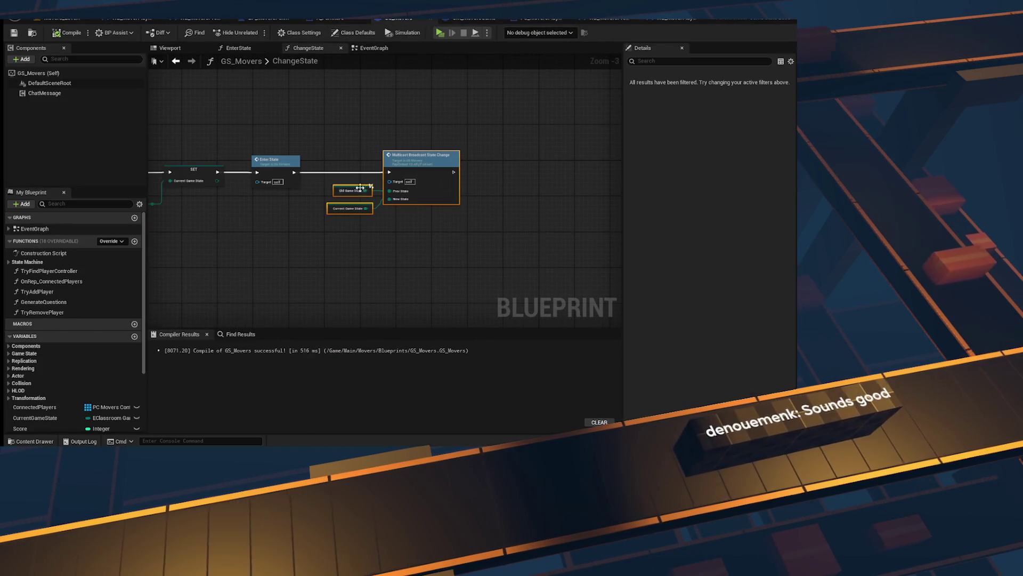
{"action": "left_click", "coordinate": [323, 18]}
{"action": "left_click", "coordinate": [275, 17]}
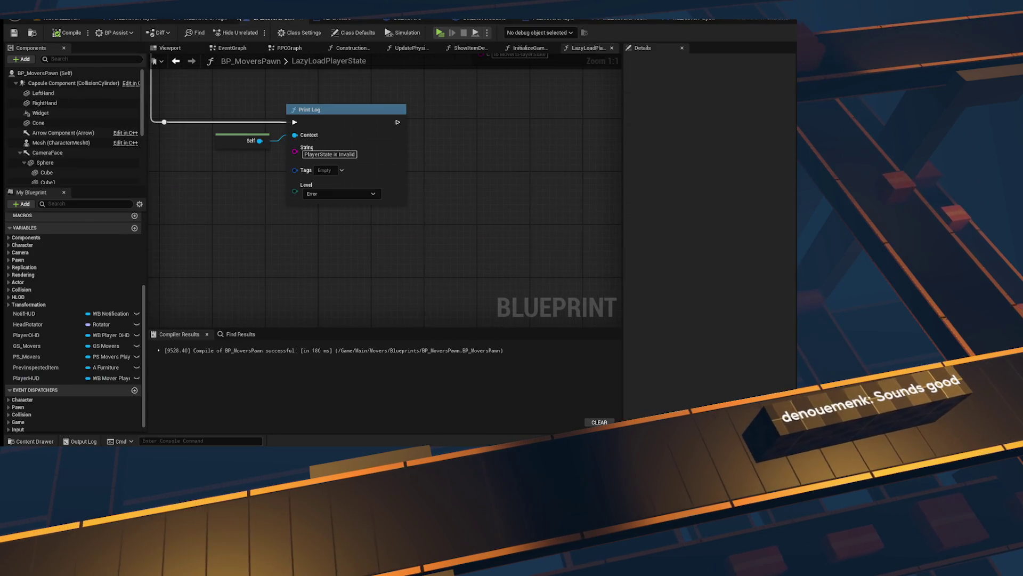
{"action": "left_click", "coordinate": [208, 19]}
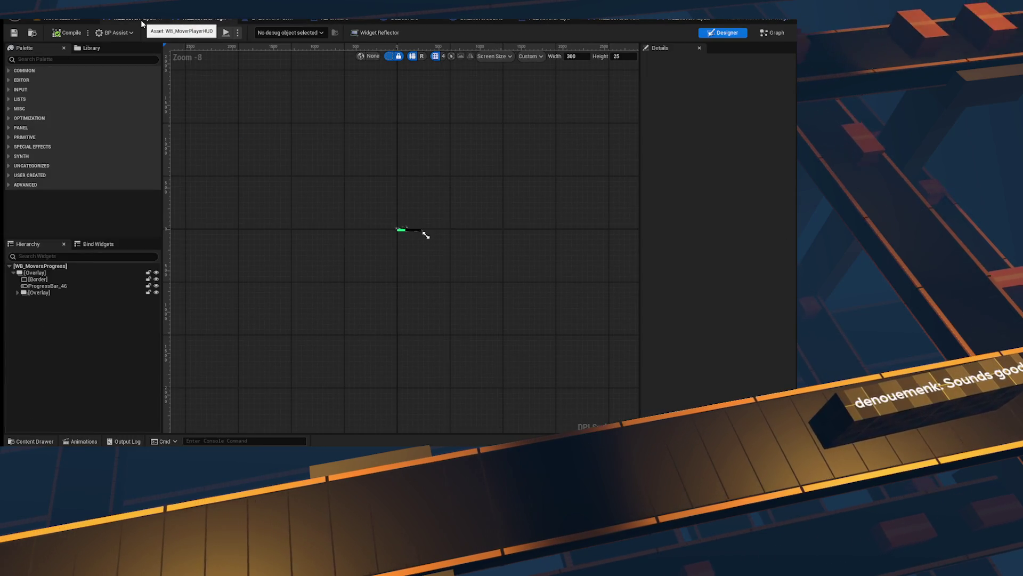
{"action": "left_click", "coordinate": [141, 20]}
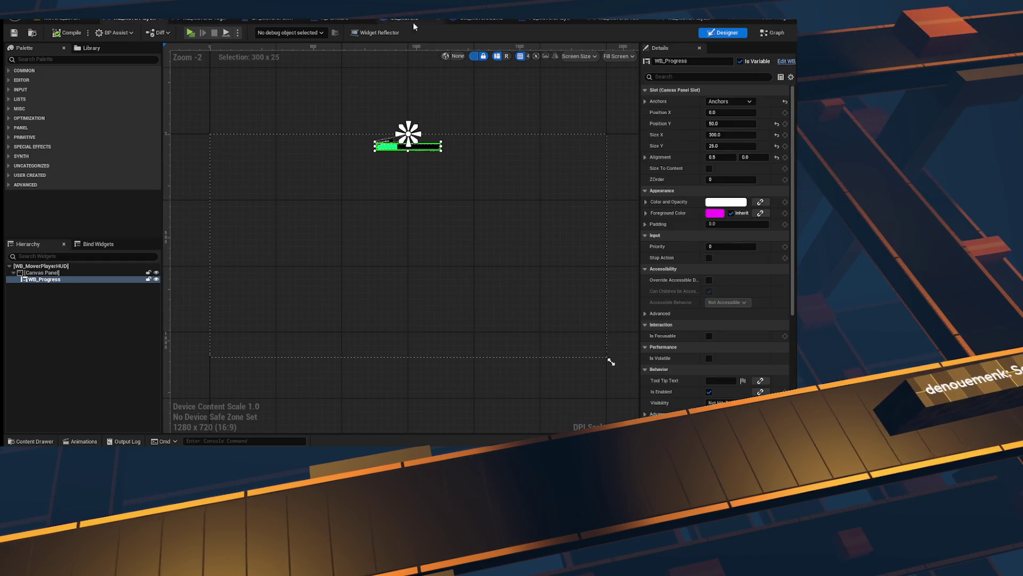
{"action": "left_click", "coordinate": [660, 19]}
{"action": "left_click", "coordinate": [602, 24]}
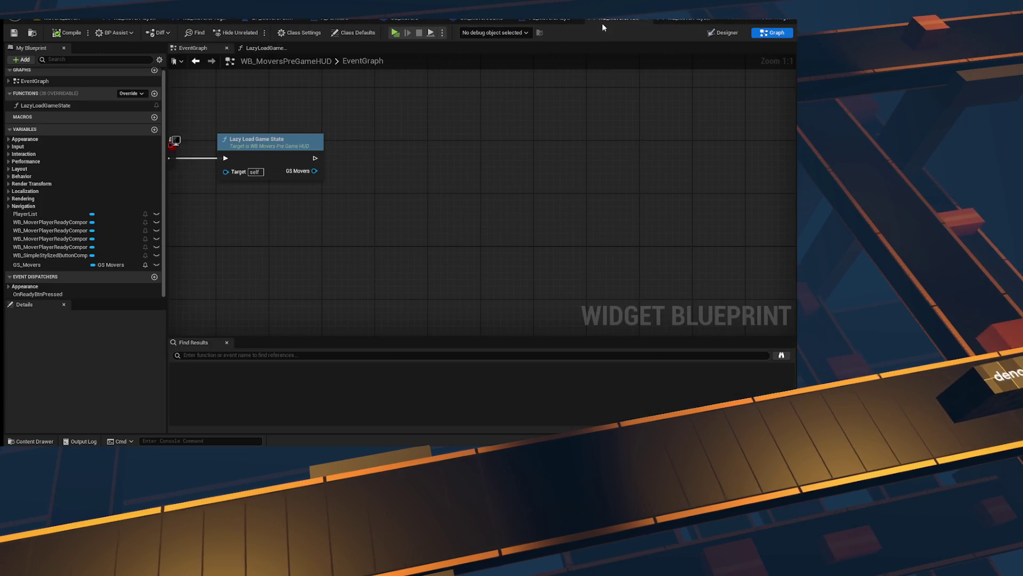
Step: Cycle through the open blueprints again, ending on the pre-game HUD's event graph
{"action": "left_click", "coordinate": [551, 20]}
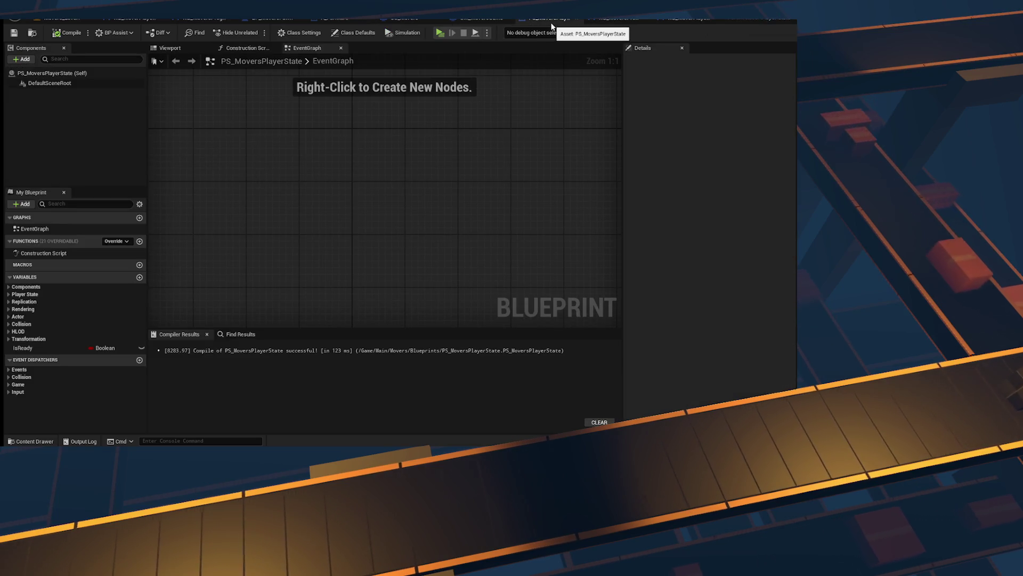
{"action": "left_click", "coordinate": [474, 20]}
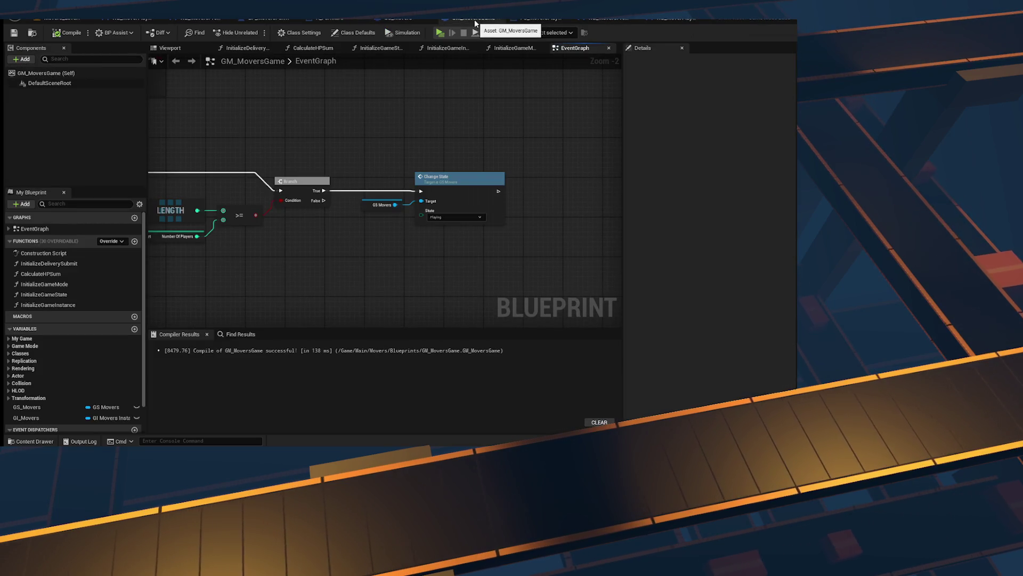
{"action": "left_click", "coordinate": [409, 19]}
{"action": "left_click", "coordinate": [269, 20]}
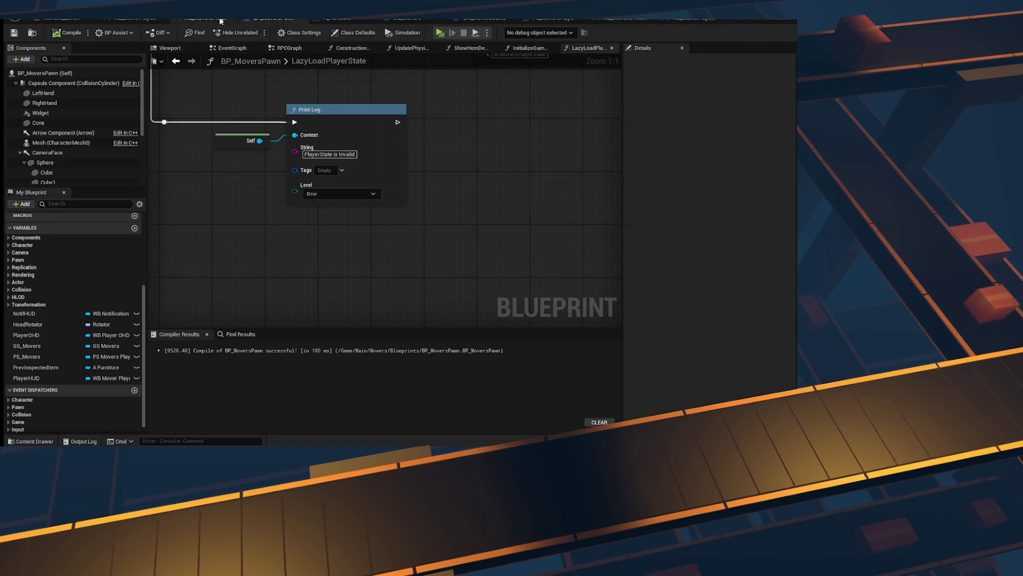
{"action": "left_click", "coordinate": [221, 20]}
{"action": "left_click", "coordinate": [130, 21]}
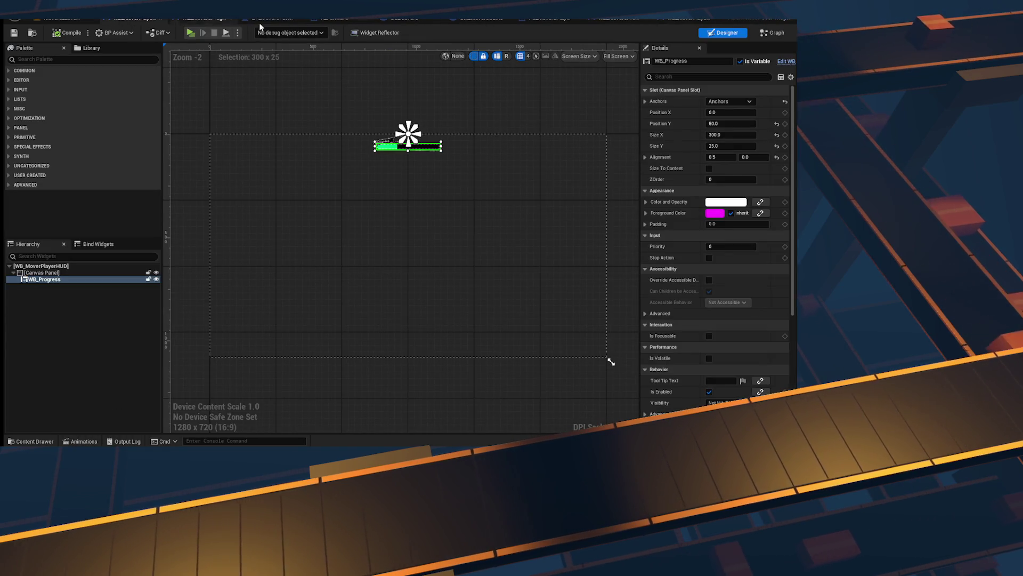
{"action": "left_click", "coordinate": [142, 21]}
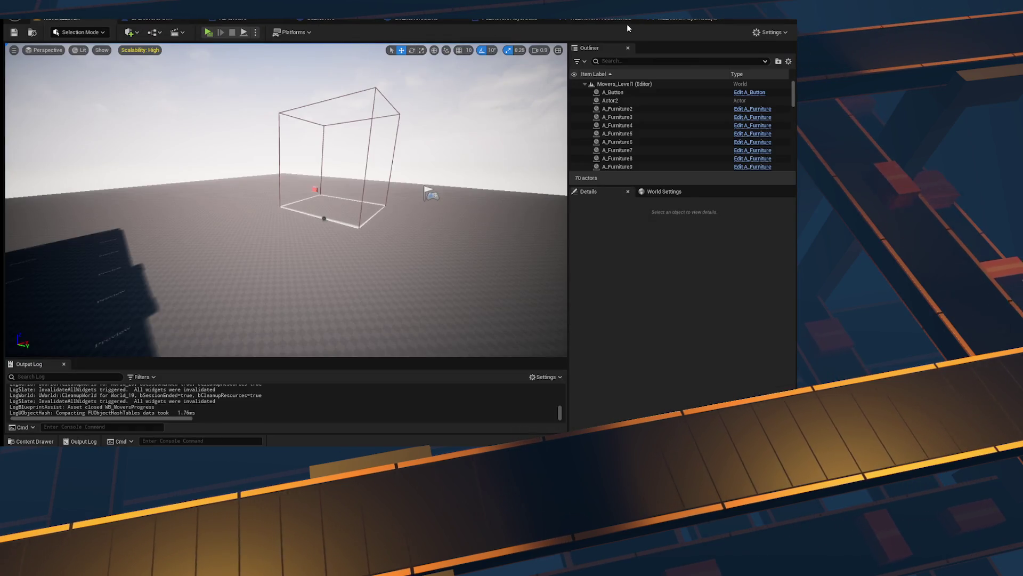
{"action": "left_click", "coordinate": [676, 19]}
{"action": "left_click", "coordinate": [565, 19]}
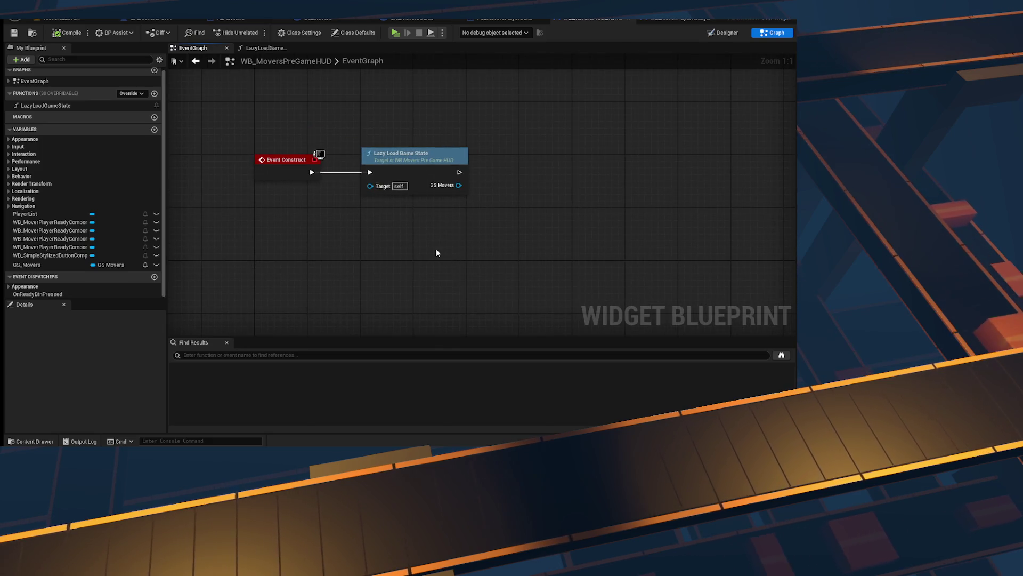
Step: Add an IsValid Boolean output to LazyLoadGameState's Return Node, above GS_Movers
{"action": "right_click", "coordinate": [469, 180]}
{"action": "type", "text": "get"}
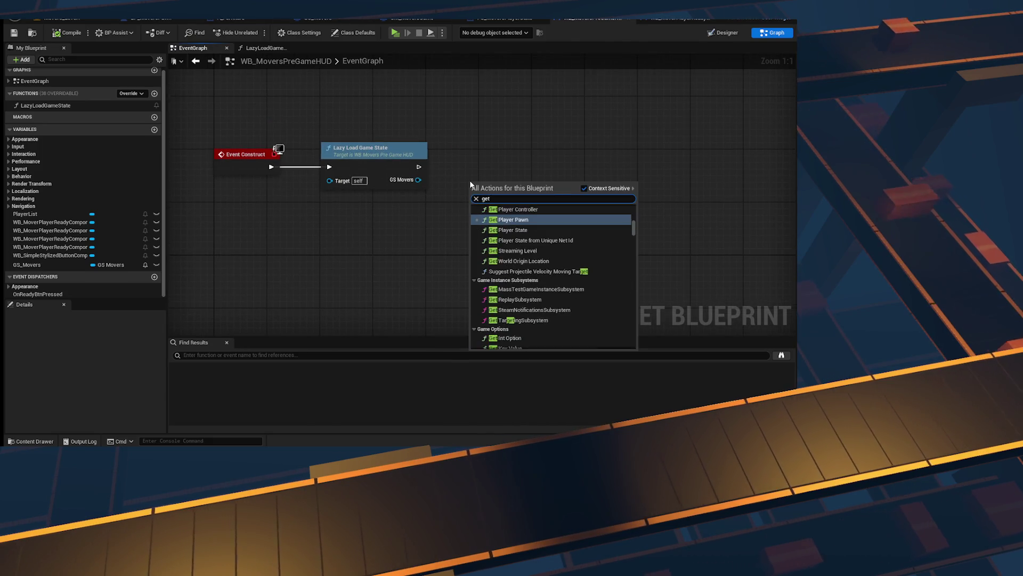
{"action": "key", "text": "Escape"}
{"action": "double_click", "coordinate": [373, 148]}
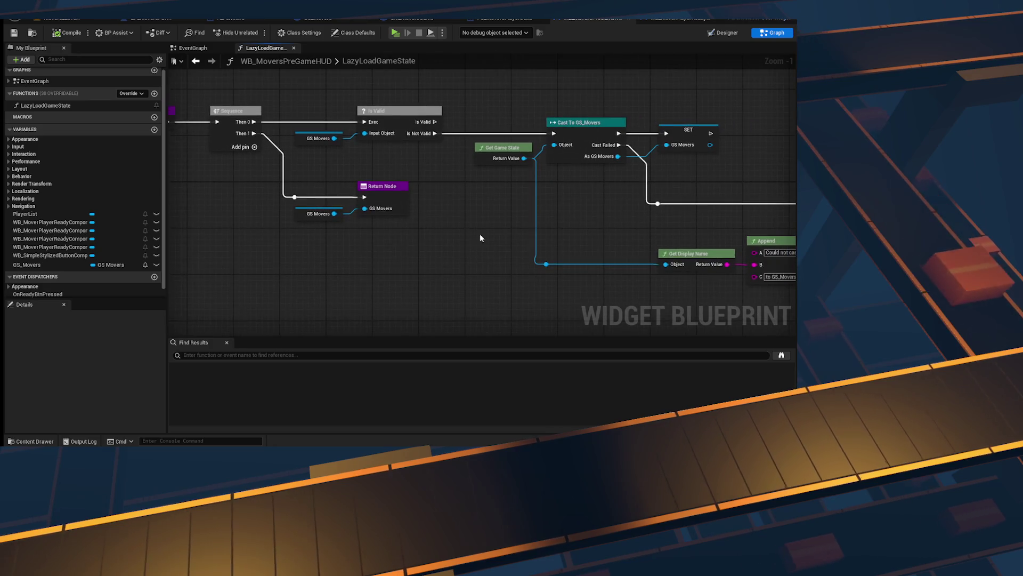
{"action": "left_click", "coordinate": [376, 154]}
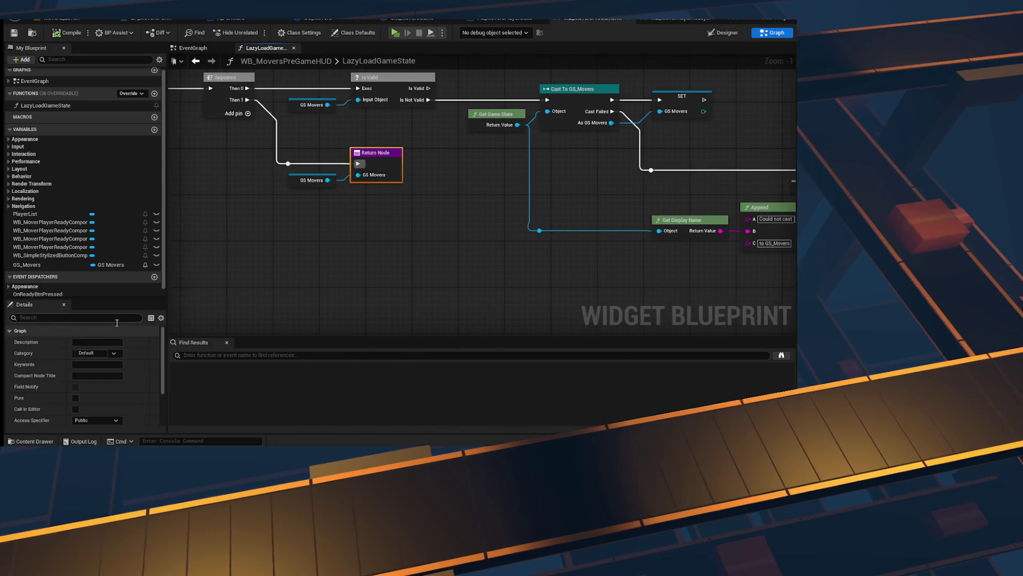
{"action": "left_click", "coordinate": [154, 408]}
{"action": "type", "text": "IsVal"}
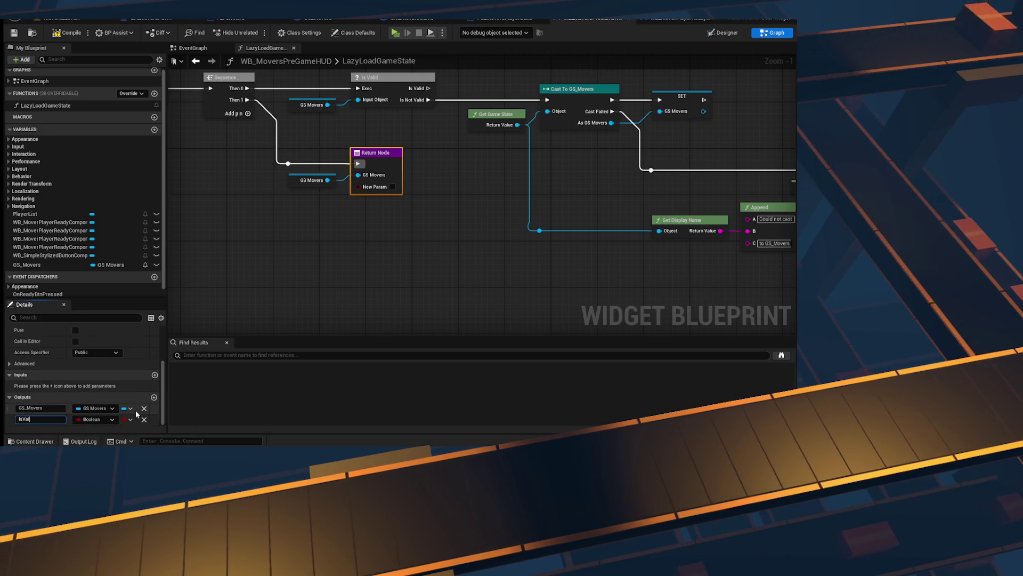
{"action": "type", "text": "id"}
{"action": "key", "text": "Return"}
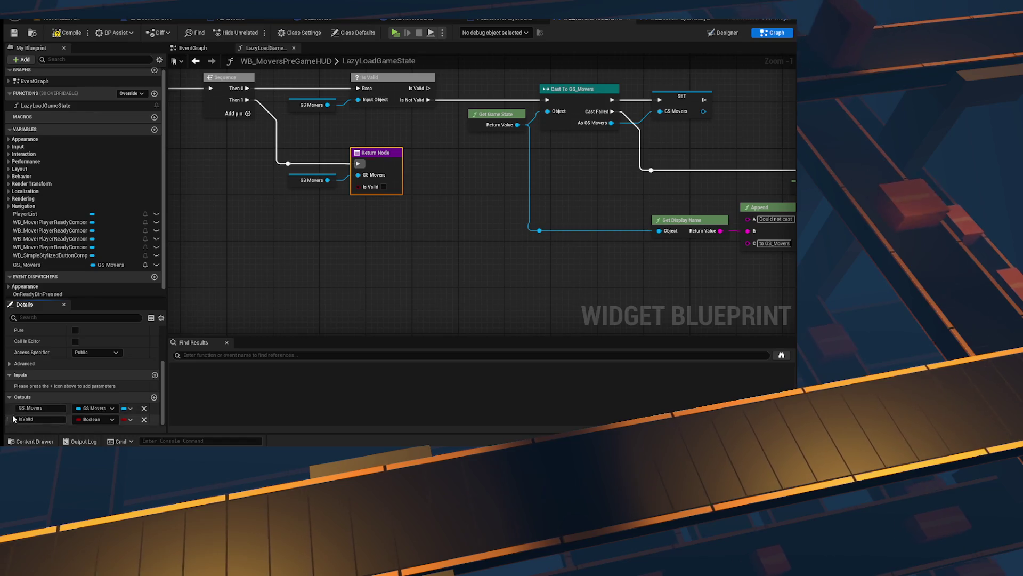
{"action": "left_click_drag", "start_coordinate": [7, 419], "coordinate": [10, 407]}
Step: Paste a copy of the Return Node and connect it after the Print Log node
{"action": "mouse_move", "coordinate": [349, 238]}
{"action": "left_mouse_down"}
{"action": "mouse_move", "coordinate": [206, 241]}
{"action": "mouse_move", "coordinate": [294, 242]}
{"action": "left_mouse_up"}
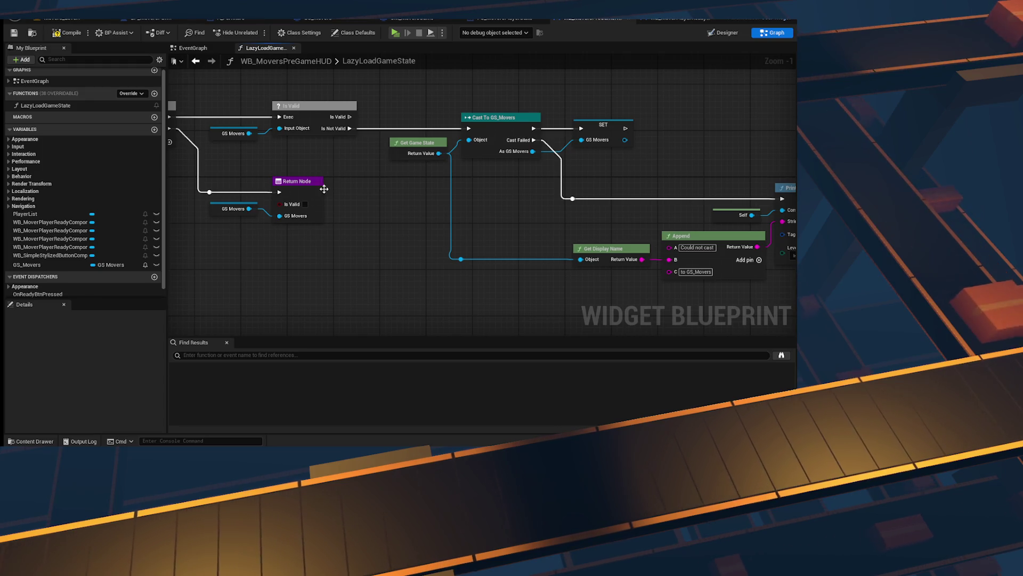
{"action": "left_click_drag", "start_coordinate": [372, 243], "coordinate": [316, 258]}
{"action": "scroll", "coordinate": [65, 238], "scroll_direction": "down", "scroll_amount": 1}
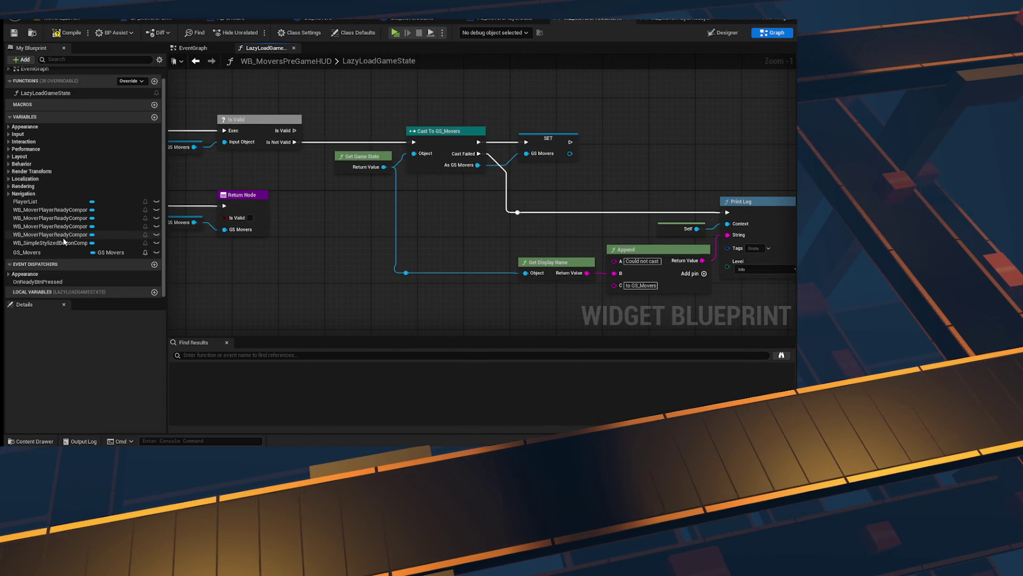
{"action": "mouse_move", "coordinate": [302, 245]}
{"action": "left_mouse_down"}
{"action": "mouse_move", "coordinate": [256, 309]}
{"action": "mouse_move", "coordinate": [169, 339]}
{"action": "left_mouse_up"}
{"action": "mouse_move", "coordinate": [446, 243]}
{"action": "left_mouse_down"}
{"action": "mouse_move", "coordinate": [659, 131]}
{"action": "mouse_move", "coordinate": [413, 248]}
{"action": "mouse_move", "coordinate": [350, 209]}
{"action": "left_mouse_up"}
{"action": "left_click", "coordinate": [322, 157]}
{"action": "mouse_move", "coordinate": [322, 157]}
{"action": "left_mouse_down"}
{"action": "mouse_move", "coordinate": [241, 212]}
{"action": "mouse_move", "coordinate": [344, 219]}
{"action": "mouse_move", "coordinate": [424, 194]}
{"action": "mouse_move", "coordinate": [290, 128]}
{"action": "left_mouse_up"}
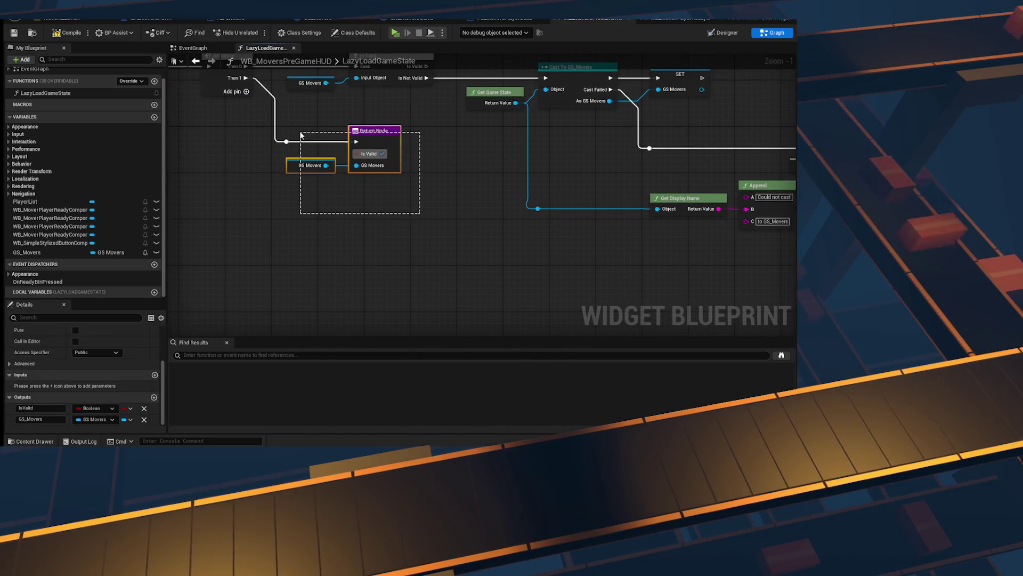
{"action": "left_click", "coordinate": [446, 224]}
{"action": "left_click_drag", "start_coordinate": [789, 221], "coordinate": [454, 233]}
{"action": "key", "text": "ctrl+v"}
{"action": "mouse_move", "coordinate": [631, 205]}
{"action": "left_mouse_down"}
{"action": "mouse_move", "coordinate": [590, 222]}
{"action": "mouse_move", "coordinate": [729, 192]}
{"action": "left_mouse_up"}
{"action": "scroll", "coordinate": [589, 222], "scroll_direction": "down", "scroll_amount": 2}
{"action": "mouse_move", "coordinate": [709, 238]}
{"action": "left_mouse_down"}
{"action": "mouse_move", "coordinate": [691, 149]}
{"action": "mouse_move", "coordinate": [739, 140]}
{"action": "left_mouse_up"}
Step: Compile the widget blueprint
{"action": "left_click_drag", "start_coordinate": [504, 199], "coordinate": [605, 201]}
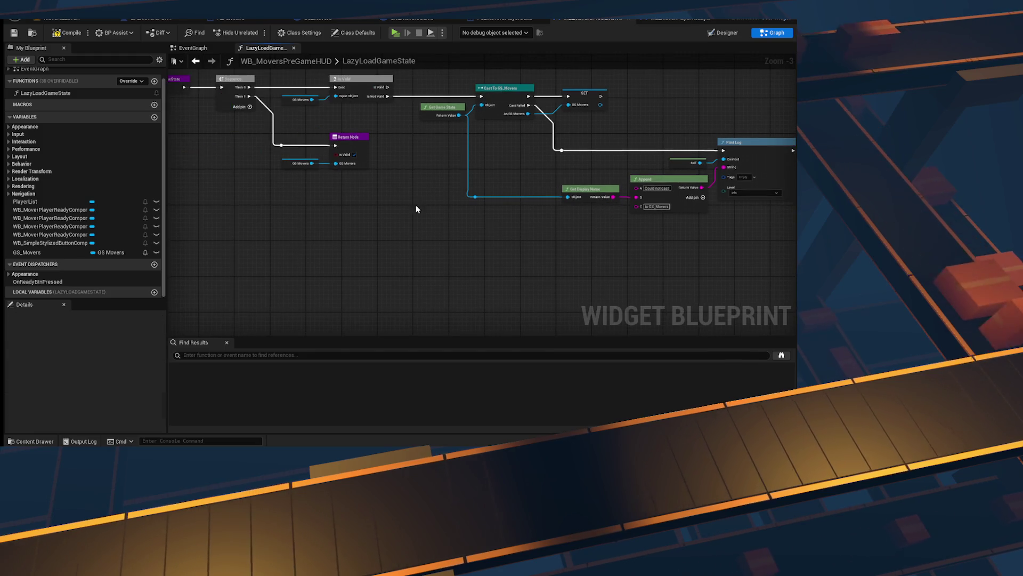
{"action": "left_click", "coordinate": [68, 34]}
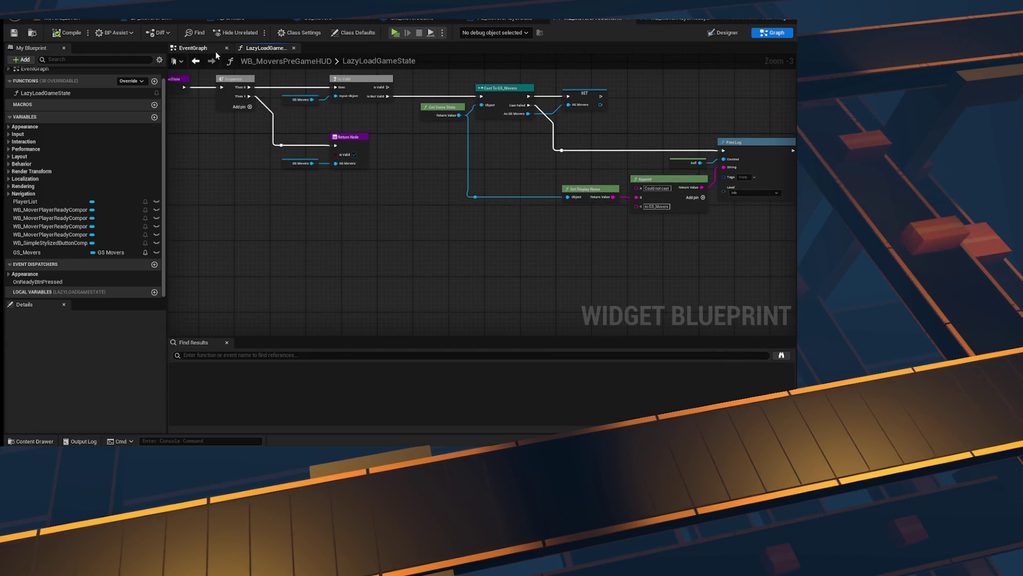
{"action": "left_click", "coordinate": [196, 49]}
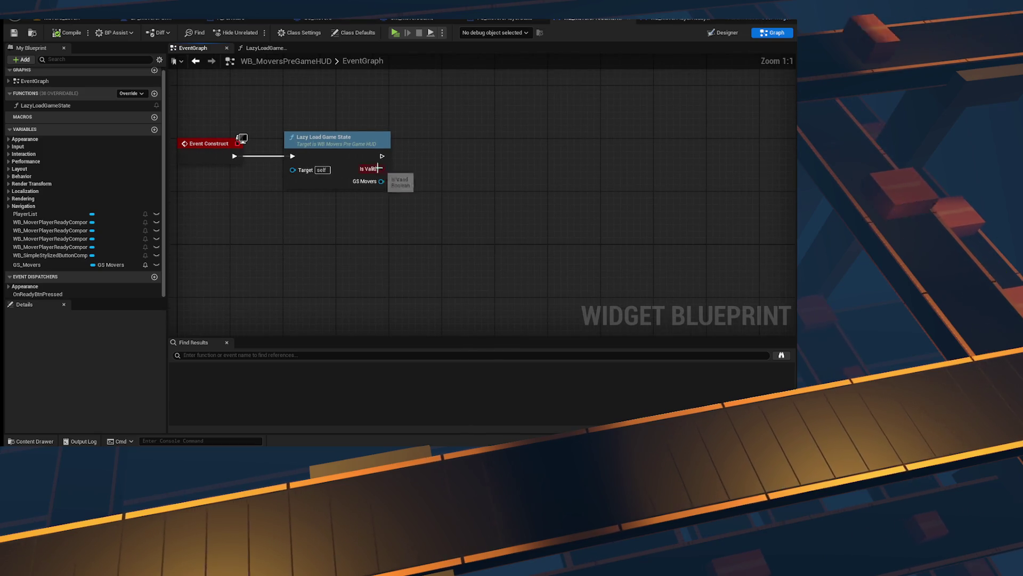
Step: Add a 1.0-second Delay node run from the Branch's False (not valid) output
{"action": "left_click_drag", "start_coordinate": [459, 229], "coordinate": [394, 258]}
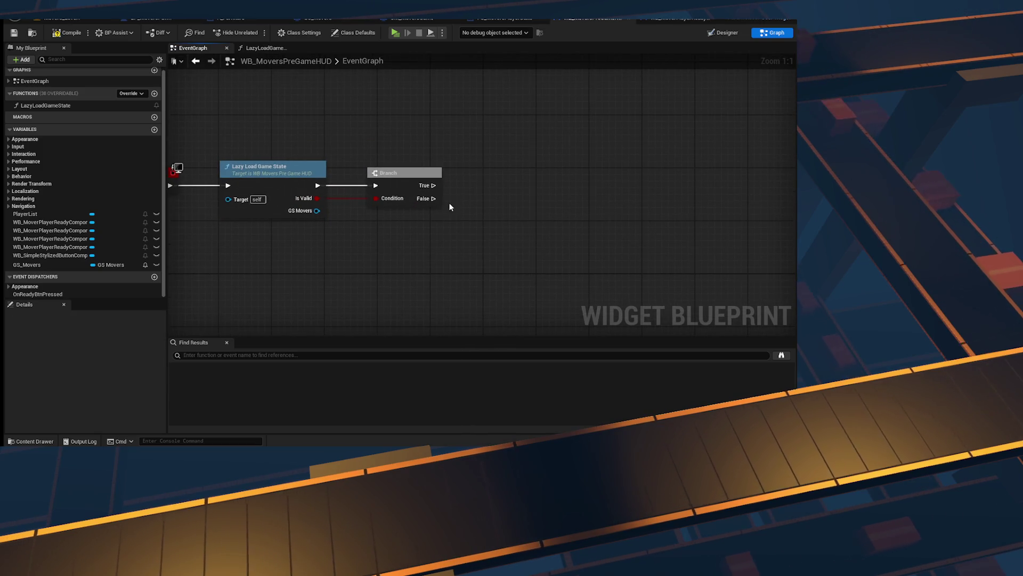
{"action": "right_click", "coordinate": [500, 207]}
{"action": "type", "text": "game"}
{"action": "key", "text": "Escape"}
{"action": "left_click", "coordinate": [500, 211]}
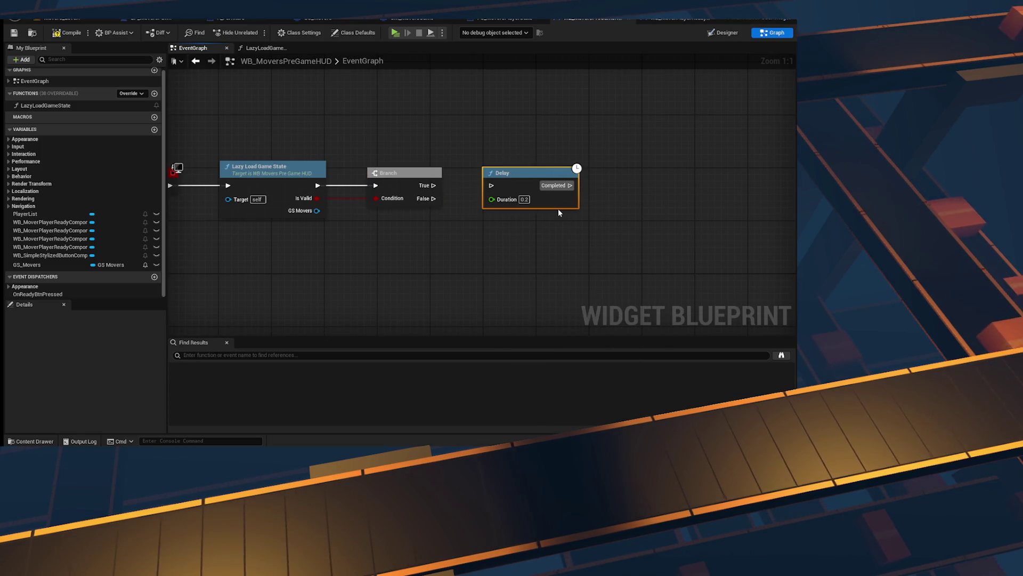
{"action": "left_click_drag", "start_coordinate": [492, 188], "coordinate": [492, 187]}
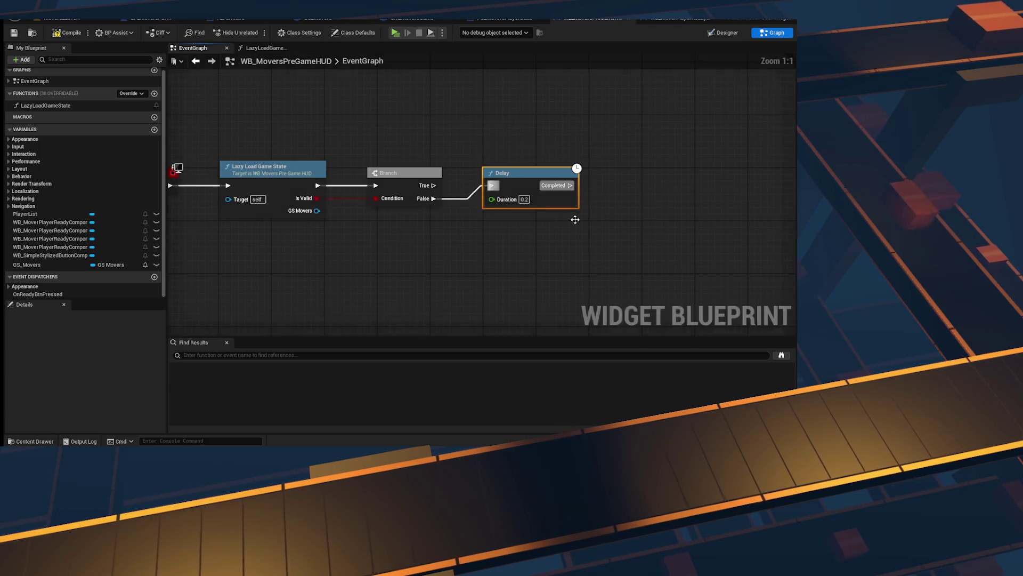
Step: Wire the Delay's Completed output back into Lazy Load Game State to retry
{"action": "left_click_drag", "start_coordinate": [570, 198], "coordinate": [237, 185]}
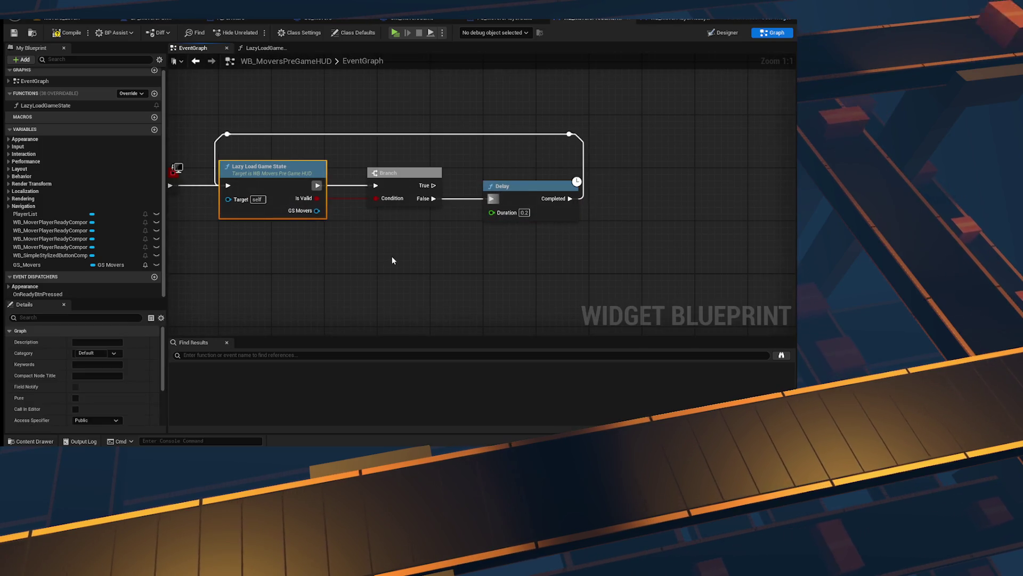
{"action": "left_click_drag", "start_coordinate": [633, 240], "coordinate": [393, 251]}
{"action": "mouse_move", "coordinate": [234, 176]}
{"action": "left_mouse_down"}
{"action": "mouse_move", "coordinate": [422, 176]}
{"action": "mouse_move", "coordinate": [530, 251]}
{"action": "mouse_move", "coordinate": [754, 251]}
{"action": "mouse_move", "coordinate": [393, 230]}
{"action": "mouse_move", "coordinate": [602, 230]}
{"action": "mouse_move", "coordinate": [681, 165]}
{"action": "mouse_move", "coordinate": [511, 258]}
{"action": "left_mouse_up"}
{"action": "mouse_move", "coordinate": [350, 200]}
{"action": "left_mouse_down"}
{"action": "mouse_move", "coordinate": [565, 201]}
{"action": "mouse_move", "coordinate": [586, 133]}
{"action": "left_mouse_up"}
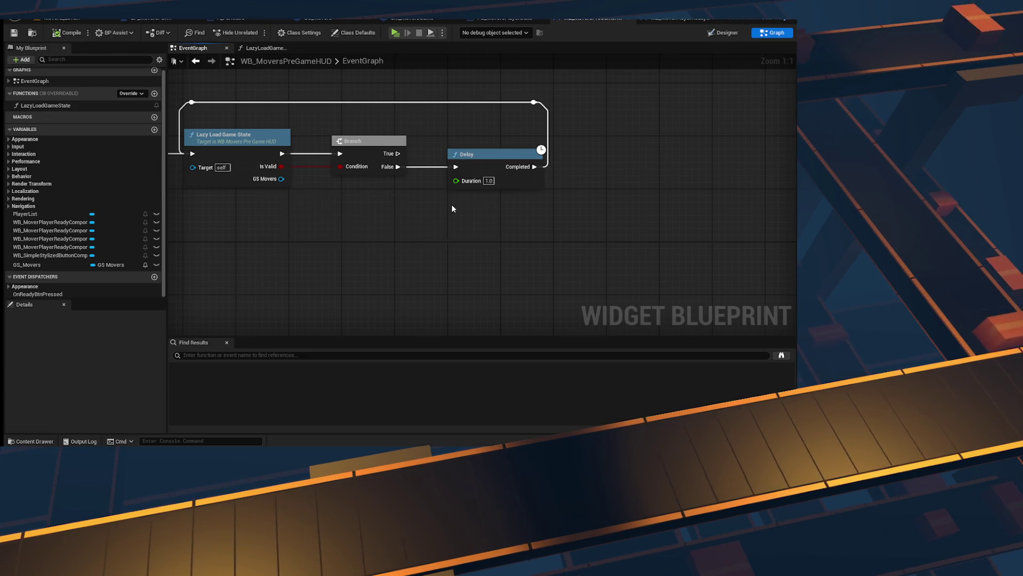
Step: Extend the Branch's True path so a new node can follow it
{"action": "left_click_drag", "start_coordinate": [452, 204], "coordinate": [406, 215]}
{"action": "mouse_move", "coordinate": [352, 165]}
{"action": "left_mouse_down"}
{"action": "mouse_move", "coordinate": [555, 165]}
{"action": "mouse_move", "coordinate": [630, 181]}
{"action": "mouse_move", "coordinate": [480, 183]}
{"action": "left_mouse_up"}
{"action": "left_click_drag", "start_coordinate": [290, 178], "coordinate": [549, 175]}
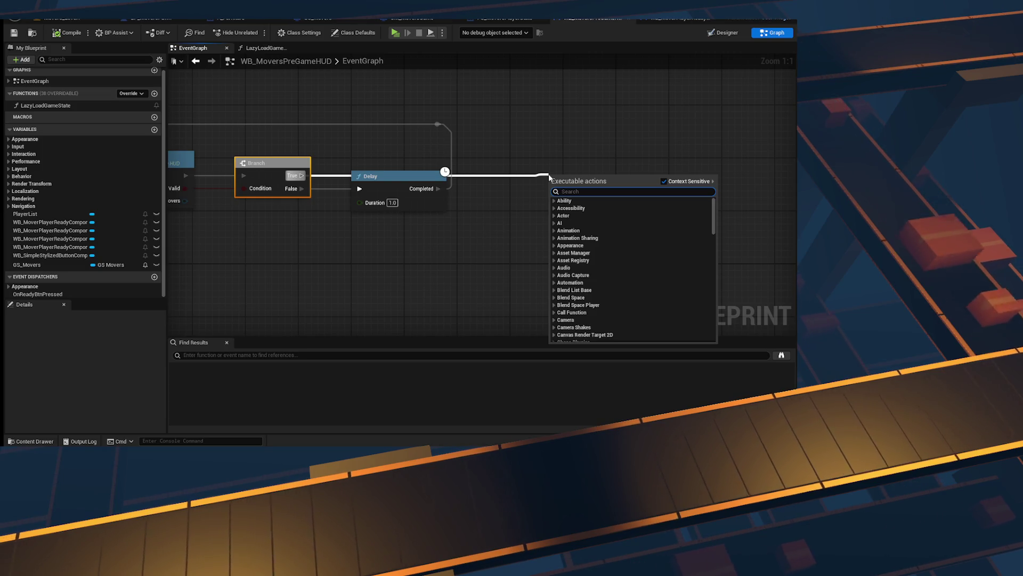
Step: Place a GS Movers getter and feed Get Connected Players into a For Each Loop
{"action": "left_click", "coordinate": [453, 251]}
{"action": "scroll", "coordinate": [504, 267], "scroll_direction": "down", "scroll_amount": 2}
{"action": "scroll", "coordinate": [223, 229], "scroll_direction": "up", "scroll_amount": 2}
{"action": "mouse_move", "coordinate": [23, 265]}
{"action": "left_mouse_down"}
{"action": "mouse_move", "coordinate": [527, 225]}
{"action": "mouse_move", "coordinate": [562, 174]}
{"action": "left_mouse_up"}
{"action": "type", "text": "get conne"}
{"action": "key", "text": "Return"}
{"action": "type", "text": "for each"}
{"action": "key", "text": "Return"}
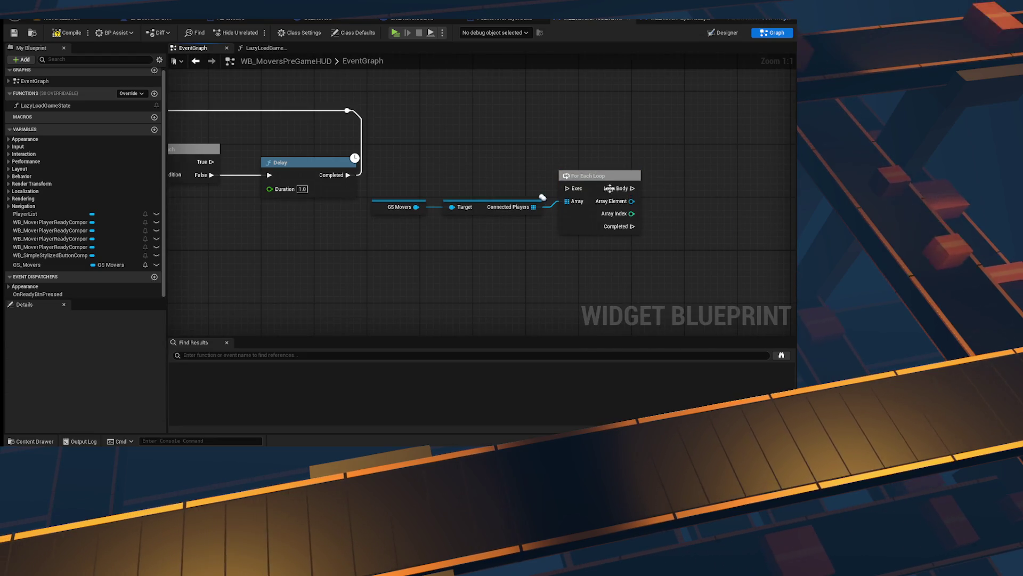
Step: Move the Branch beside the Delay and bring the For Each Loop into view
{"action": "left_click_drag", "start_coordinate": [195, 157], "coordinate": [405, 169]}
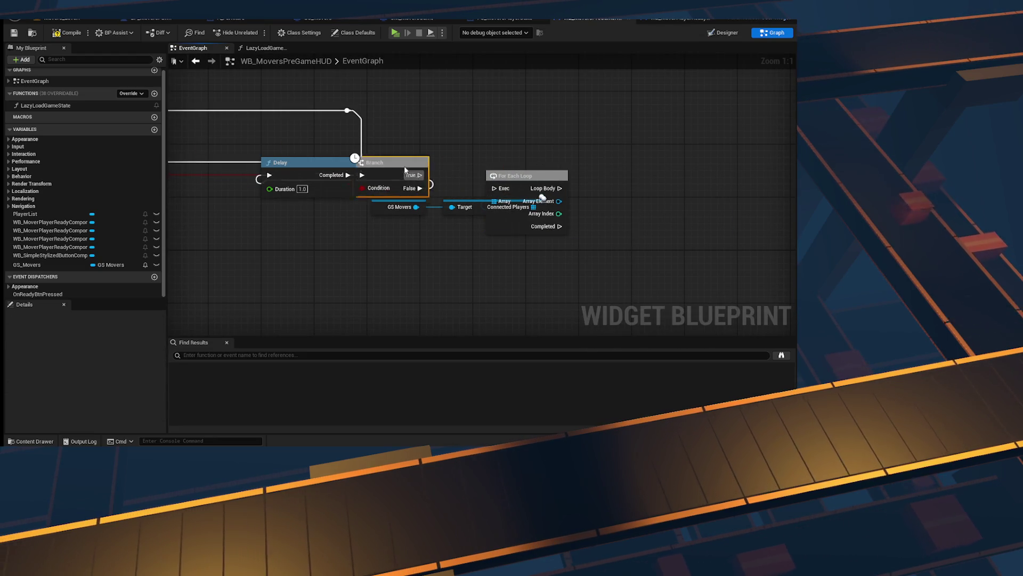
{"action": "mouse_move", "coordinate": [573, 187]}
{"action": "left_mouse_down"}
{"action": "mouse_move", "coordinate": [584, 303]}
{"action": "mouse_move", "coordinate": [499, 167]}
{"action": "mouse_move", "coordinate": [310, 180]}
{"action": "mouse_move", "coordinate": [437, 177]}
{"action": "mouse_move", "coordinate": [428, 168]}
{"action": "left_mouse_up"}
{"action": "type", "text": "is rea"}
{"action": "key", "text": "BackSpace"}
{"action": "key", "text": "BackSpace"}
{"action": "key", "text": "BackSpace"}
{"action": "type", "text": "get game s"}
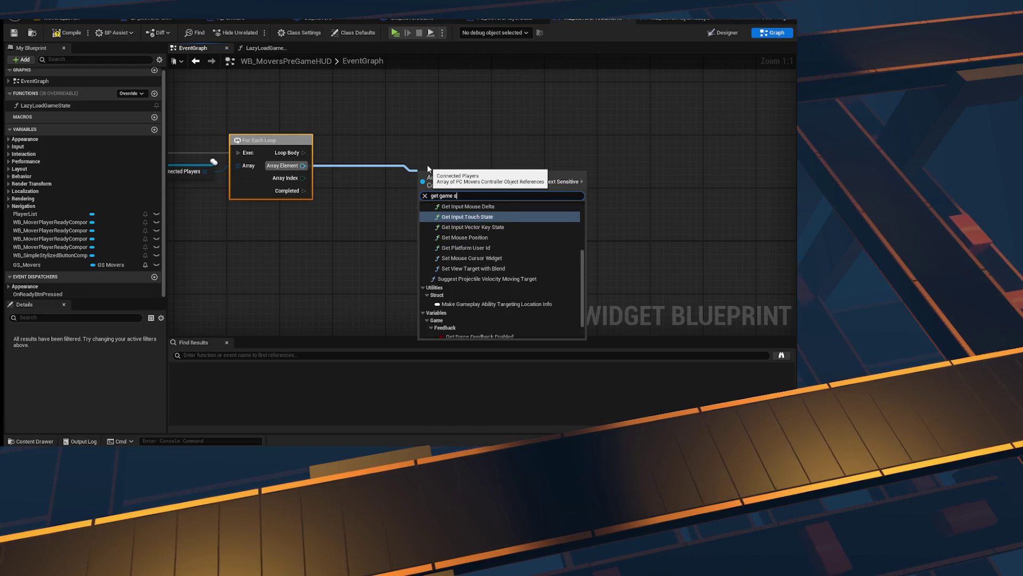
{"action": "type", "text": "tat"}
{"action": "key", "text": "ctrl+a"}
{"action": "key", "text": "BackSpace"}
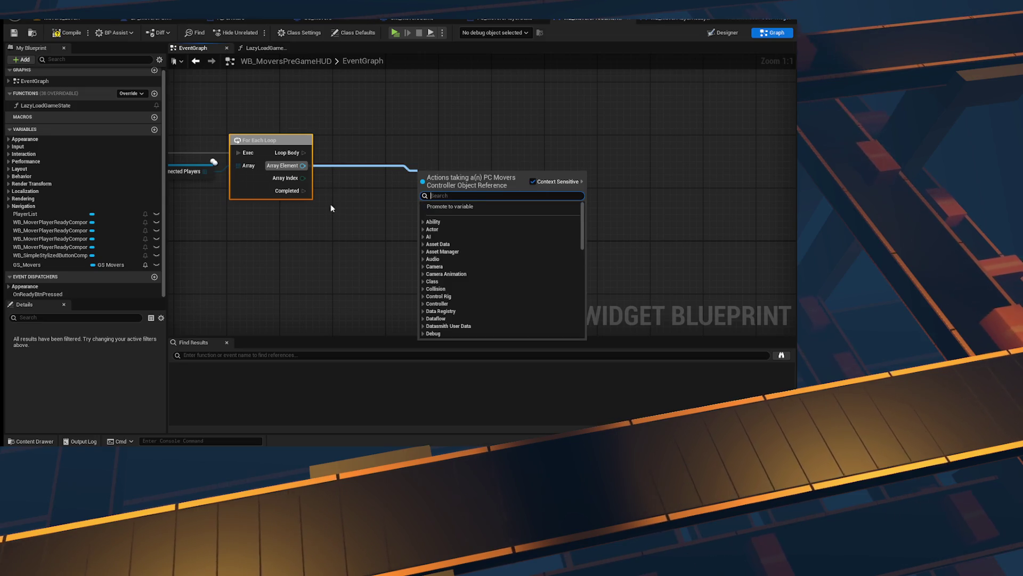
{"action": "left_click", "coordinate": [318, 186]}
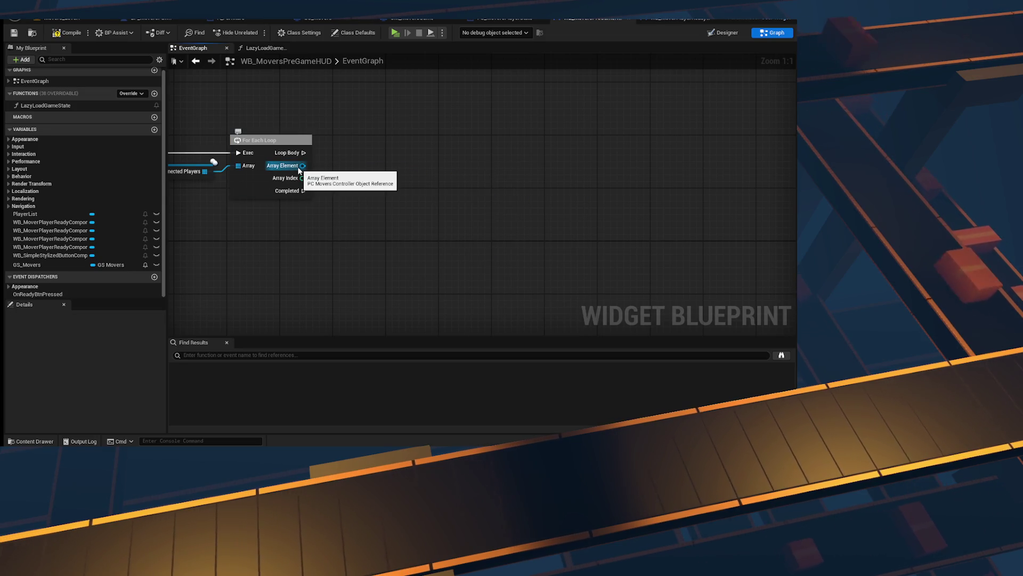
Step: Get each array element's Player State and cast it to PS_MoversPlayerState
{"action": "left_click_drag", "start_coordinate": [300, 167], "coordinate": [387, 172]}
{"action": "type", "text": "get player state"}
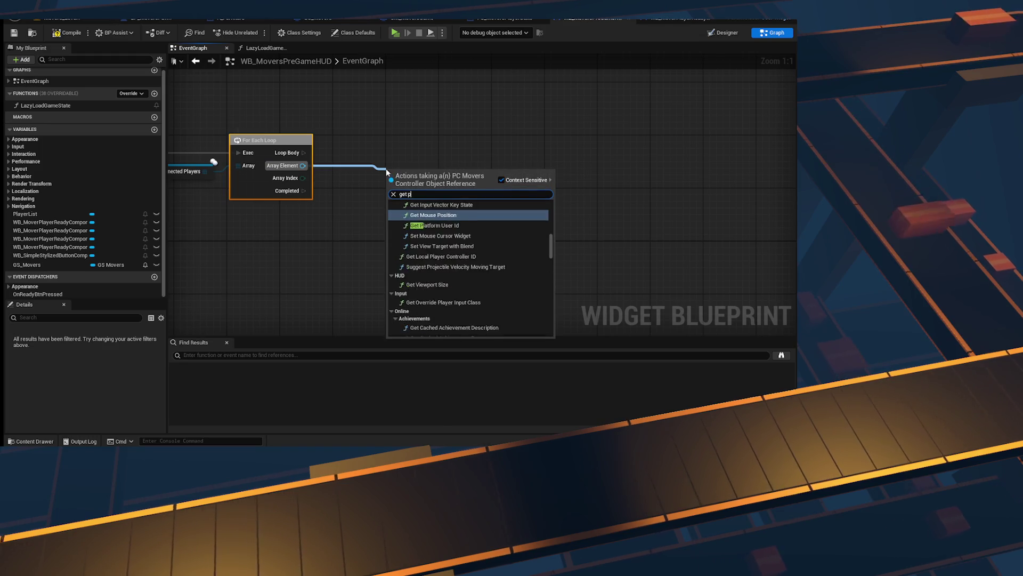
{"action": "key", "text": "Down"}
{"action": "key", "text": "Down"}
{"action": "key", "text": "Return"}
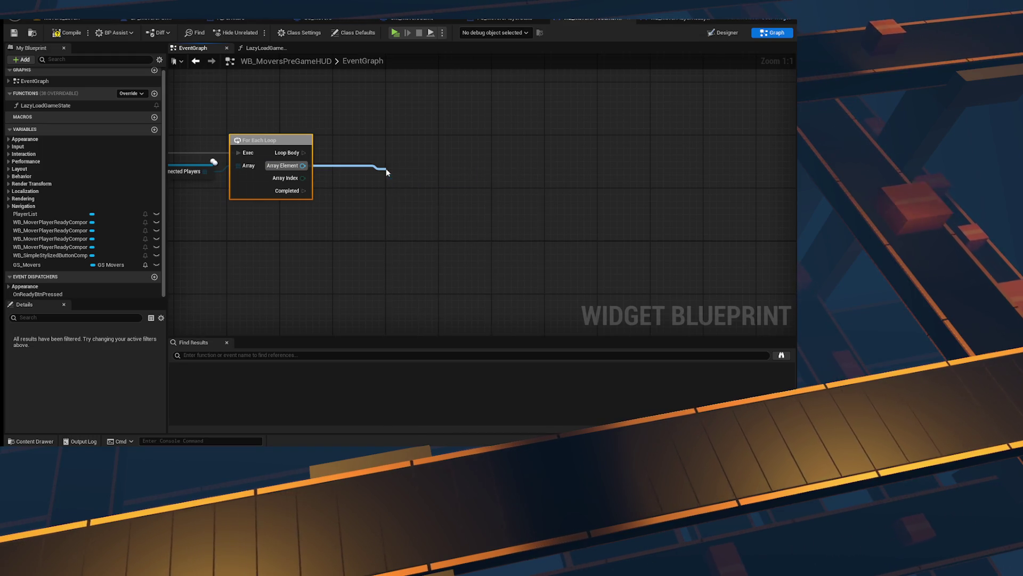
{"action": "left_click_drag", "start_coordinate": [405, 171], "coordinate": [426, 164]}
{"action": "type", "text": "cast to"}
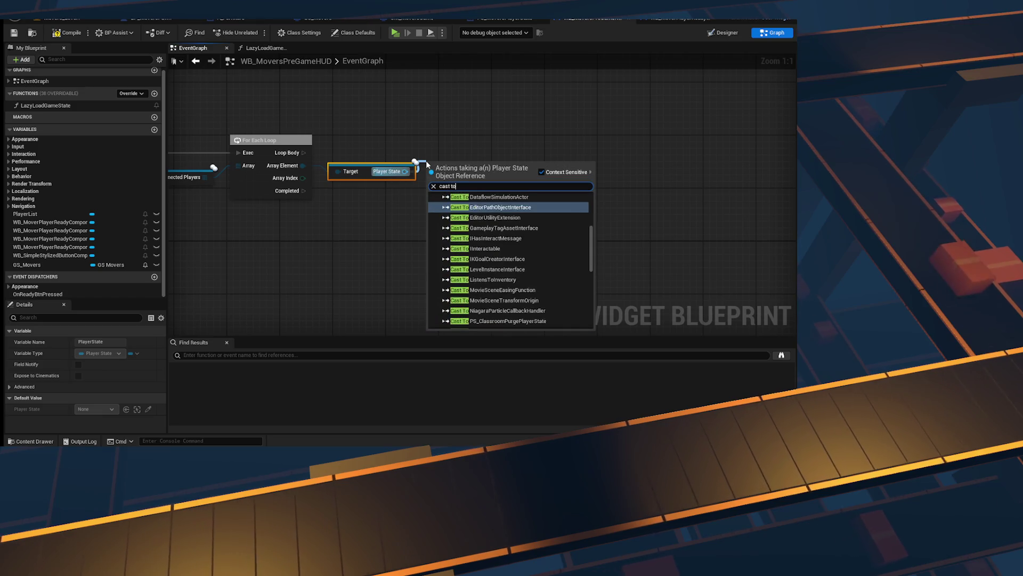
{"action": "type", "text": " player sta"}
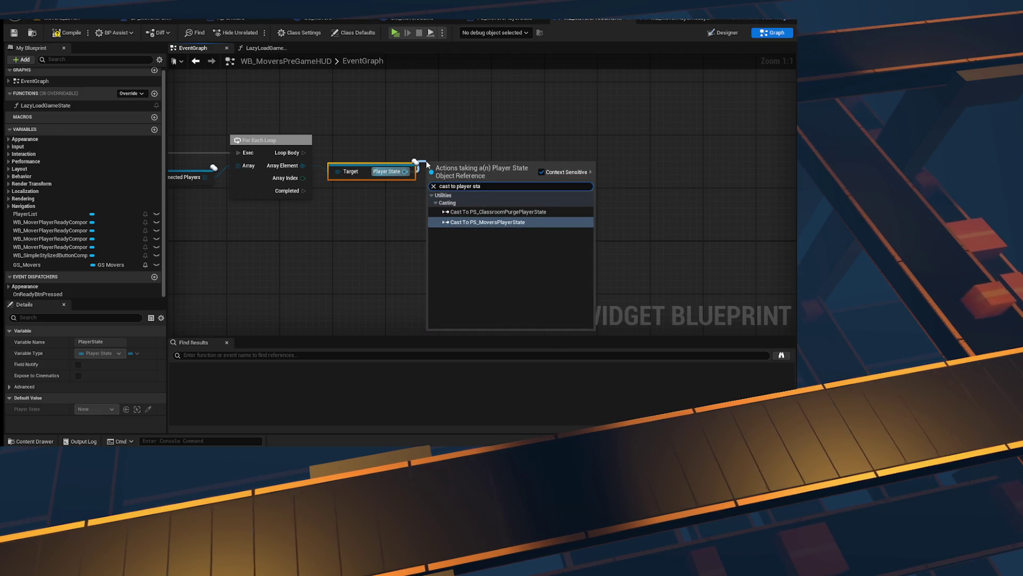
{"action": "key", "text": "Return"}
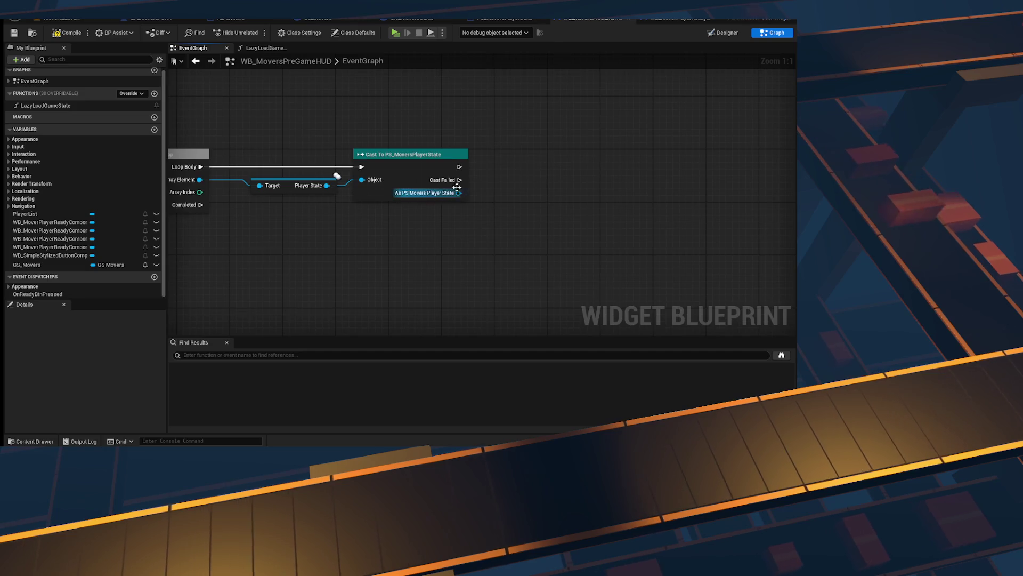
Step: Add a Print Log node on the cast's failed output
{"action": "left_click_drag", "start_coordinate": [459, 180], "coordinate": [502, 295]}
{"action": "type", "text": "pr"}
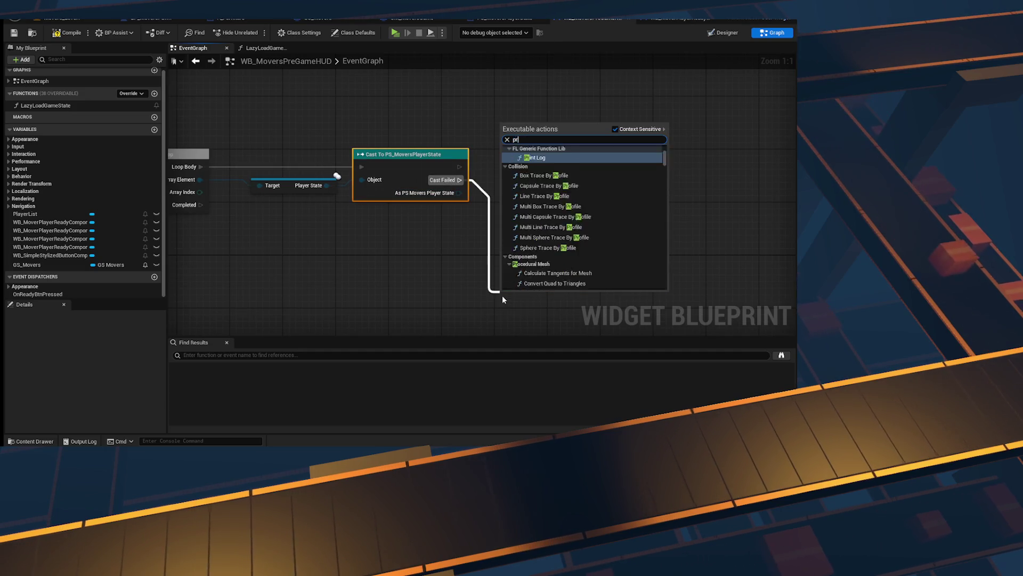
{"action": "type", "text": "int"}
{"action": "key", "text": "Return"}
{"action": "right_click", "coordinate": [359, 242]}
Step: Add a Self reference and connect it to the Print Log's Context
{"action": "type", "text": "get"}
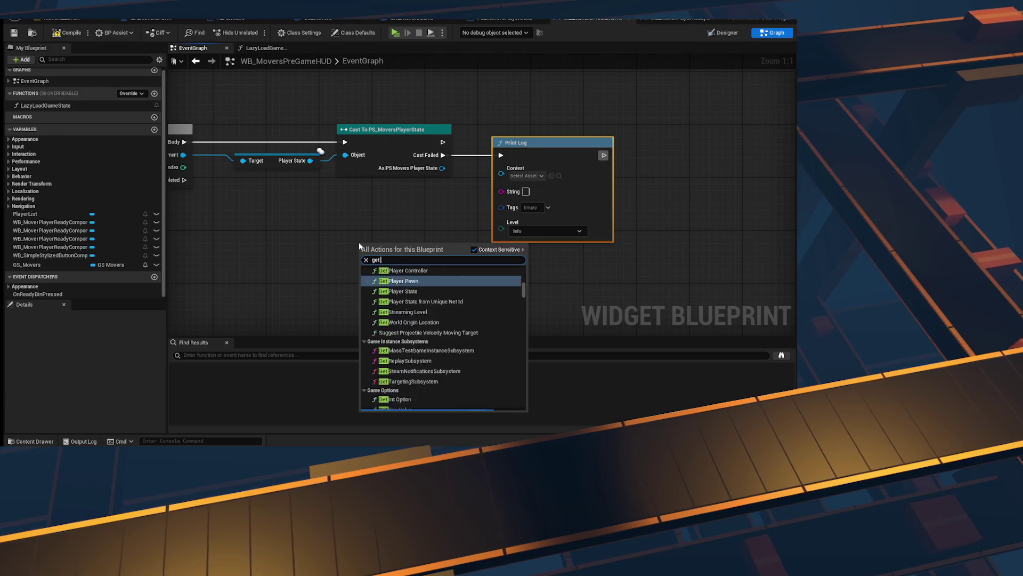
{"action": "type", "text": " self"}
{"action": "key", "text": "Return"}
{"action": "left_click_drag", "start_coordinate": [404, 244], "coordinate": [501, 173]}
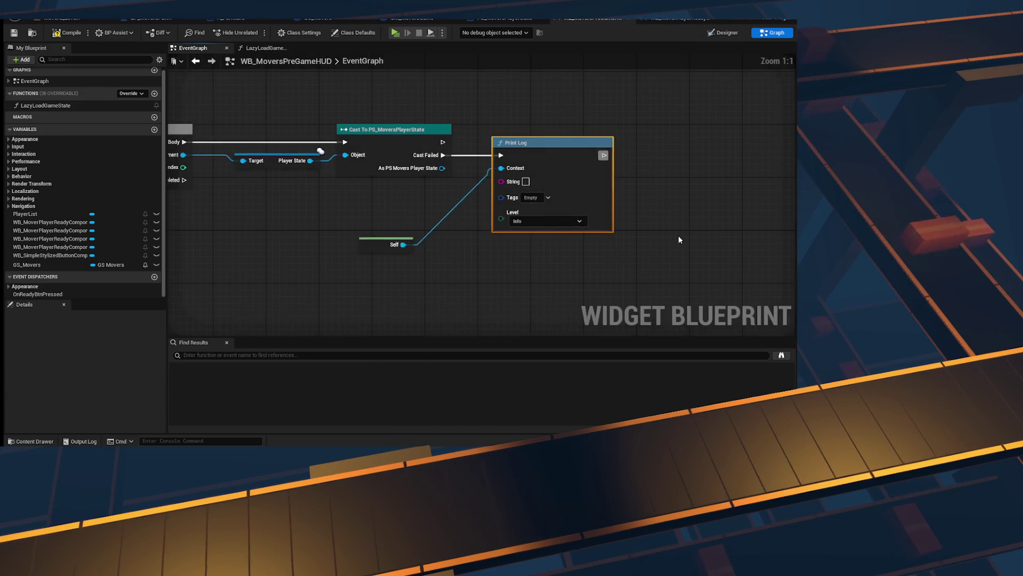
{"action": "key", "text": "f"}
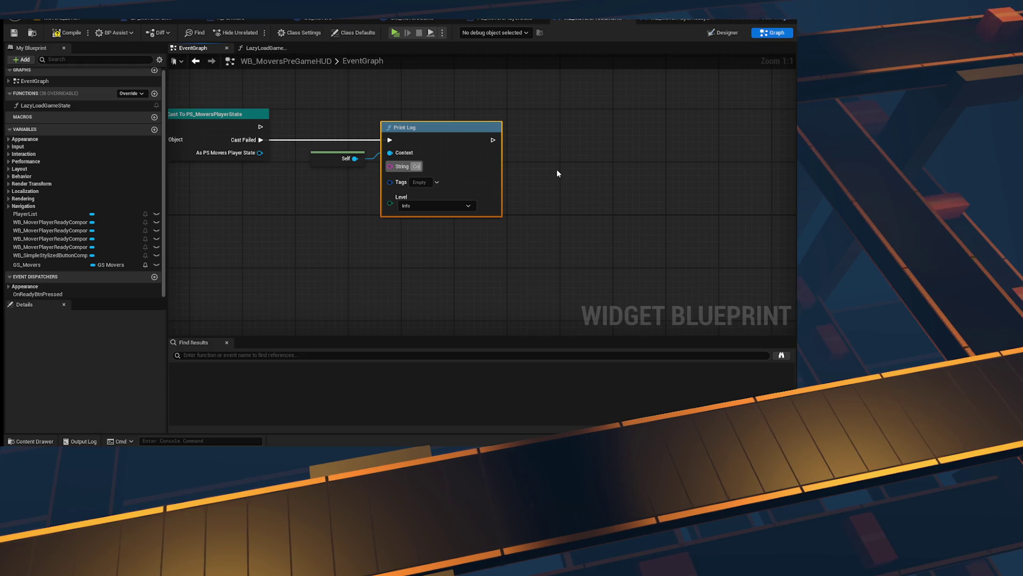
Step: Add a three-input string Append node feeding the Print Log's String
{"action": "right_click", "coordinate": [291, 232]}
{"action": "type", "text": "append"}
{"action": "key", "text": "Return"}
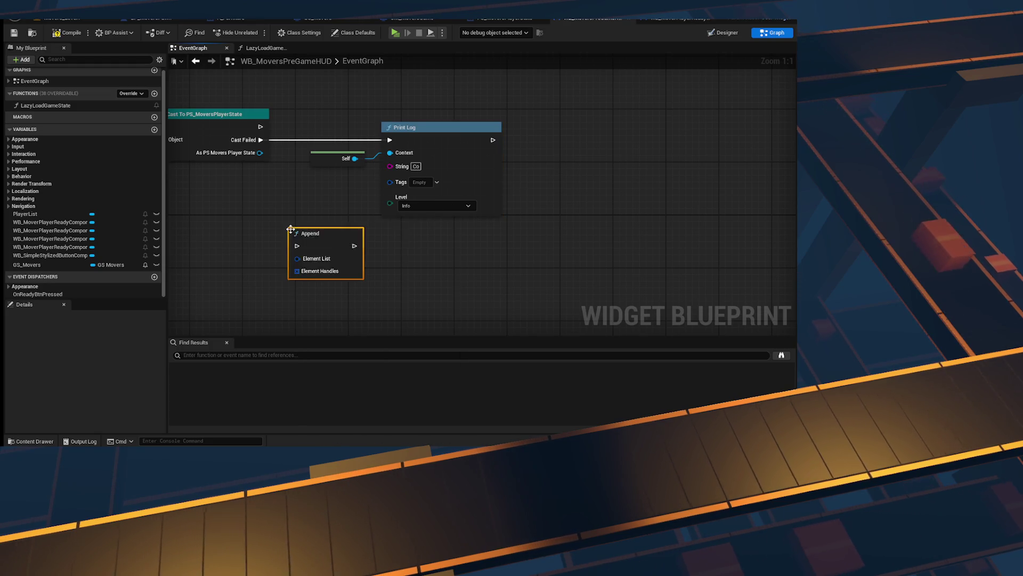
{"action": "key", "text": "Delete"}
{"action": "right_click", "coordinate": [327, 260]}
{"action": "type", "text": "append st"}
{"action": "key", "text": "Return"}
{"action": "left_click_drag", "start_coordinate": [397, 269], "coordinate": [390, 166]}
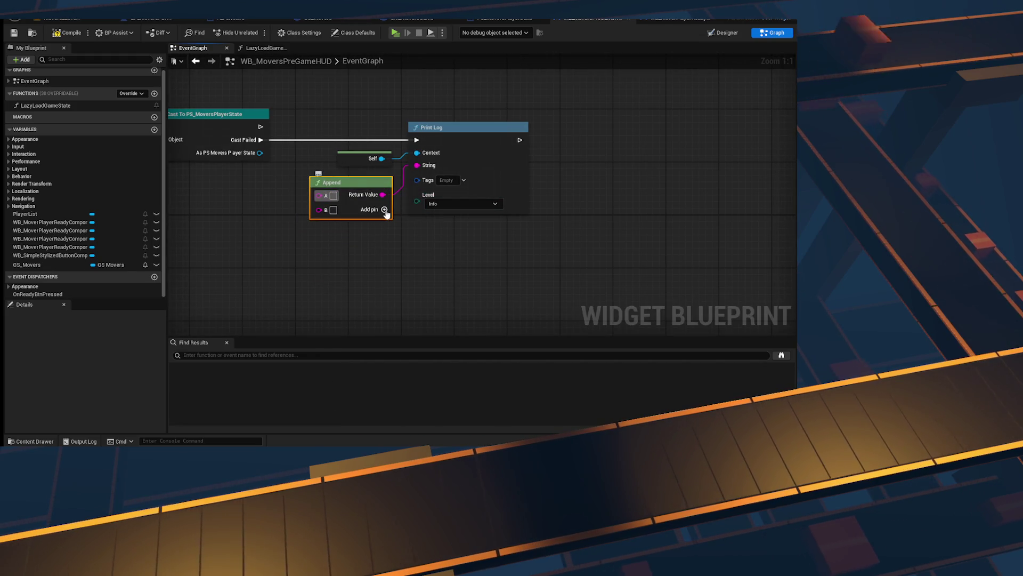
{"action": "left_click", "coordinate": [384, 210]}
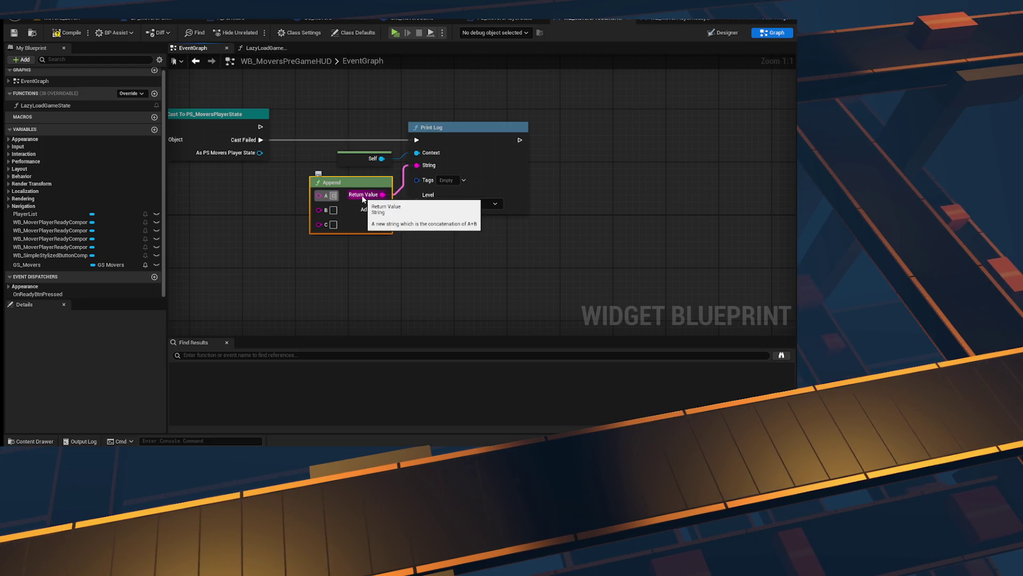
Step: Enter 'Could not append' as the Append's A text and edit its C text
{"action": "left_click", "coordinate": [334, 195]}
{"action": "type", "text": "Could not append"}
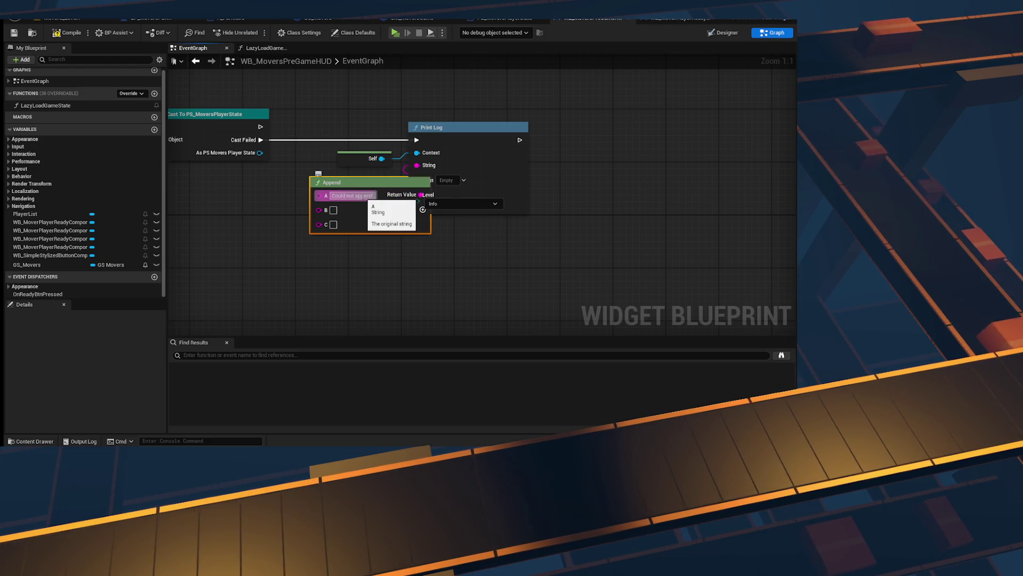
{"action": "type", "text": "cast"}
{"action": "key", "text": "Return"}
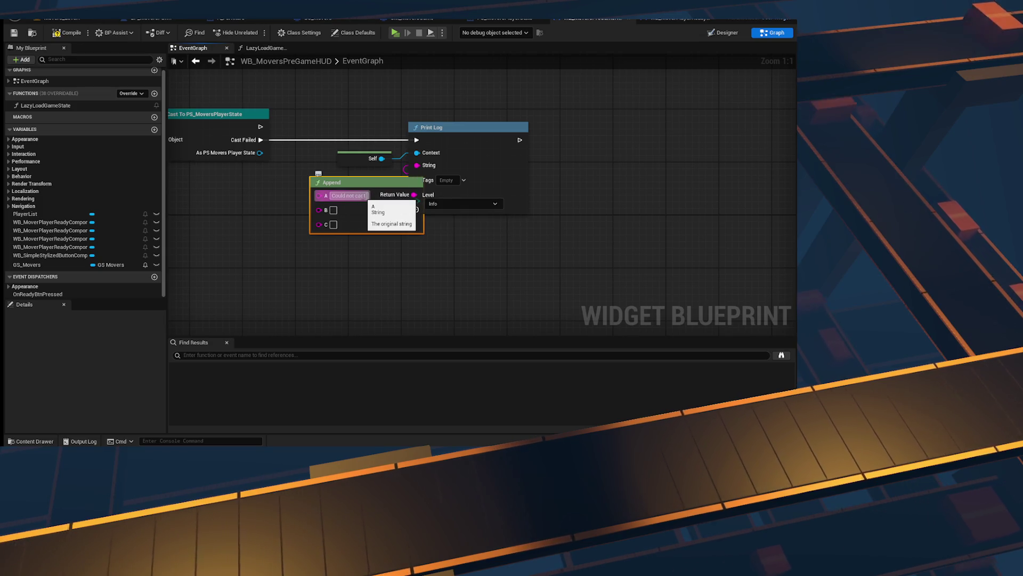
{"action": "mouse_move", "coordinate": [262, 230]}
{"action": "left_mouse_down"}
{"action": "mouse_move", "coordinate": [402, 164]}
{"action": "mouse_move", "coordinate": [606, 204]}
{"action": "left_mouse_up"}
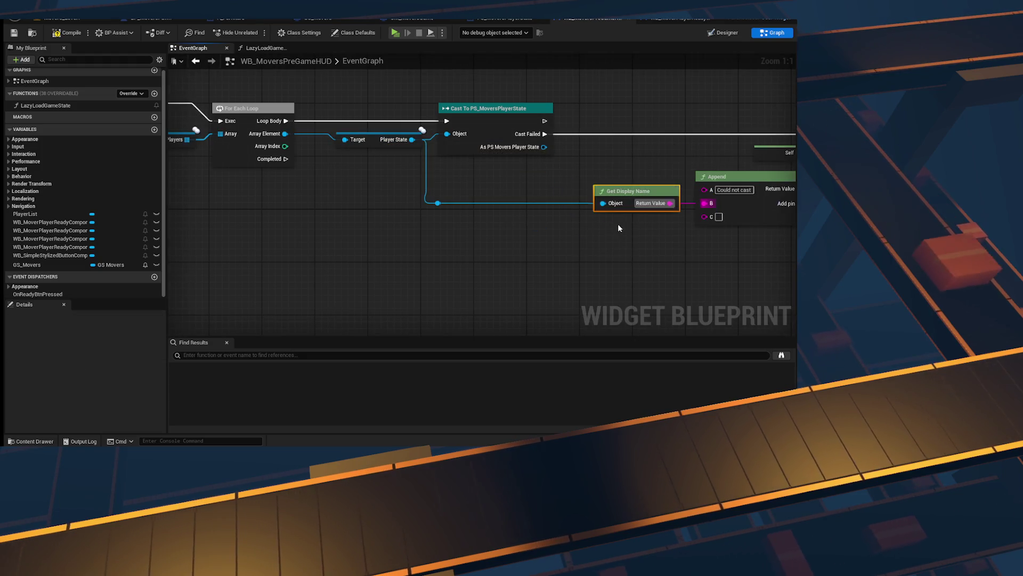
{"action": "left_click", "coordinate": [721, 217]}
{"action": "type", "text": "to MoversPlayerState"}
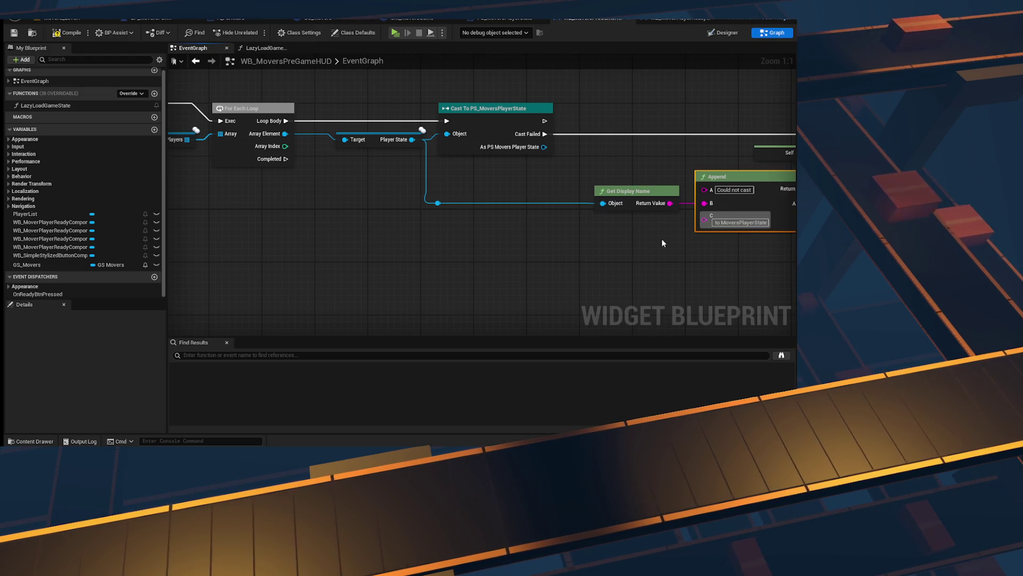
{"action": "mouse_move", "coordinate": [757, 204]}
{"action": "left_mouse_down"}
{"action": "mouse_move", "coordinate": [532, 201]}
{"action": "mouse_move", "coordinate": [364, 220]}
{"action": "mouse_move", "coordinate": [575, 262]}
{"action": "left_mouse_up"}
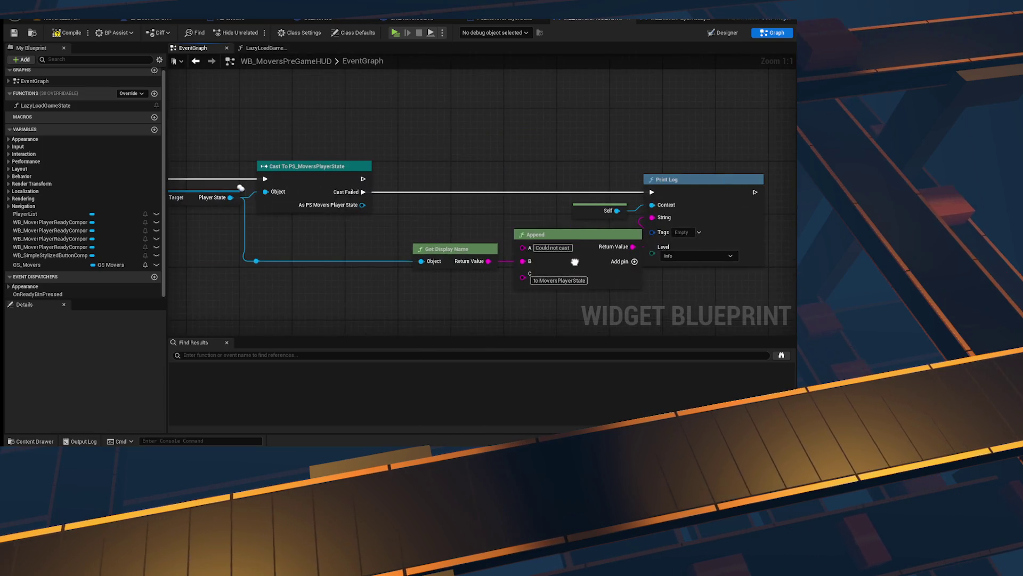
Step: Add an Is Ready getter from the cast player state
{"action": "left_click_drag", "start_coordinate": [359, 207], "coordinate": [400, 192]}
{"action": "type", "text": "is ready"}
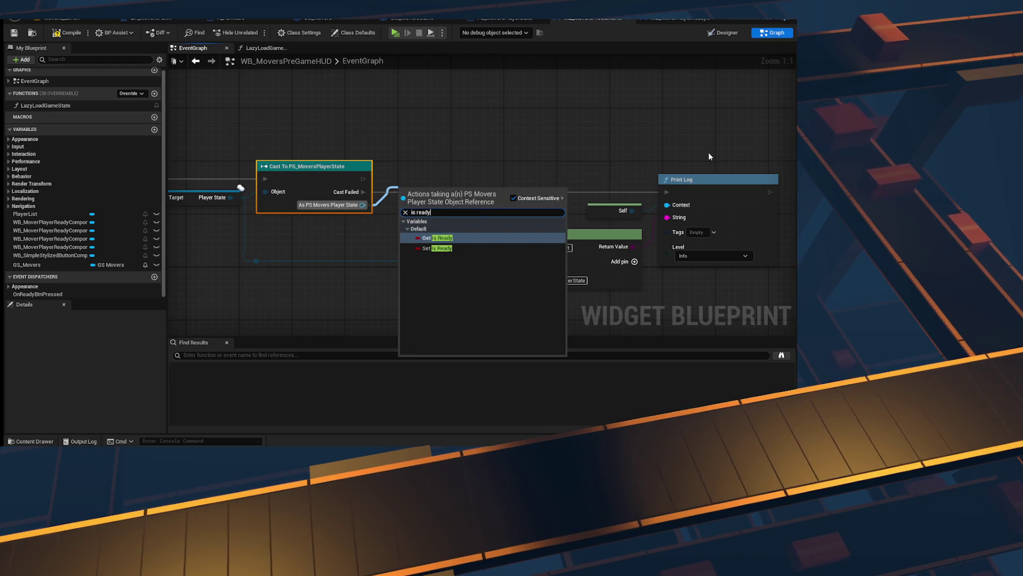
{"action": "key", "text": "Return"}
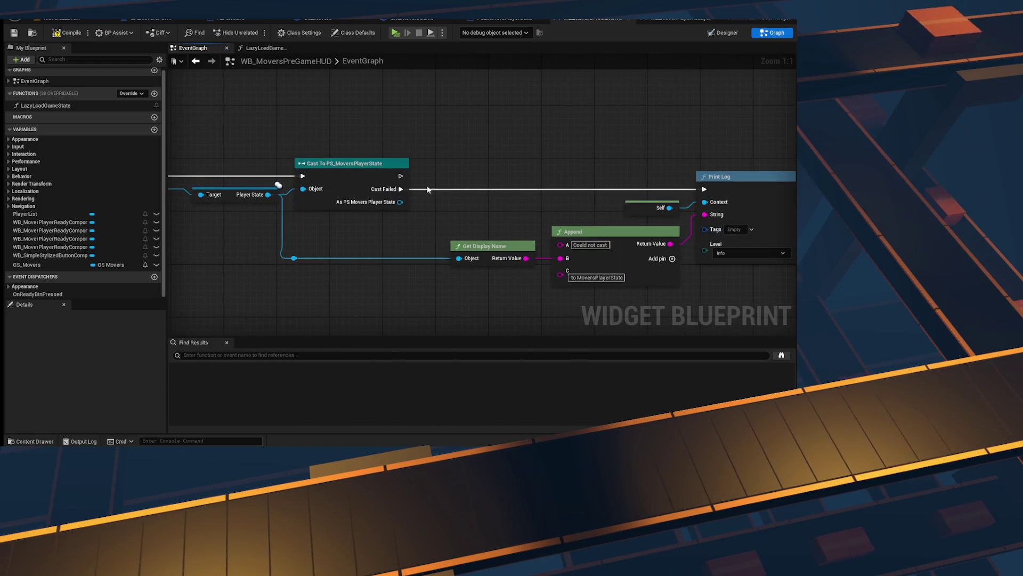
{"action": "left_click_drag", "start_coordinate": [400, 176], "coordinate": [520, 136]}
Step: Cancel the node searches from the cast and switch between graph and designer views
{"action": "type", "text": "prni"}
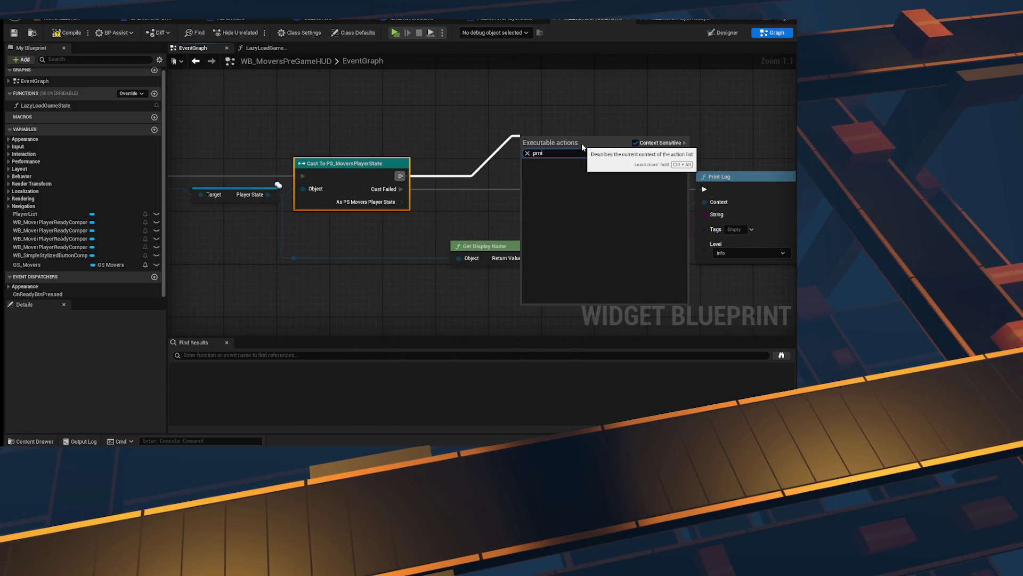
{"action": "key", "text": "Escape"}
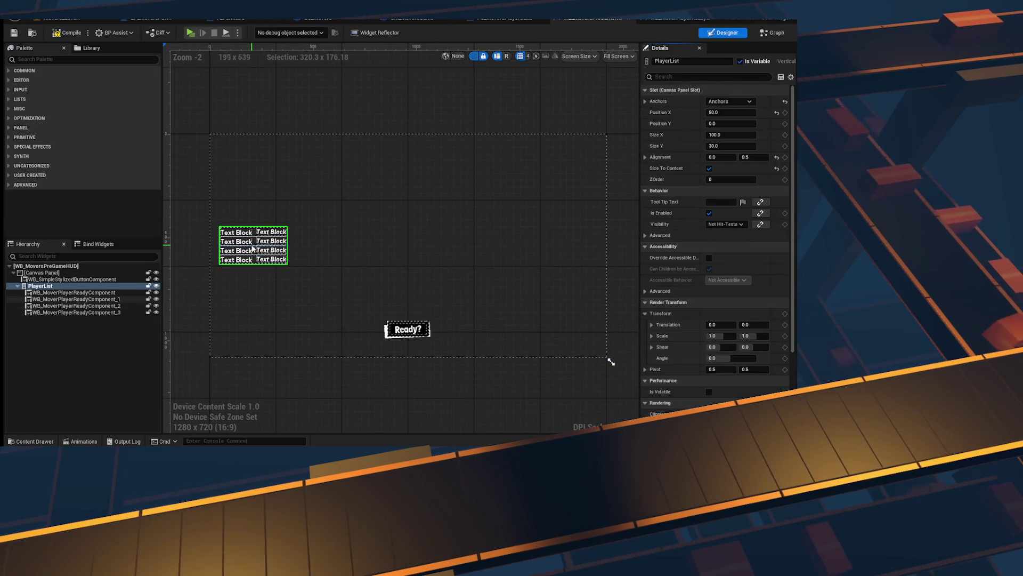
{"action": "left_click", "coordinate": [773, 33]}
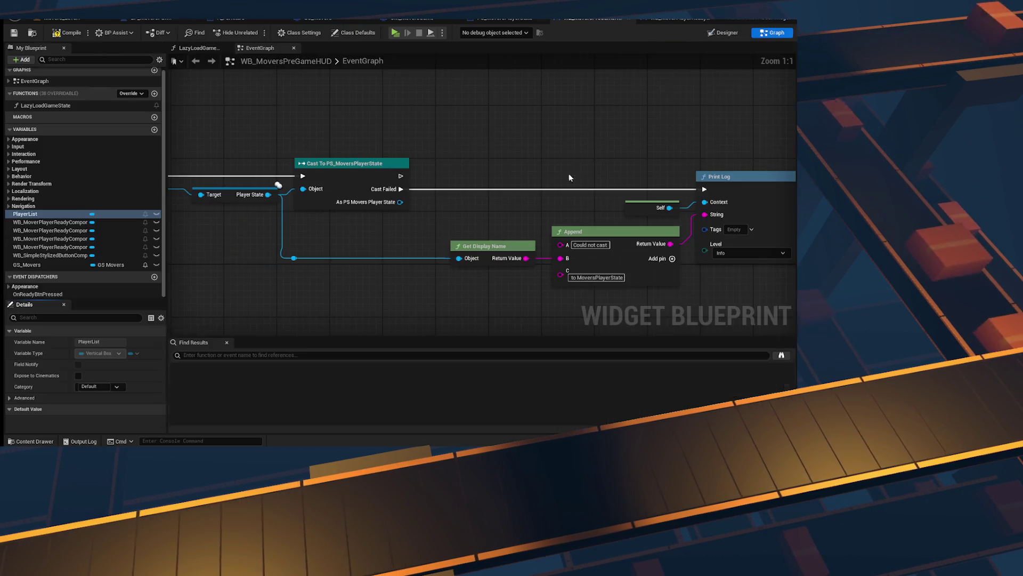
{"action": "left_click_drag", "start_coordinate": [391, 161], "coordinate": [471, 119]}
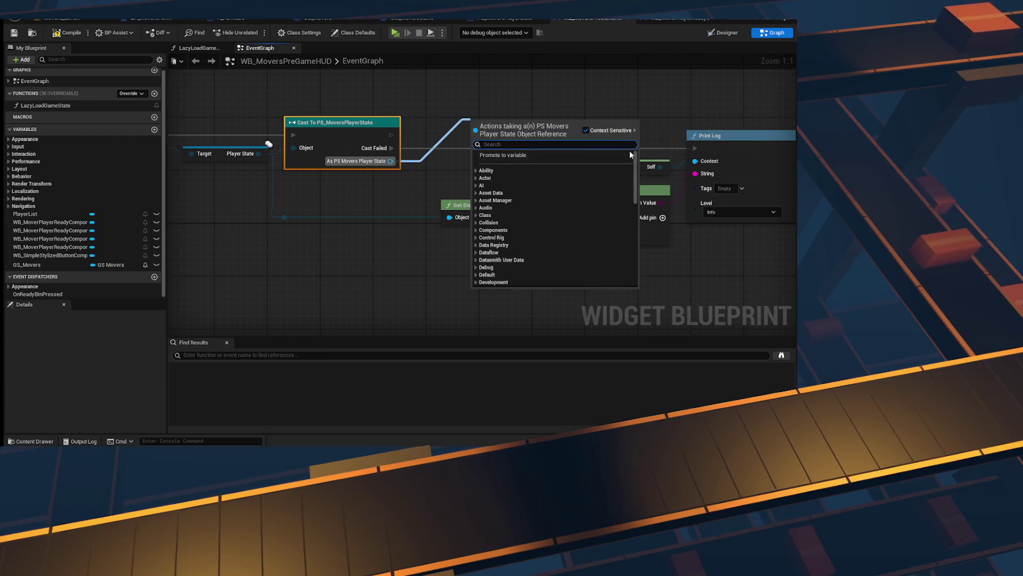
{"action": "left_click", "coordinate": [419, 177]}
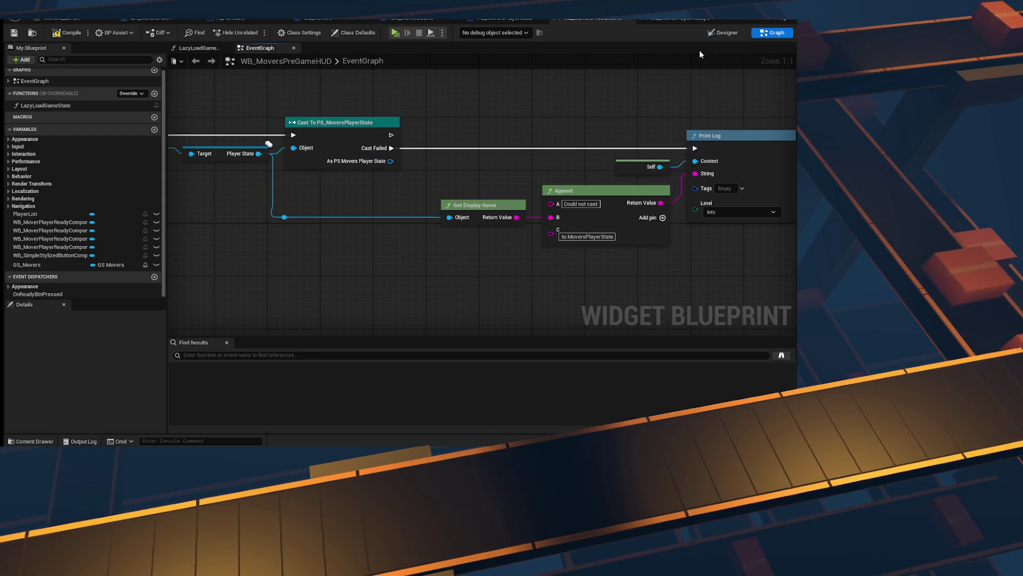
{"action": "left_click", "coordinate": [728, 33]}
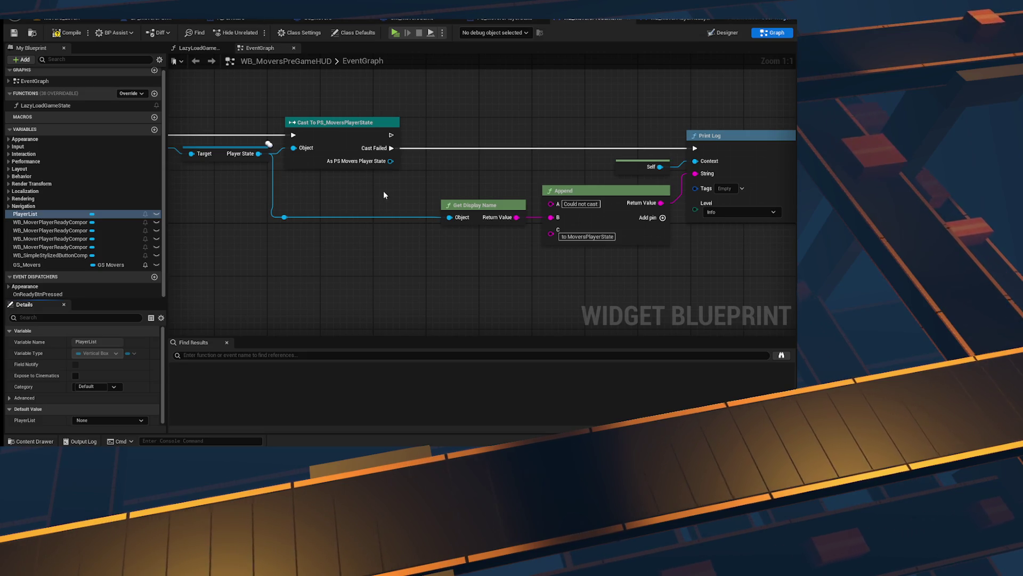
{"action": "left_click_drag", "start_coordinate": [329, 206], "coordinate": [344, 197]}
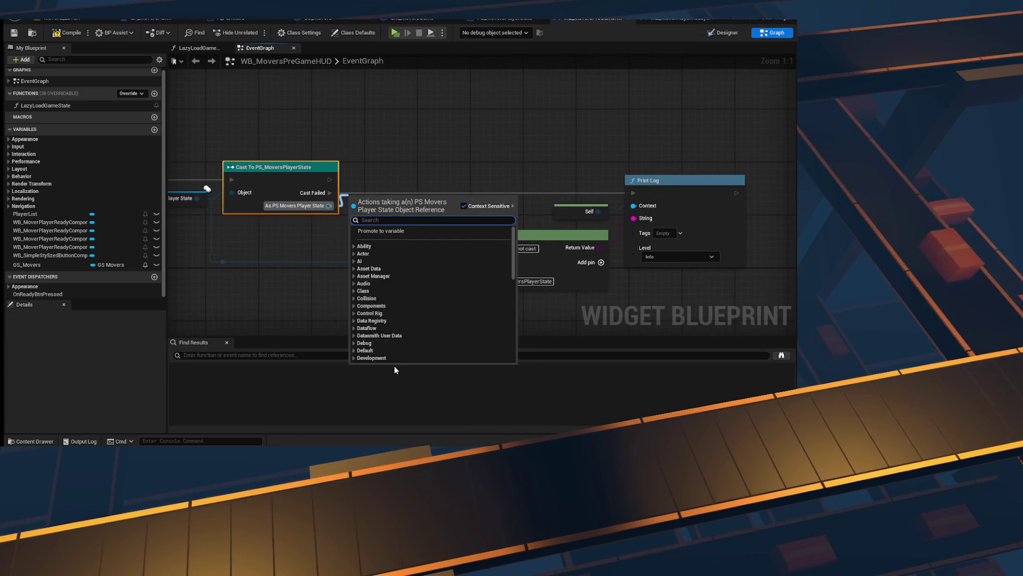
{"action": "left_click", "coordinate": [282, 278]}
Step: Pan to the cast, Append and Print Log nodes and place a Player List getter
{"action": "scroll", "coordinate": [531, 231], "scroll_direction": "down", "scroll_amount": 1}
{"action": "mouse_move", "coordinate": [532, 231]}
{"action": "left_mouse_down"}
{"action": "mouse_move", "coordinate": [734, 216]}
{"action": "mouse_move", "coordinate": [445, 221]}
{"action": "mouse_move", "coordinate": [684, 243]}
{"action": "mouse_move", "coordinate": [209, 221]}
{"action": "mouse_move", "coordinate": [459, 226]}
{"action": "left_mouse_up"}
{"action": "left_click_drag", "start_coordinate": [387, 180], "coordinate": [0, 179]}
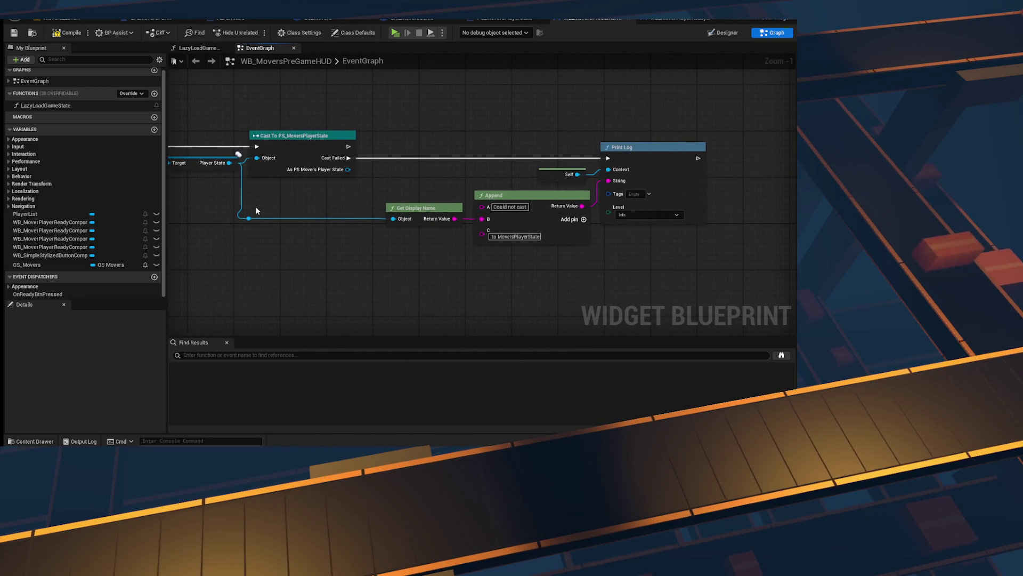
{"action": "left_click_drag", "start_coordinate": [256, 210], "coordinate": [263, 222]}
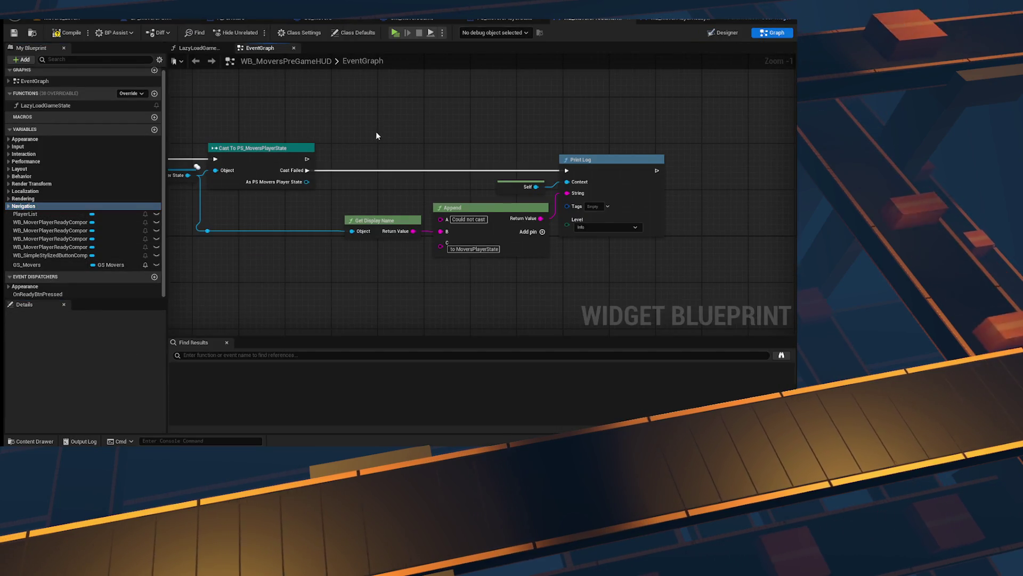
{"action": "mouse_move", "coordinate": [50, 212]}
{"action": "left_mouse_down"}
{"action": "mouse_move", "coordinate": [95, 210]}
{"action": "mouse_move", "coordinate": [456, 114]}
{"action": "left_mouse_up"}
Step: Add a Clear Children node on the Player List getter via a 'clear' search
{"action": "type", "text": "clear"}
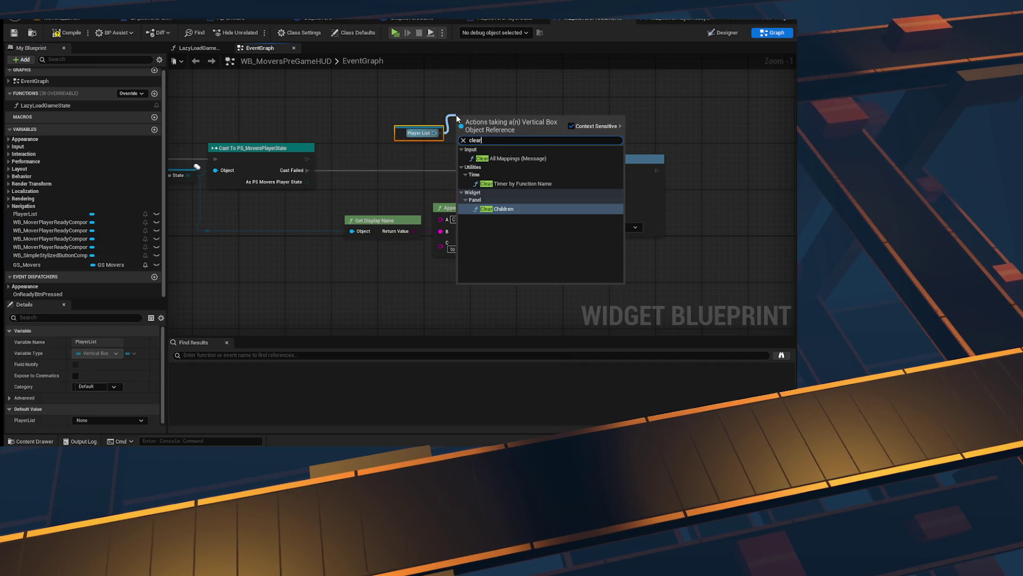
{"action": "key", "text": "Return"}
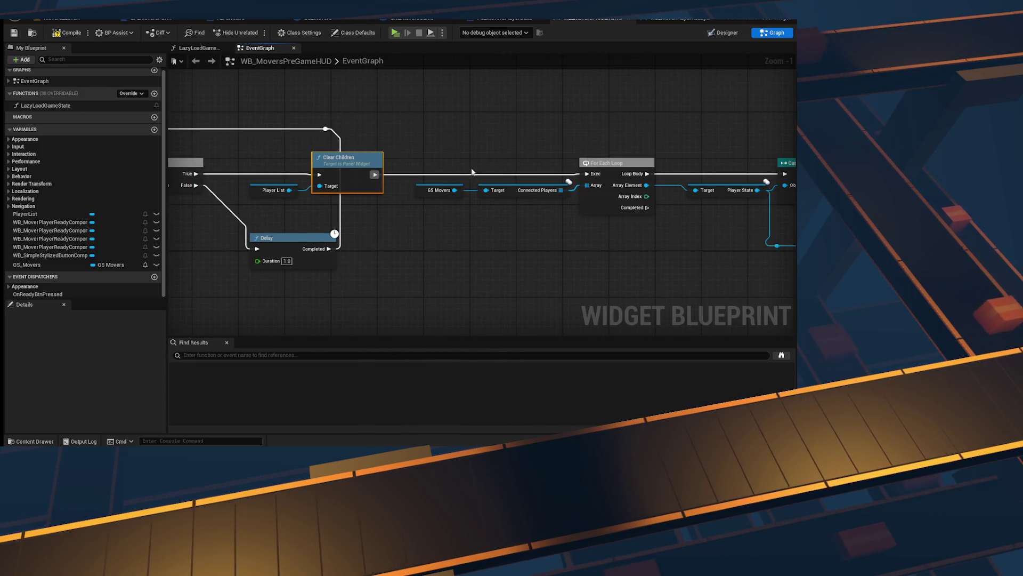
{"action": "left_click_drag", "start_coordinate": [302, 202], "coordinate": [339, 221]}
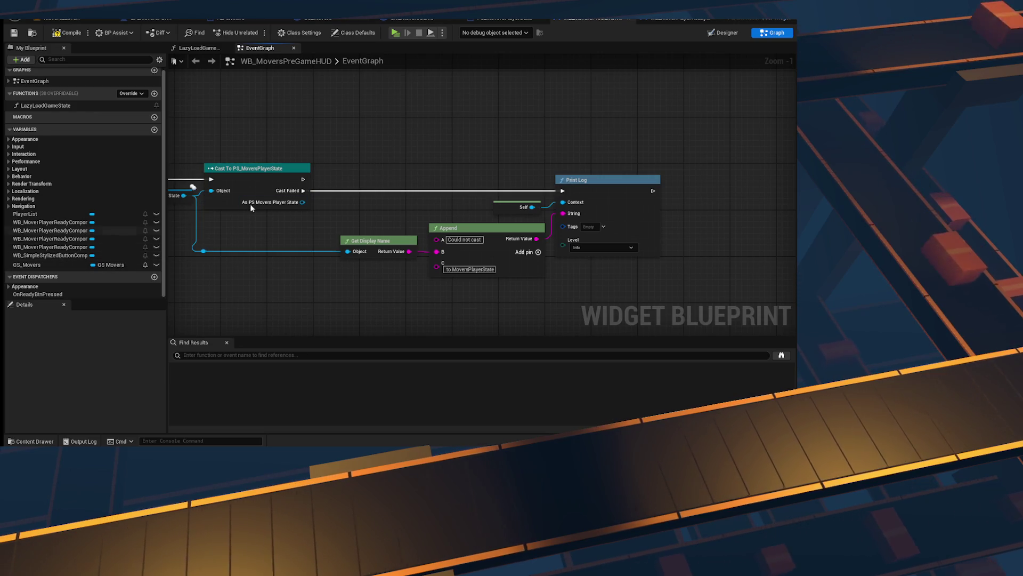
Step: Add a Create Widget node after the successful cast with class WB_MoverPlayerReadyComponent
{"action": "right_click", "coordinate": [467, 143]}
{"action": "type", "text": "create widget"}
{"action": "key", "text": "Return"}
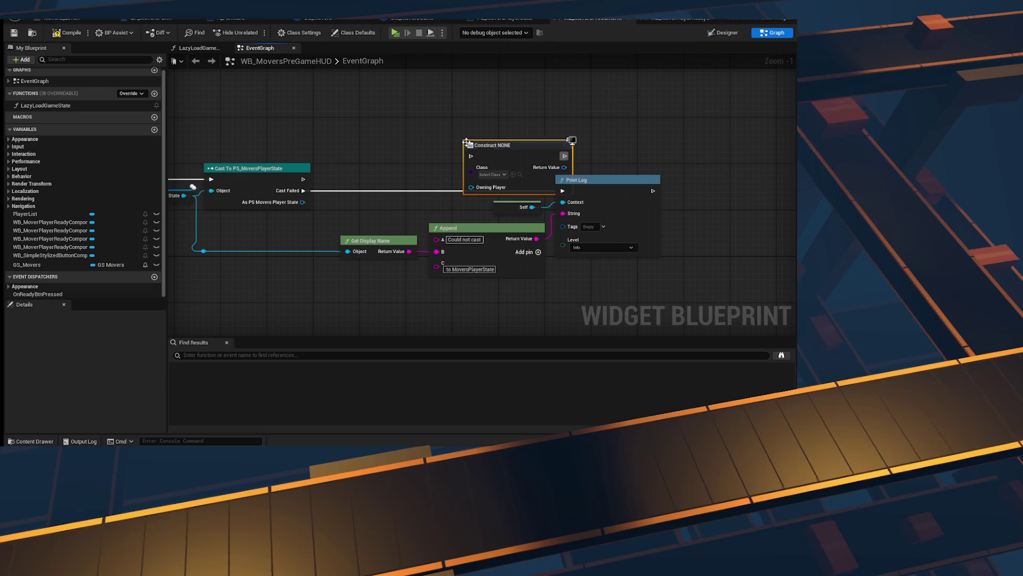
{"action": "left_click_drag", "start_coordinate": [446, 163], "coordinate": [304, 179]}
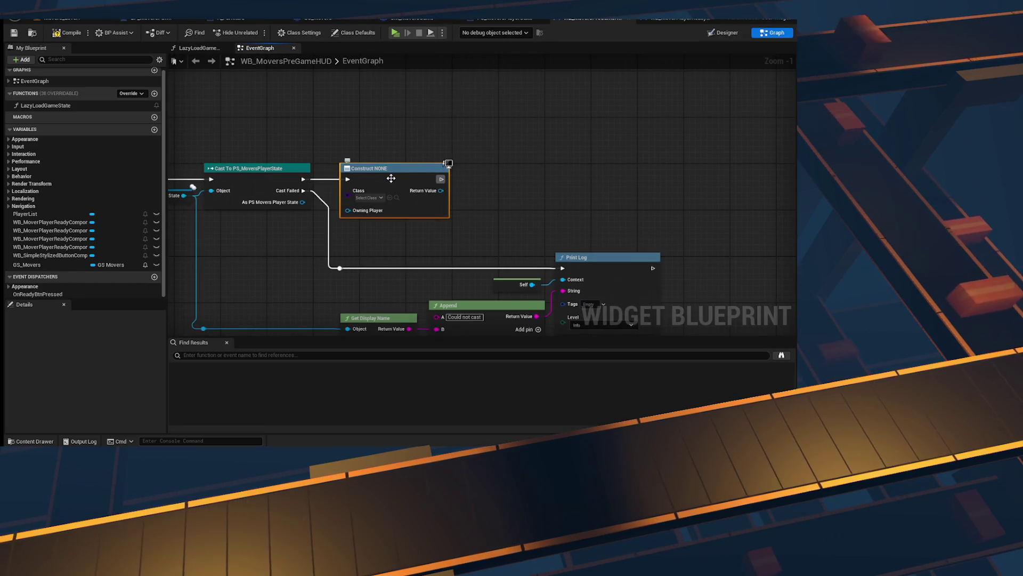
{"action": "left_click", "coordinate": [372, 198]}
{"action": "type", "text": "moverp"}
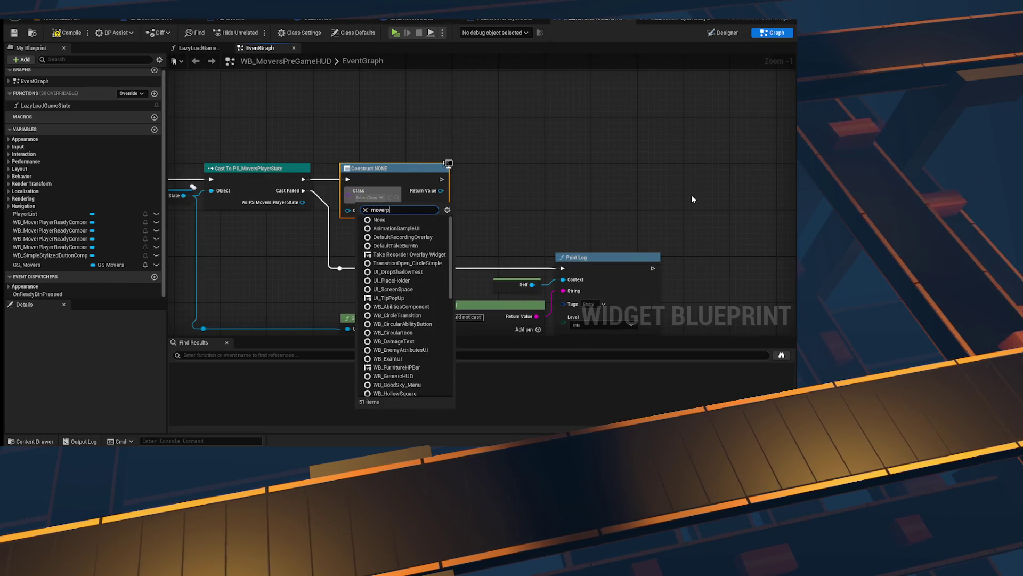
{"action": "type", "text": "layerrea"}
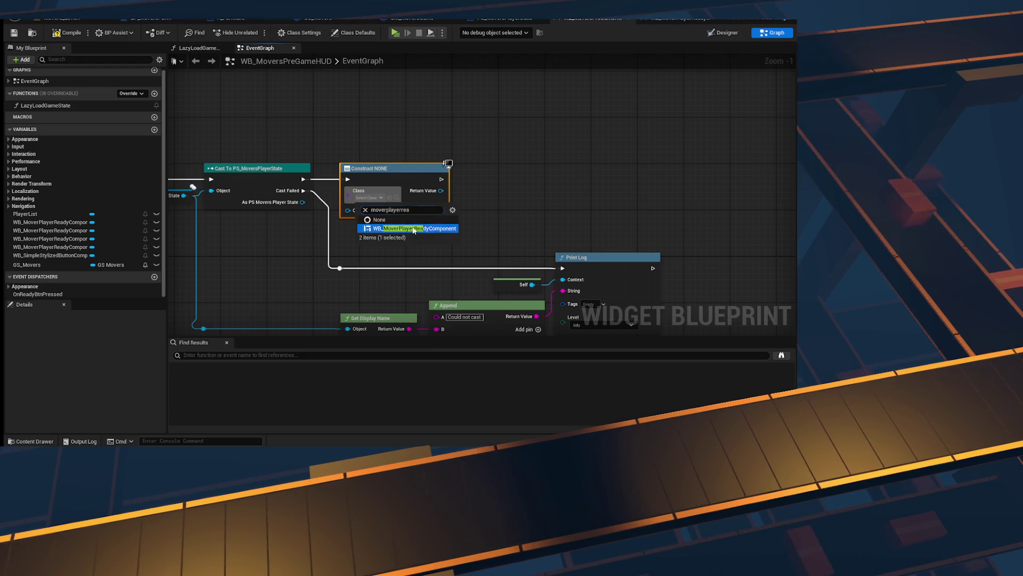
{"action": "left_click", "coordinate": [414, 230]}
Step: Add an Add Child to Vertical Box node on a Player List getter
{"action": "left_click_drag", "start_coordinate": [390, 205], "coordinate": [448, 188]}
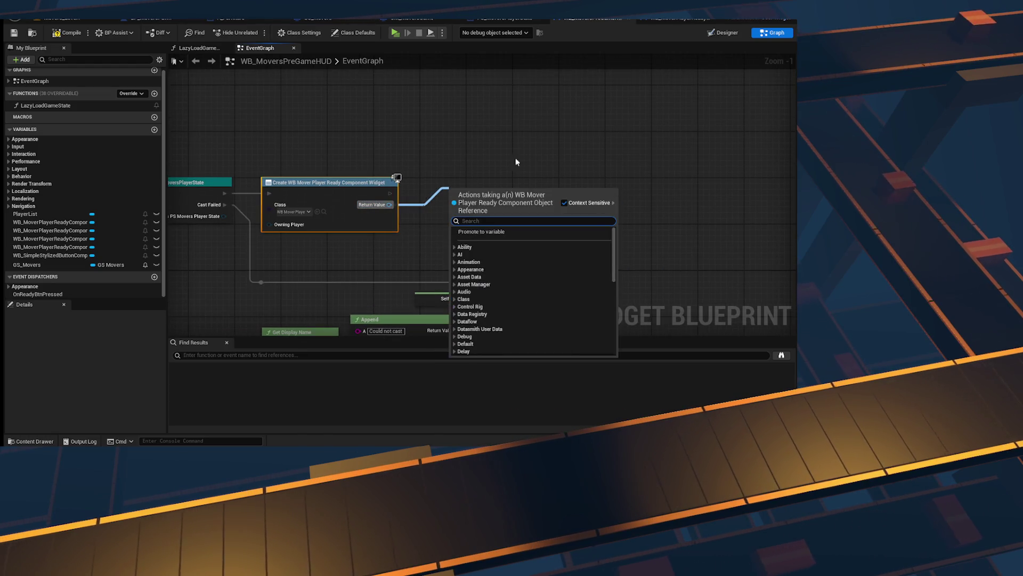
{"action": "left_click", "coordinate": [538, 155]}
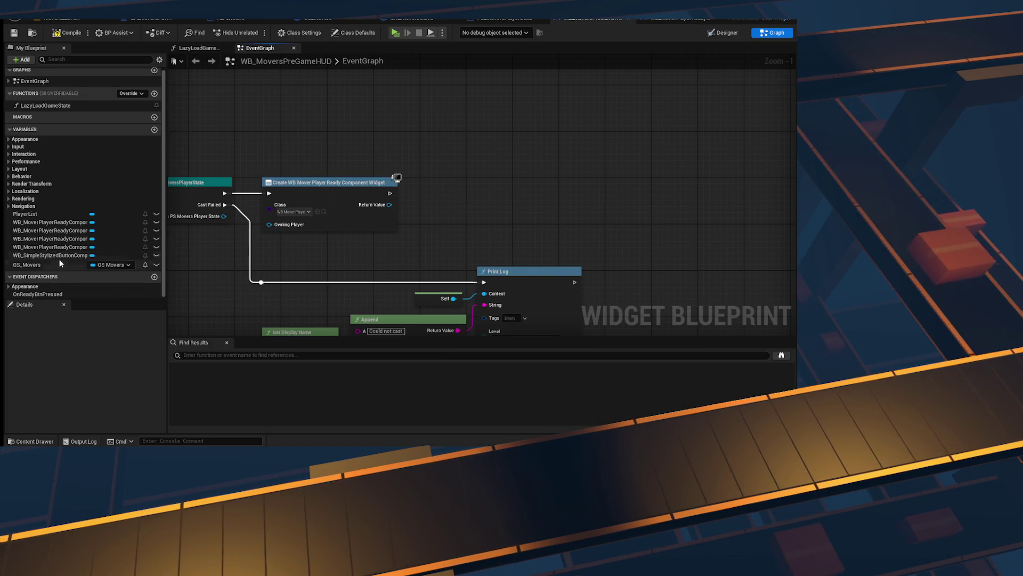
{"action": "mouse_move", "coordinate": [25, 214]}
{"action": "left_mouse_down"}
{"action": "mouse_move", "coordinate": [486, 170]}
{"action": "mouse_move", "coordinate": [501, 174]}
{"action": "mouse_move", "coordinate": [520, 221]}
{"action": "mouse_move", "coordinate": [389, 205]}
{"action": "left_mouse_up"}
{"action": "type", "text": "add child"}
{"action": "key", "text": "Return"}
{"action": "left_click", "coordinate": [518, 189]}
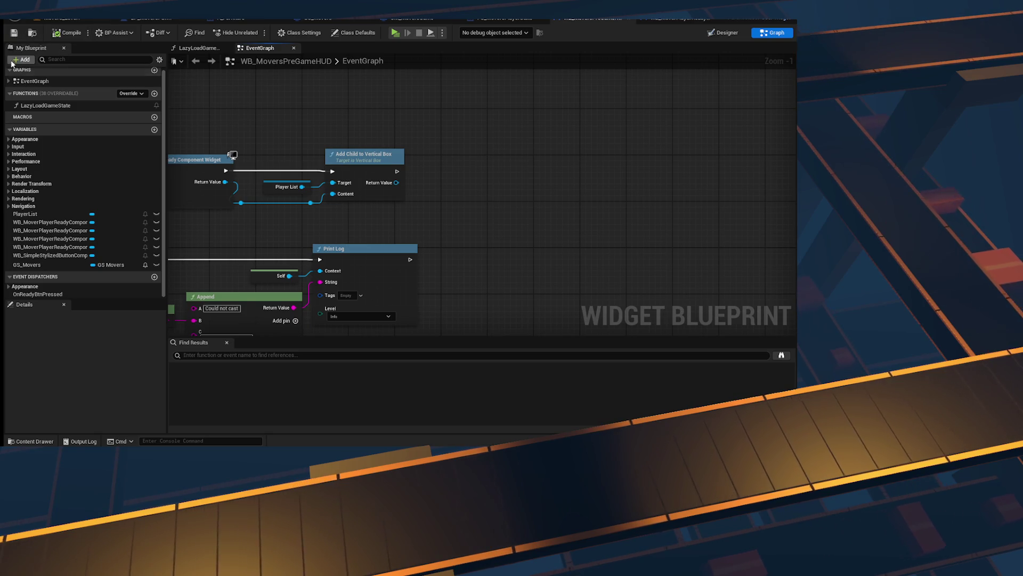
Step: Review the For Each Loop, cast and widget creation nodes, then open WB_MoverPlayerReadyComponent
{"action": "left_click_drag", "start_coordinate": [274, 114], "coordinate": [464, 114]}
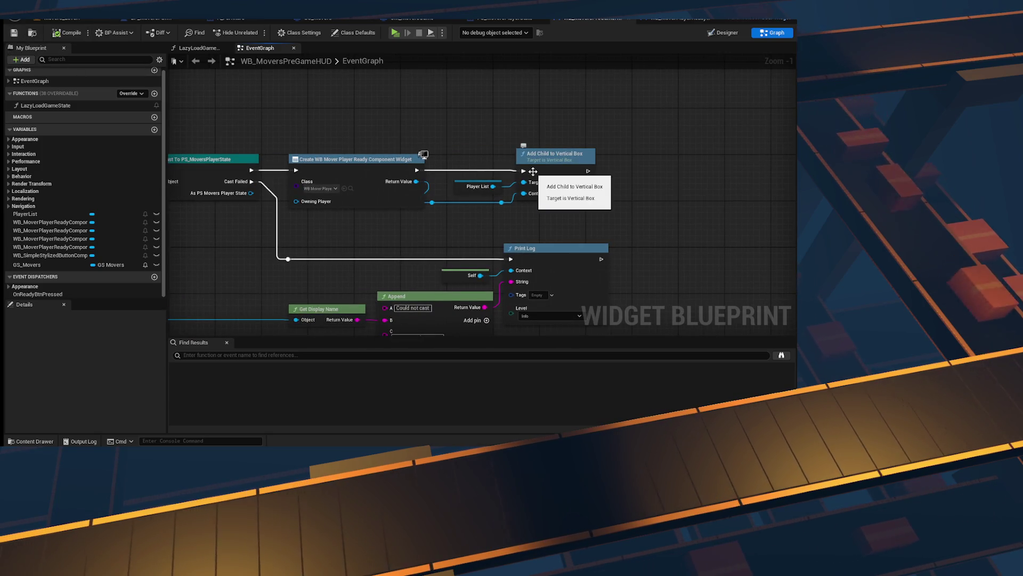
{"action": "mouse_move", "coordinate": [460, 196]}
{"action": "left_mouse_down"}
{"action": "mouse_move", "coordinate": [390, 169]}
{"action": "mouse_move", "coordinate": [327, 168]}
{"action": "mouse_move", "coordinate": [291, 155]}
{"action": "mouse_move", "coordinate": [371, 159]}
{"action": "left_mouse_up"}
{"action": "left_click", "coordinate": [309, 147]}
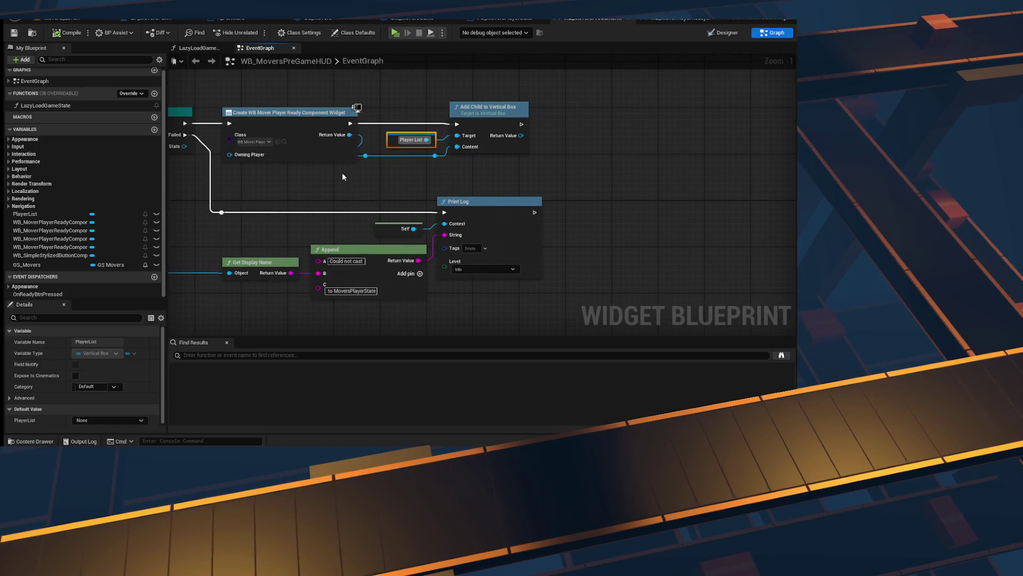
{"action": "mouse_move", "coordinate": [285, 46]}
{"action": "left_mouse_down"}
{"action": "mouse_move", "coordinate": [285, 85]}
{"action": "mouse_move", "coordinate": [277, 51]}
{"action": "left_mouse_up"}
{"action": "left_click", "coordinate": [242, 151]}
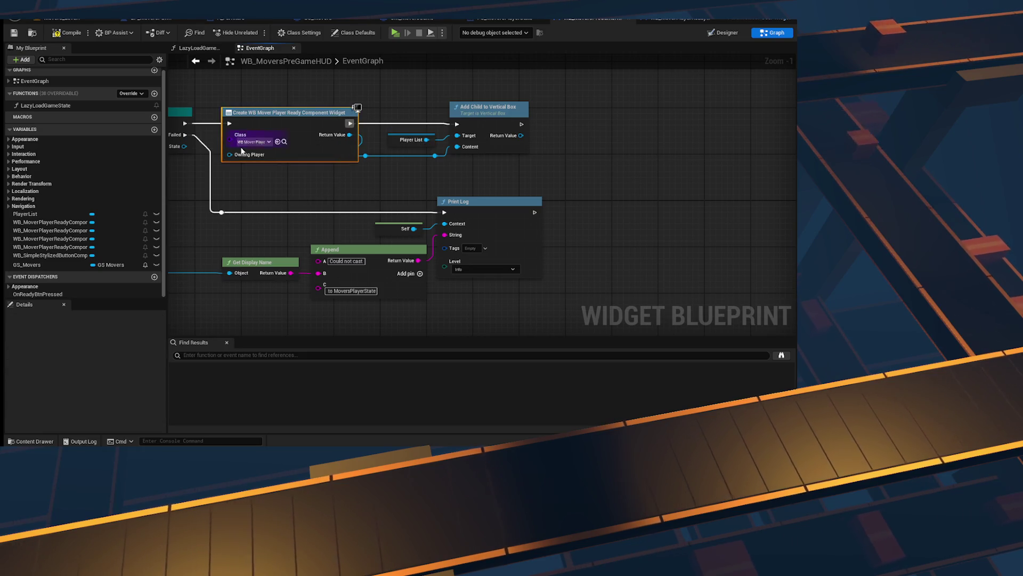
{"action": "left_click_drag", "start_coordinate": [241, 151], "coordinate": [423, 158]}
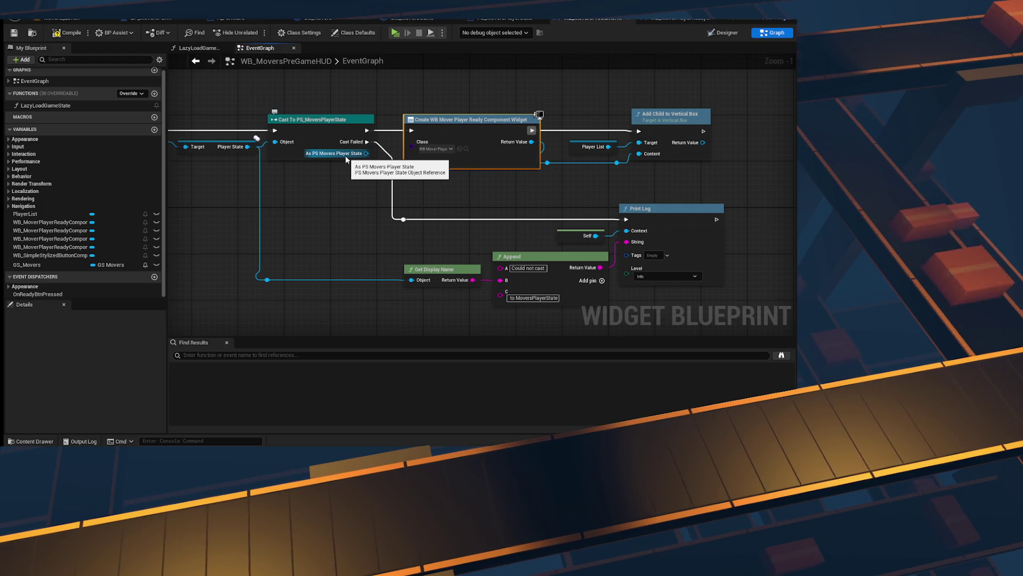
{"action": "mouse_move", "coordinate": [373, 175]}
{"action": "left_mouse_down"}
{"action": "mouse_move", "coordinate": [298, 184]}
{"action": "mouse_move", "coordinate": [395, 159]}
{"action": "mouse_move", "coordinate": [418, 165]}
{"action": "left_mouse_up"}
{"action": "left_click_drag", "start_coordinate": [383, 214], "coordinate": [565, 211]}
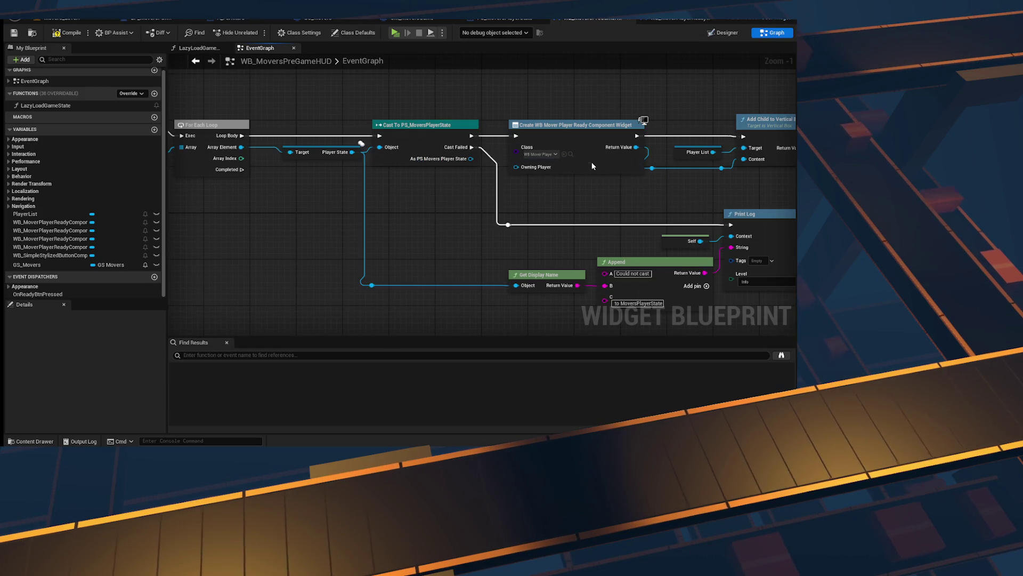
{"action": "left_click_drag", "start_coordinate": [638, 204], "coordinate": [448, 208]}
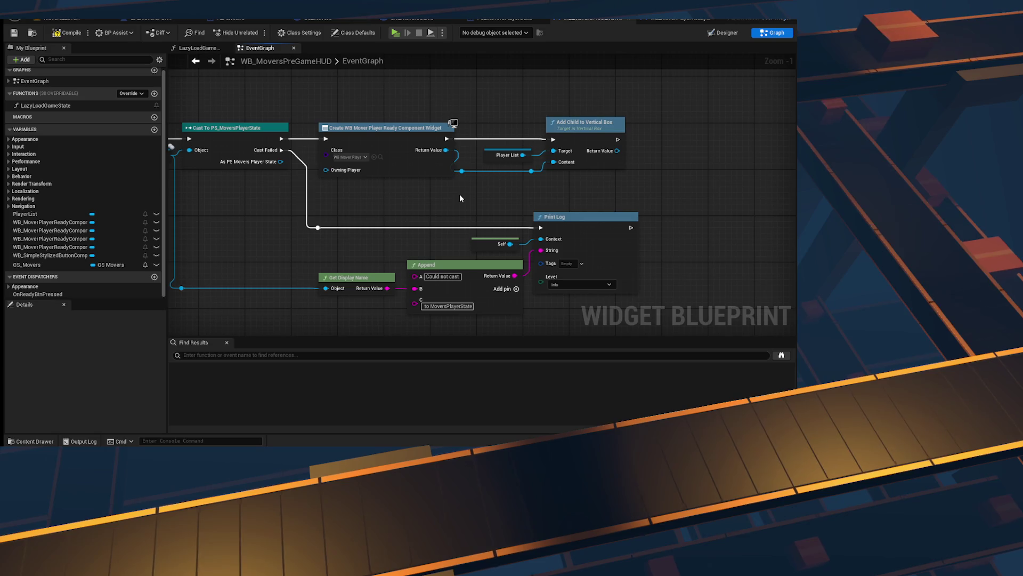
{"action": "left_click", "coordinate": [680, 18]}
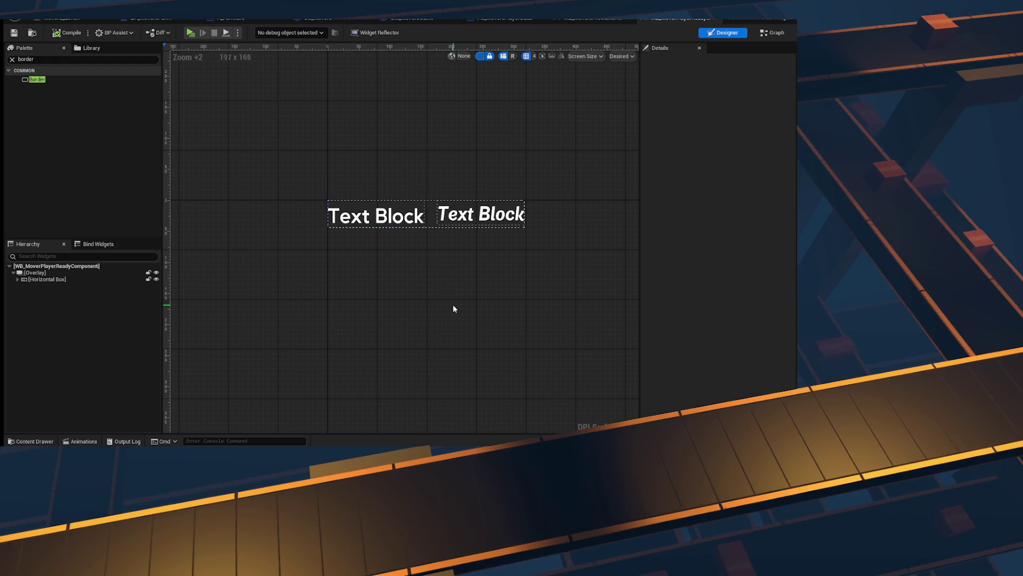
Step: Pan the WB_MoverPlayerReadyComponent designer canvas to show its two text blocks
{"action": "left_click_drag", "start_coordinate": [455, 309], "coordinate": [430, 306]}
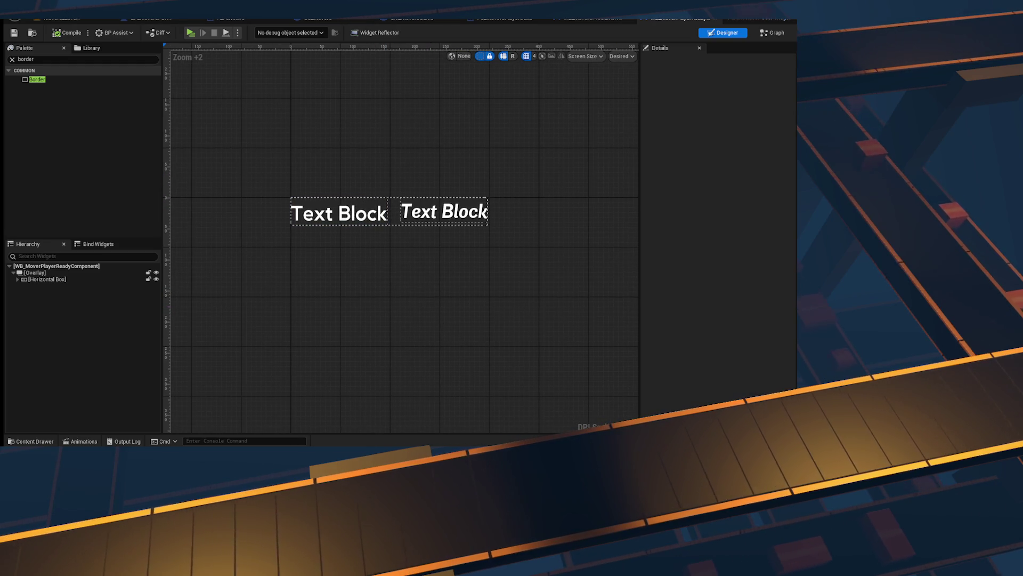
{"action": "left_click_drag", "start_coordinate": [360, 306], "coordinate": [371, 302]}
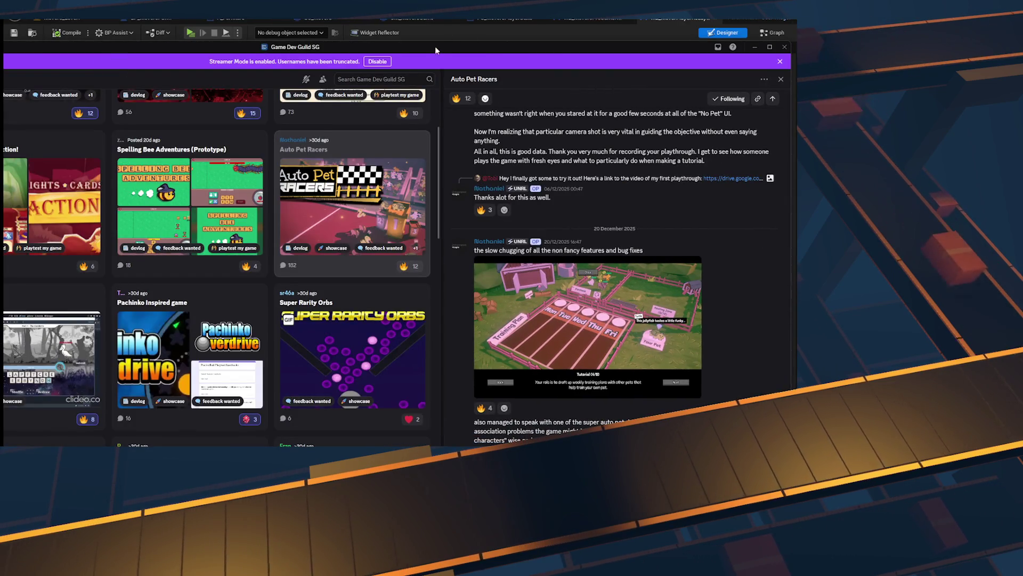
Step: Move the Discord window aside, then select and deselect the ReadyTXT text block
{"action": "left_click_drag", "start_coordinate": [435, 48], "coordinate": [420, 56]}
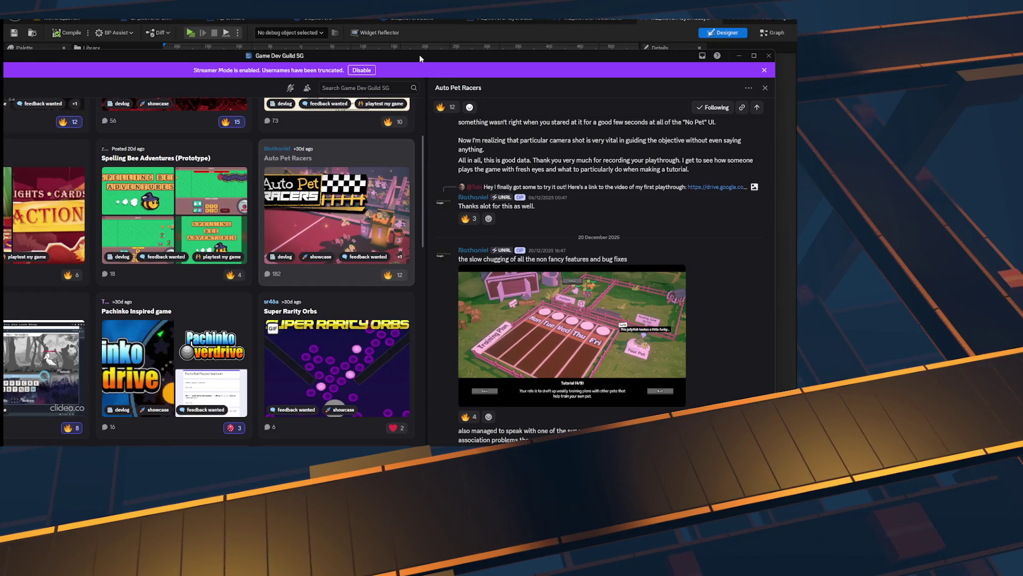
{"action": "key", "text": "alt+Tab"}
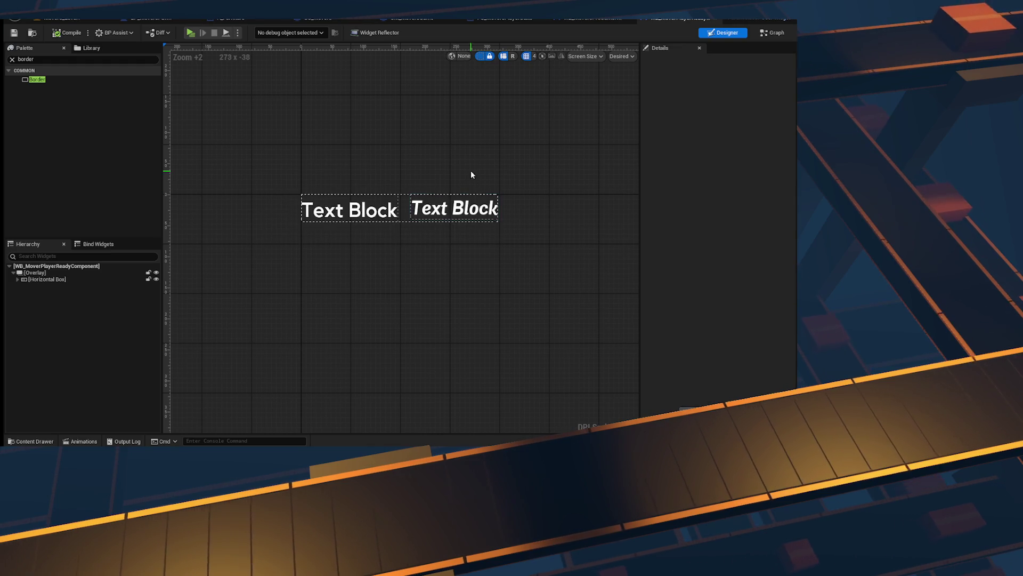
{"action": "left_click", "coordinate": [458, 211]}
{"action": "left_click", "coordinate": [282, 169]}
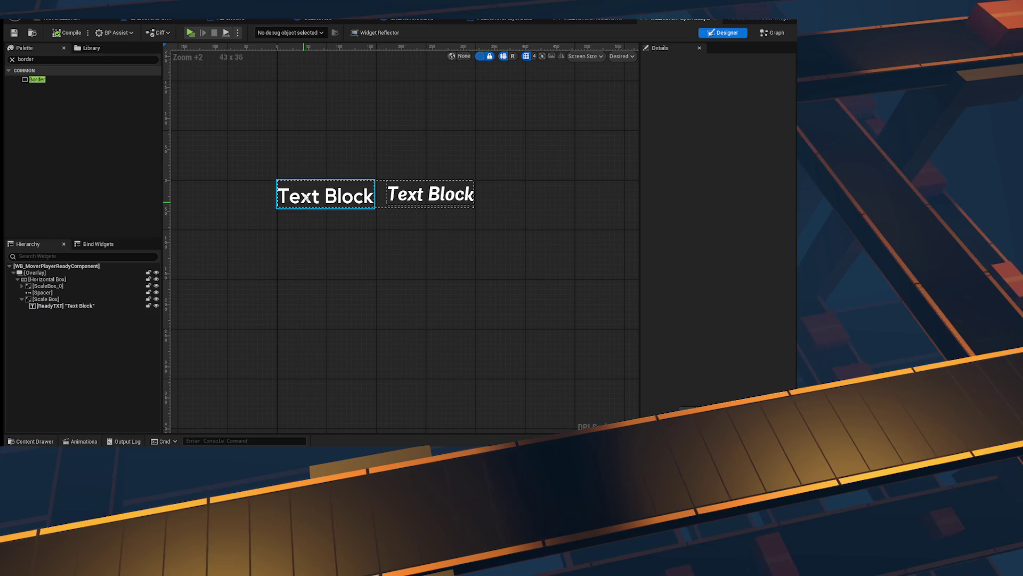
Step: Review the For Each Loop, Cast, Create Widget and Add Child nodes in WB_MoversPreGameHUD
{"action": "left_click", "coordinate": [590, 20]}
{"action": "left_click", "coordinate": [366, 165]}
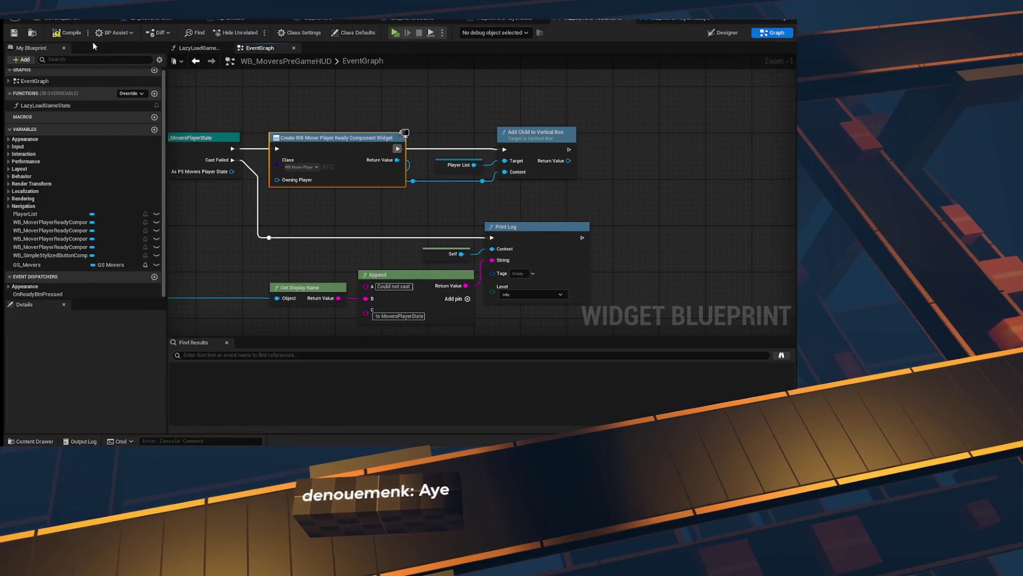
{"action": "mouse_move", "coordinate": [440, 196]}
{"action": "left_mouse_down"}
{"action": "mouse_move", "coordinate": [343, 165]}
{"action": "mouse_move", "coordinate": [582, 184]}
{"action": "mouse_move", "coordinate": [919, 185]}
{"action": "left_mouse_up"}
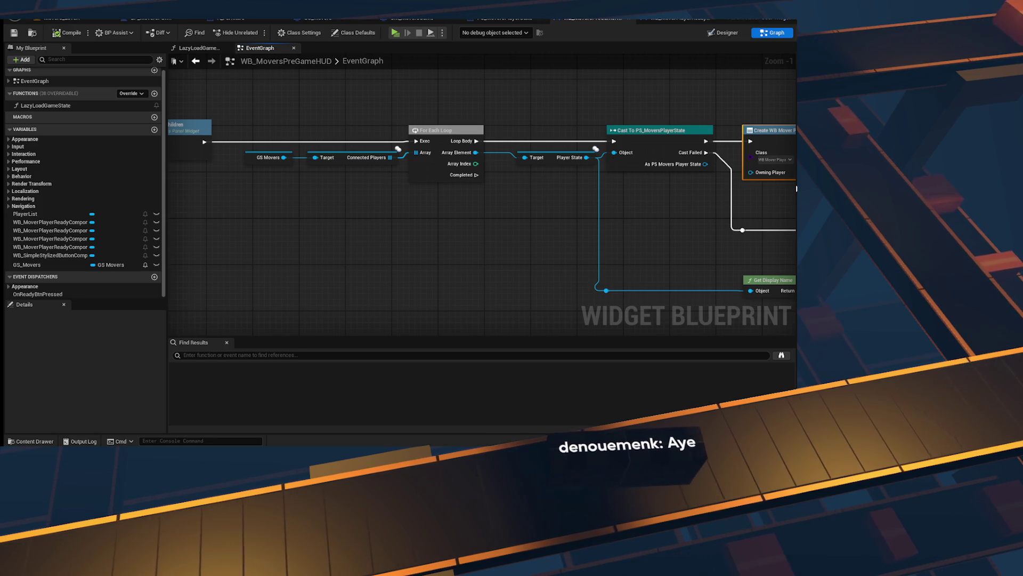
{"action": "left_click_drag", "start_coordinate": [660, 215], "coordinate": [338, 197]}
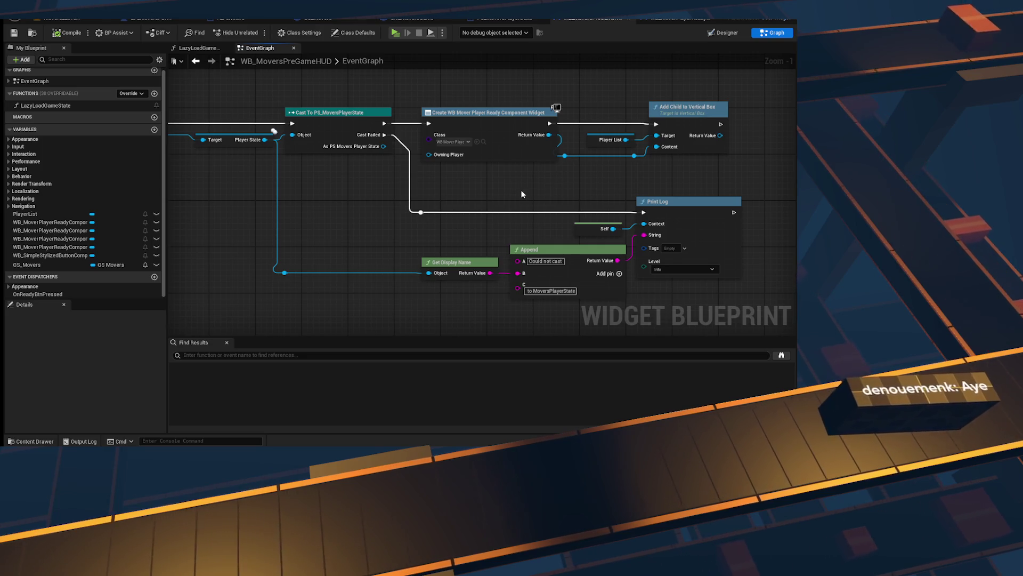
{"action": "key", "text": "alt+Tab"}
Step: Search Google for 'is player state pass by ref ue5'
{"action": "key", "text": "ctrl+t"}
{"action": "type", "text": "is player state variables changed from server rpcs ue5"}
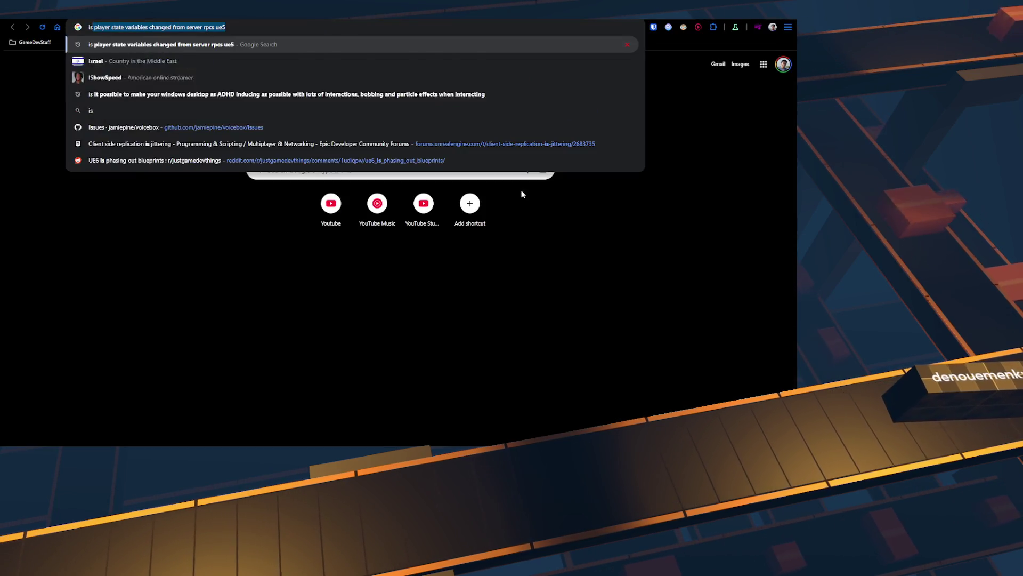
{"action": "type", "text": " state pass by ref"}
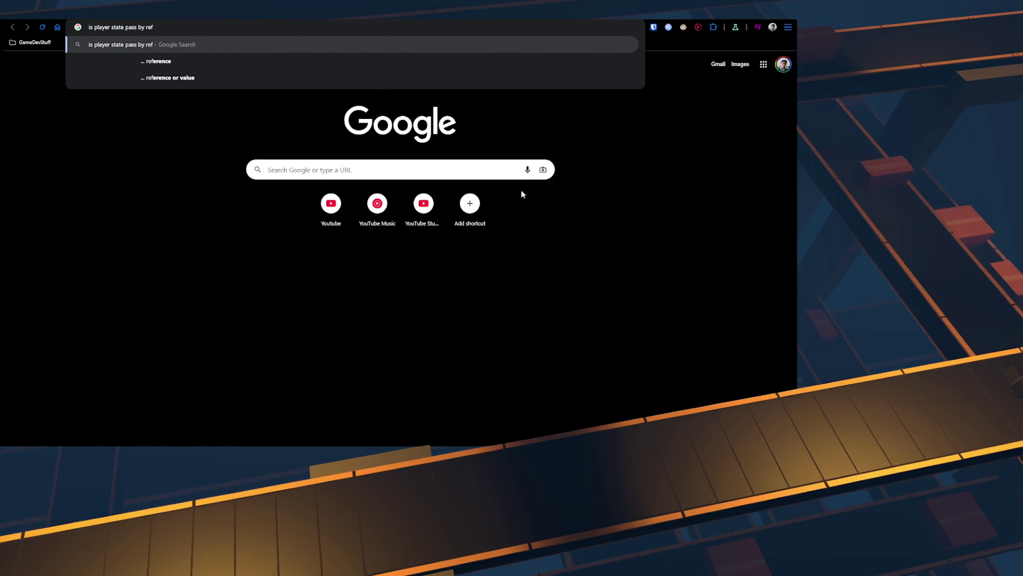
{"action": "type", "text": " ue5"}
{"action": "key", "text": "Return"}
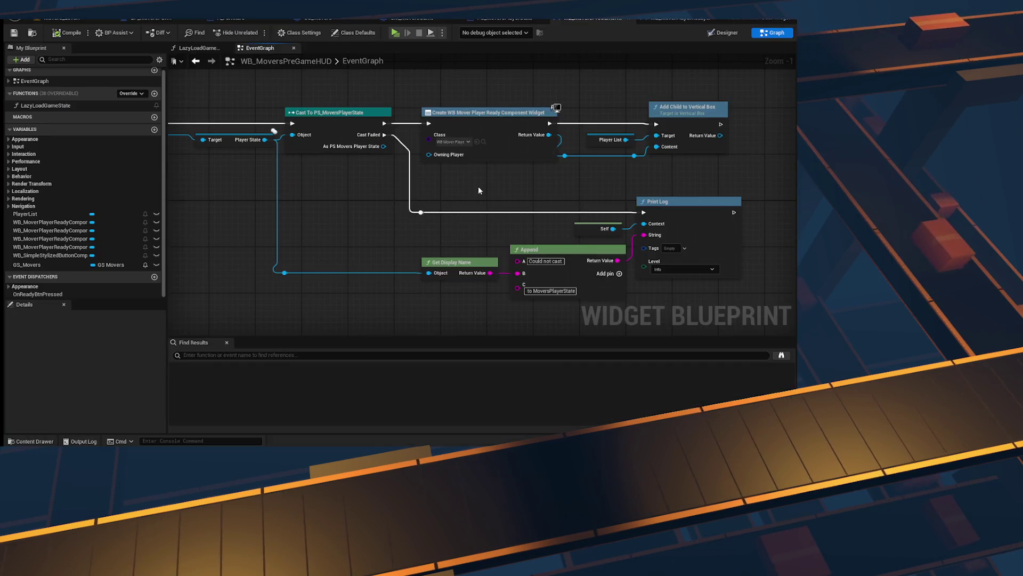
{"action": "mouse_move", "coordinate": [478, 190]}
{"action": "left_mouse_down"}
{"action": "mouse_move", "coordinate": [310, 209]}
{"action": "mouse_move", "coordinate": [480, 102]}
{"action": "left_mouse_up"}
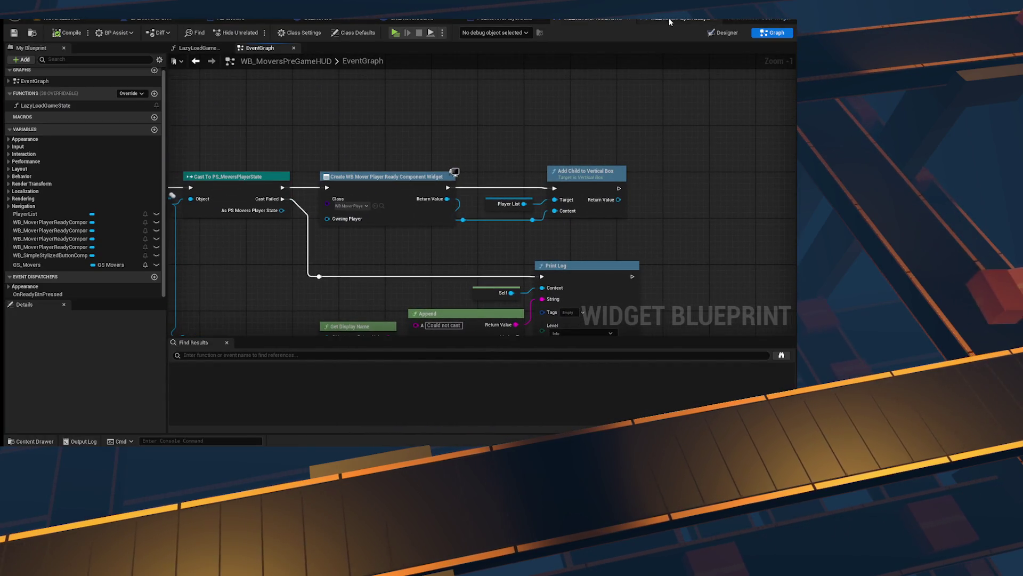
Step: Delete the three disabled default event nodes from WB_MoverPlayerReadyComponent's event graph
{"action": "left_click", "coordinate": [670, 21]}
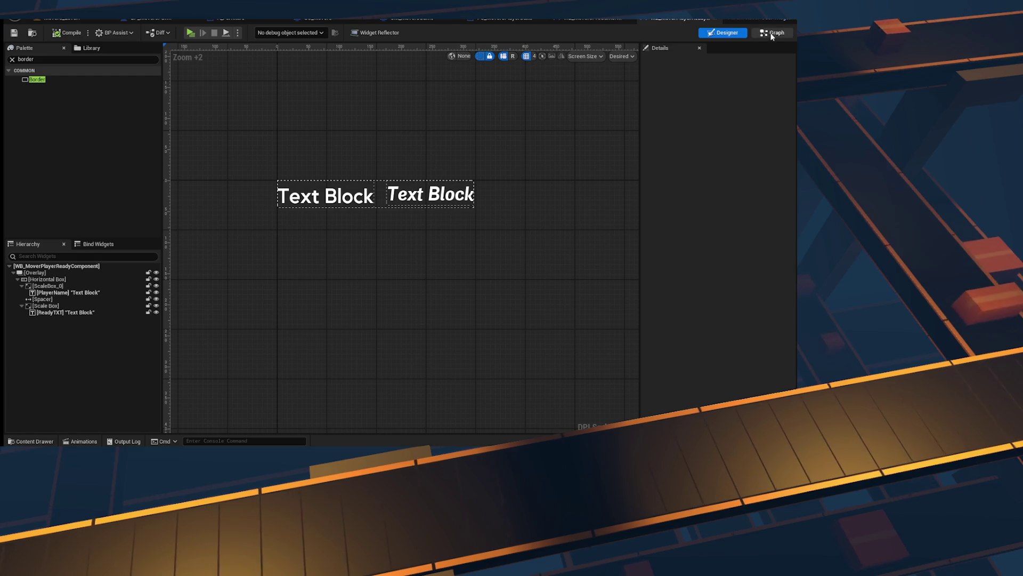
{"action": "left_click", "coordinate": [771, 33]}
{"action": "left_click_drag", "start_coordinate": [423, 302], "coordinate": [349, 92]}
{"action": "key", "text": "Delete"}
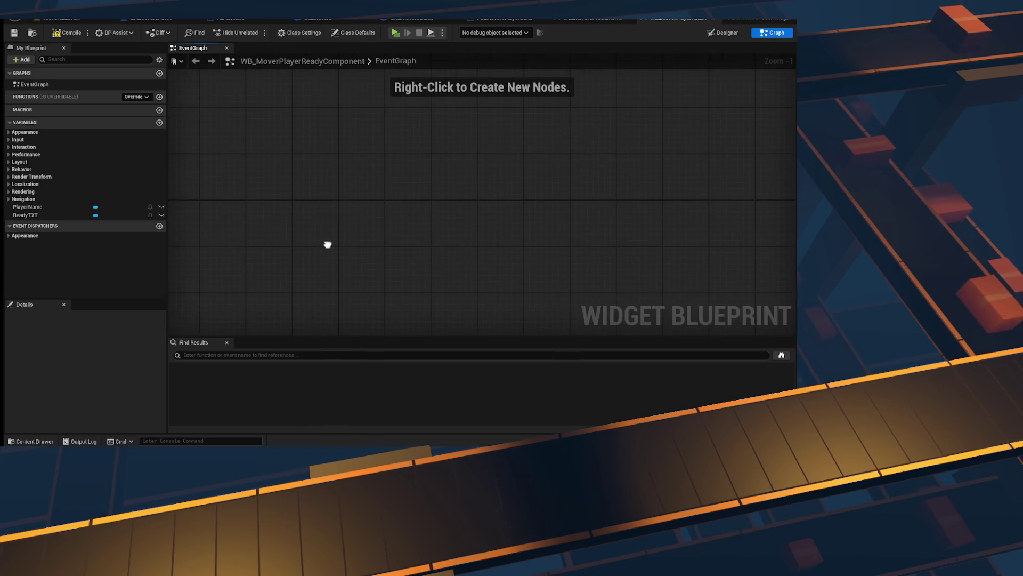
Step: Add a PS Movers Player State variable named PlayerState, instance editable and exposed on spawn, then save
{"action": "left_click", "coordinate": [159, 123]}
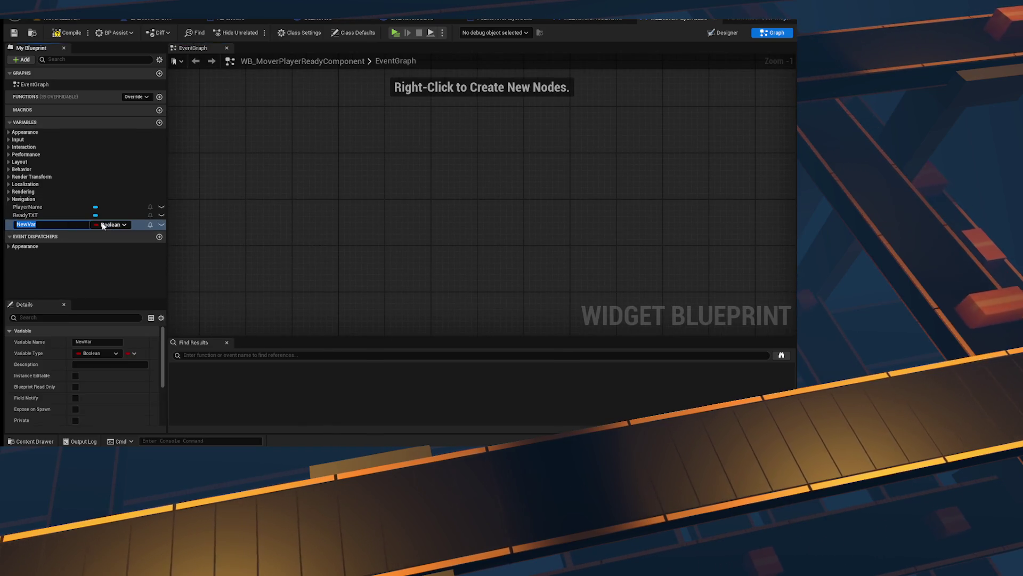
{"action": "type", "text": "PlayerState"}
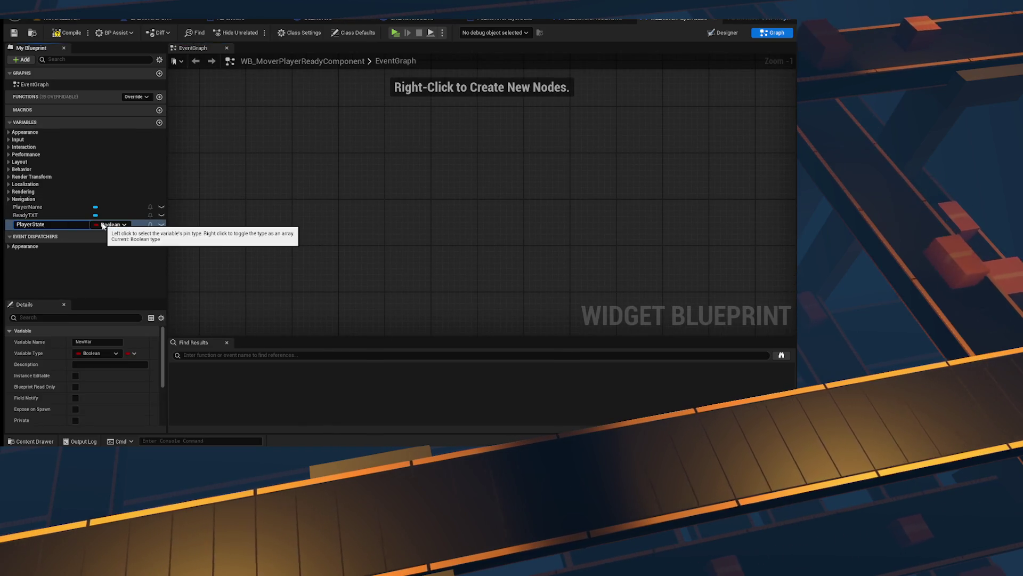
{"action": "key", "text": "Return"}
{"action": "left_click", "coordinate": [113, 224]}
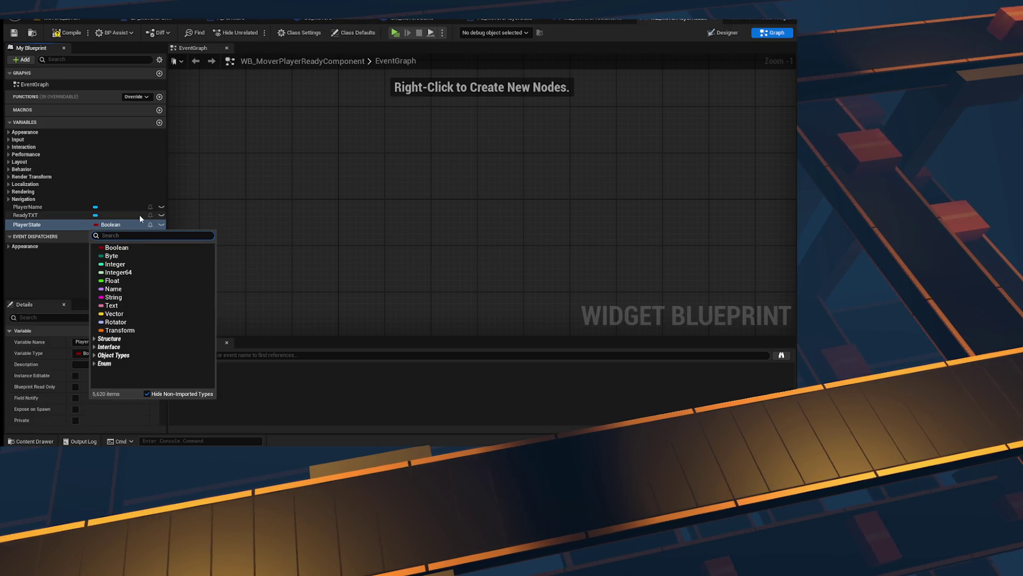
{"action": "type", "text": "player state"}
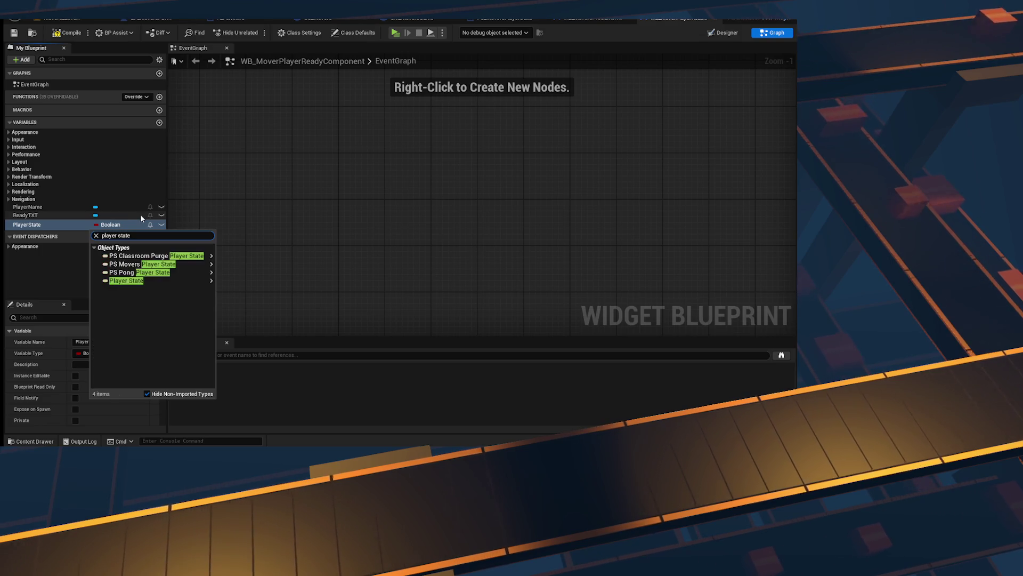
{"action": "left_click", "coordinate": [162, 264]}
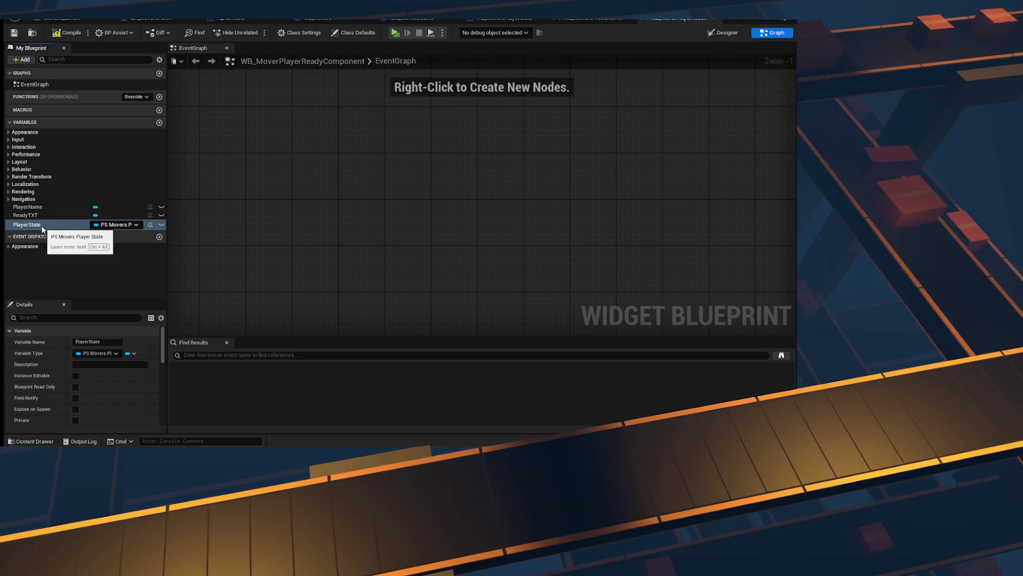
{"action": "left_click", "coordinate": [75, 376]}
{"action": "left_click", "coordinate": [75, 409]}
{"action": "key", "text": "ctrl+s"}
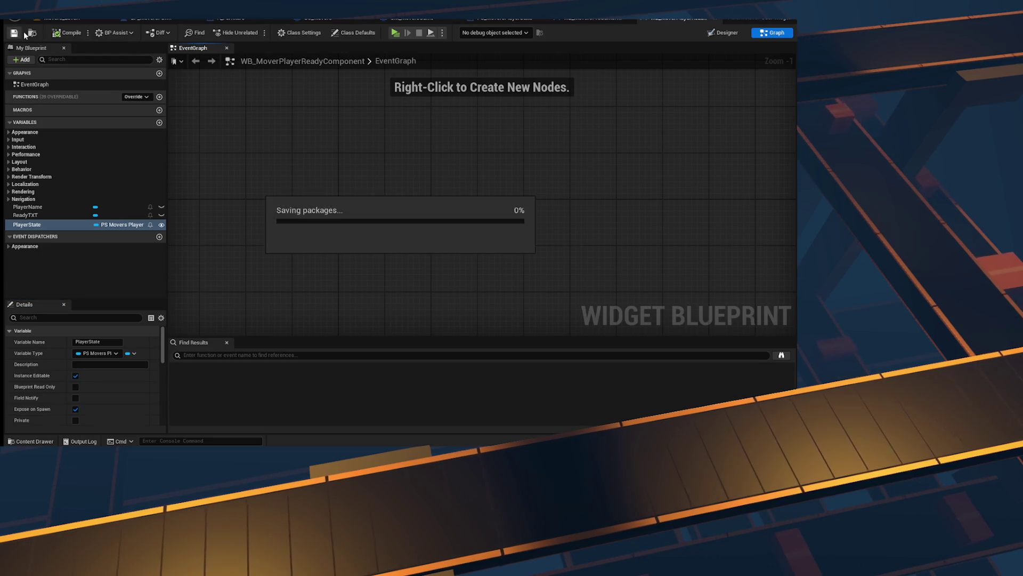
Step: In WB_MoversPreGameHUD, feed the cast result into the create-widget node's Player State input and compile
{"action": "left_click_drag", "start_coordinate": [427, 238], "coordinate": [354, 167]}
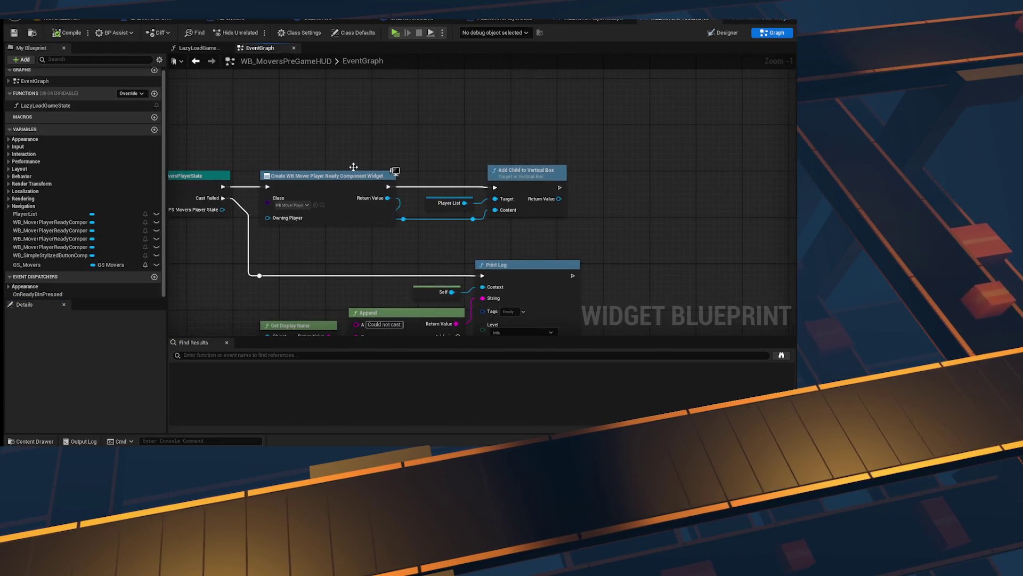
{"action": "right_click", "coordinate": [346, 216]}
{"action": "left_click", "coordinate": [384, 281]}
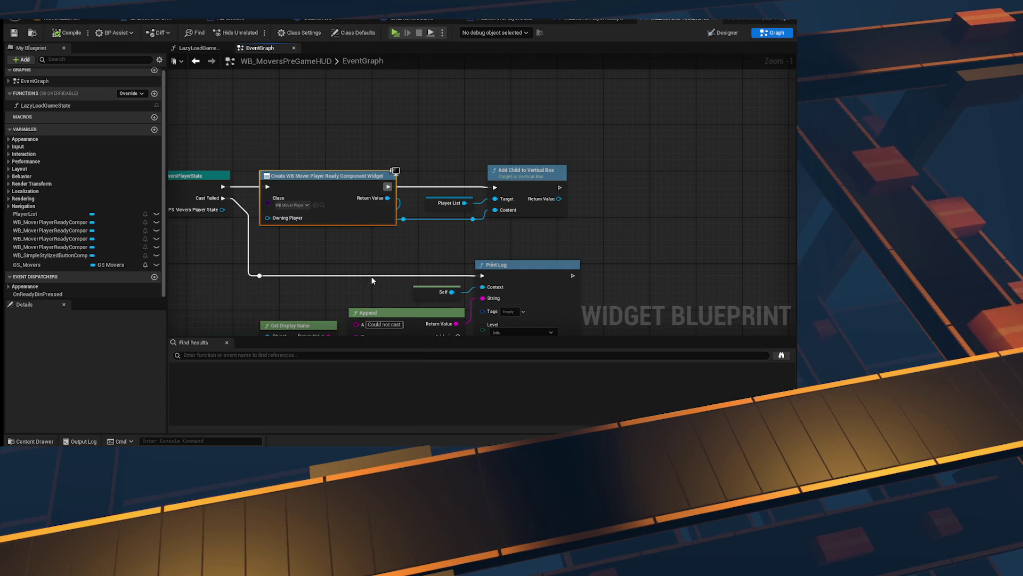
{"action": "left_click_drag", "start_coordinate": [314, 255], "coordinate": [426, 244]}
{"action": "left_click_drag", "start_coordinate": [333, 198], "coordinate": [379, 218]}
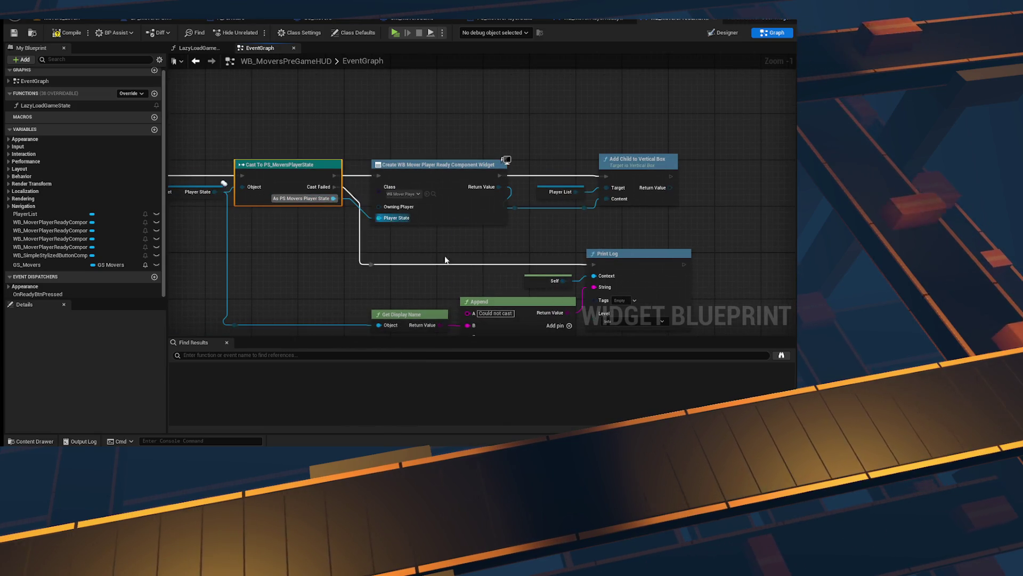
{"action": "left_click_drag", "start_coordinate": [512, 260], "coordinate": [378, 255]}
{"action": "left_click", "coordinate": [322, 197]}
{"action": "left_click", "coordinate": [67, 33]}
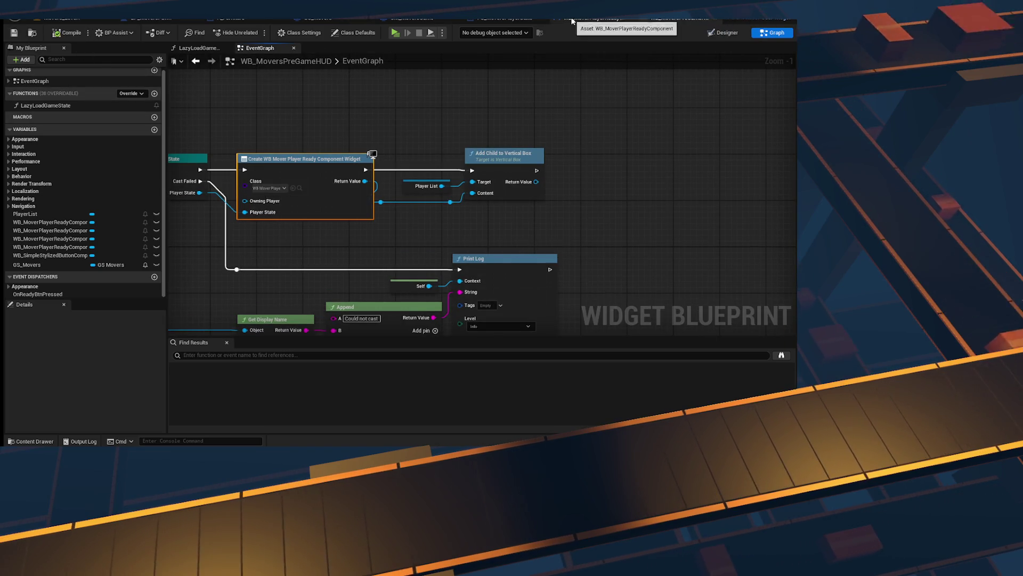
{"action": "left_click", "coordinate": [571, 22]}
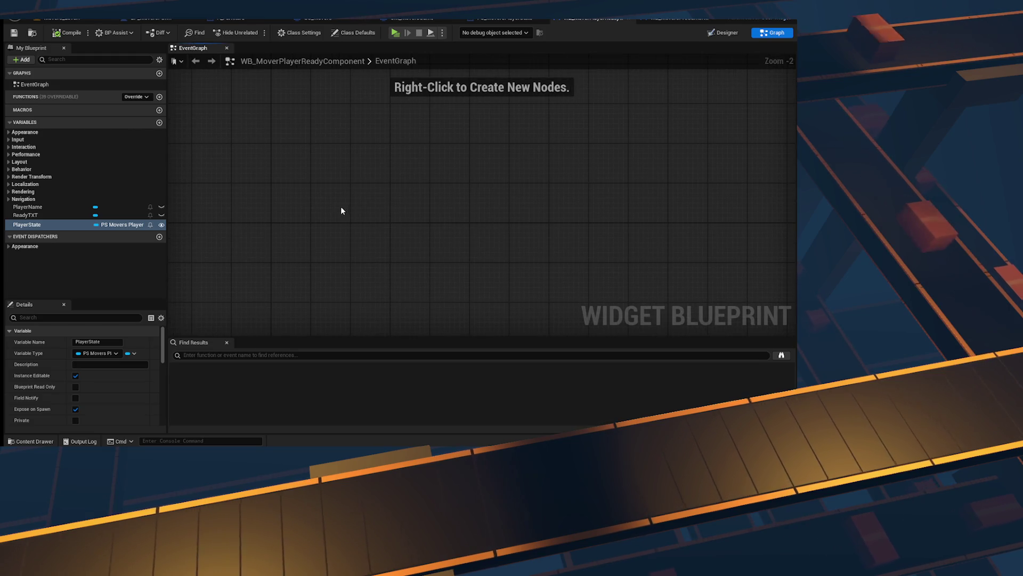
Step: Place an Event Construct node in the ready-component widget's event graph
{"action": "right_click", "coordinate": [304, 190]}
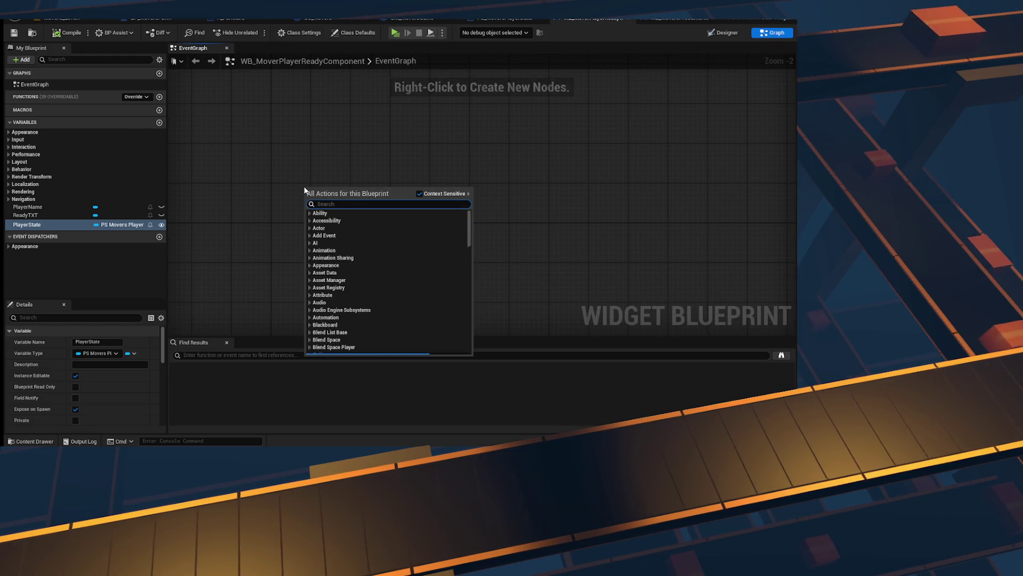
{"action": "type", "text": "construc"}
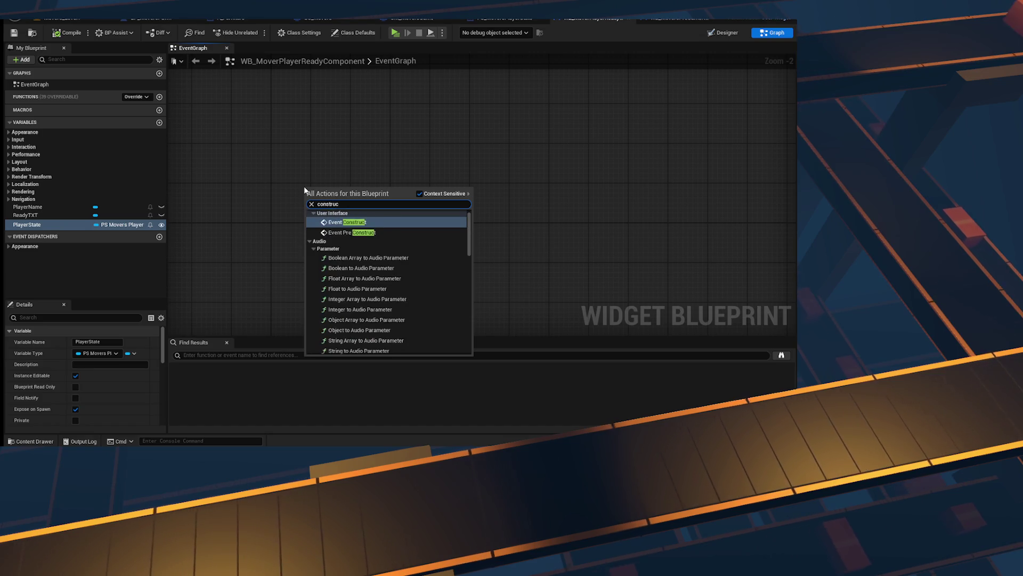
{"action": "key", "text": "Return"}
{"action": "scroll", "coordinate": [305, 184], "scroll_direction": "up", "scroll_amount": 2}
{"action": "left_click_drag", "start_coordinate": [304, 183], "coordinate": [284, 139]}
Step: Add a getter node for the PlayerState variable beside Event Construct
{"action": "mouse_move", "coordinate": [28, 224]}
{"action": "left_mouse_down"}
{"action": "mouse_move", "coordinate": [235, 224]}
{"action": "mouse_move", "coordinate": [336, 207]}
{"action": "left_mouse_up"}
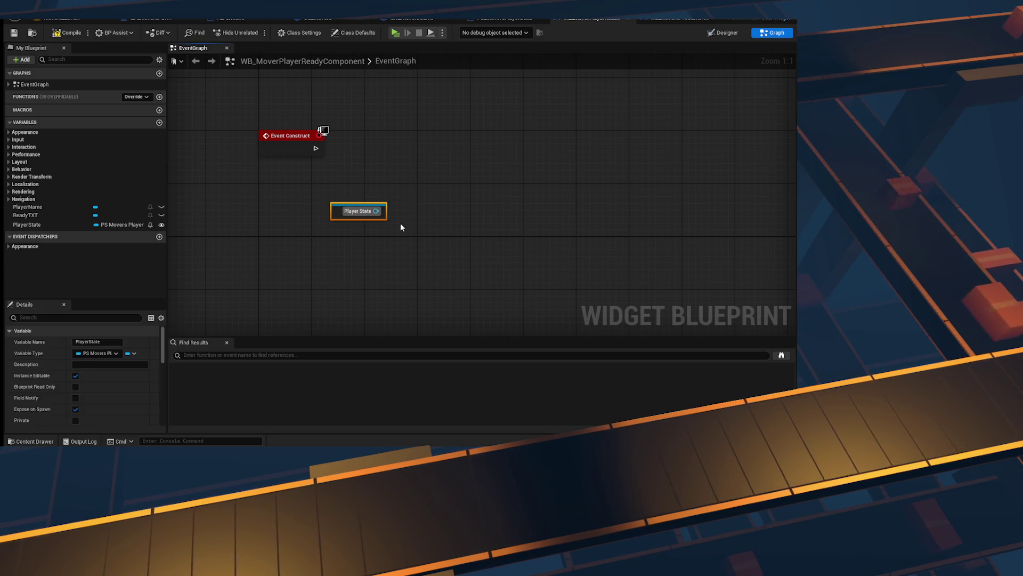
{"action": "left_click_drag", "start_coordinate": [474, 139], "coordinate": [460, 146]}
{"action": "type", "text": "is valid"}
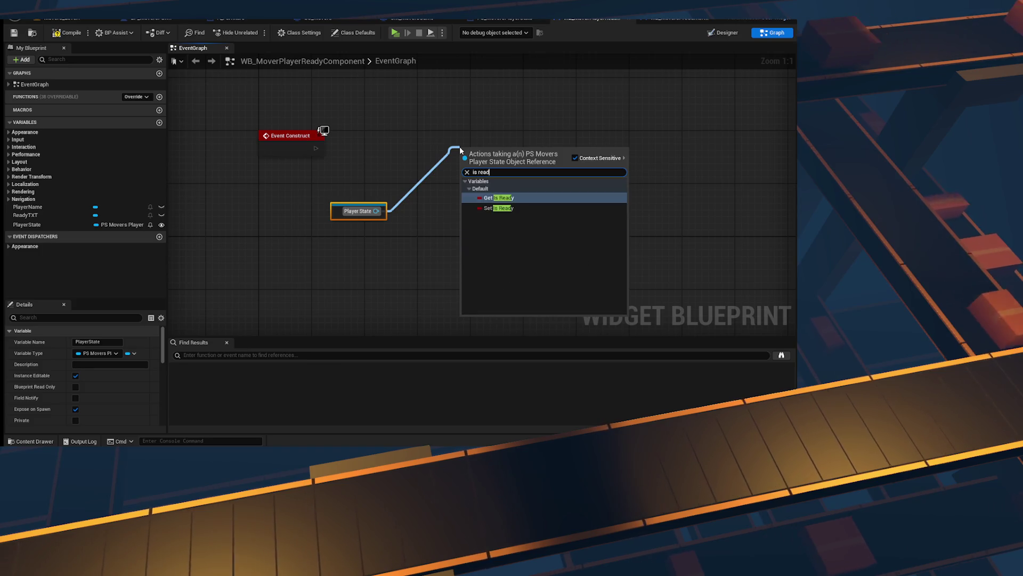
{"action": "key", "text": "Escape"}
{"action": "left_click", "coordinate": [459, 146]}
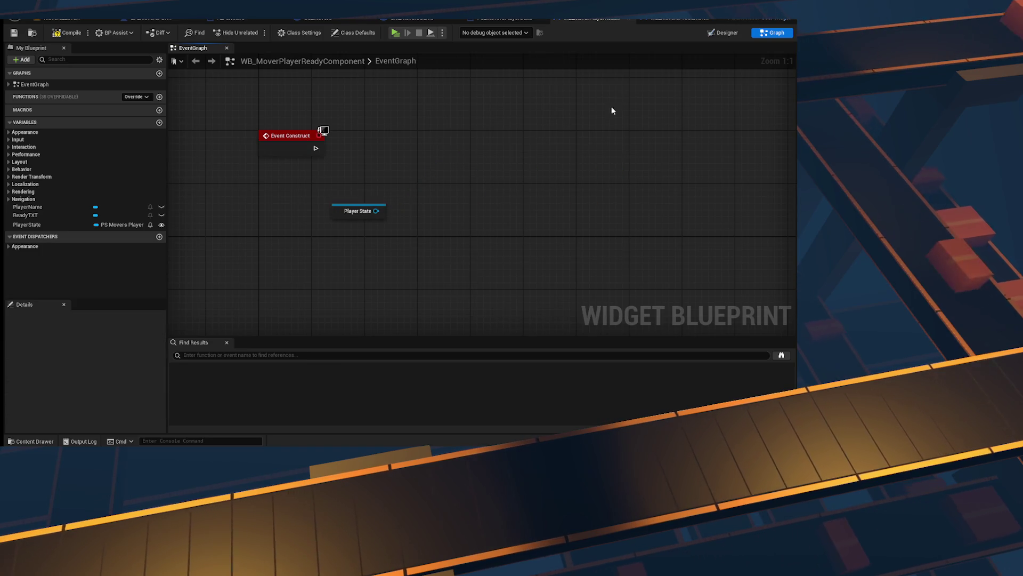
{"action": "left_click", "coordinate": [504, 17]}
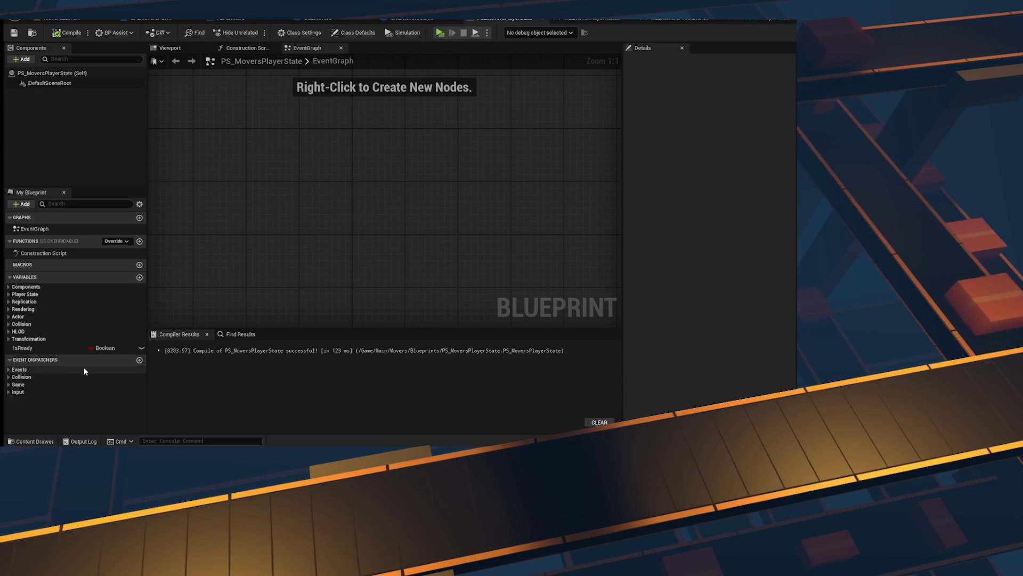
Step: Set the IsReady variable's replication to RepNotify
{"action": "left_click", "coordinate": [101, 347]}
{"action": "left_click", "coordinate": [719, 186]}
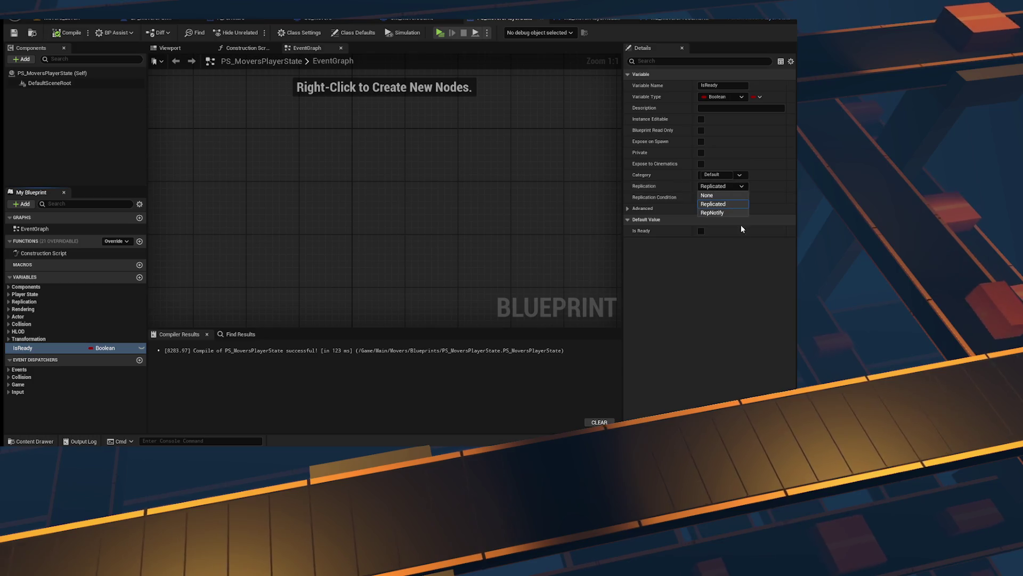
{"action": "left_click", "coordinate": [731, 216]}
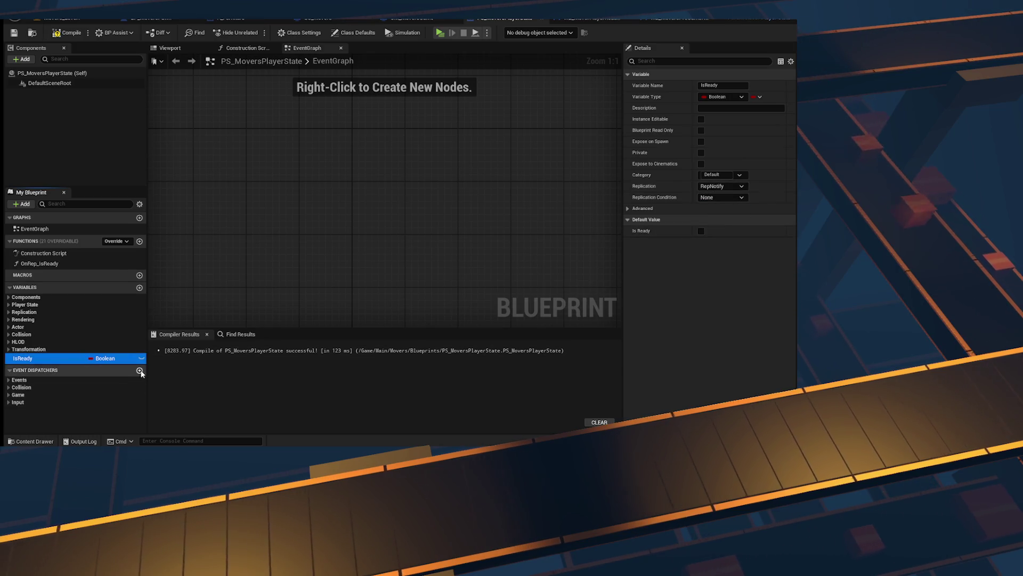
Step: Add an OnReadyChanged_Event dispatcher and call it inside the OnRep_IsReady function
{"action": "left_click", "coordinate": [140, 370]}
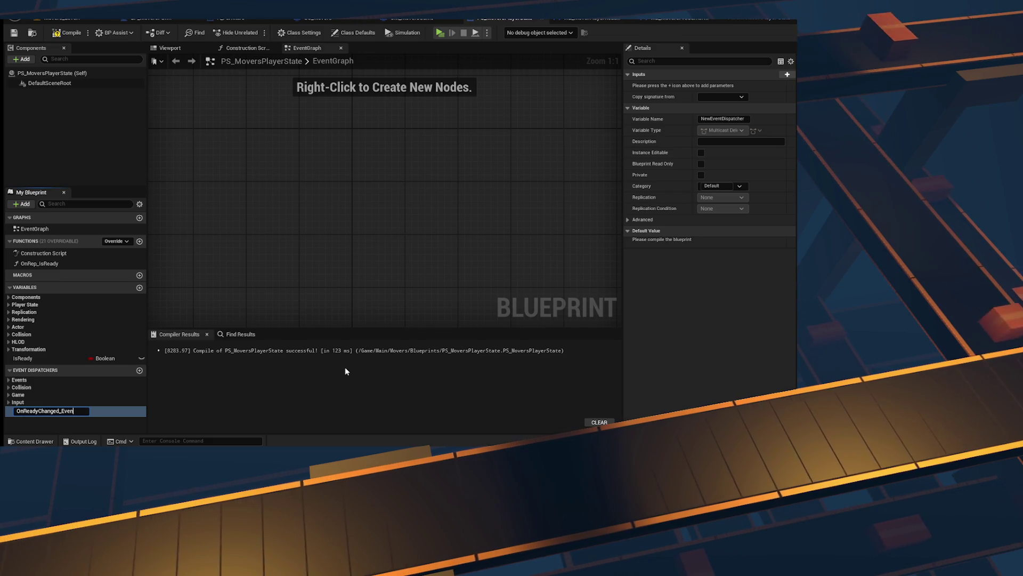
{"action": "type", "text": "t"}
{"action": "key", "text": "Return"}
{"action": "double_click", "coordinate": [40, 263]}
{"action": "left_click_drag", "start_coordinate": [42, 410], "coordinate": [461, 258]}
{"action": "left_click", "coordinate": [476, 271]}
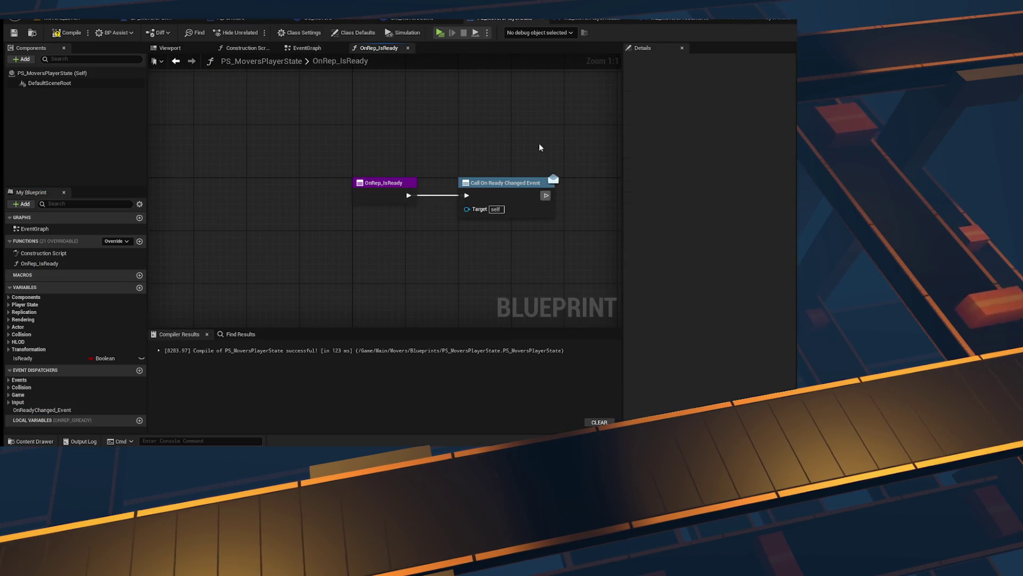
{"action": "left_click", "coordinate": [592, 17]}
Step: Add a Bind Event to On Ready Changed Event node from the Player State getter
{"action": "left_click_drag", "start_coordinate": [398, 198], "coordinate": [401, 197]}
{"action": "type", "text": "bind event on read"}
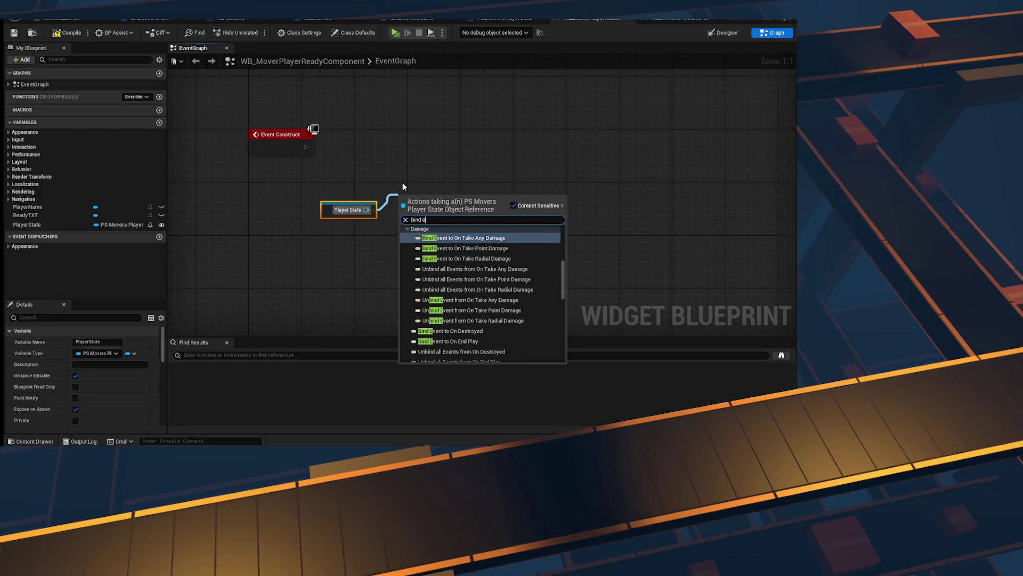
{"action": "key", "text": "Return"}
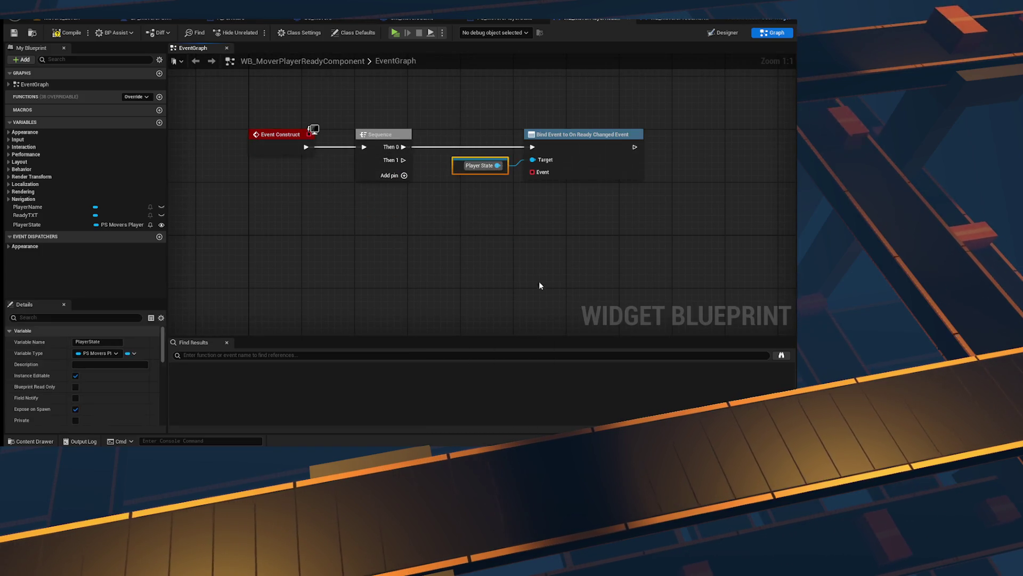
Step: Feed the bind node a Create Event with a matching custom event named OnReadyStateChanged_Event
{"action": "left_click_drag", "start_coordinate": [533, 172], "coordinate": [510, 203]}
{"action": "type", "text": "create event"}
{"action": "key", "text": "Return"}
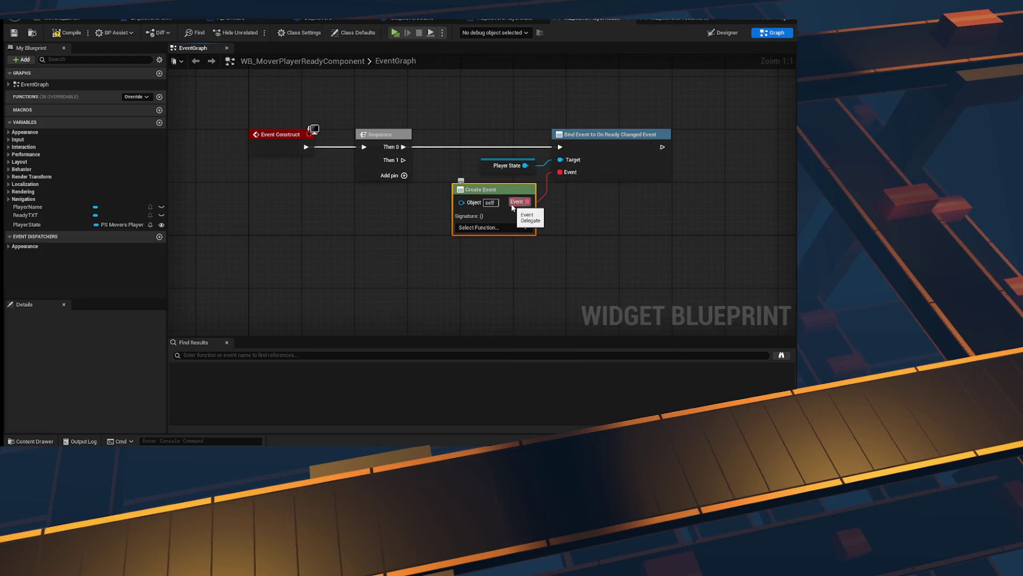
{"action": "left_click", "coordinate": [512, 227]}
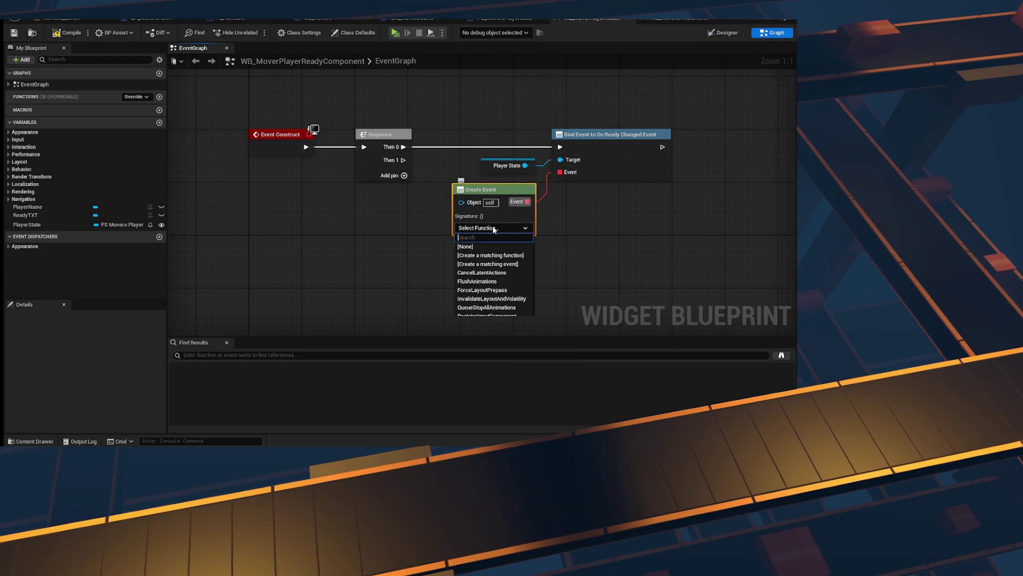
{"action": "left_click", "coordinate": [521, 265]}
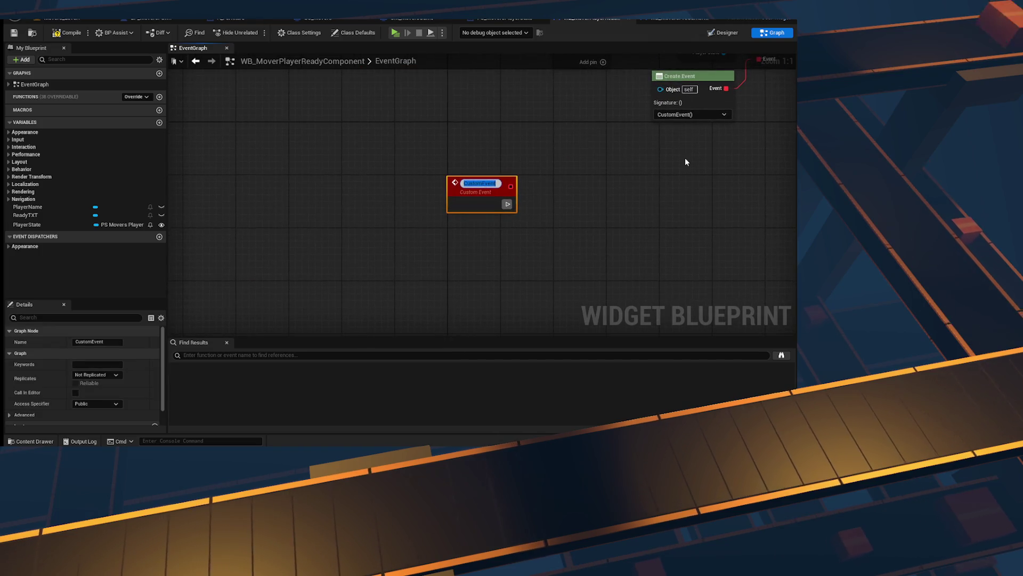
{"action": "type", "text": "OnReady"}
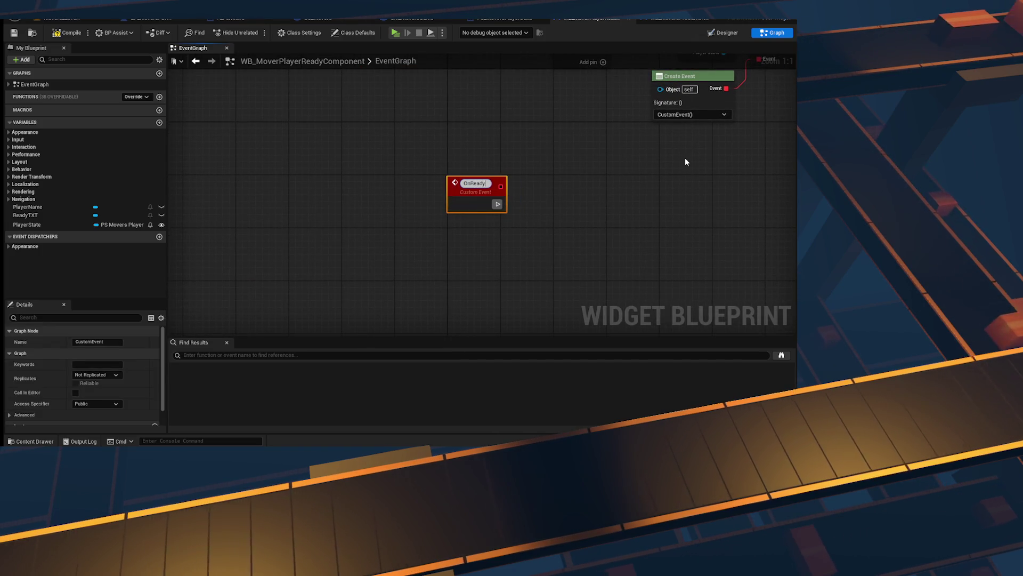
{"action": "type", "text": "State_Changed"}
{"action": "key", "text": "Return"}
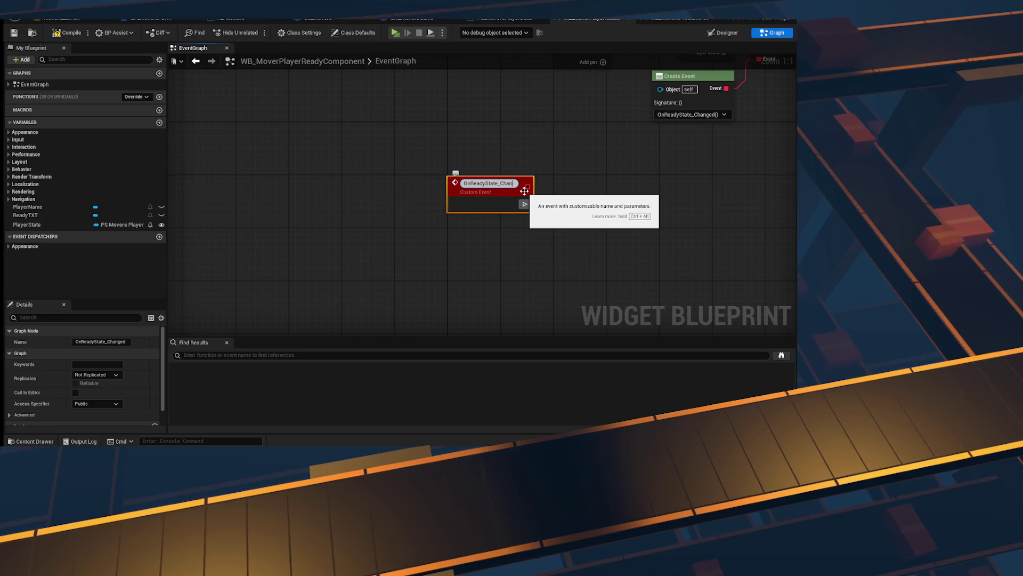
{"action": "type", "text": "OnReadyStateChanged_Ev"}
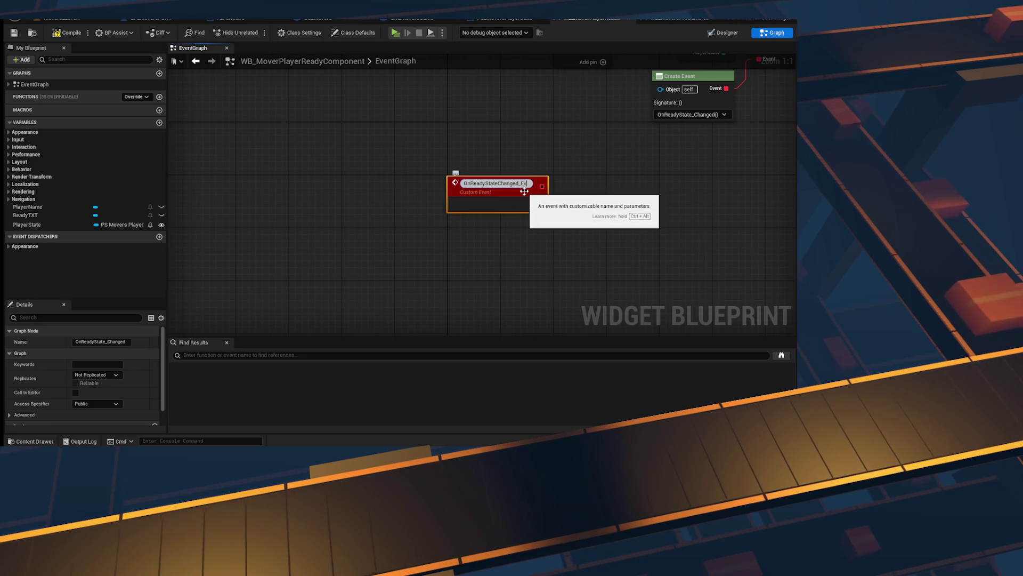
{"action": "type", "text": "ent"}
{"action": "key", "text": "Return"}
{"action": "left_click_drag", "start_coordinate": [599, 235], "coordinate": [325, 237]}
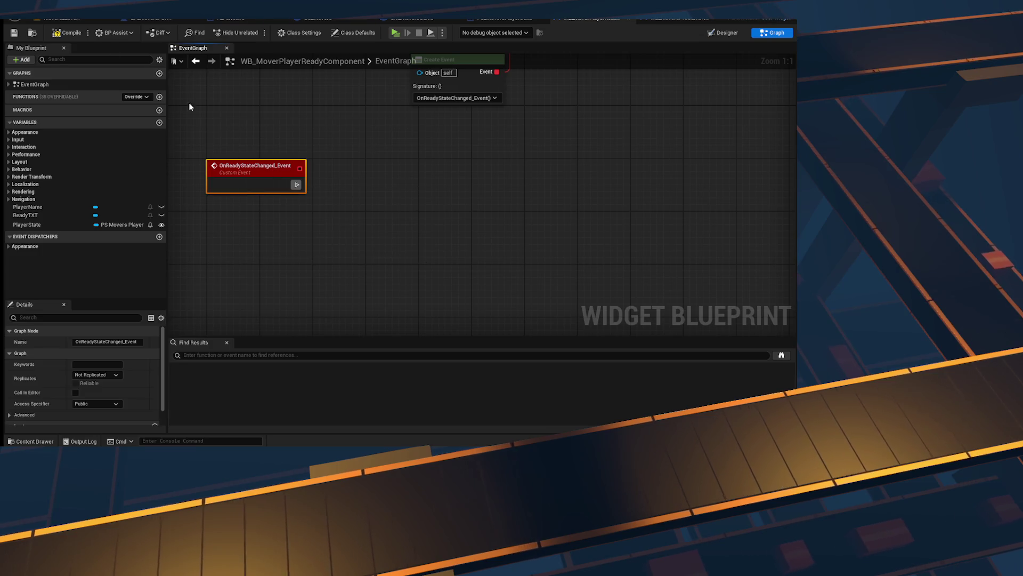
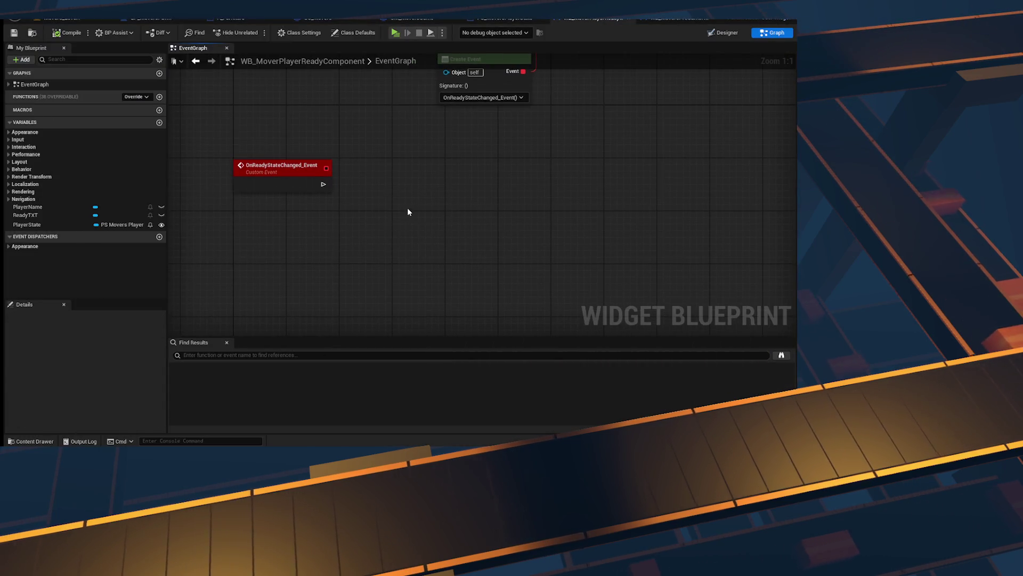
Step: Drop a Ready TXT getter next to the OnReadyStateChanged_Event node in the widget EventGraph
{"action": "right_click", "coordinate": [411, 204]}
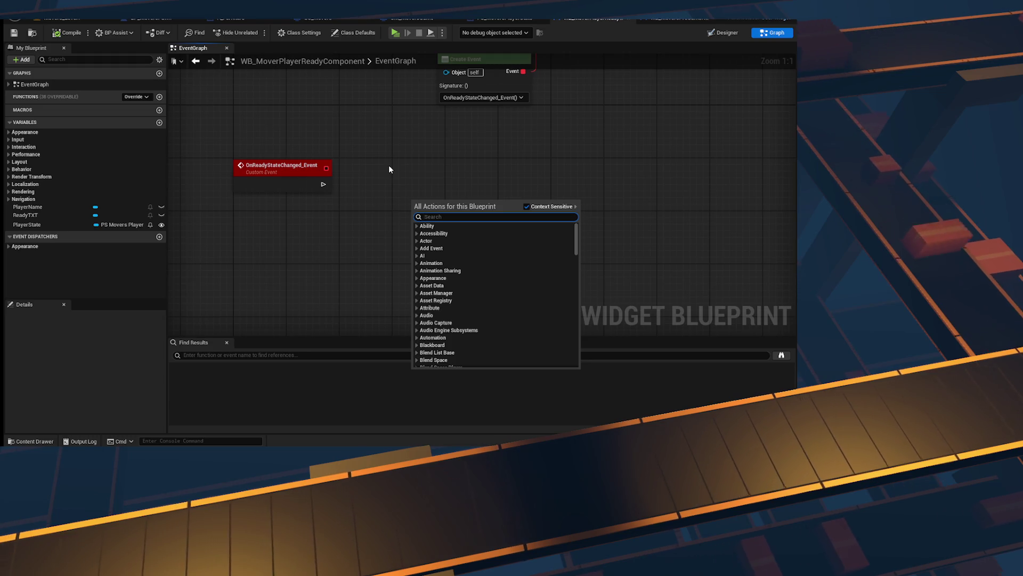
{"action": "left_click", "coordinate": [363, 176]}
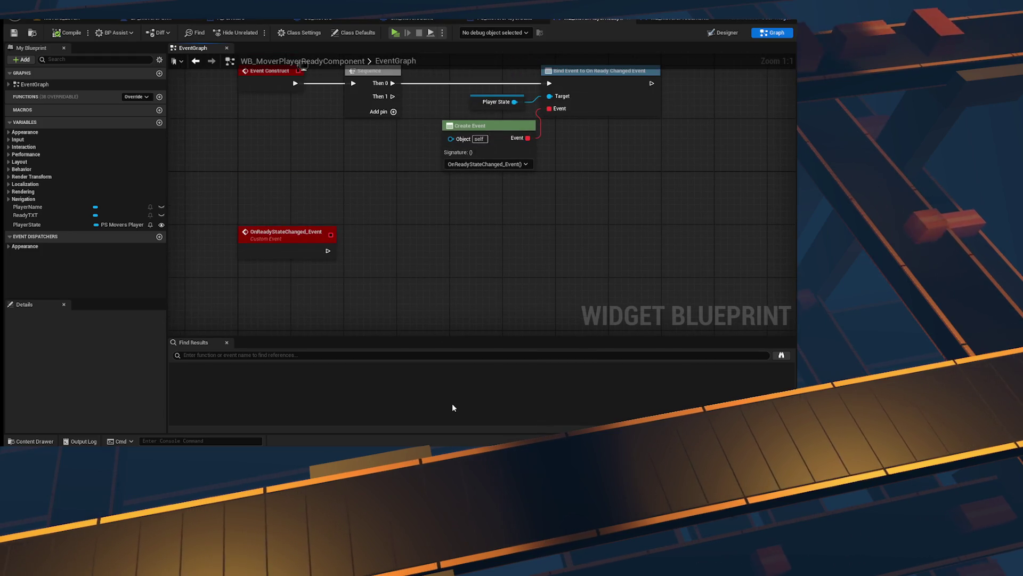
{"action": "right_click", "coordinate": [473, 270]}
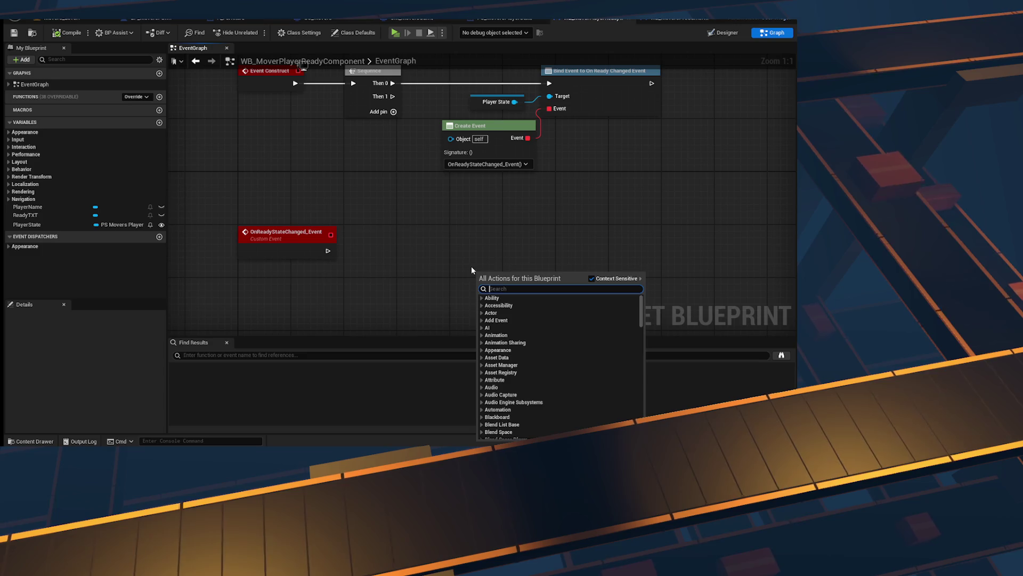
{"action": "left_click", "coordinate": [418, 254]}
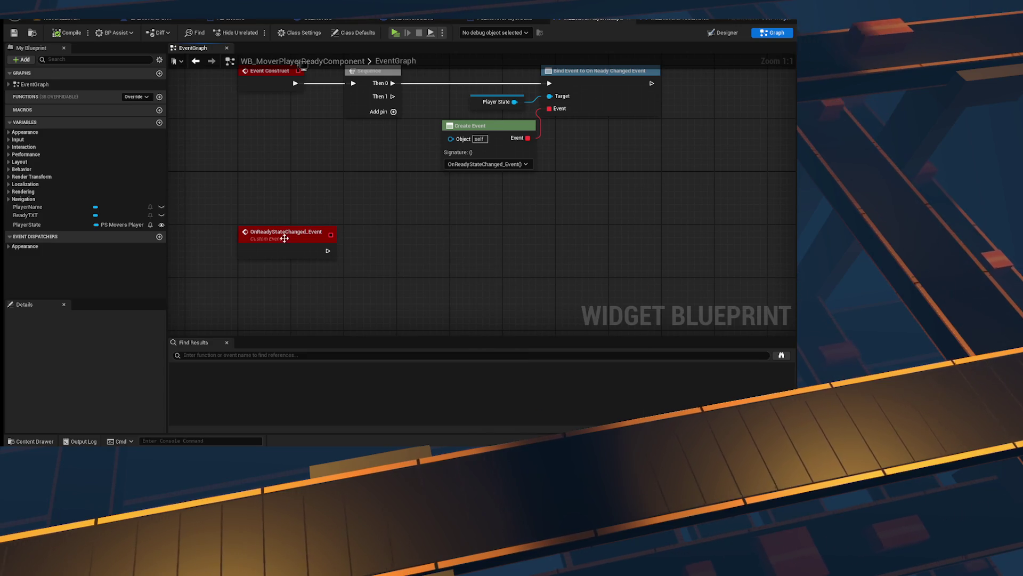
{"action": "mouse_move", "coordinate": [432, 267]}
{"action": "left_mouse_down"}
{"action": "mouse_move", "coordinate": [386, 311]}
{"action": "mouse_move", "coordinate": [377, 265]}
{"action": "mouse_move", "coordinate": [456, 249]}
{"action": "left_mouse_up"}
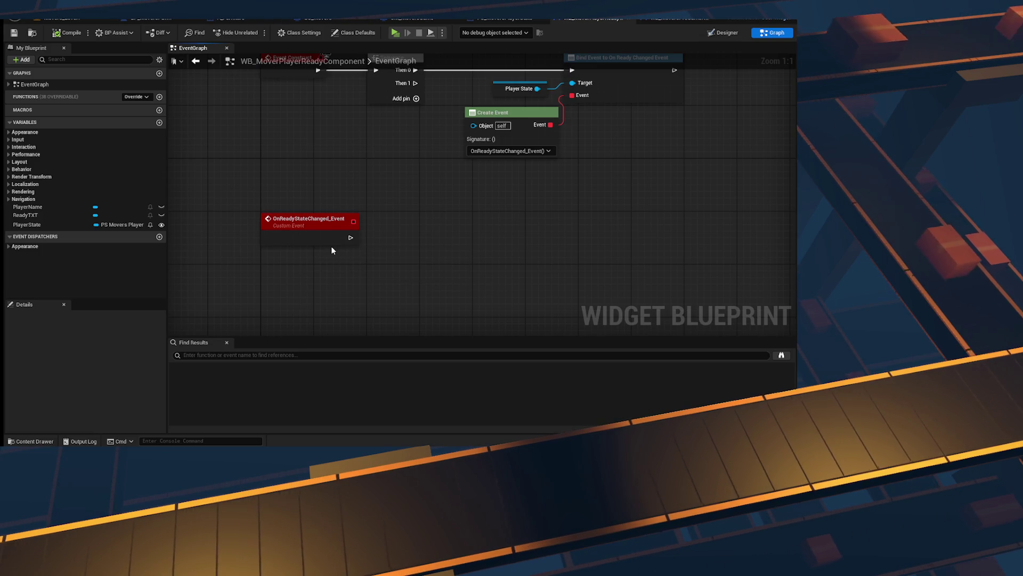
{"action": "mouse_move", "coordinate": [331, 245]}
{"action": "left_mouse_down"}
{"action": "mouse_move", "coordinate": [430, 309]}
{"action": "mouse_move", "coordinate": [392, 268]}
{"action": "left_mouse_up"}
{"action": "left_click_drag", "start_coordinate": [51, 215], "coordinate": [410, 227]}
{"action": "left_click", "coordinate": [500, 201]}
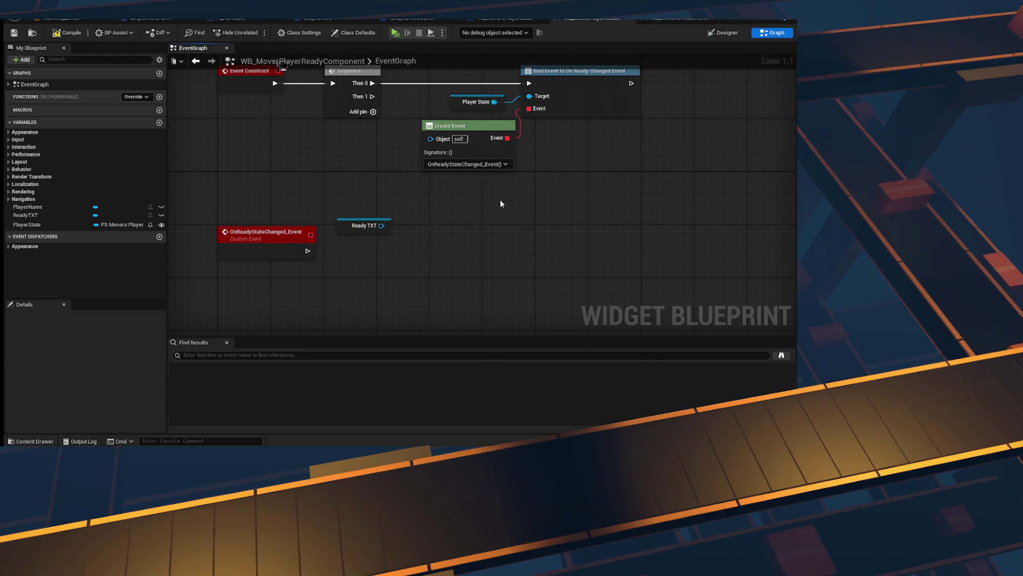
{"action": "left_click", "coordinate": [266, 234]}
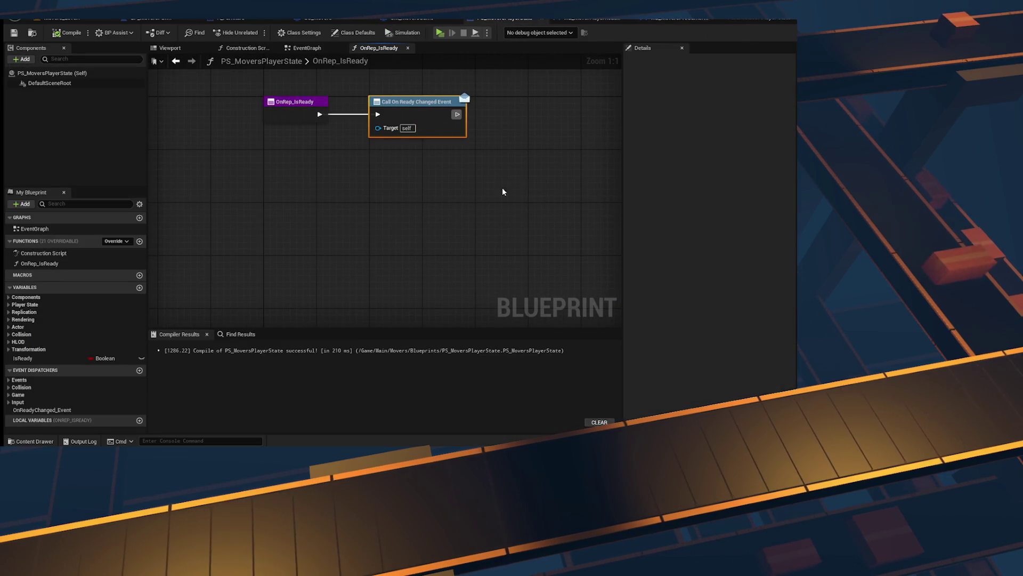
Step: Add an IsReady Boolean input to the ready-changed dispatcher and wire it into the call node
{"action": "left_click", "coordinate": [786, 74]}
{"action": "type", "text": "Is"}
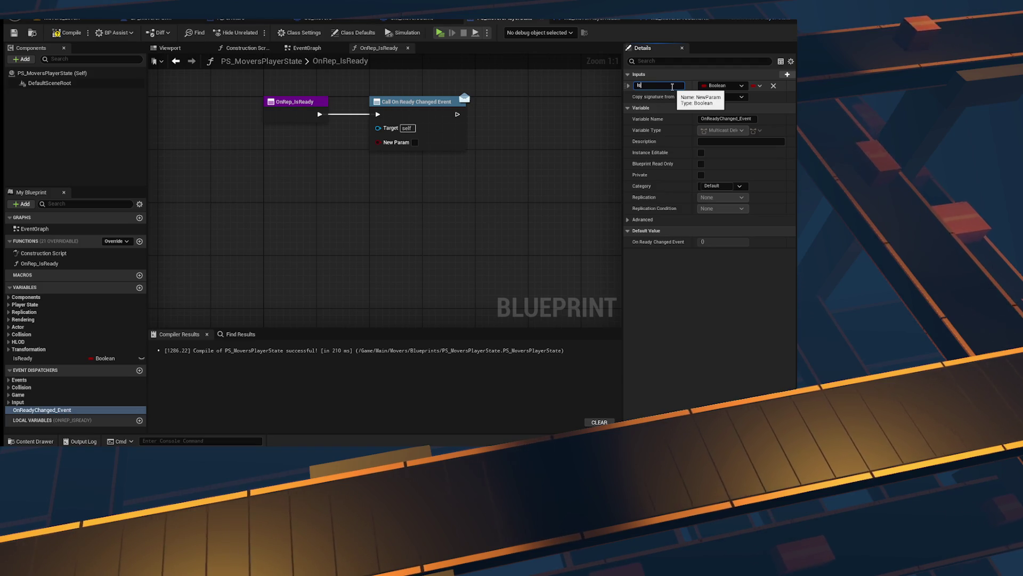
{"action": "type", "text": "ReadyReady"}
{"action": "key", "text": "Return"}
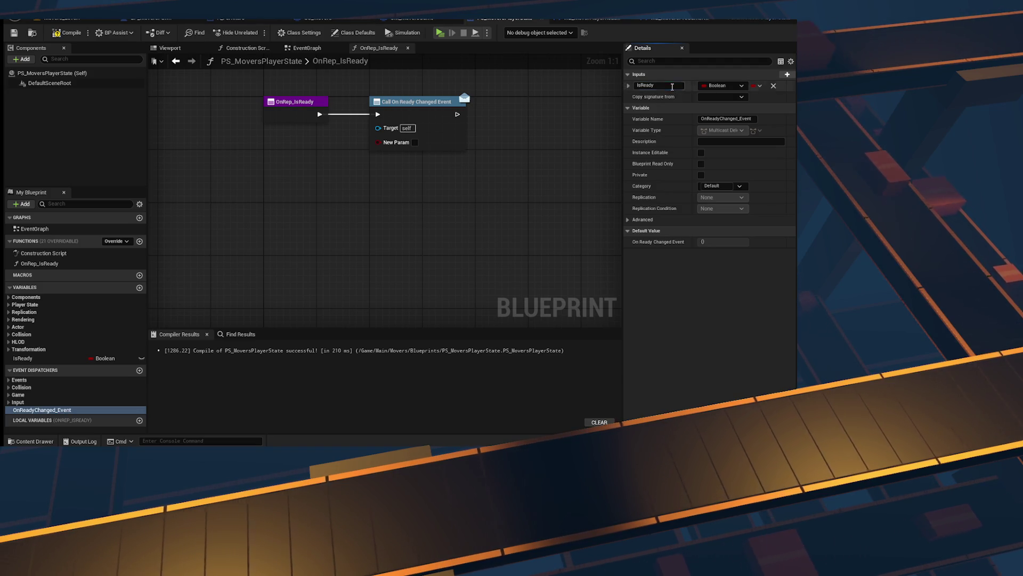
{"action": "right_click", "coordinate": [414, 117]}
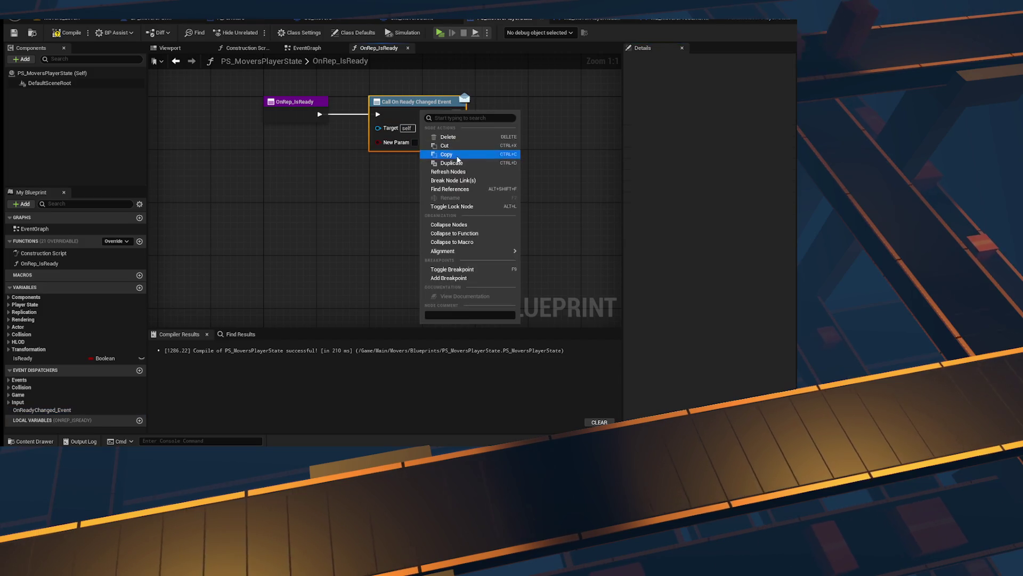
{"action": "left_click", "coordinate": [442, 171]}
{"action": "mouse_move", "coordinate": [24, 358]}
{"action": "left_mouse_down"}
{"action": "mouse_move", "coordinate": [157, 297]}
{"action": "mouse_move", "coordinate": [408, 142]}
{"action": "left_mouse_up"}
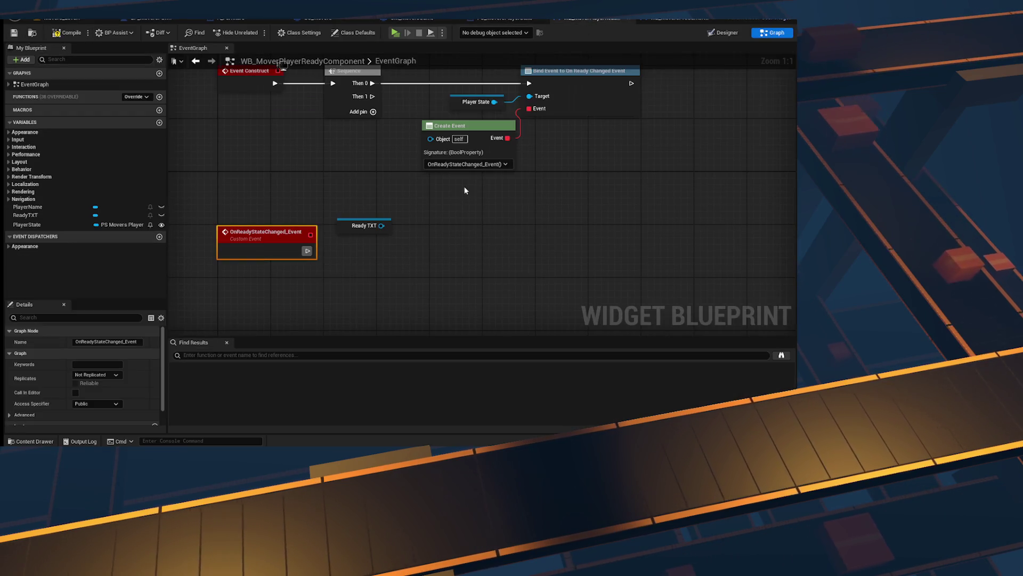
Step: Give the custom event a Boolean input named IsReady
{"action": "left_click", "coordinate": [154, 425]}
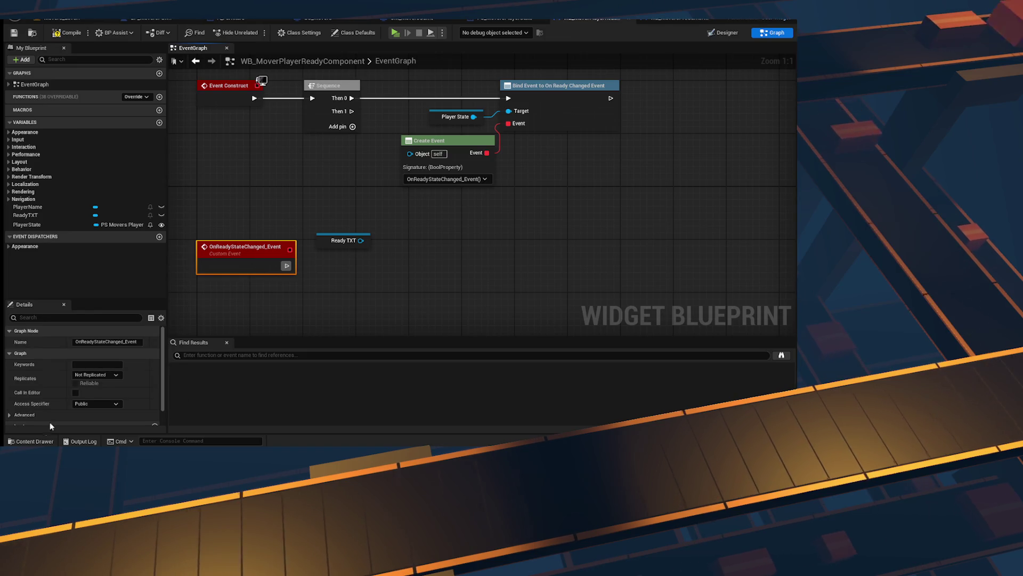
{"action": "left_click", "coordinate": [37, 419]}
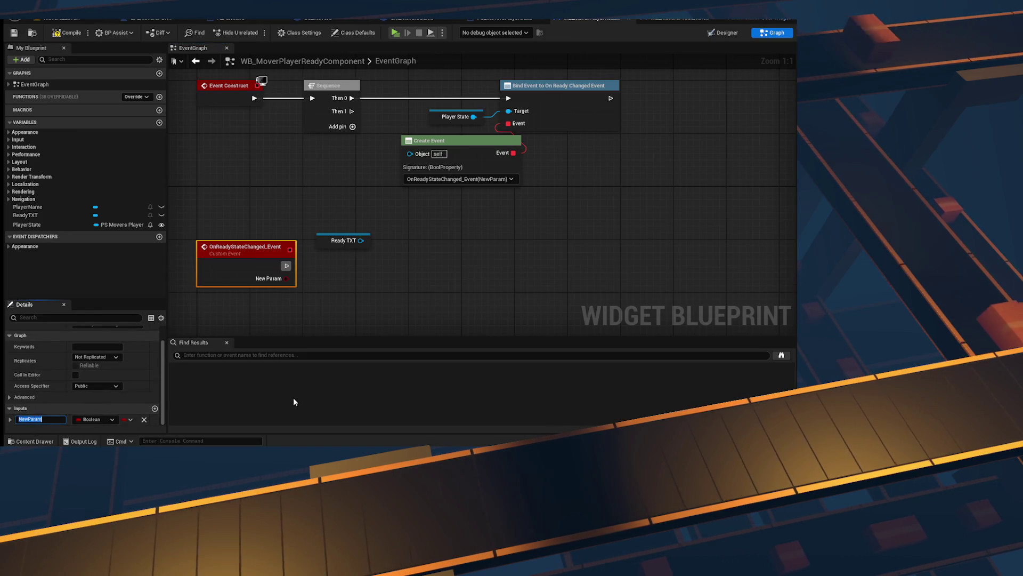
{"action": "type", "text": "Ub"}
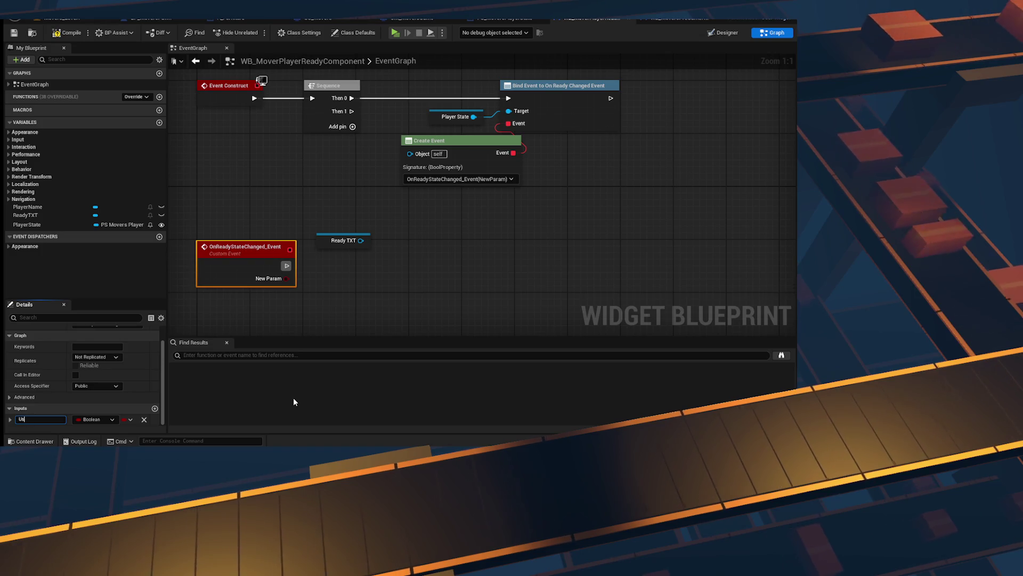
{"action": "type", "text": "Ready\\"}
{"action": "key", "text": "Return"}
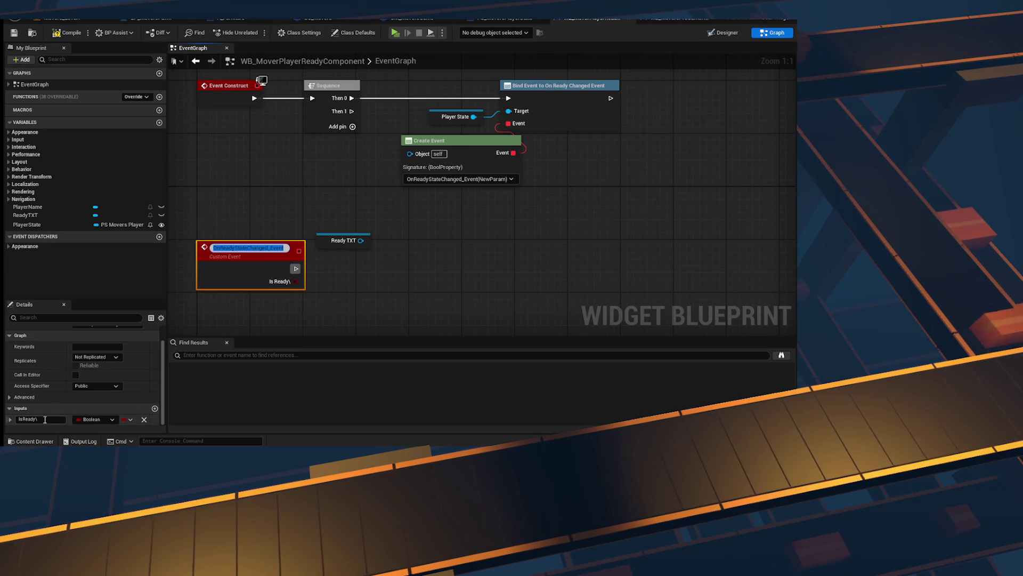
{"action": "left_click", "coordinate": [57, 419]}
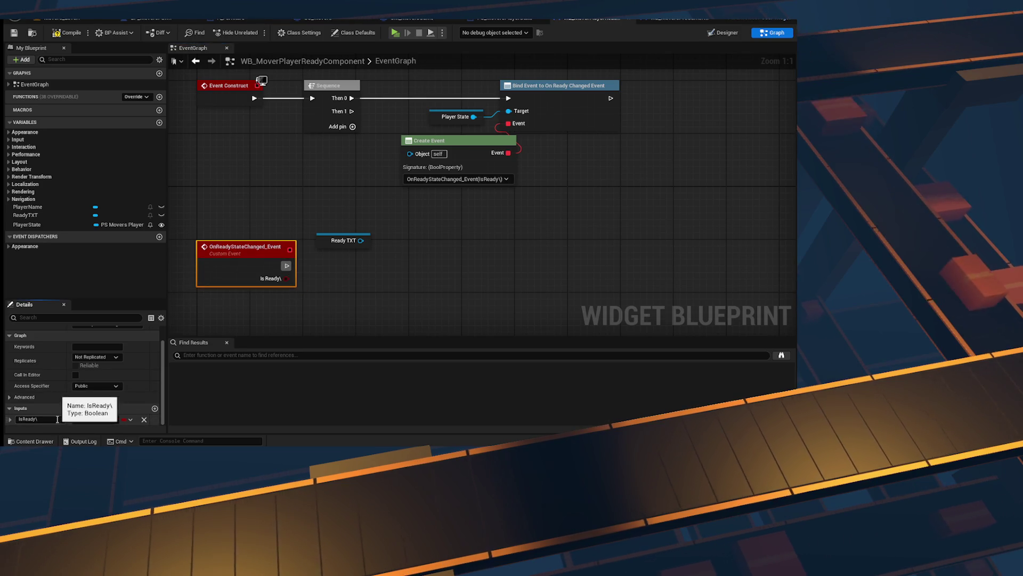
{"action": "left_click", "coordinate": [482, 263]}
Step: Add a SET Text on Ready TXT driven by IsReady, then compile and save the widget
{"action": "mouse_move", "coordinate": [343, 157]}
{"action": "left_mouse_down"}
{"action": "mouse_move", "coordinate": [349, 209]}
{"action": "mouse_move", "coordinate": [478, 178]}
{"action": "mouse_move", "coordinate": [458, 173]}
{"action": "left_mouse_up"}
{"action": "type", "text": "set text"}
{"action": "left_click", "coordinate": [493, 260]}
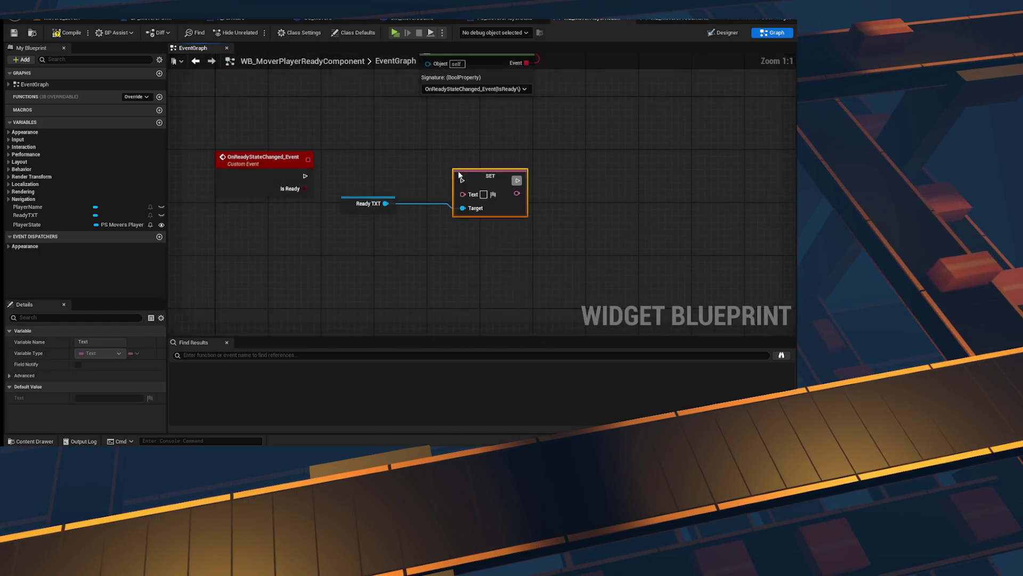
{"action": "left_click_drag", "start_coordinate": [305, 175], "coordinate": [435, 175]}
{"action": "left_click", "coordinate": [558, 166]}
{"action": "right_click", "coordinate": [558, 165]}
{"action": "key", "text": "Escape"}
{"action": "left_click_drag", "start_coordinate": [305, 188], "coordinate": [436, 189]}
{"action": "left_click", "coordinate": [475, 166]}
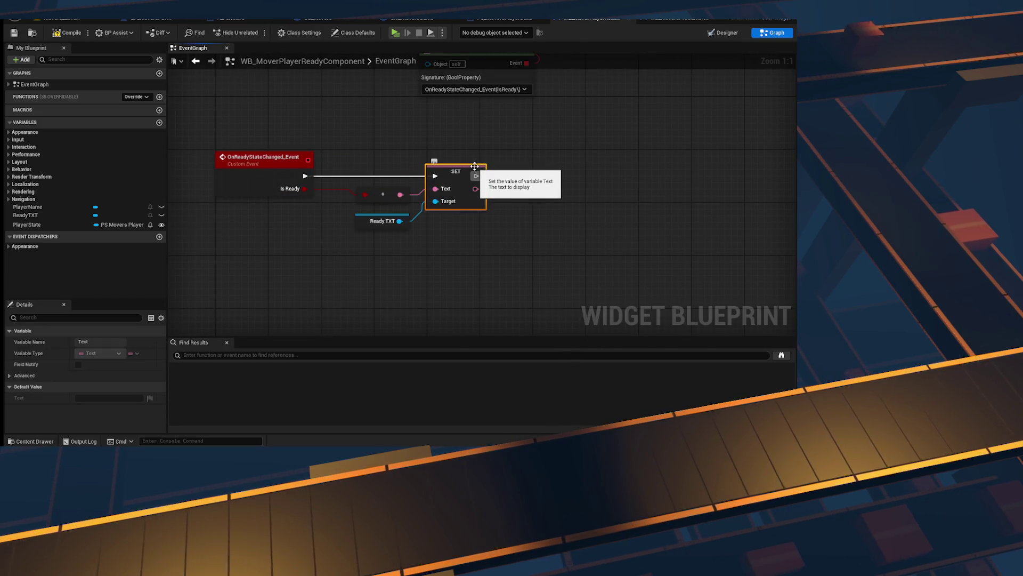
{"action": "left_click", "coordinate": [16, 34]}
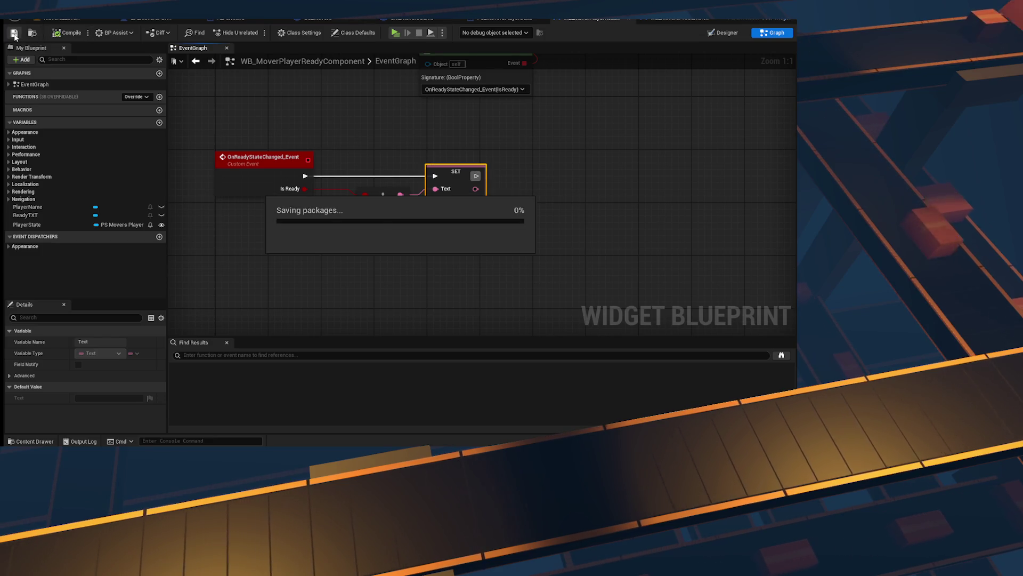
Step: Add a Player Name getter with a SET Text node in the Event Construct chain
{"action": "mouse_move", "coordinate": [487, 112]}
{"action": "left_mouse_down"}
{"action": "mouse_move", "coordinate": [469, 114]}
{"action": "mouse_move", "coordinate": [494, 214]}
{"action": "mouse_move", "coordinate": [273, 207]}
{"action": "mouse_move", "coordinate": [344, 197]}
{"action": "mouse_move", "coordinate": [213, 189]}
{"action": "left_mouse_up"}
{"action": "right_click", "coordinate": [454, 202]}
{"action": "type", "text": "player name"}
{"action": "key", "text": "Return"}
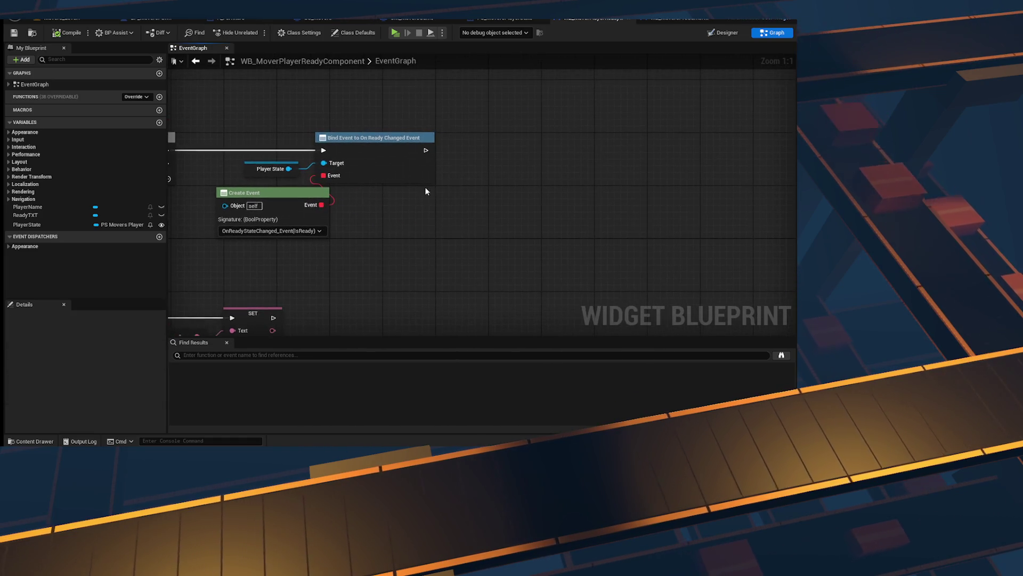
{"action": "mouse_move", "coordinate": [454, 212]}
{"action": "left_mouse_down"}
{"action": "mouse_move", "coordinate": [517, 202]}
{"action": "mouse_move", "coordinate": [509, 189]}
{"action": "left_mouse_up"}
{"action": "type", "text": "set text"}
{"action": "left_click", "coordinate": [545, 277]}
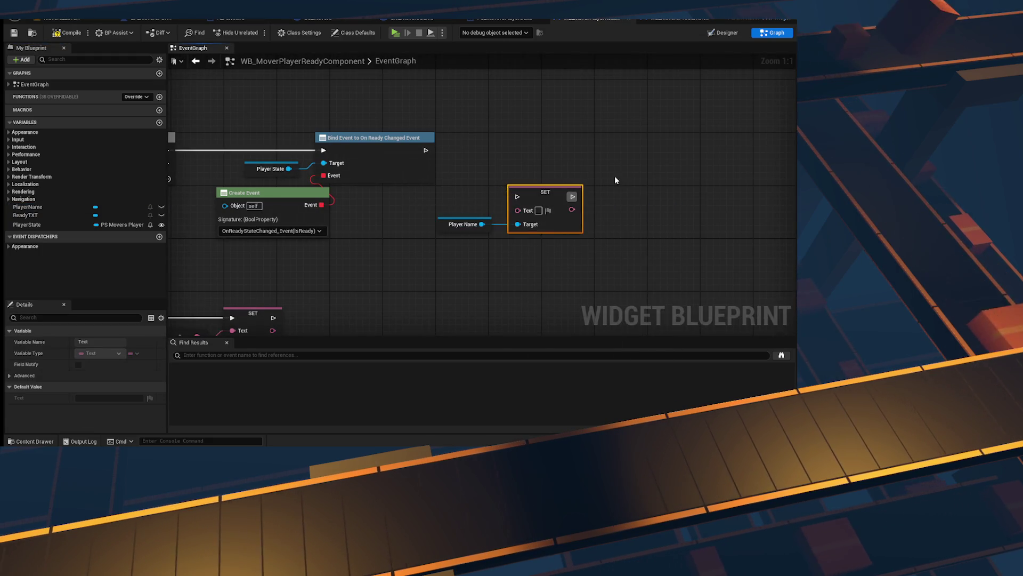
{"action": "mouse_move", "coordinate": [319, 168]}
{"action": "left_mouse_down"}
{"action": "mouse_move", "coordinate": [405, 186]}
{"action": "mouse_move", "coordinate": [592, 164]}
{"action": "left_mouse_up"}
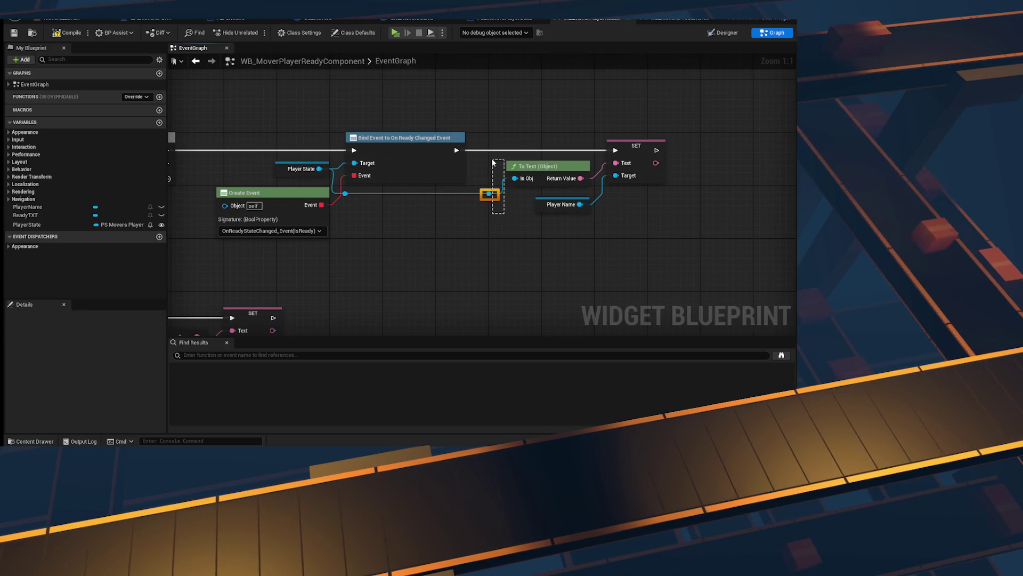
{"action": "key", "text": "ctrl+z"}
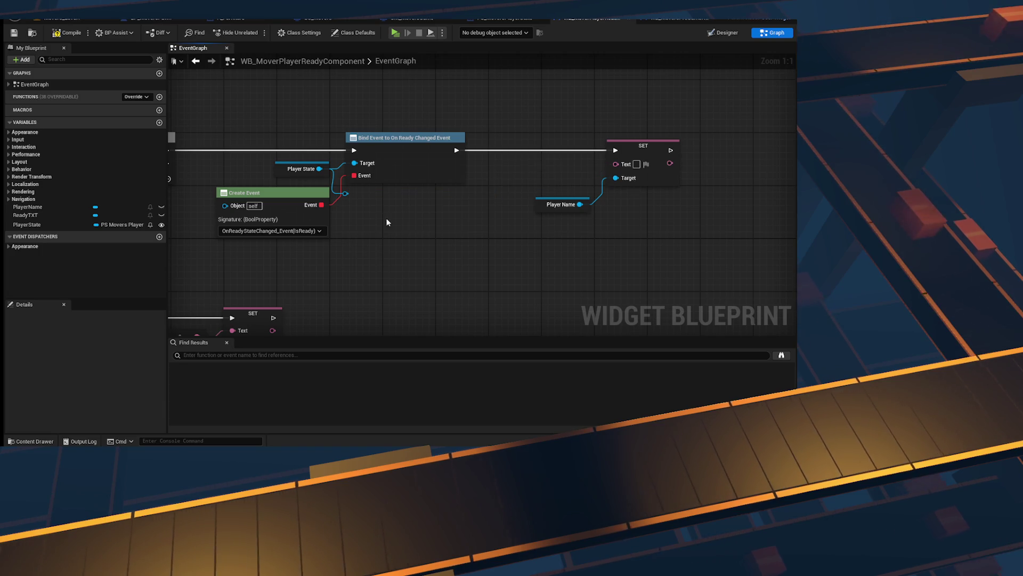
Step: Feed Player State's Get Player Name into Player Name's SET Text, then compile
{"action": "left_click_drag", "start_coordinate": [346, 194], "coordinate": [413, 244]}
{"action": "type", "text": "get dip"}
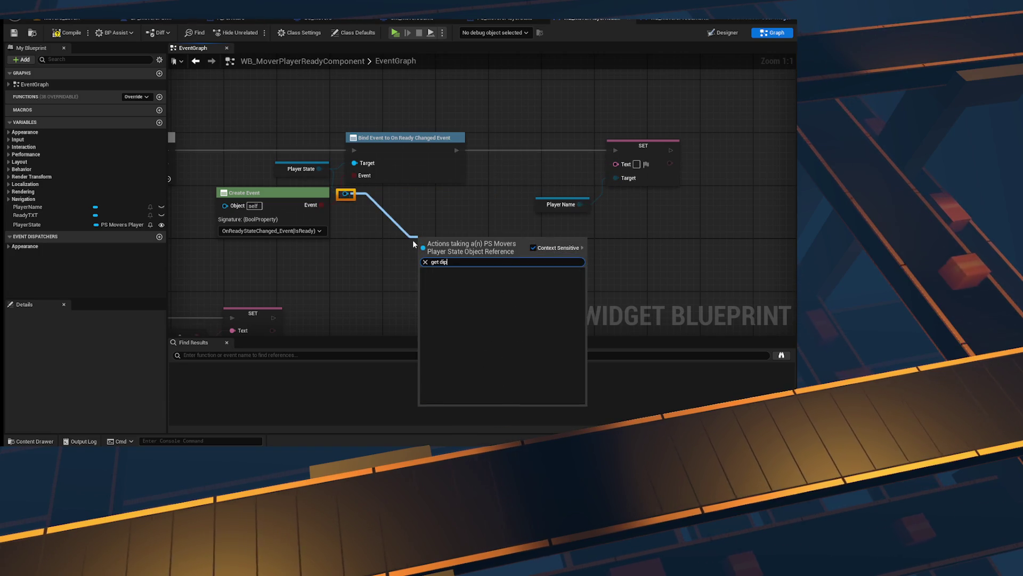
{"action": "key", "text": "Return"}
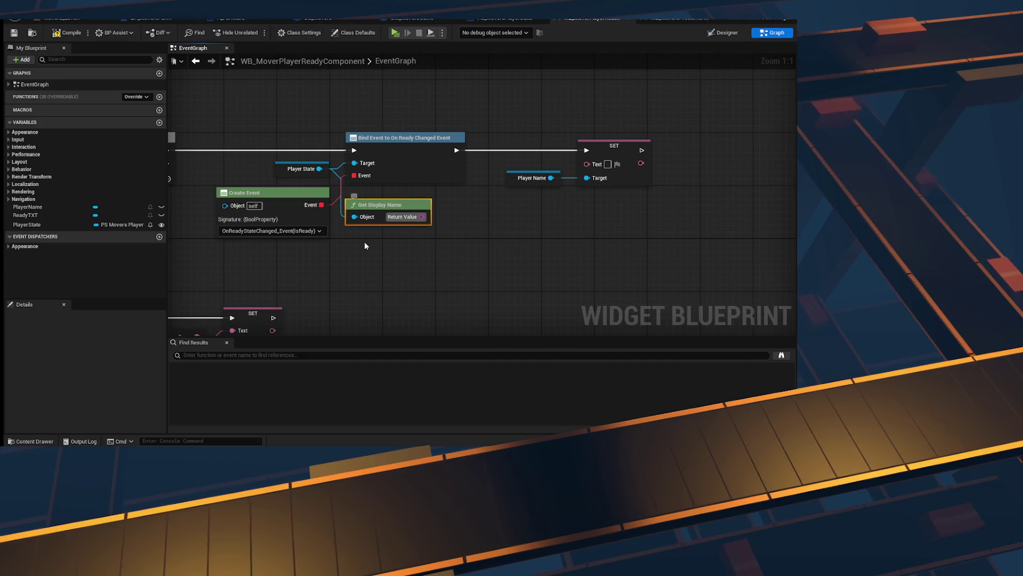
{"action": "key", "text": "Delete"}
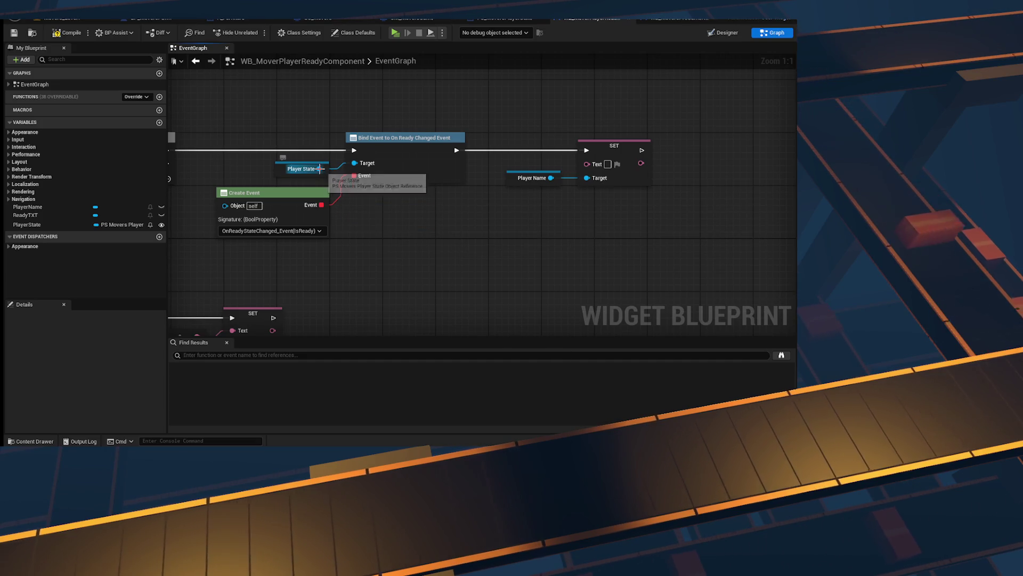
{"action": "mouse_move", "coordinate": [320, 168]}
{"action": "left_mouse_down"}
{"action": "mouse_move", "coordinate": [393, 236]}
{"action": "mouse_move", "coordinate": [376, 232]}
{"action": "left_mouse_up"}
{"action": "type", "text": "get name"}
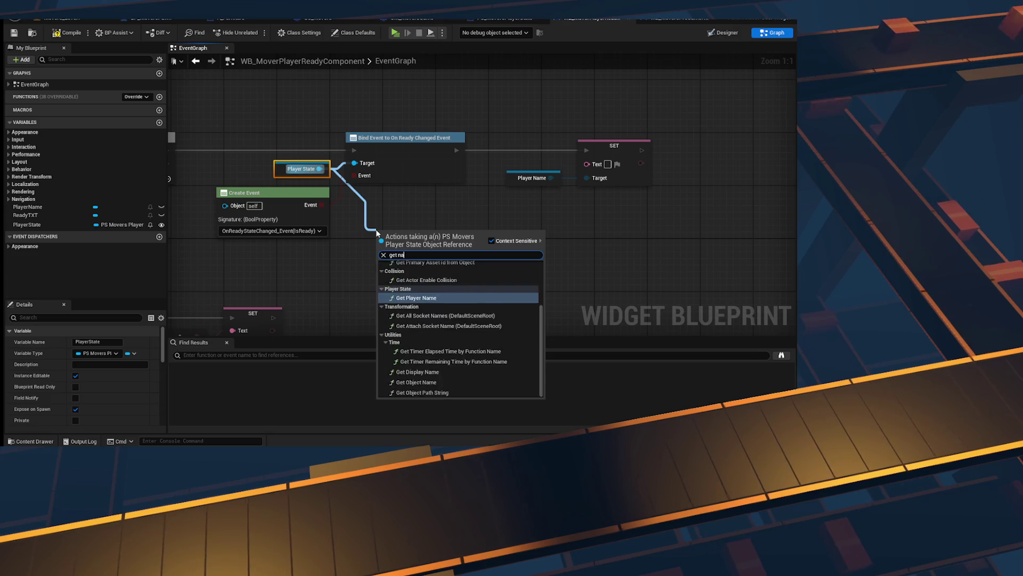
{"action": "left_click", "coordinate": [410, 292]}
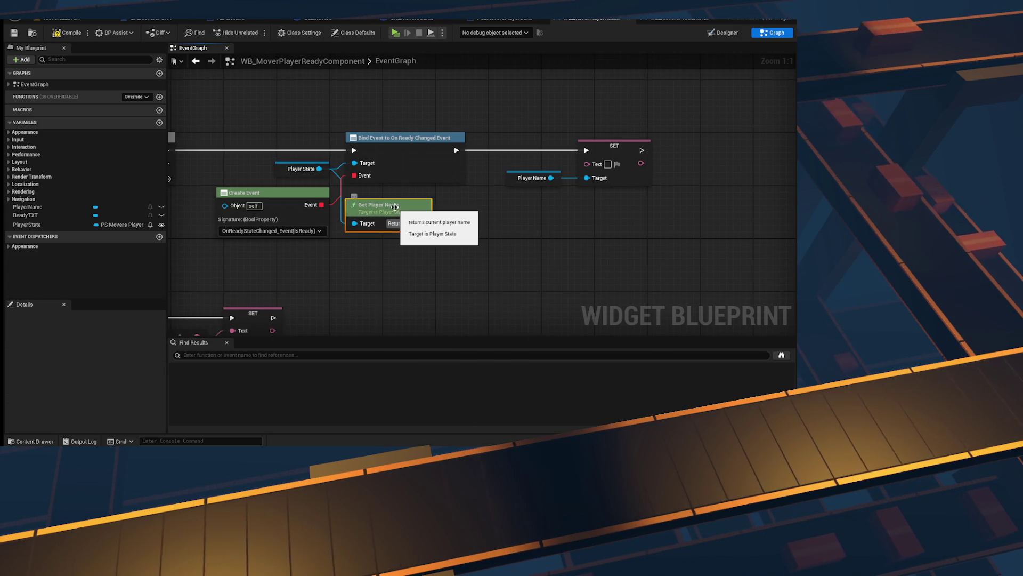
{"action": "left_click_drag", "start_coordinate": [421, 223], "coordinate": [587, 164]}
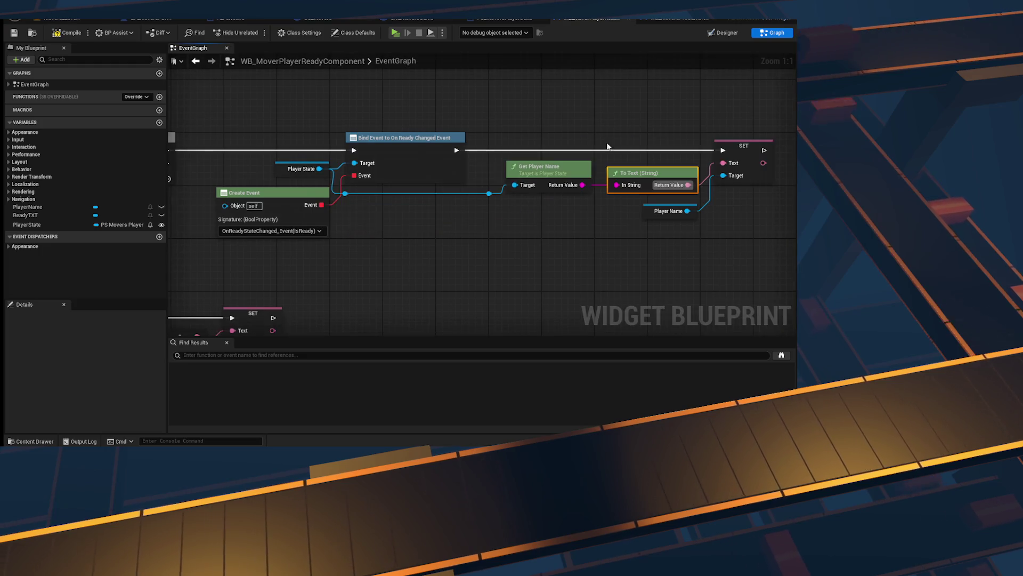
{"action": "left_click", "coordinate": [66, 33]}
{"action": "scroll", "coordinate": [504, 120], "scroll_direction": "down", "scroll_amount": 2}
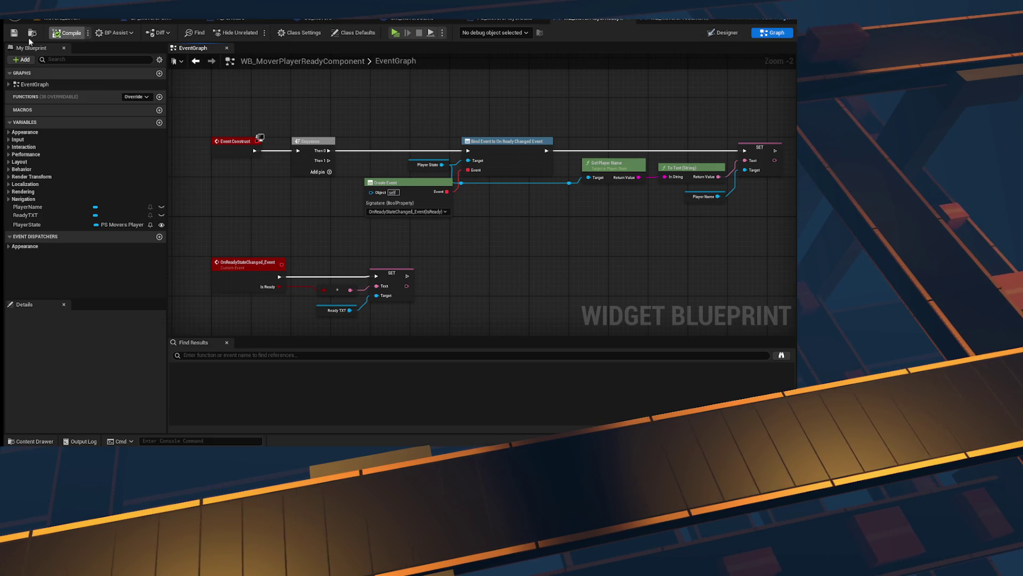
Step: Save the widget, then check GS_Movers, GM_MoversGame and PS_MoversPlayerState before opening WB_MoversPreGameHUD
{"action": "key", "text": "ctrl+s"}
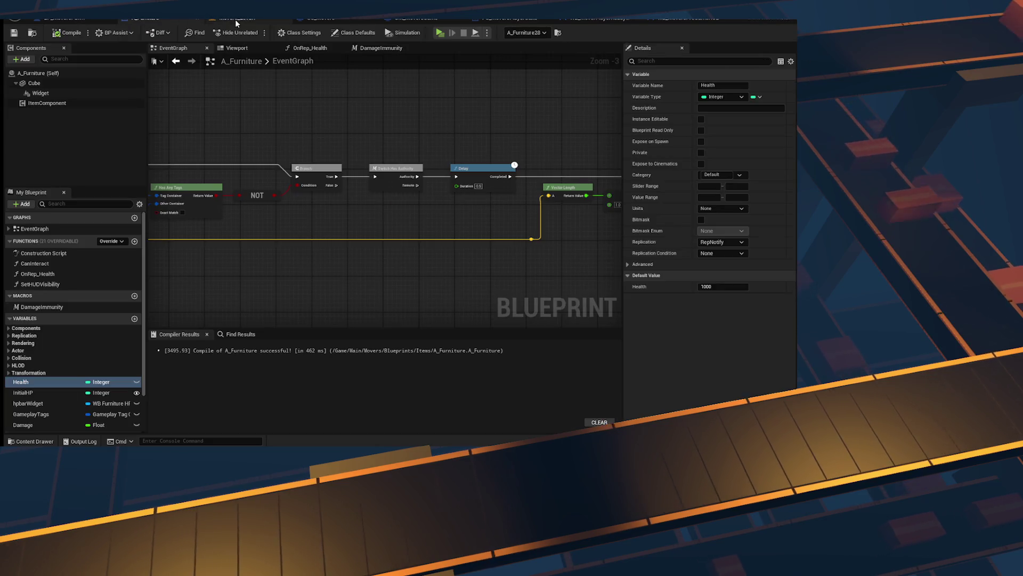
{"action": "left_click", "coordinate": [235, 19]}
{"action": "left_click", "coordinate": [314, 19]}
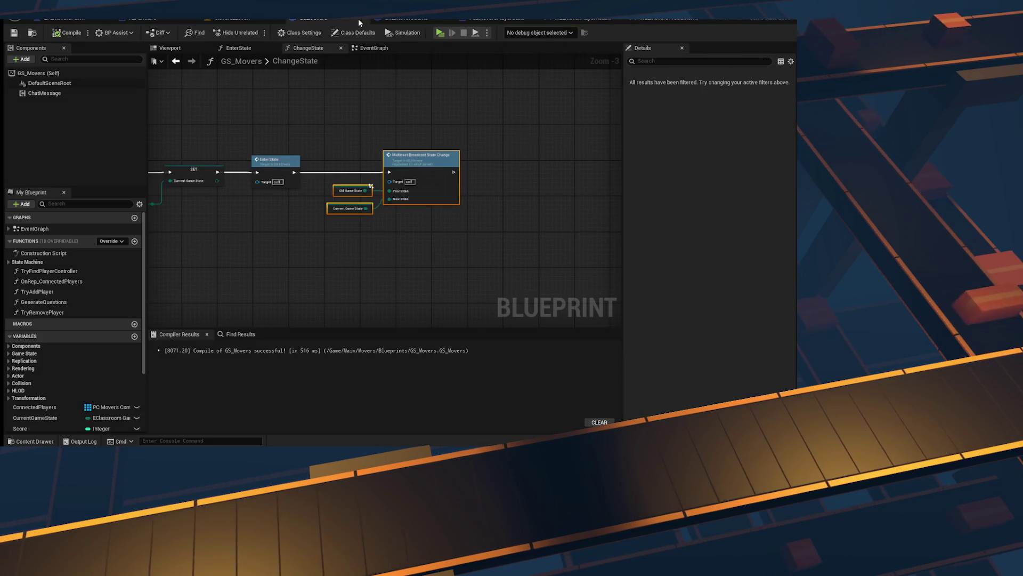
{"action": "left_click", "coordinate": [408, 19]}
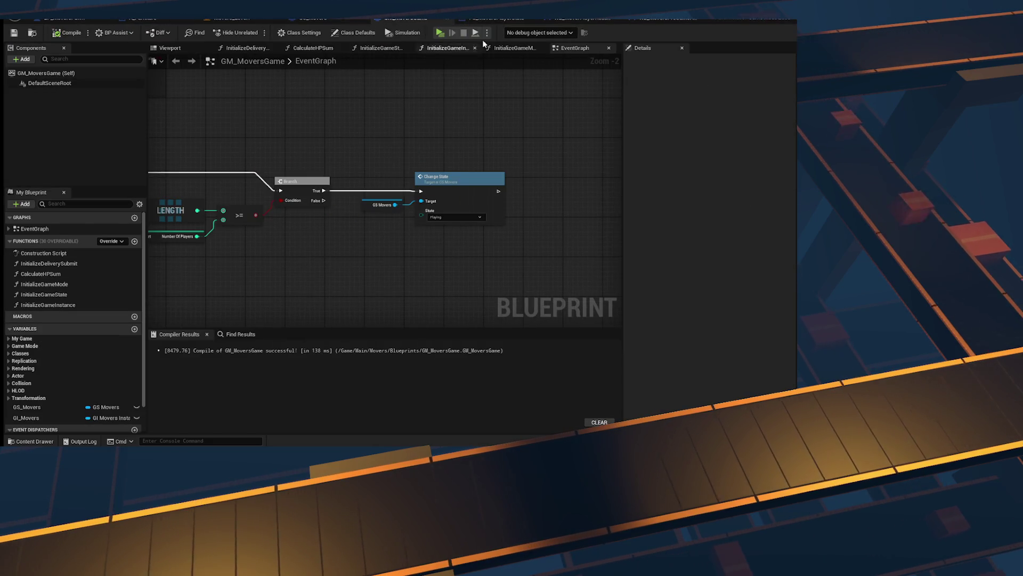
{"action": "left_click", "coordinate": [527, 20]}
{"action": "left_click", "coordinate": [592, 19]}
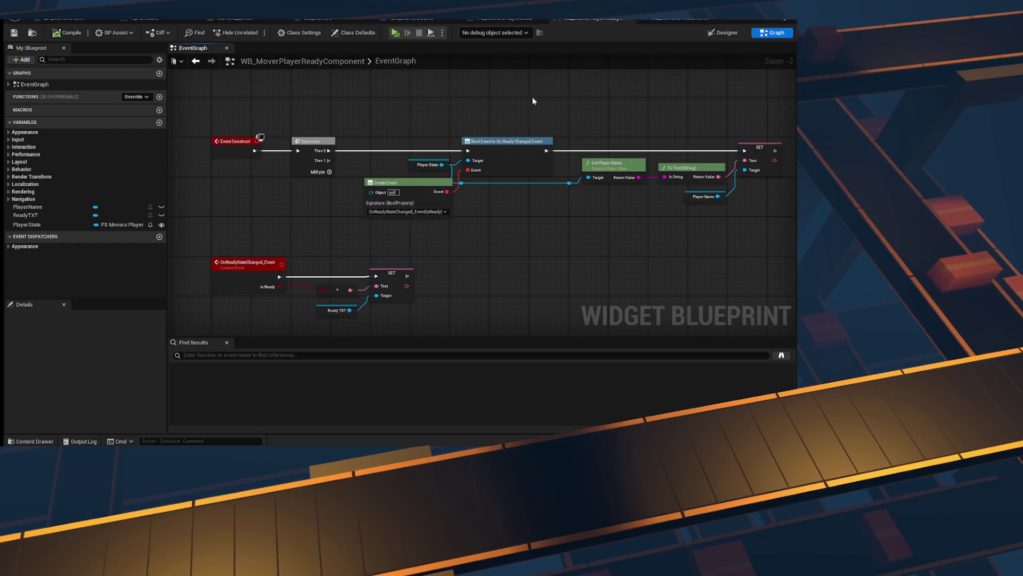
{"action": "left_click", "coordinate": [659, 19]}
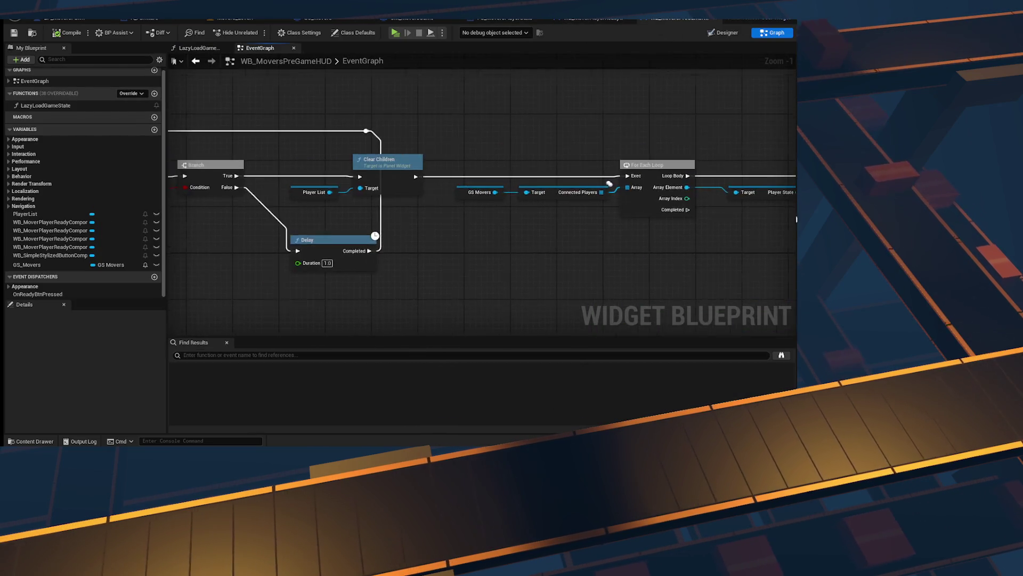
Step: Insert a Sequence after the Branch and add a GS Movers Bind Event to On Players Changed
{"action": "left_click_drag", "start_coordinate": [662, 211], "coordinate": [238, 203]}
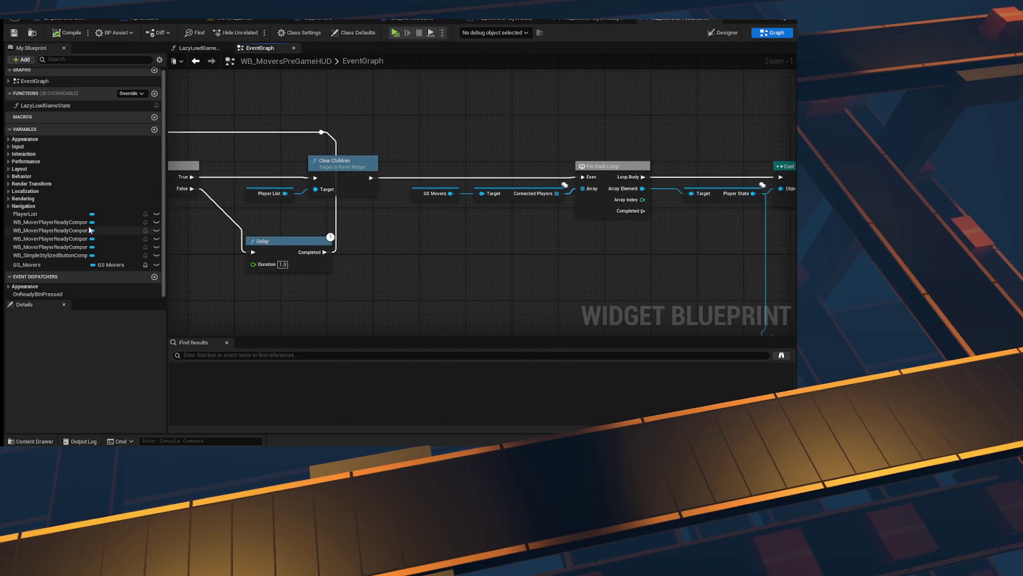
{"action": "left_click", "coordinate": [28, 265]}
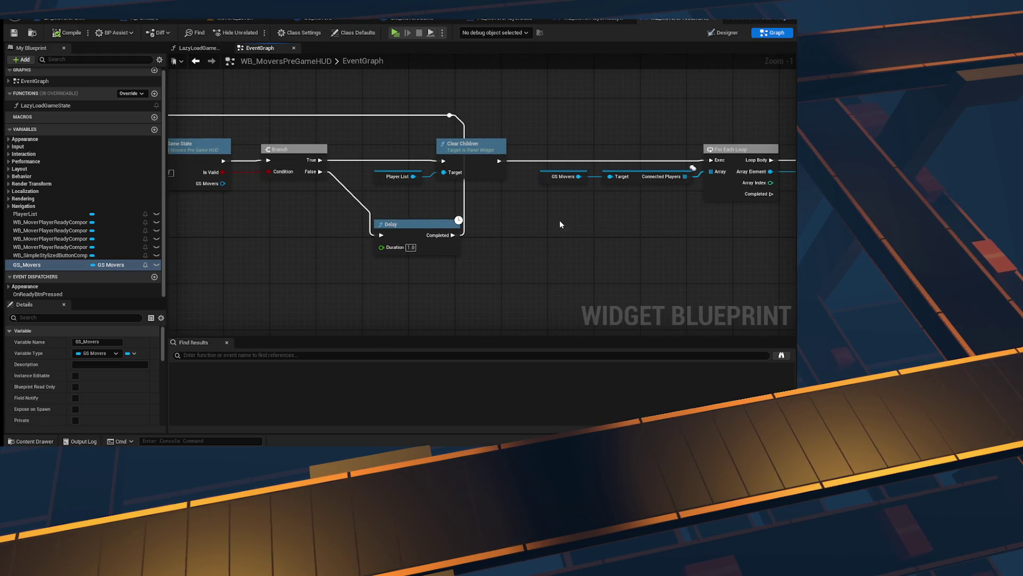
{"action": "left_click", "coordinate": [319, 163]}
{"action": "scroll", "coordinate": [319, 163], "scroll_direction": "down", "scroll_amount": 1}
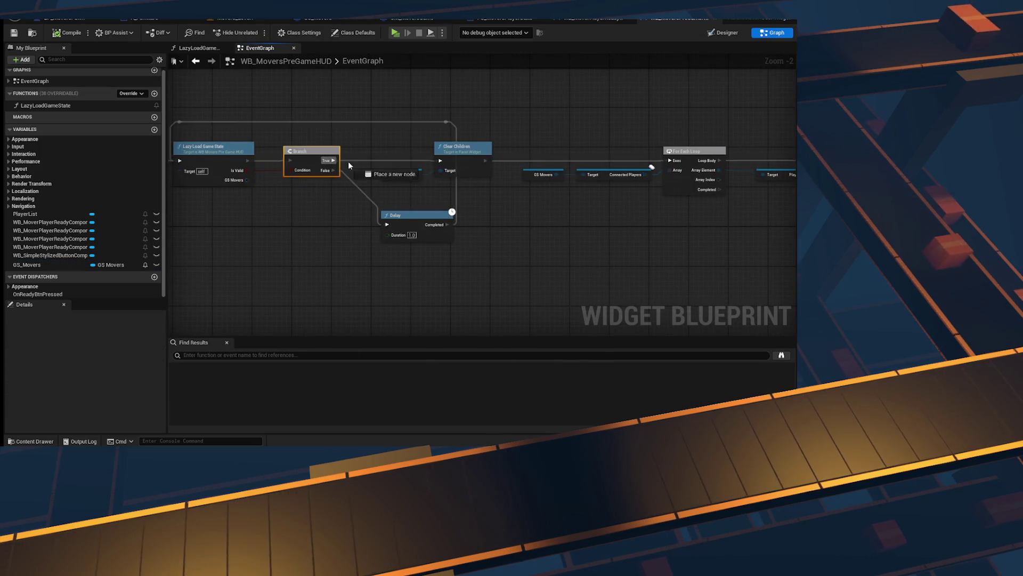
{"action": "mouse_move", "coordinate": [101, 264]}
{"action": "left_mouse_down"}
{"action": "mouse_move", "coordinate": [315, 286]}
{"action": "mouse_move", "coordinate": [388, 271]}
{"action": "left_mouse_up"}
{"action": "type", "text": "on con"}
{"action": "key", "text": "BackSpace"}
{"action": "key", "text": "BackSpace"}
{"action": "key", "text": "BackSpace"}
{"action": "type", "text": "bin"}
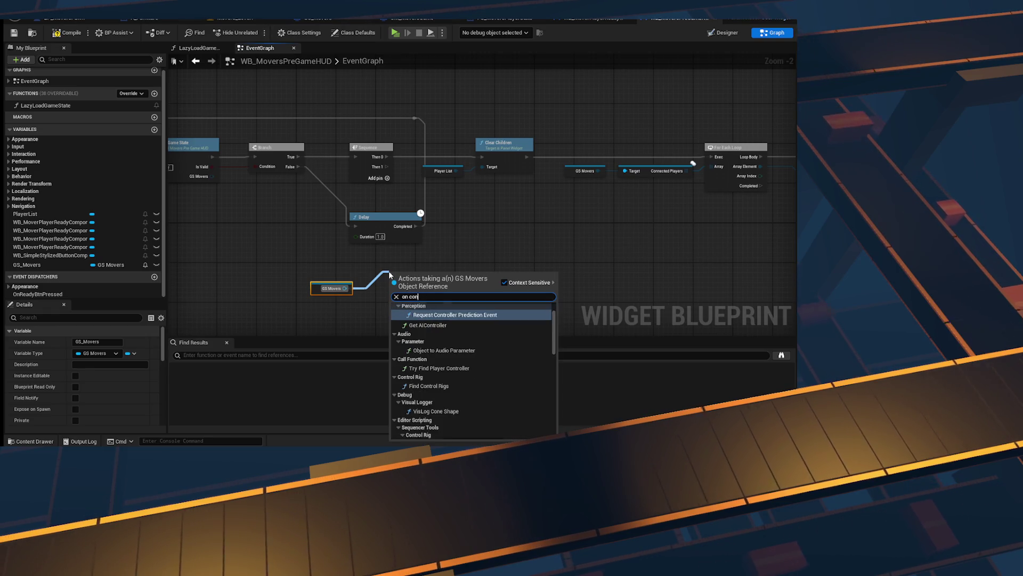
{"action": "type", "text": "d event on pla"}
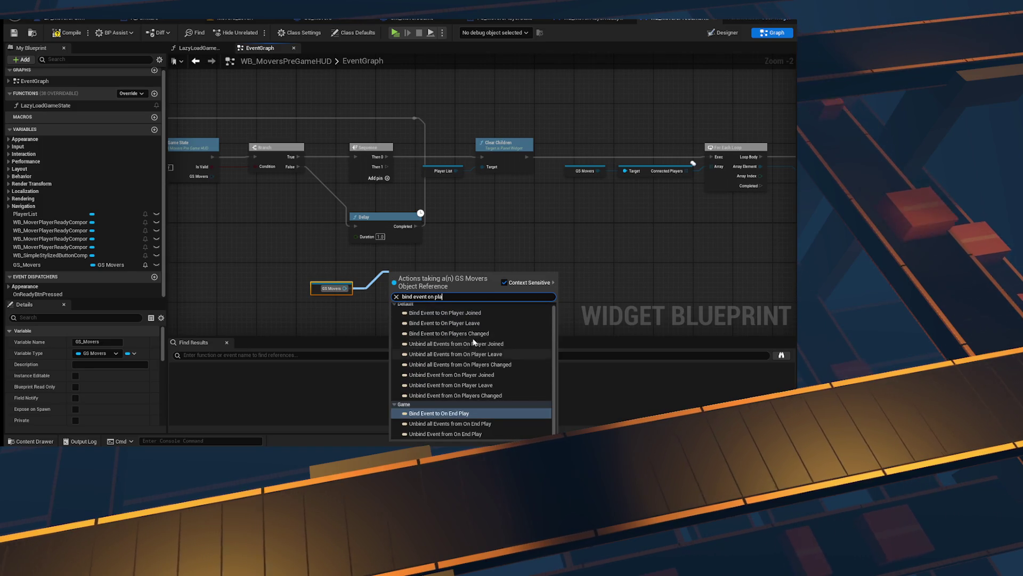
{"action": "left_click", "coordinate": [484, 333]}
Step: Move the Bind Event node into Clear Children's place in the main chain
{"action": "mouse_move", "coordinate": [423, 280]}
{"action": "left_mouse_down"}
{"action": "mouse_move", "coordinate": [455, 201]}
{"action": "mouse_move", "coordinate": [534, 270]}
{"action": "mouse_move", "coordinate": [514, 149]}
{"action": "left_mouse_up"}
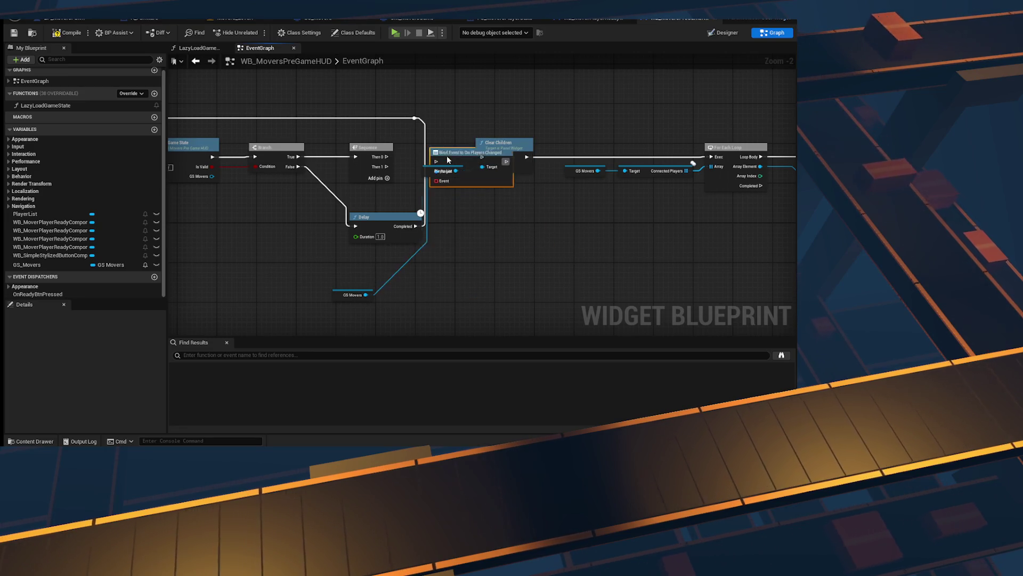
{"action": "mouse_move", "coordinate": [344, 147]}
{"action": "left_mouse_down"}
{"action": "mouse_move", "coordinate": [437, 160]}
{"action": "mouse_move", "coordinate": [440, 230]}
{"action": "mouse_move", "coordinate": [495, 250]}
{"action": "mouse_move", "coordinate": [382, 290]}
{"action": "mouse_move", "coordinate": [339, 263]}
{"action": "mouse_move", "coordinate": [406, 260]}
{"action": "left_mouse_up"}
{"action": "left_click_drag", "start_coordinate": [269, 175], "coordinate": [268, 130]}
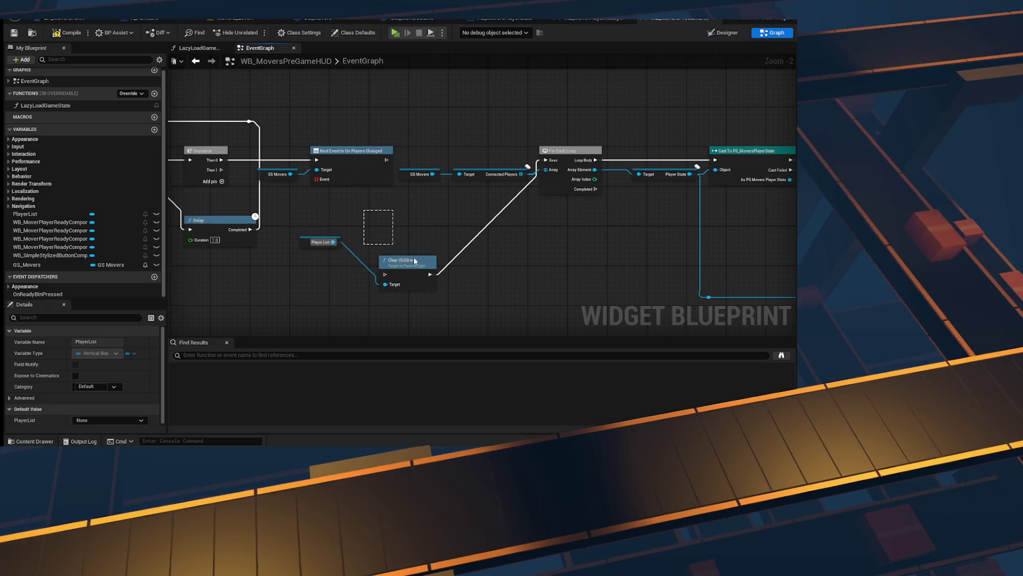
{"action": "left_click_drag", "start_coordinate": [394, 239], "coordinate": [448, 235]}
{"action": "scroll", "coordinate": [447, 234], "scroll_direction": "up", "scroll_amount": 2}
Step: Attach a Create Event to the Bind Event pin with a new OnPlayersChanged custom event
{"action": "left_click_drag", "start_coordinate": [420, 154], "coordinate": [401, 201]}
{"action": "type", "text": "b"}
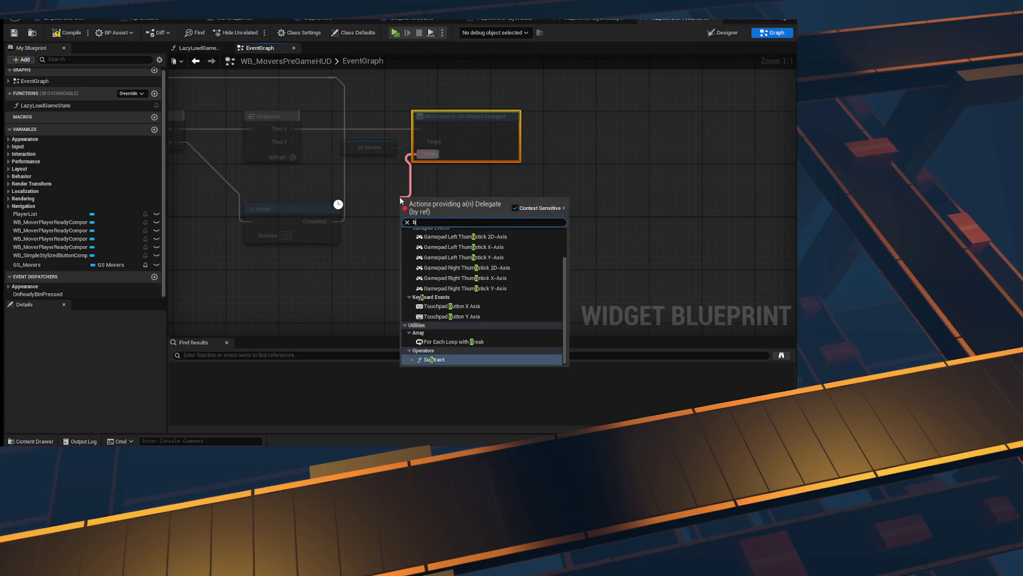
{"action": "type", "text": "ind"}
{"action": "type", "text": "craet"}
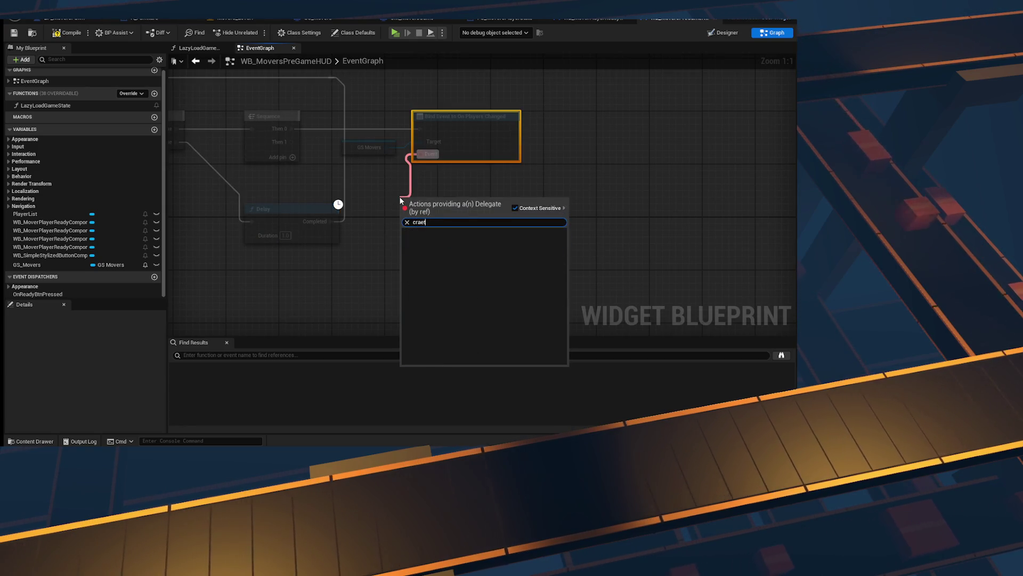
{"action": "key", "text": "Return"}
{"action": "left_click", "coordinate": [395, 210]}
{"action": "left_click", "coordinate": [397, 247]}
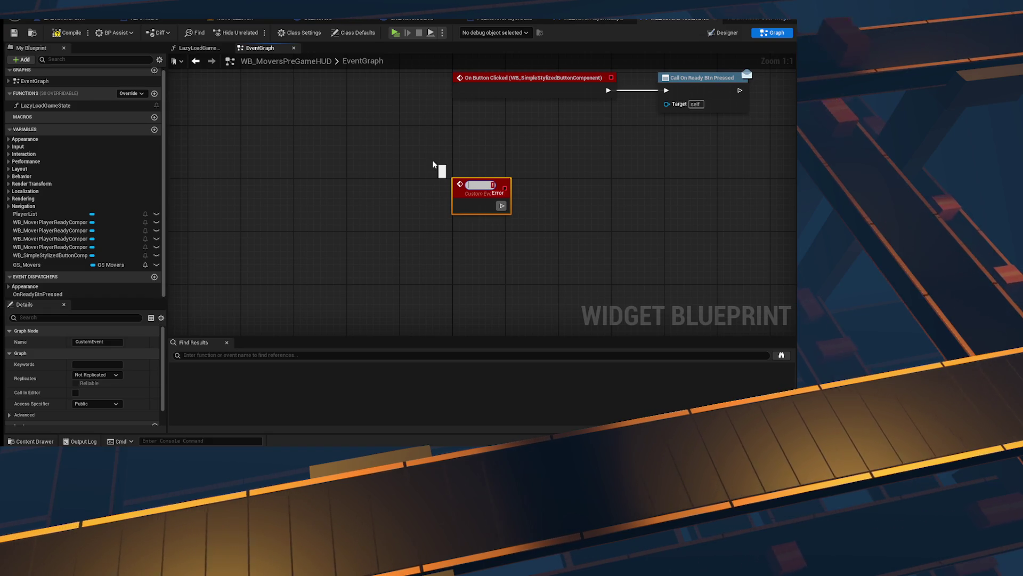
{"action": "type", "text": "OnPlayerschanged"}
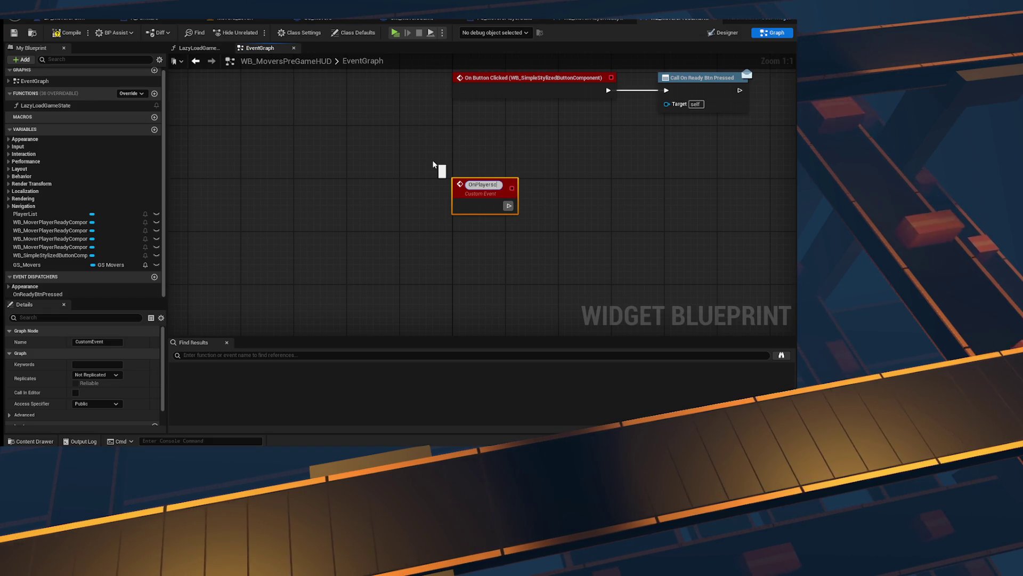
{"action": "key", "text": "BackSpace"}
{"action": "key", "text": "BackSpace"}
{"action": "key", "text": "BackSpace"}
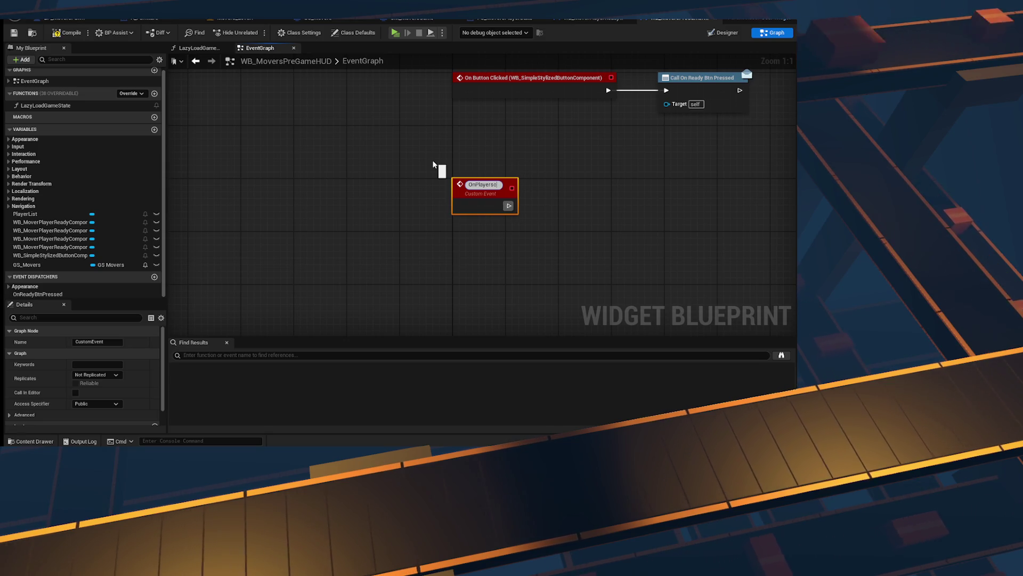
{"action": "type", "text": "d"}
{"action": "key", "text": "Return"}
{"action": "scroll", "coordinate": [438, 167], "scroll_direction": "down", "scroll_amount": 6}
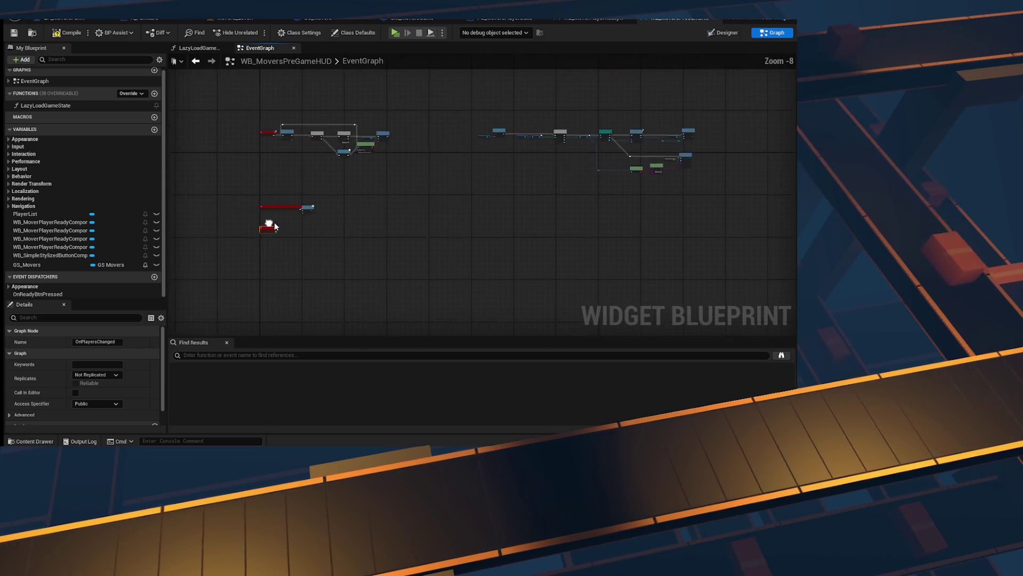
Step: Wire a Get Owning Player node into the widget creation node's Owning Player and tidy it
{"action": "scroll", "coordinate": [380, 260], "scroll_direction": "up", "scroll_amount": 6}
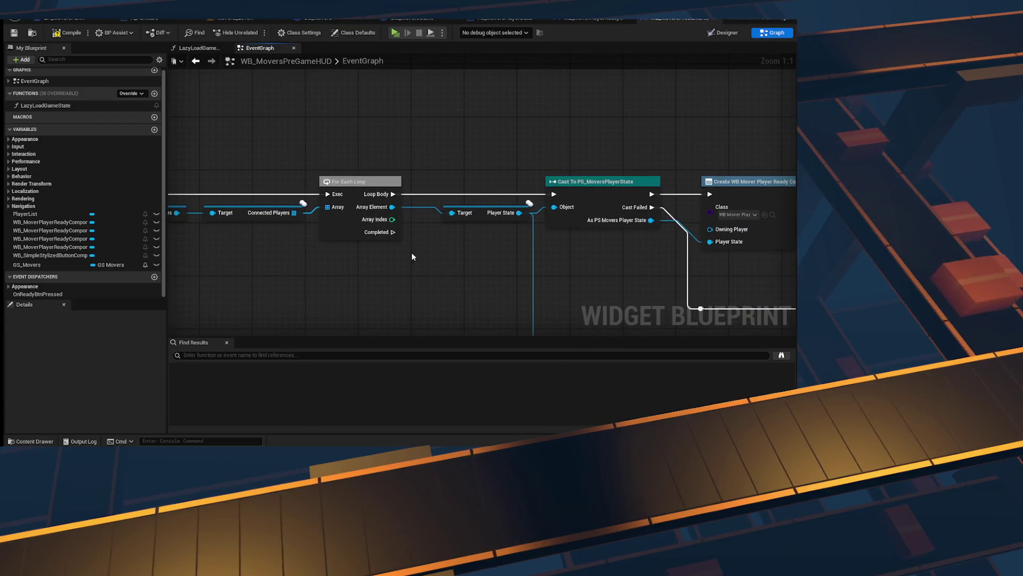
{"action": "mouse_move", "coordinate": [576, 269]}
{"action": "left_mouse_down"}
{"action": "mouse_move", "coordinate": [574, 257]}
{"action": "mouse_move", "coordinate": [467, 269]}
{"action": "left_mouse_up"}
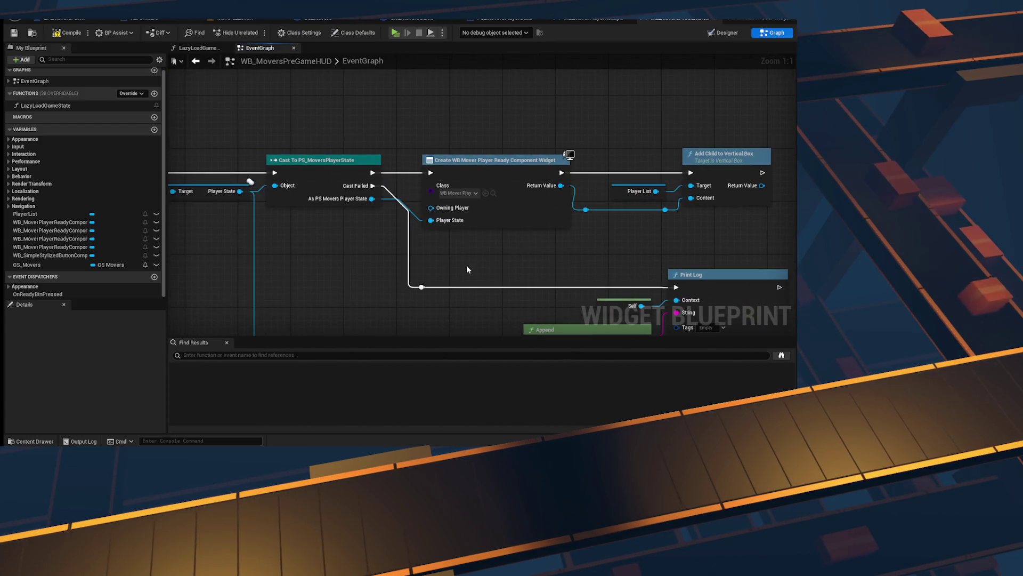
{"action": "right_click", "coordinate": [450, 254]}
{"action": "type", "text": "get owning pl"}
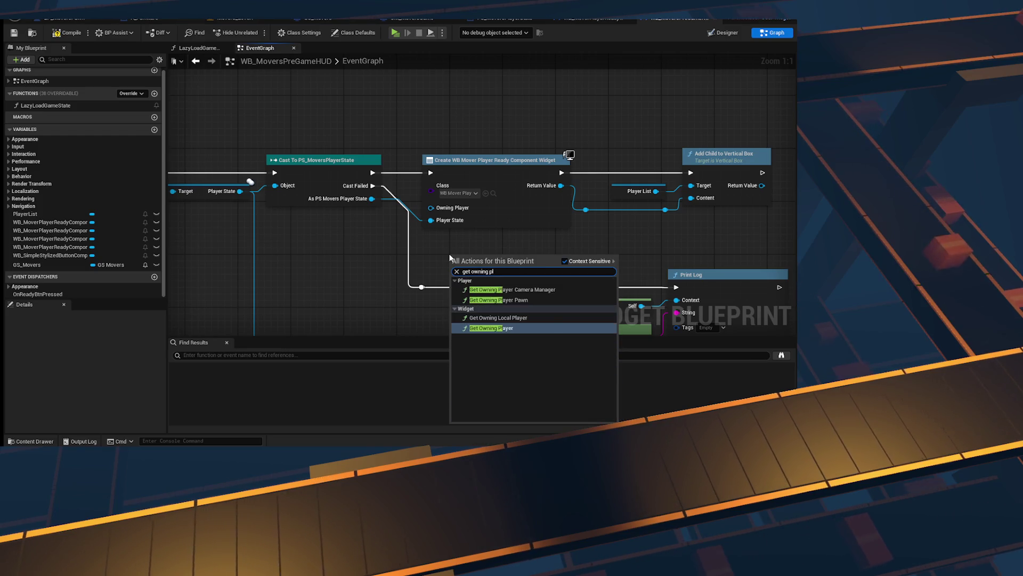
{"action": "key", "text": "Return"}
{"action": "left_click_drag", "start_coordinate": [534, 272], "coordinate": [431, 207]}
{"action": "left_click", "coordinate": [471, 160]}
{"action": "key", "text": "f"}
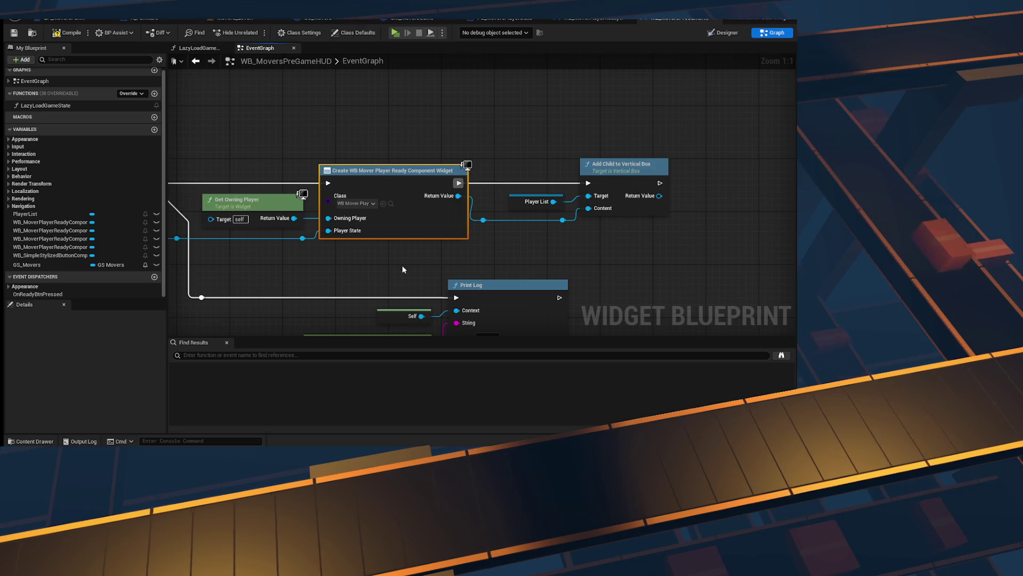
Step: Pan the HUD graph across the OnPlayersChanged, For Each Loop, Create Widget and Print Log nodes
{"action": "scroll", "coordinate": [341, 238], "scroll_direction": "down", "scroll_amount": 3}
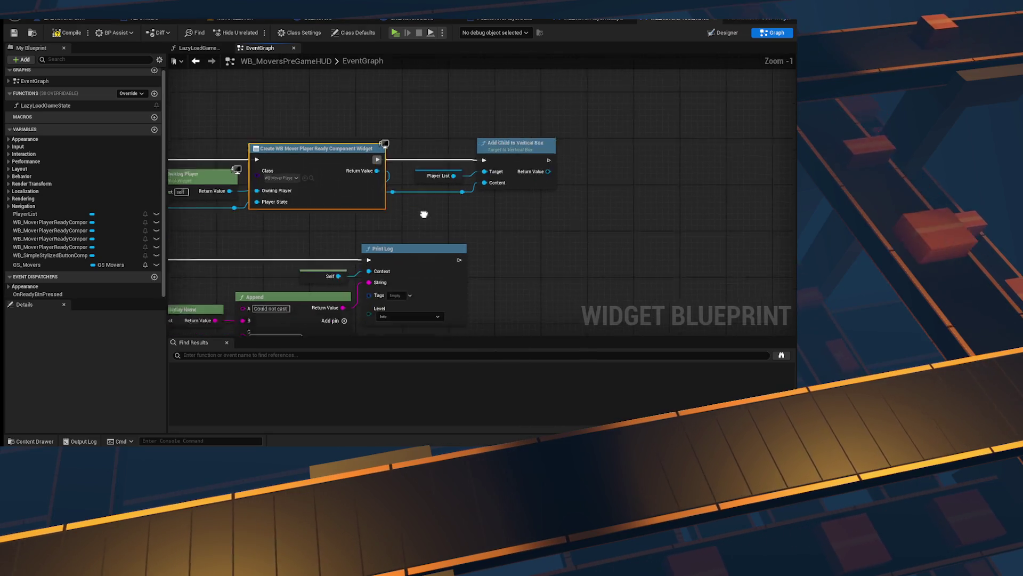
{"action": "scroll", "coordinate": [721, 236], "scroll_direction": "up", "scroll_amount": 1}
{"action": "scroll", "coordinate": [721, 236], "scroll_direction": "down", "scroll_amount": 4}
{"action": "scroll", "coordinate": [366, 180], "scroll_direction": "up", "scroll_amount": 4}
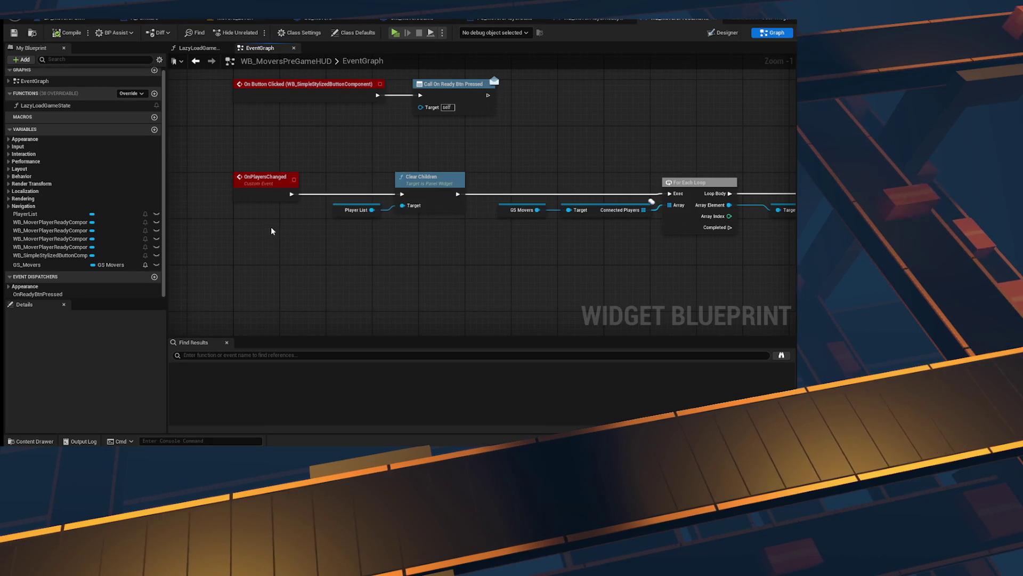
{"action": "mouse_move", "coordinate": [363, 231]}
{"action": "left_mouse_down"}
{"action": "mouse_move", "coordinate": [410, 260]}
{"action": "mouse_move", "coordinate": [327, 201]}
{"action": "left_mouse_up"}
{"action": "mouse_move", "coordinate": [270, 156]}
{"action": "left_mouse_down"}
{"action": "mouse_move", "coordinate": [435, 239]}
{"action": "mouse_move", "coordinate": [414, 274]}
{"action": "left_mouse_up"}
{"action": "left_click_drag", "start_coordinate": [403, 192], "coordinate": [342, 210]}
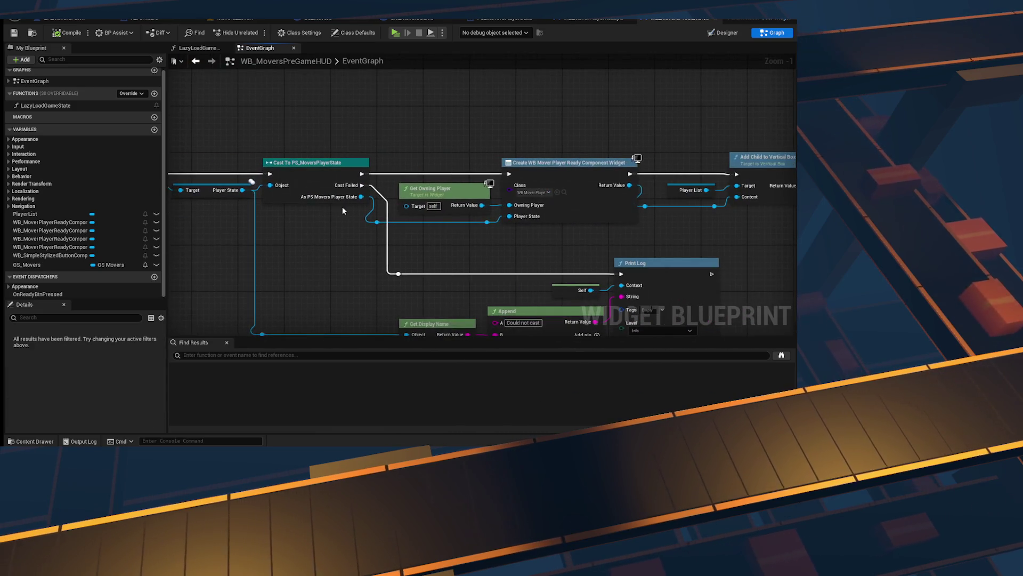
{"action": "scroll", "coordinate": [549, 252], "scroll_direction": "down", "scroll_amount": 2}
{"action": "mouse_move", "coordinate": [351, 252]}
{"action": "left_mouse_down"}
{"action": "mouse_move", "coordinate": [358, 198]}
{"action": "mouse_move", "coordinate": [341, 198]}
{"action": "mouse_move", "coordinate": [333, 230]}
{"action": "mouse_move", "coordinate": [361, 221]}
{"action": "mouse_move", "coordinate": [308, 222]}
{"action": "left_mouse_up"}
{"action": "scroll", "coordinate": [308, 222], "scroll_direction": "down", "scroll_amount": 2}
{"action": "scroll", "coordinate": [282, 142], "scroll_direction": "up", "scroll_amount": 3}
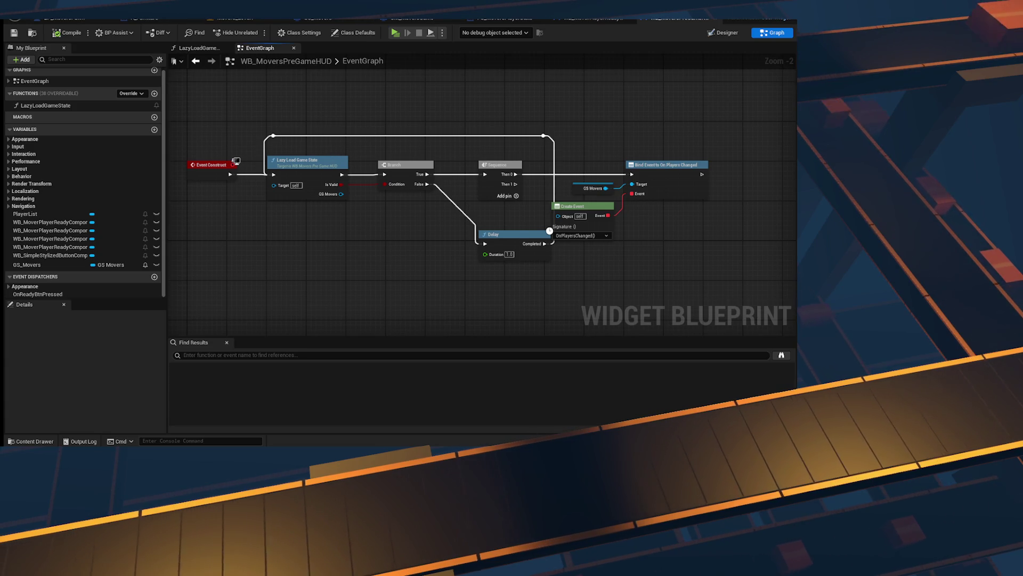
Step: Search Google for 'famas side view' in a new browser tab
{"action": "key", "text": "alt+Tab"}
{"action": "key", "text": "ctrl+t"}
{"action": "type", "text": "famas side view"}
{"action": "key", "text": "Return"}
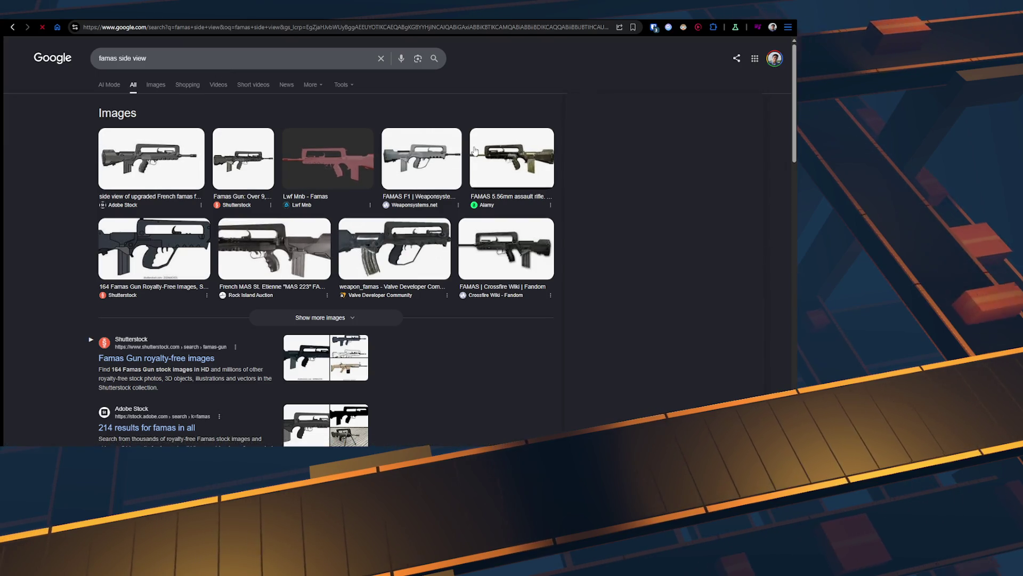
Step: Open the pink Famas image's ArtStation page and scroll to the side-view render
{"action": "left_click", "coordinate": [328, 159]}
{"action": "left_click", "coordinate": [628, 177]}
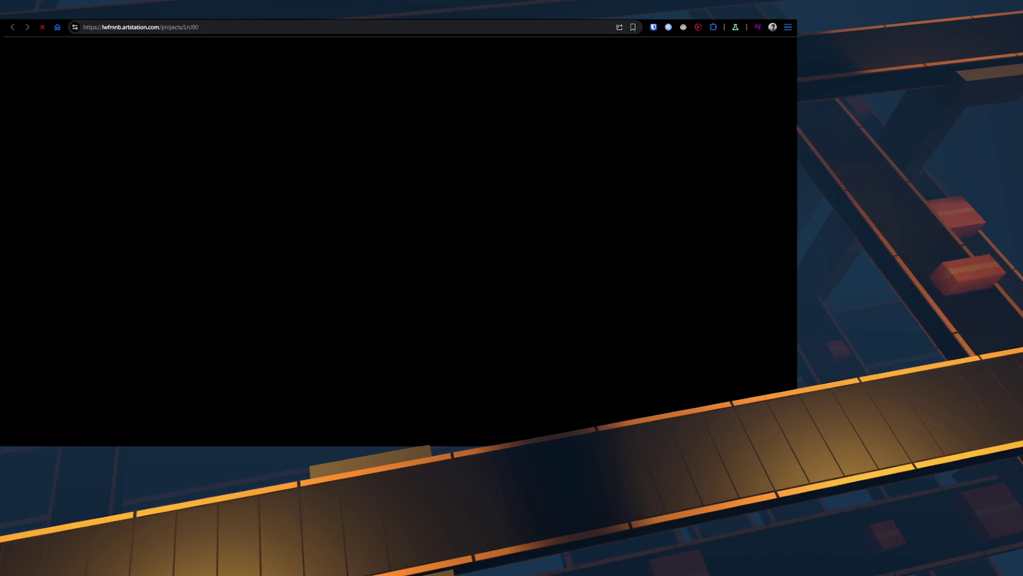
{"action": "scroll", "coordinate": [473, 224], "scroll_direction": "down", "scroll_amount": 5}
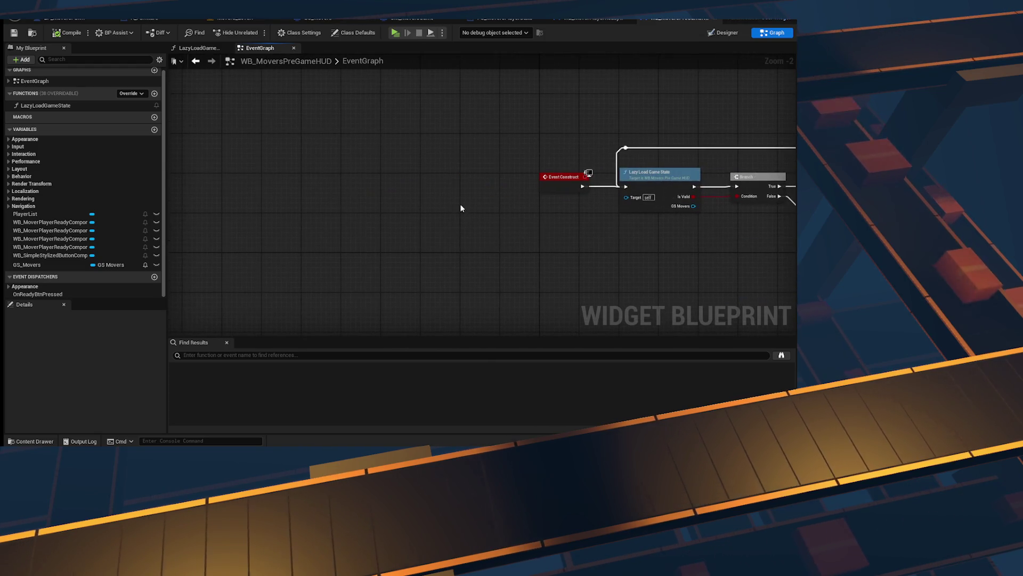
Step: Add two comment boxes to the HUD graph, then select and delete both
{"action": "key", "text": "c"}
{"action": "left_click_drag", "start_coordinate": [486, 199], "coordinate": [420, 180]}
{"action": "left_click", "coordinate": [506, 241]}
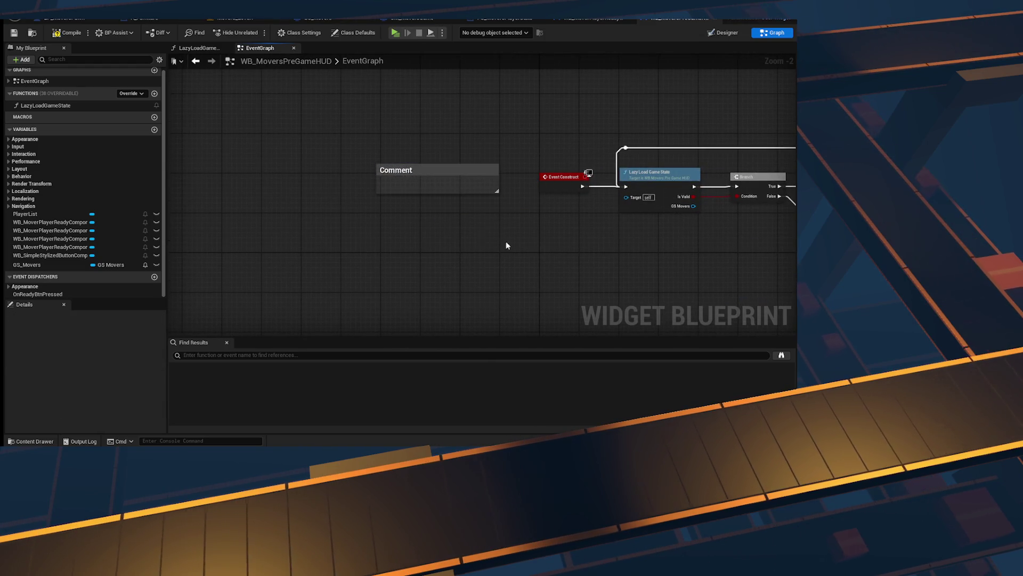
{"action": "key", "text": "c"}
{"action": "left_click", "coordinate": [315, 200]}
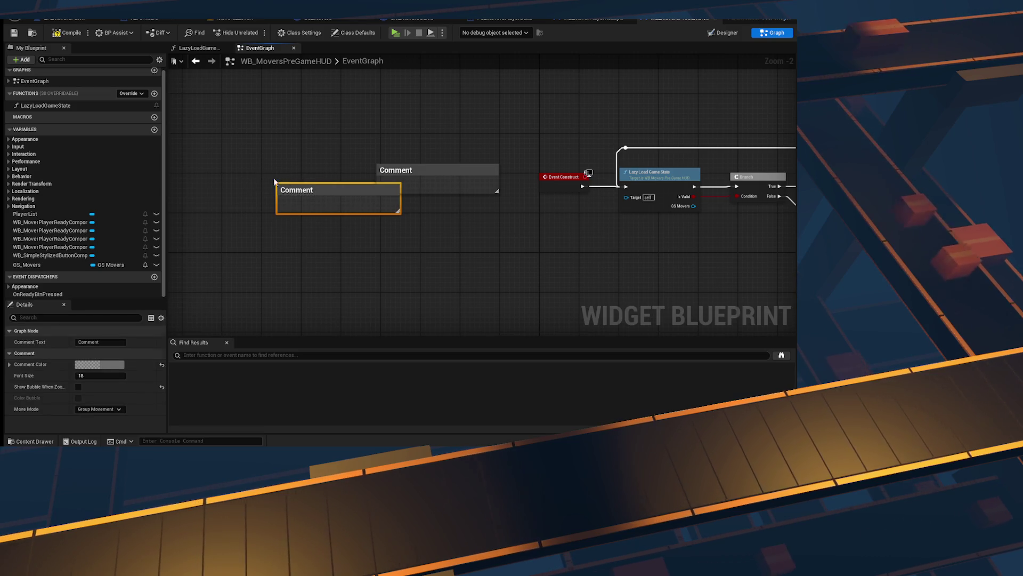
{"action": "left_click_drag", "start_coordinate": [331, 191], "coordinate": [273, 170]}
{"action": "left_click", "coordinate": [503, 270]}
{"action": "scroll", "coordinate": [548, 263], "scroll_direction": "down", "scroll_amount": 5}
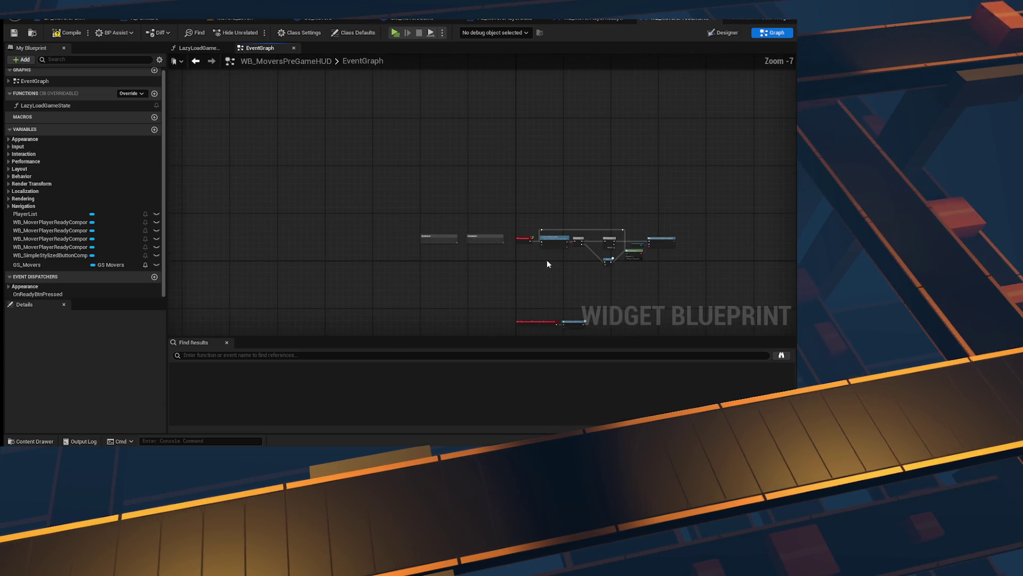
{"action": "left_click_drag", "start_coordinate": [509, 262], "coordinate": [507, 260]}
{"action": "key", "text": "Delete"}
{"action": "scroll", "coordinate": [523, 249], "scroll_direction": "up", "scroll_amount": 5}
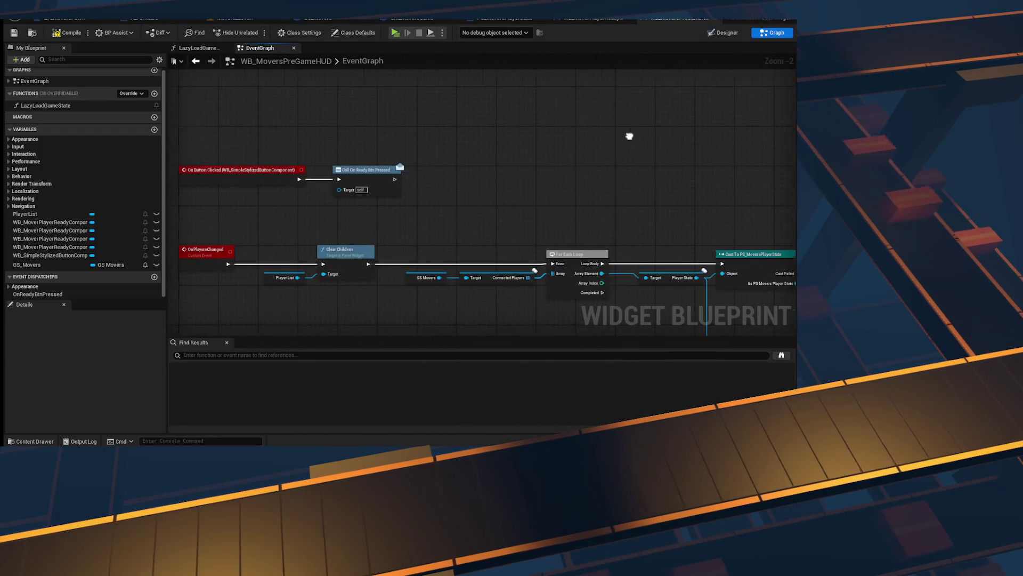
Step: Marquee-select the lower node chain in the HUD graph, then clear the selection
{"action": "scroll", "coordinate": [446, 210], "scroll_direction": "down", "scroll_amount": 3}
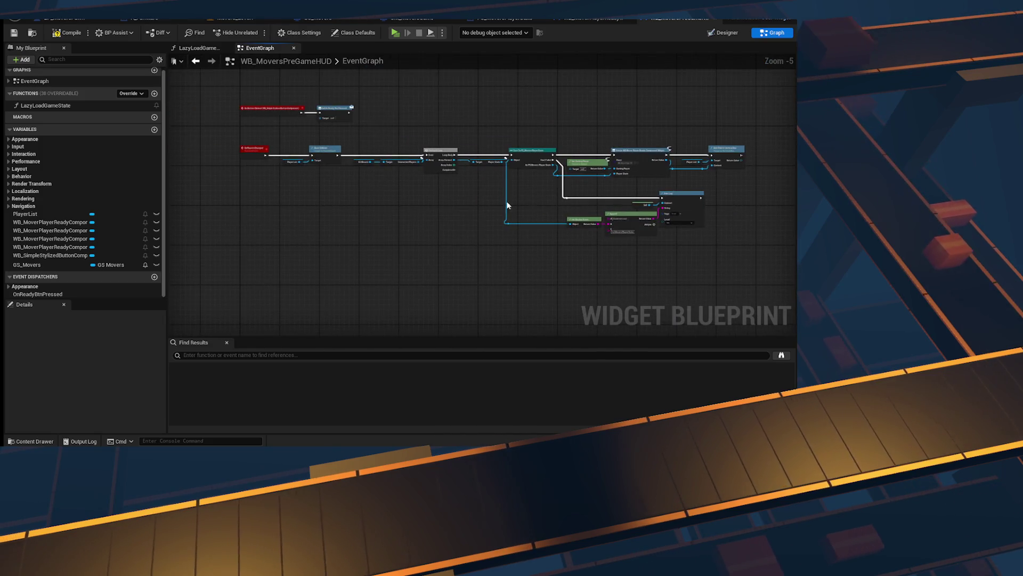
{"action": "scroll", "coordinate": [351, 208], "scroll_direction": "up", "scroll_amount": 2}
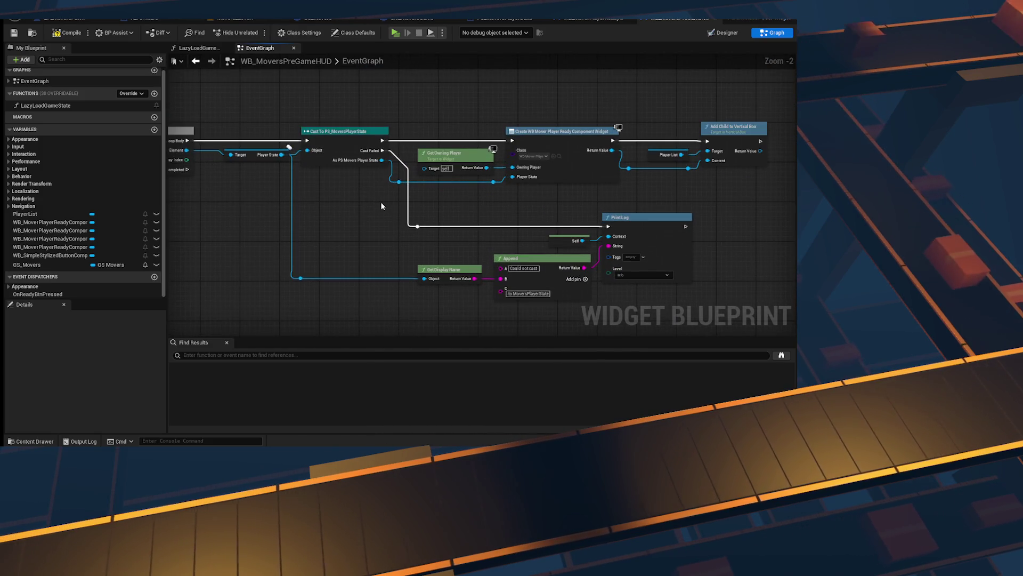
{"action": "scroll", "coordinate": [621, 292], "scroll_direction": "down", "scroll_amount": 5}
{"action": "left_click_drag", "start_coordinate": [655, 255], "coordinate": [269, 167]}
{"action": "scroll", "coordinate": [409, 268], "scroll_direction": "up", "scroll_amount": 1}
{"action": "scroll", "coordinate": [409, 269], "scroll_direction": "up", "scroll_amount": 1}
{"action": "left_click", "coordinate": [409, 268]}
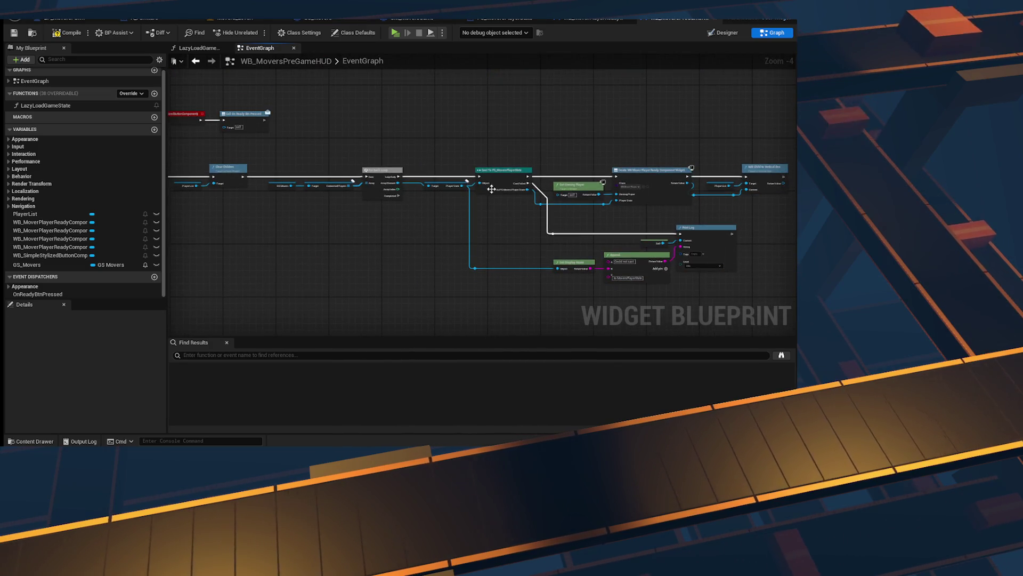
{"action": "scroll", "coordinate": [644, 258], "scroll_direction": "up", "scroll_amount": 2}
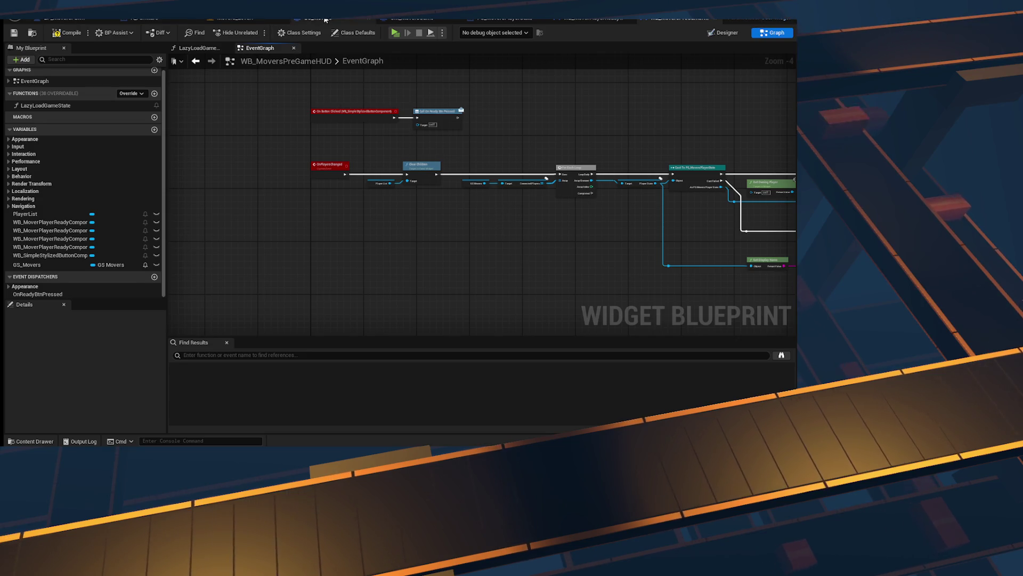
Step: Review the GS_Movers, GM_MoversGame, PS_MoversPlayerState and ready-component tabs, then return to WB_MoversPreGameHUD
{"action": "left_click", "coordinate": [325, 19]}
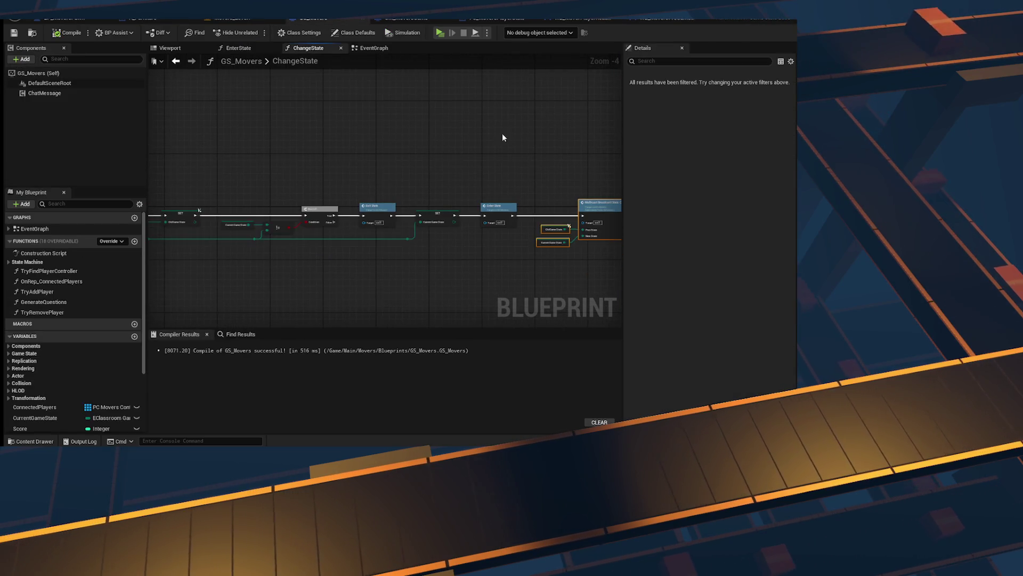
{"action": "left_click", "coordinate": [402, 18]}
{"action": "scroll", "coordinate": [299, 171], "scroll_direction": "up", "scroll_amount": 3}
{"action": "mouse_move", "coordinate": [294, 308]}
{"action": "left_mouse_down"}
{"action": "mouse_move", "coordinate": [391, 303]}
{"action": "mouse_move", "coordinate": [269, 218]}
{"action": "left_mouse_up"}
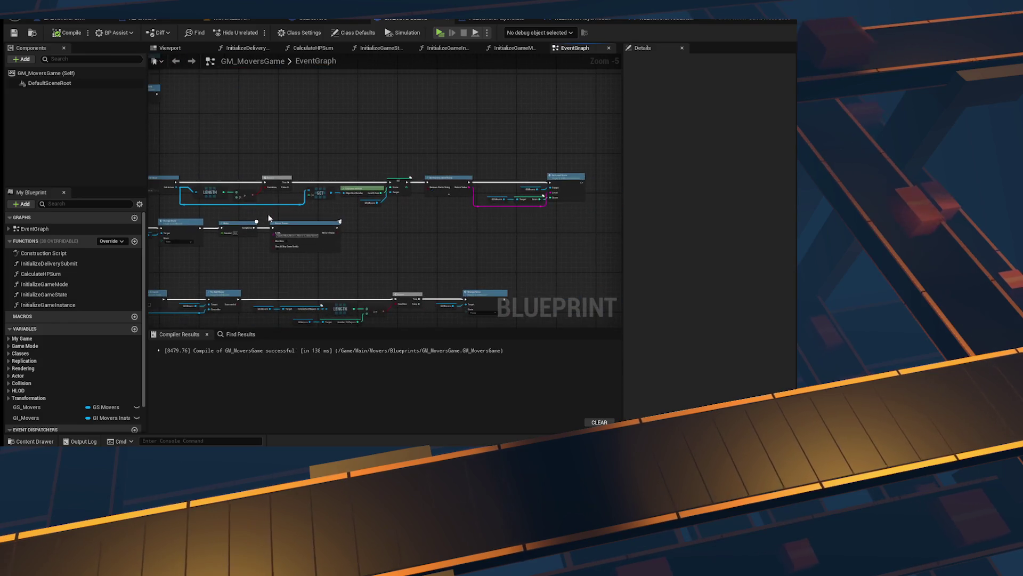
{"action": "left_click", "coordinate": [507, 20]}
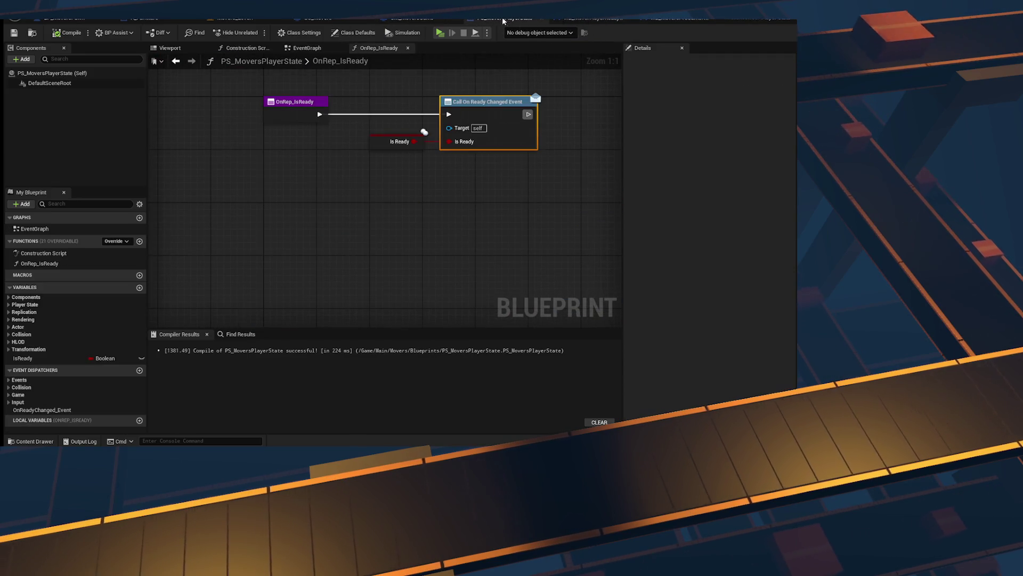
{"action": "left_click", "coordinate": [581, 20]}
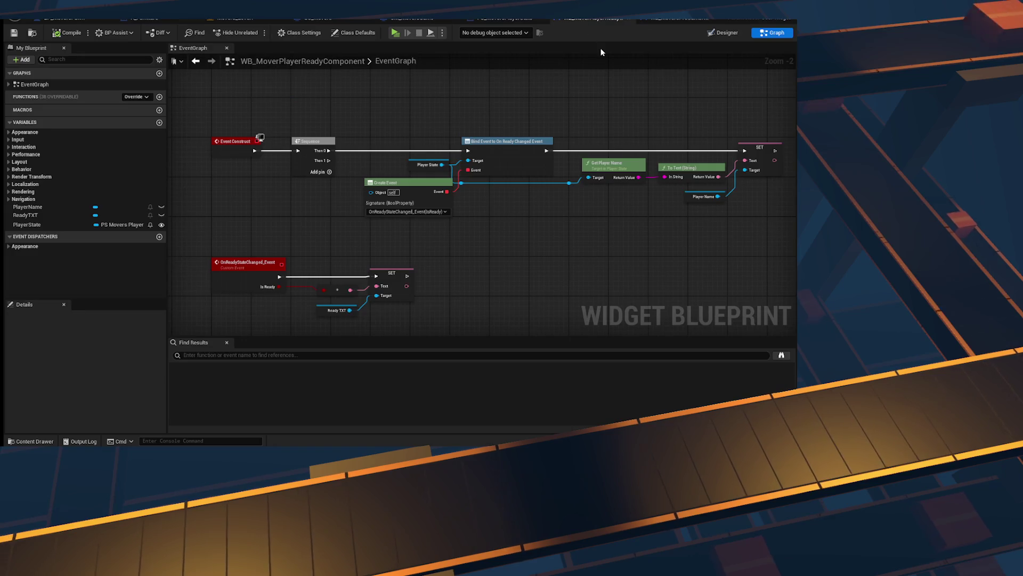
{"action": "left_click", "coordinate": [676, 19]}
{"action": "scroll", "coordinate": [293, 169], "scroll_direction": "up", "scroll_amount": 3}
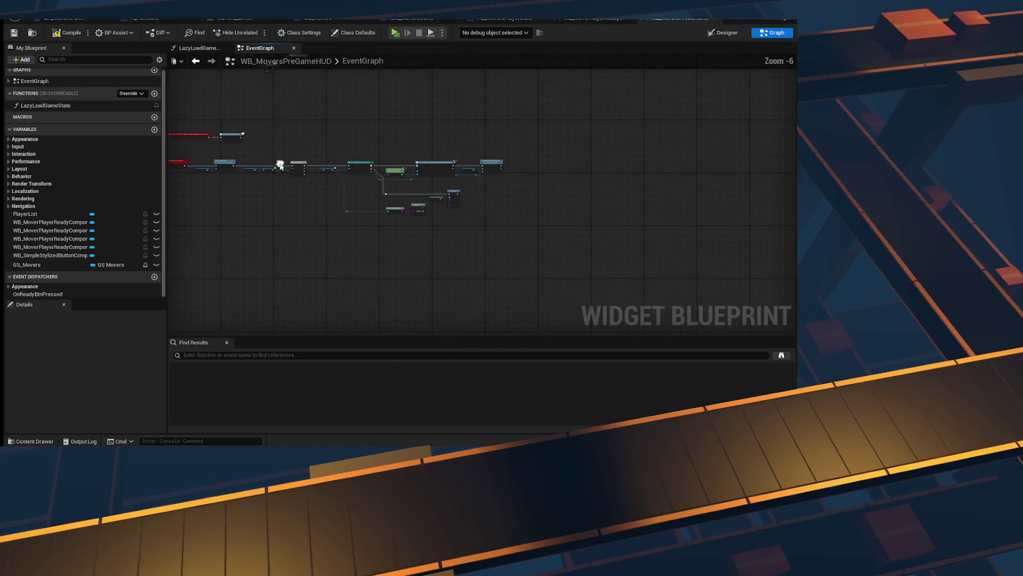
{"action": "left_click_drag", "start_coordinate": [418, 263], "coordinate": [209, 238]}
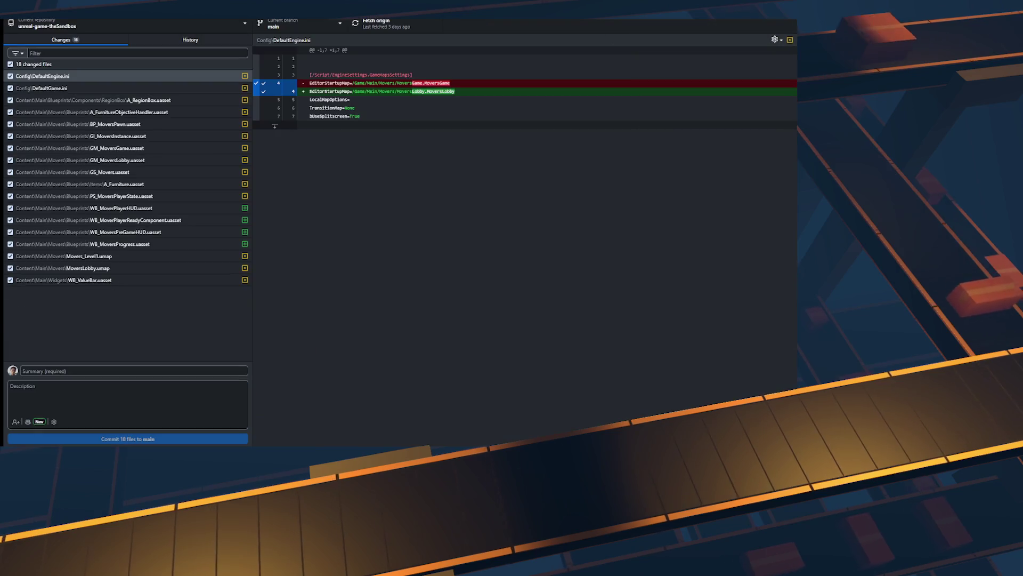
Step: Commit the 18 files to main as 'Creating Ready Up HUD' and push to origin
{"action": "type", "text": "Creating"}
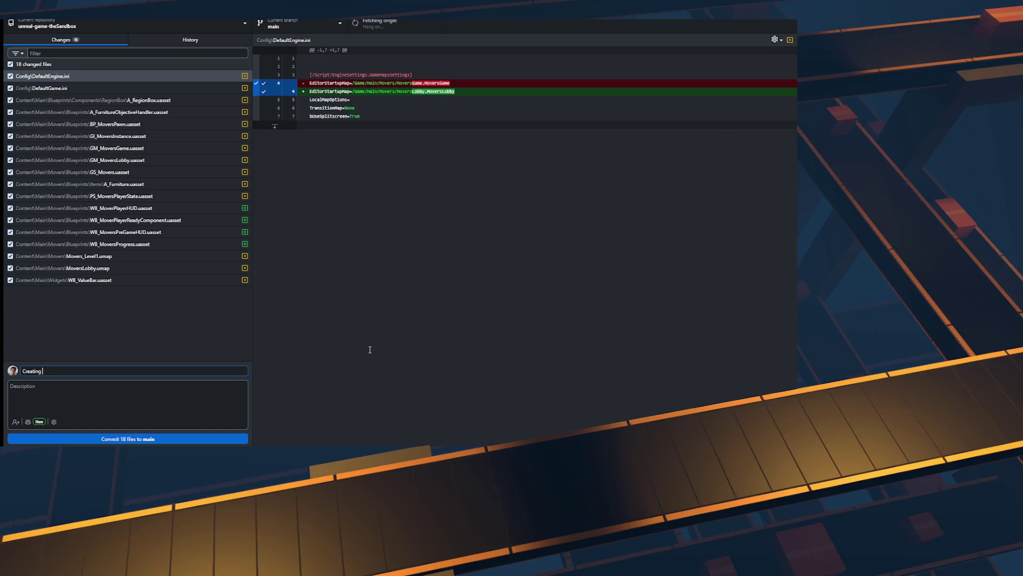
{"action": "type", "text": " Up HUD"}
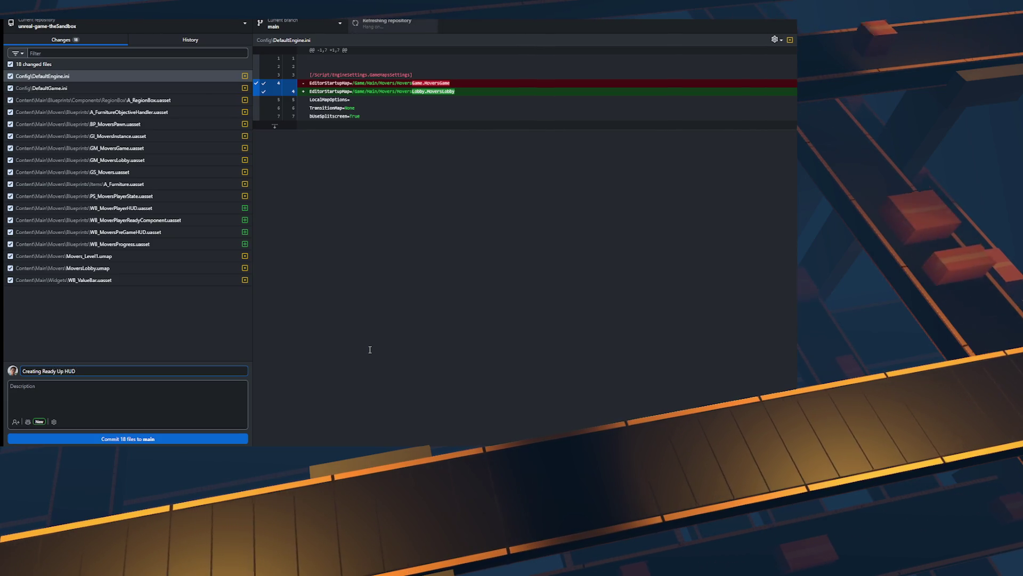
{"action": "key", "text": "ctrl+Return"}
{"action": "left_click", "coordinate": [384, 23]}
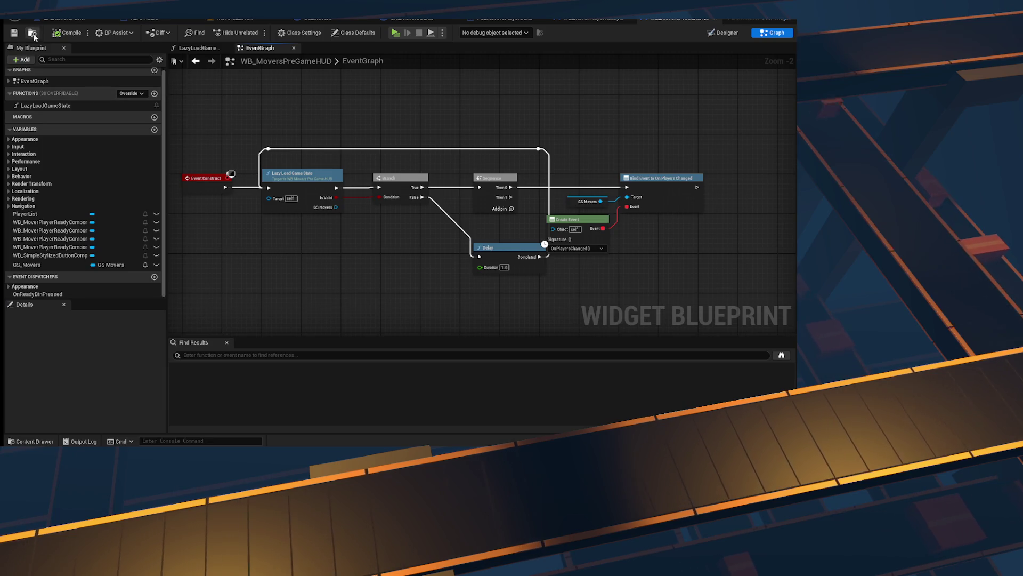
Step: Save all modified assets in Movers_Level1, play-test the level, then stop the session
{"action": "left_click", "coordinate": [64, 20]}
{"action": "left_click", "coordinate": [110, 22]}
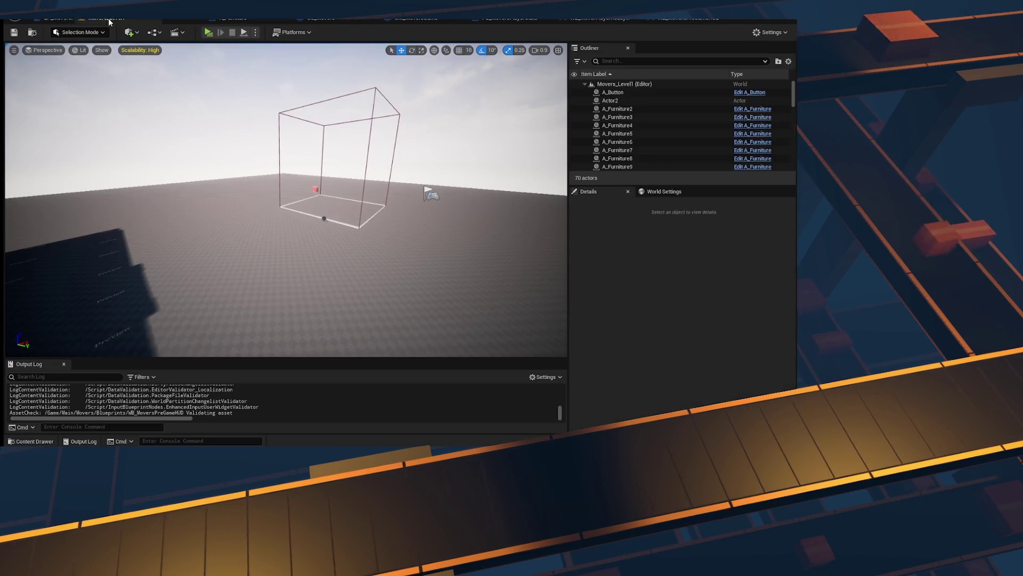
{"action": "key", "text": "ctrl+s"}
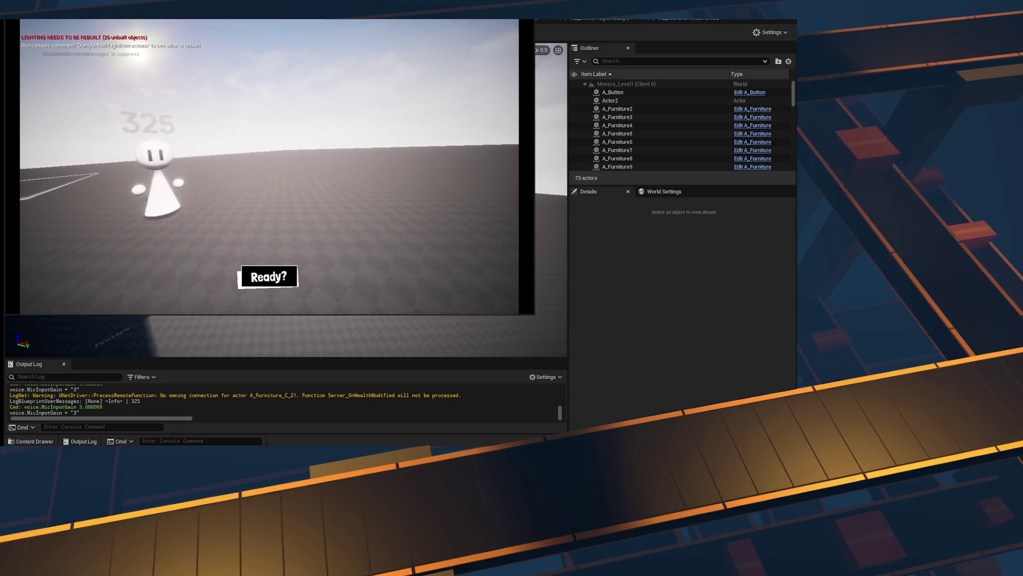
{"action": "key", "text": "Escape"}
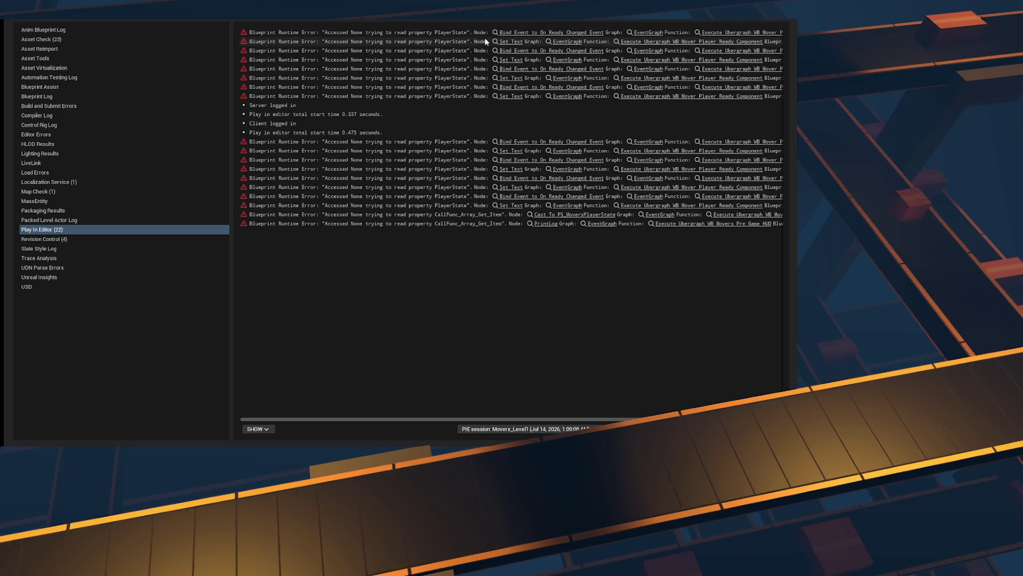
Step: Trace the first Play In Editor error through the HUD, PS_MoversPlayerState and ready-component graphs
{"action": "left_click", "coordinate": [730, 34]}
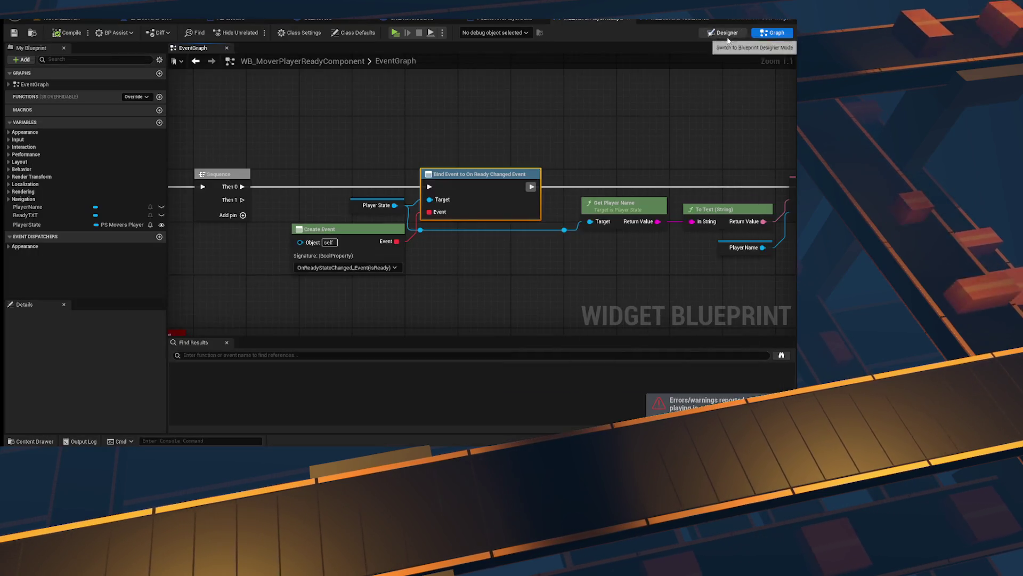
{"action": "left_click", "coordinate": [375, 205]}
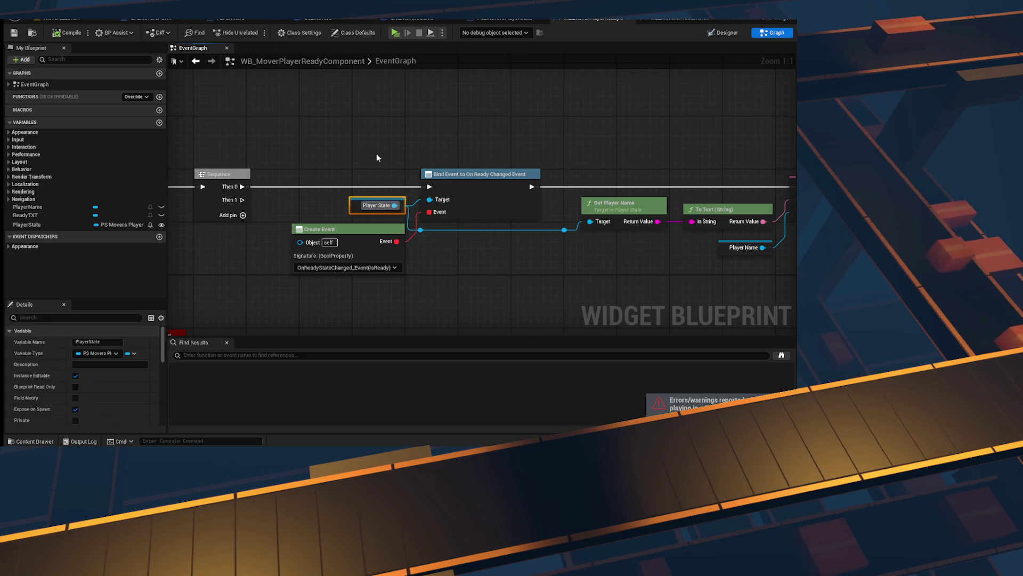
{"action": "scroll", "coordinate": [376, 152], "scroll_direction": "down", "scroll_amount": 2}
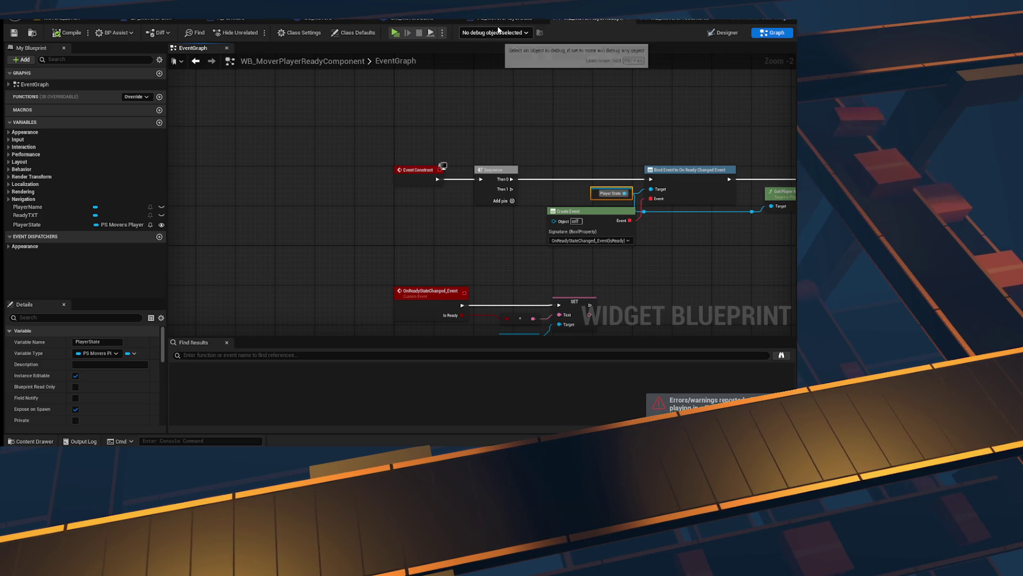
{"action": "left_click", "coordinate": [674, 22]}
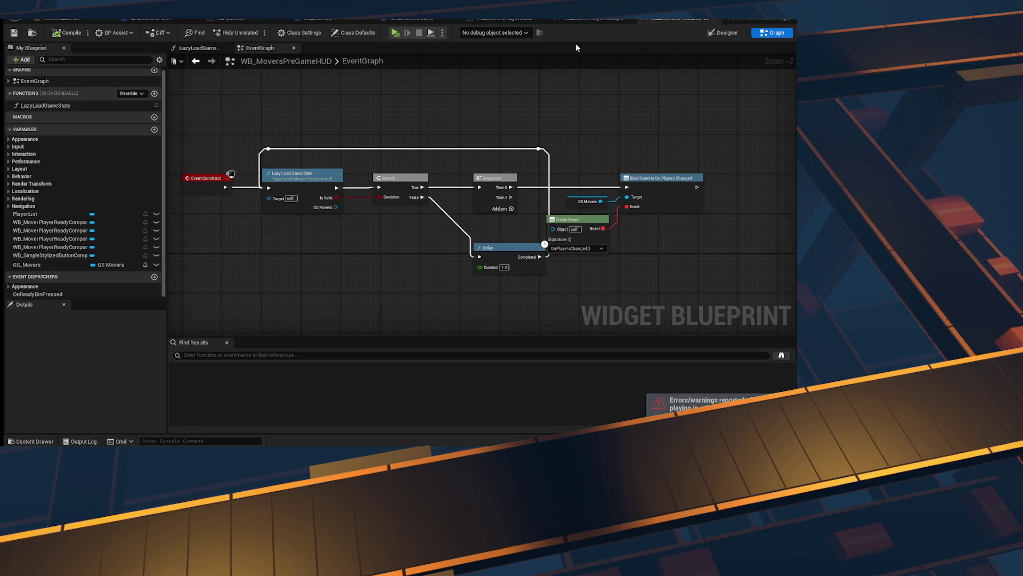
{"action": "left_click", "coordinate": [591, 18]}
{"action": "left_click", "coordinate": [504, 20]}
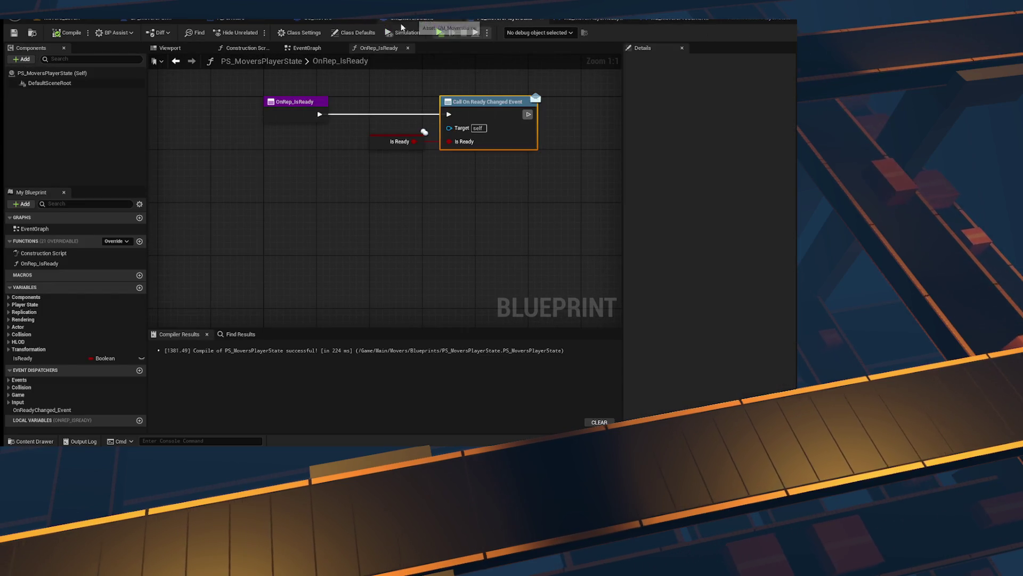
{"action": "left_click", "coordinate": [614, 20]}
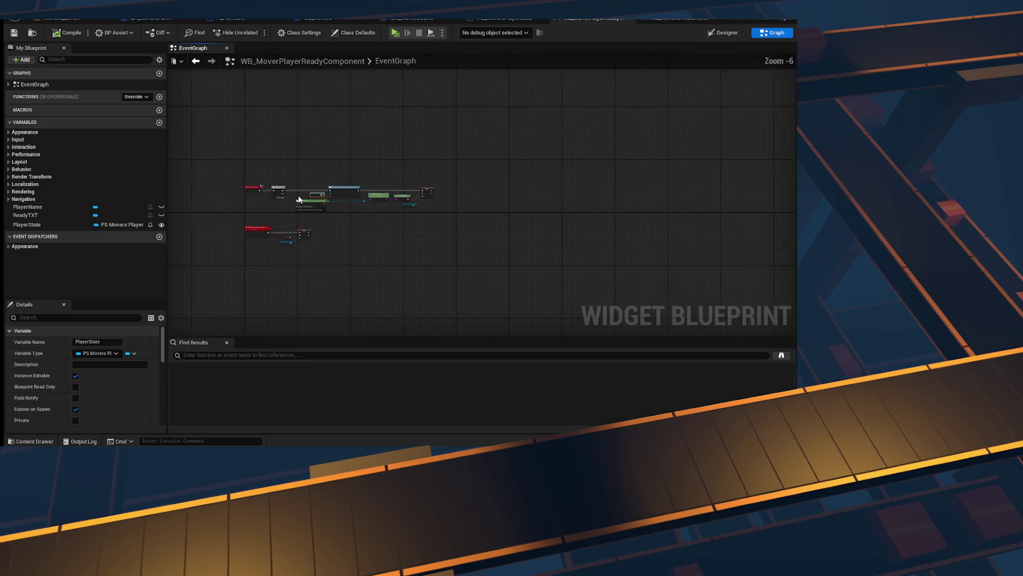
{"action": "scroll", "coordinate": [465, 199], "scroll_direction": "down", "scroll_amount": 3}
{"action": "scroll", "coordinate": [465, 199], "scroll_direction": "up", "scroll_amount": 4}
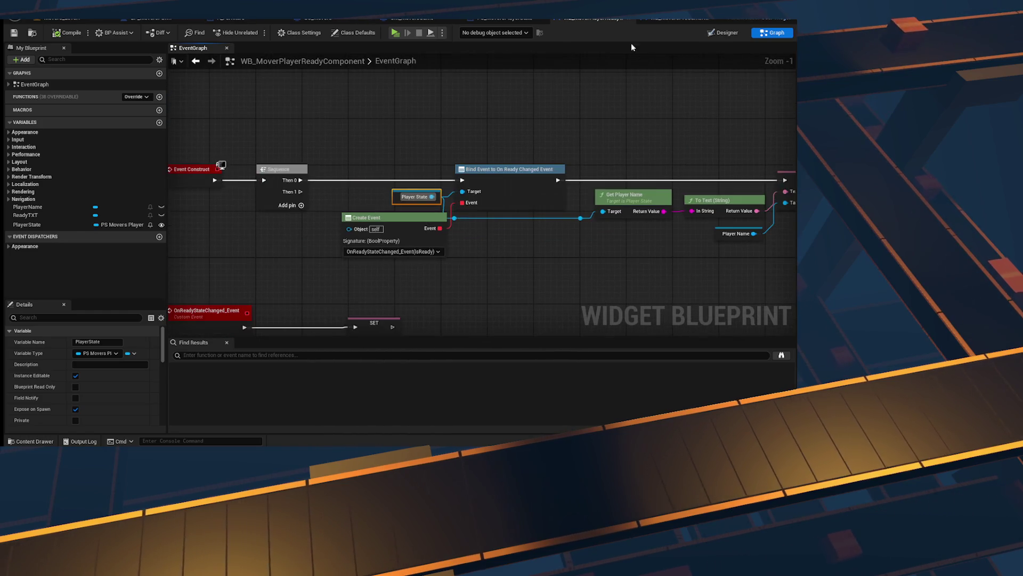
Step: Locate the Cast To PS_MoversPlayerState node and its failure Print Log in WB_MoversPreGameHUD
{"action": "left_click", "coordinate": [672, 17]}
{"action": "scroll", "coordinate": [522, 229], "scroll_direction": "down", "scroll_amount": 2}
{"action": "scroll", "coordinate": [545, 264], "scroll_direction": "up", "scroll_amount": 2}
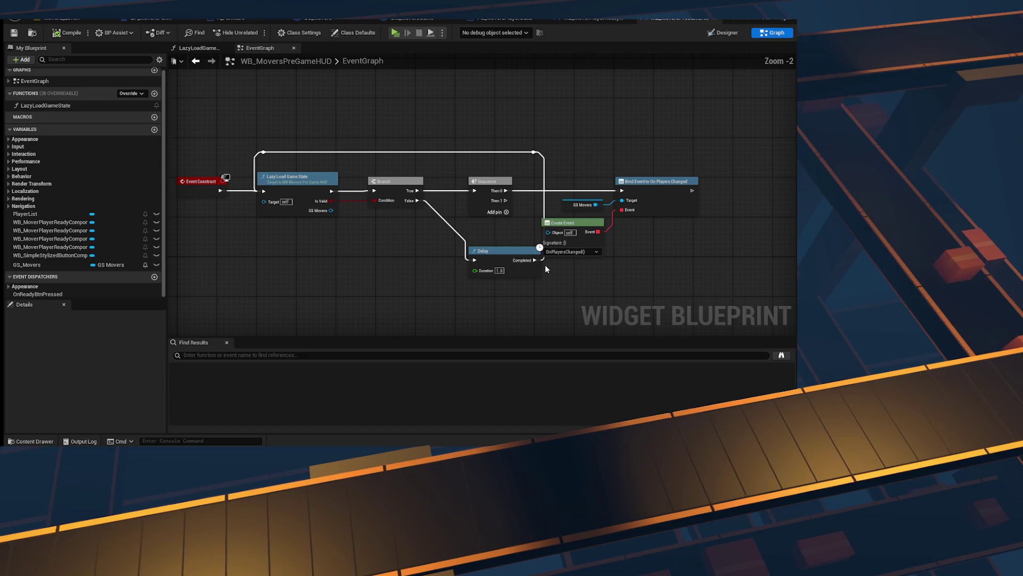
{"action": "double_click", "coordinate": [564, 222]}
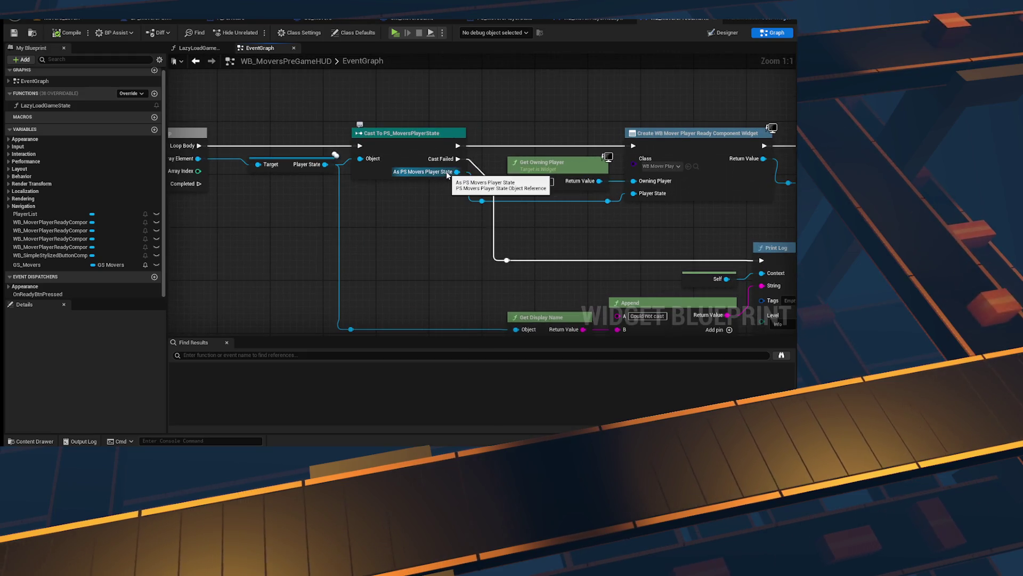
{"action": "scroll", "coordinate": [469, 184], "scroll_direction": "up", "scroll_amount": 2}
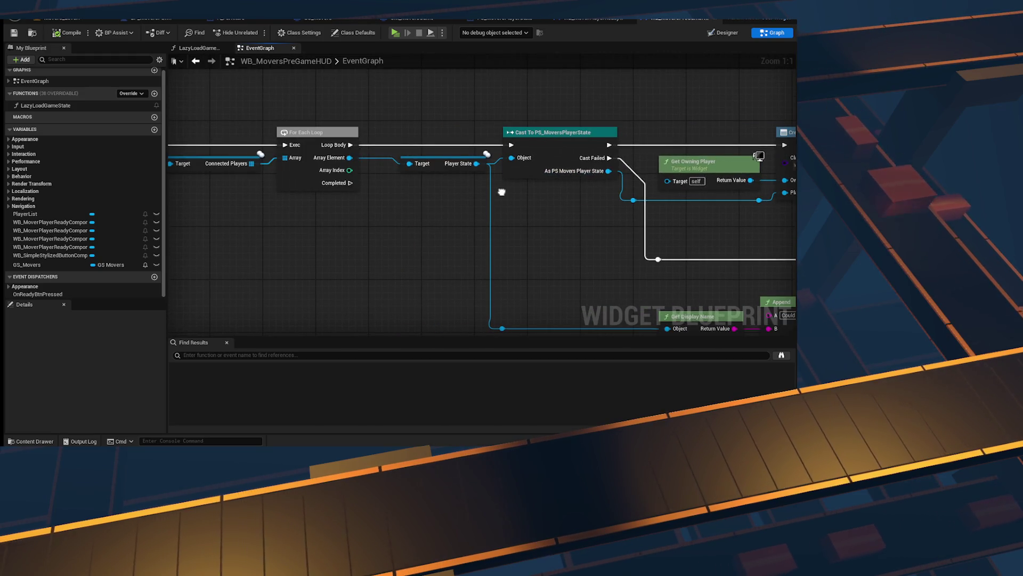
{"action": "left_click_drag", "start_coordinate": [502, 192], "coordinate": [166, 202]}
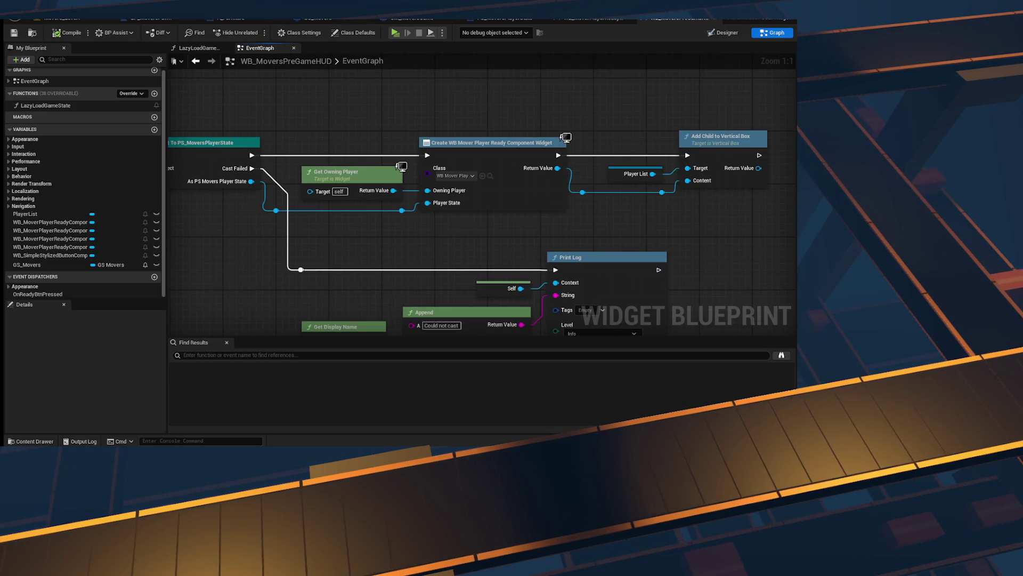
{"action": "left_click_drag", "start_coordinate": [372, 136], "coordinate": [426, 135]}
Step: Set the failed-cast Print Log level to Error, compile, and start a play test
{"action": "left_click", "coordinate": [550, 234]}
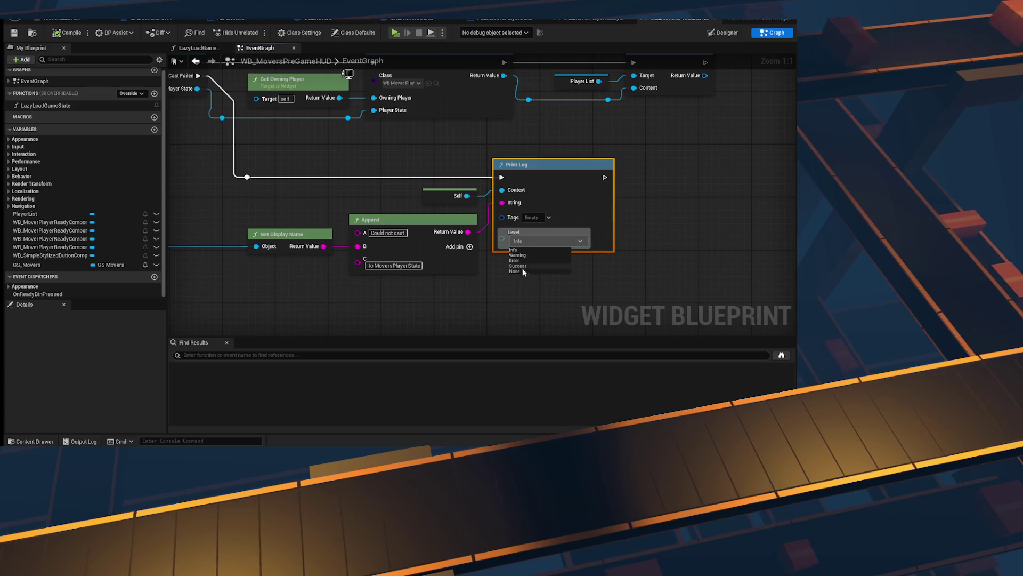
{"action": "left_click", "coordinate": [515, 260]}
{"action": "left_click", "coordinate": [505, 282]}
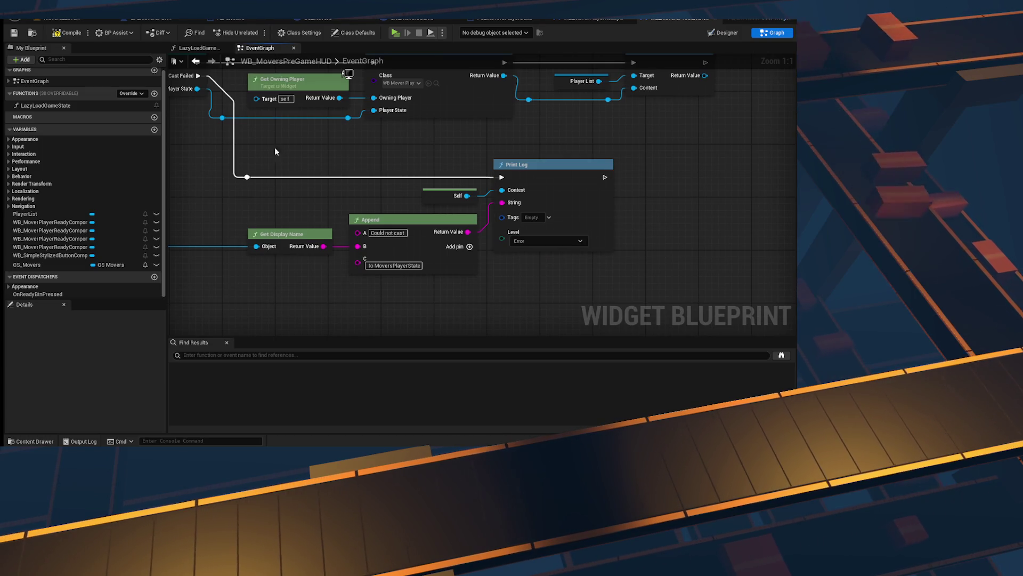
{"action": "left_click", "coordinate": [67, 33]}
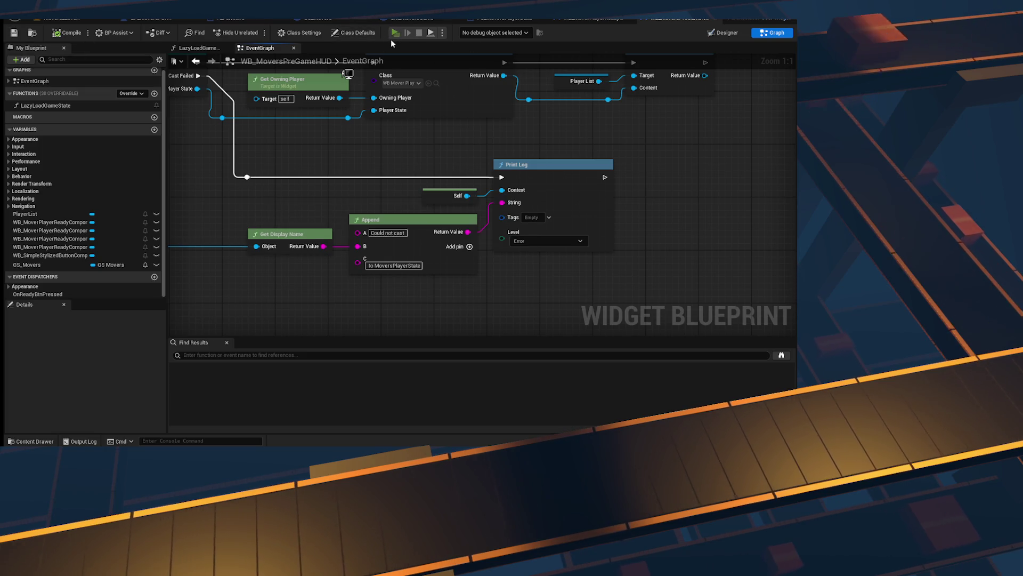
{"action": "left_click", "coordinate": [394, 34]}
Step: Snap both client windows side by side and read each client's console for cast errors
{"action": "key", "text": "super+Left"}
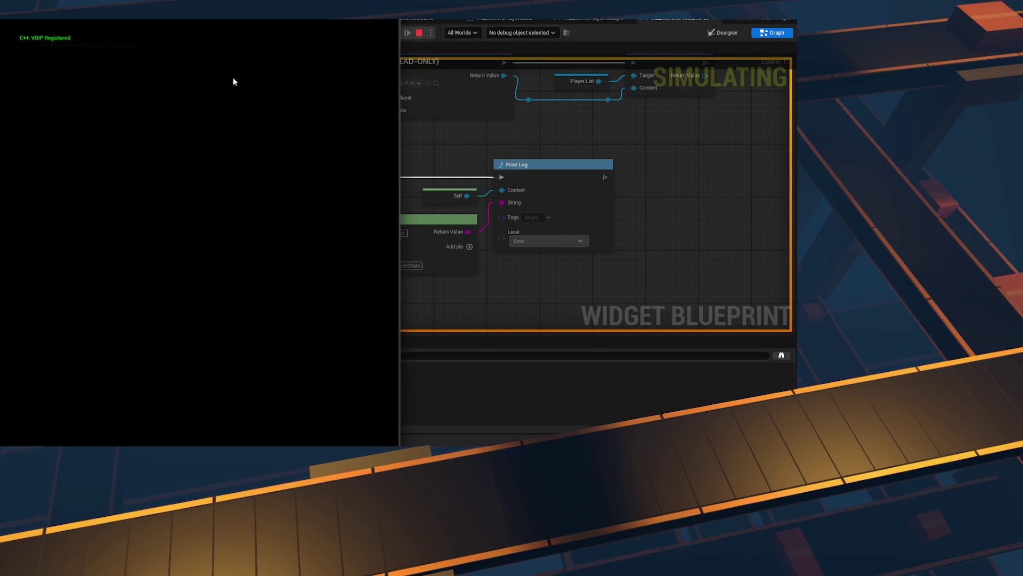
{"action": "left_click", "coordinate": [467, 91]}
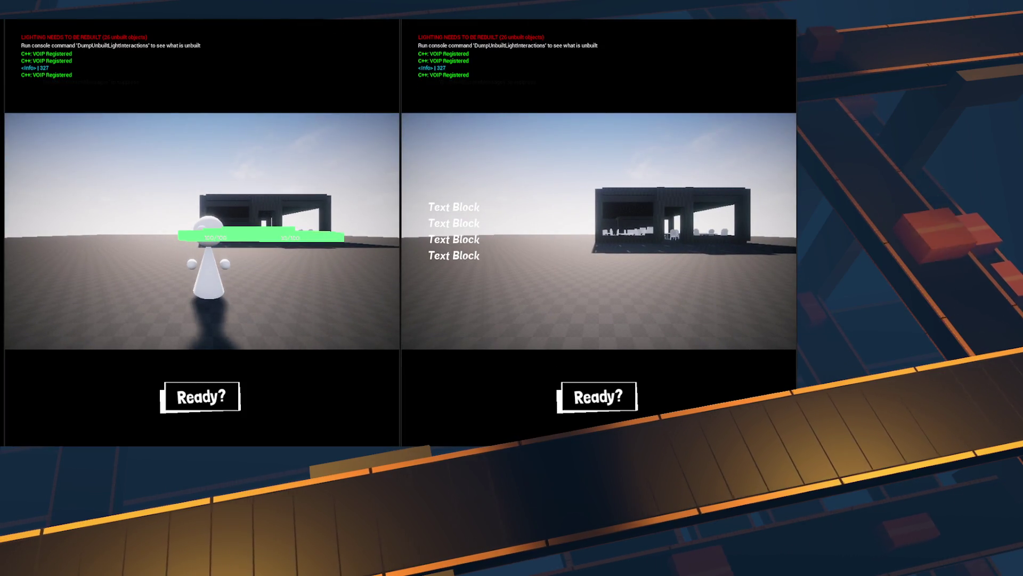
{"action": "key", "text": "grave"}
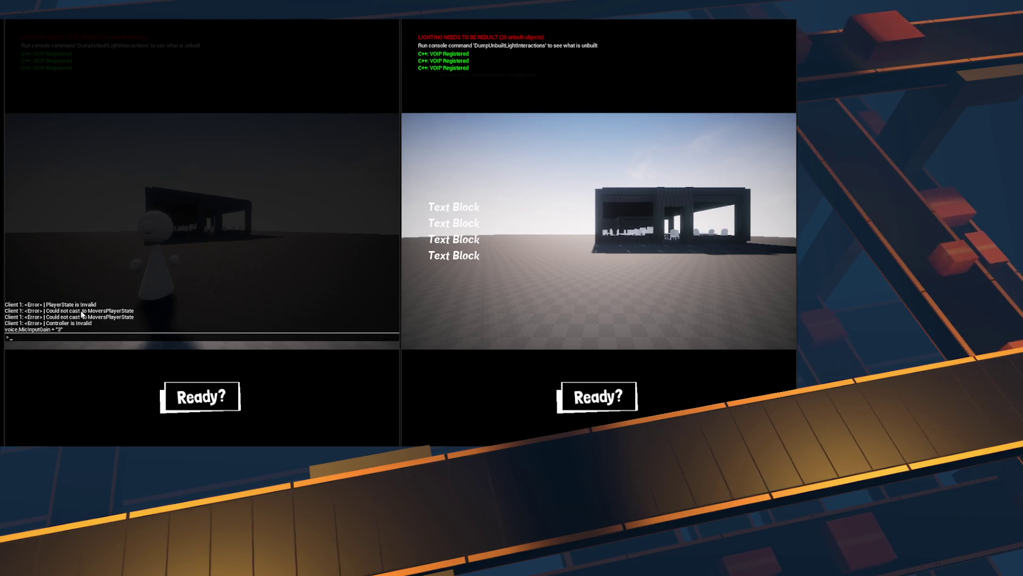
{"action": "left_click", "coordinate": [497, 207]}
{"action": "key", "text": "grave"}
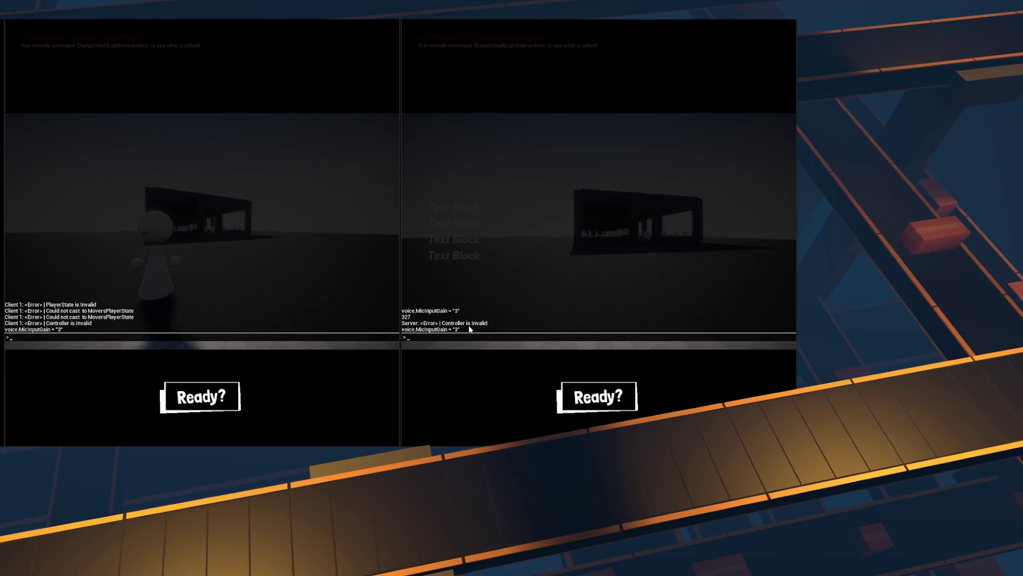
{"action": "key", "text": "grave"}
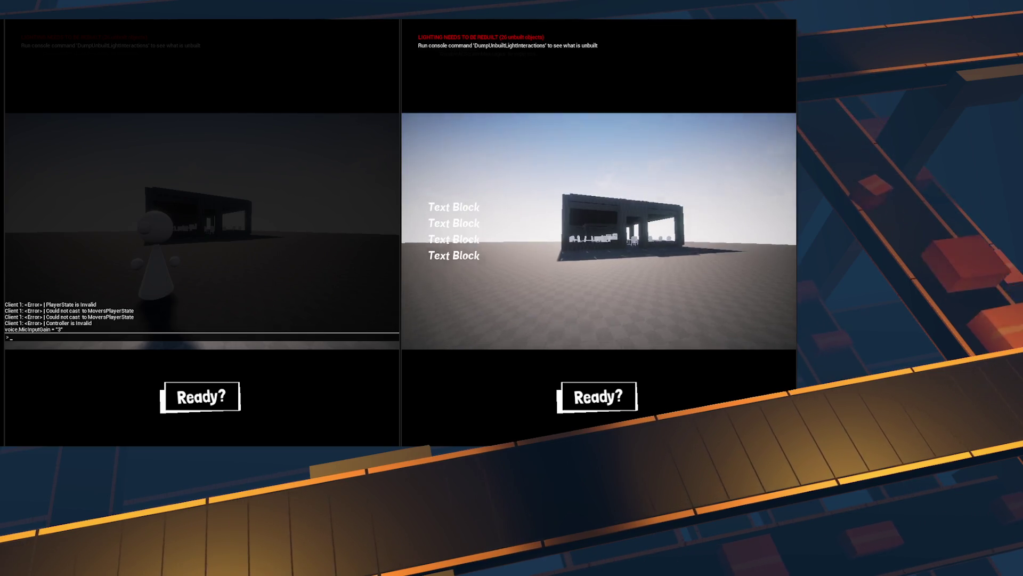
{"action": "left_click", "coordinate": [466, 299]}
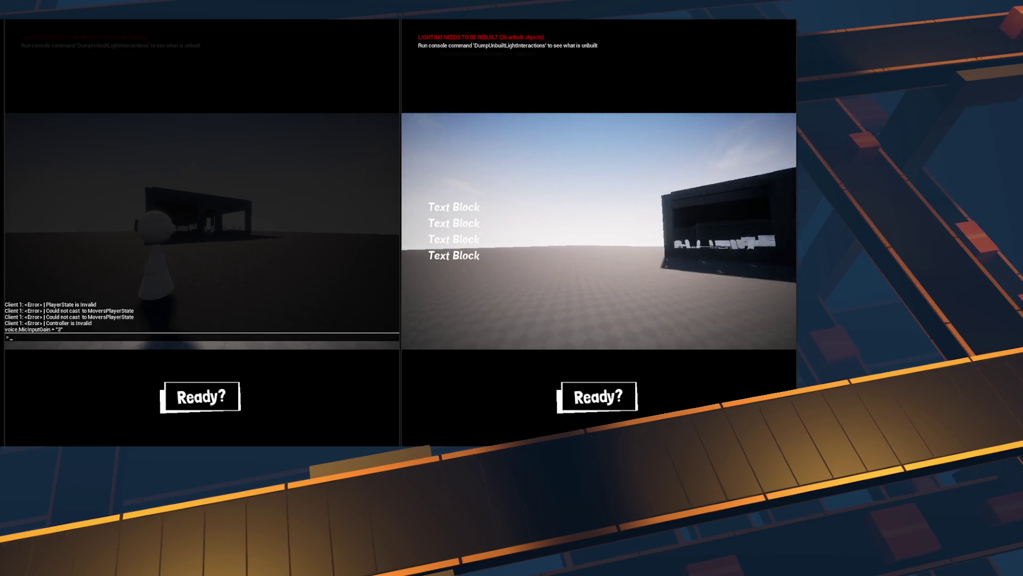
{"action": "left_click", "coordinate": [250, 256]}
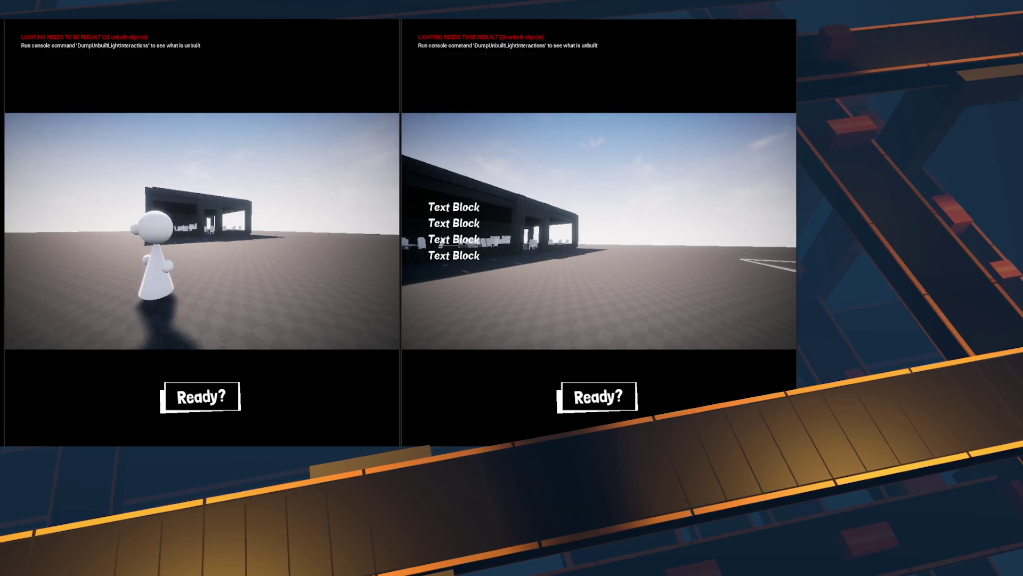
{"action": "key", "text": "grave"}
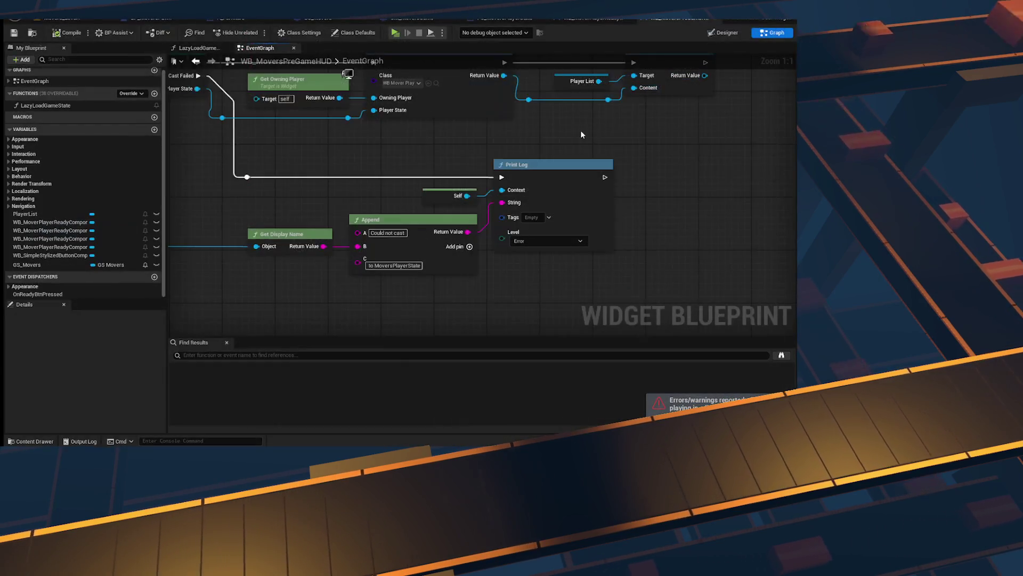
Step: Survey the HUD event graph from the player list loop and cast nodes to OnPlayersChanged
{"action": "mouse_move", "coordinate": [396, 199]}
{"action": "left_mouse_down"}
{"action": "mouse_move", "coordinate": [435, 225]}
{"action": "mouse_move", "coordinate": [595, 226]}
{"action": "mouse_move", "coordinate": [283, 205]}
{"action": "mouse_move", "coordinate": [295, 155]}
{"action": "mouse_move", "coordinate": [608, 163]}
{"action": "left_mouse_up"}
{"action": "left_click", "coordinate": [527, 256]}
{"action": "scroll", "coordinate": [414, 206], "scroll_direction": "down", "scroll_amount": 3}
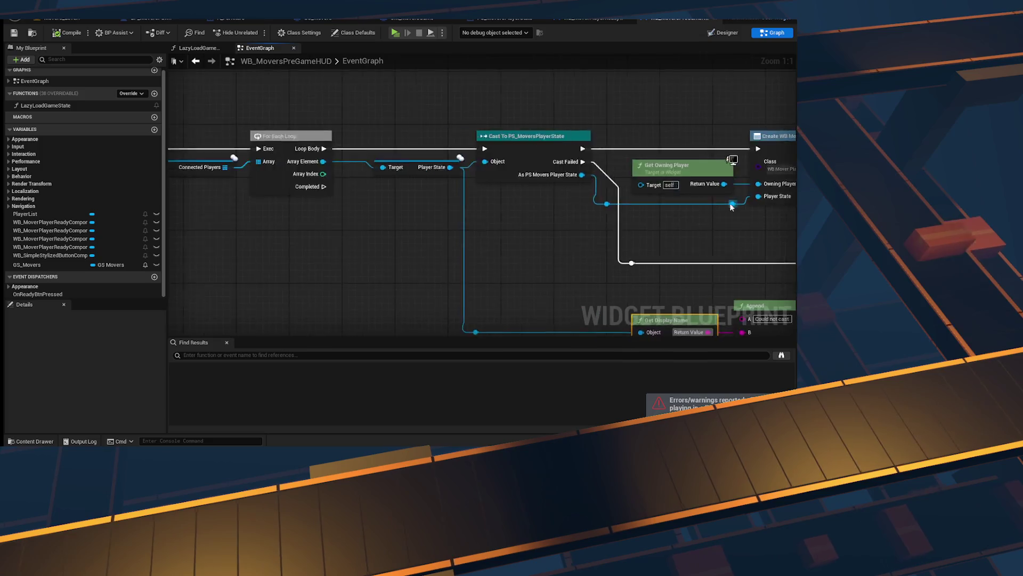
{"action": "left_click_drag", "start_coordinate": [413, 206], "coordinate": [277, 216]}
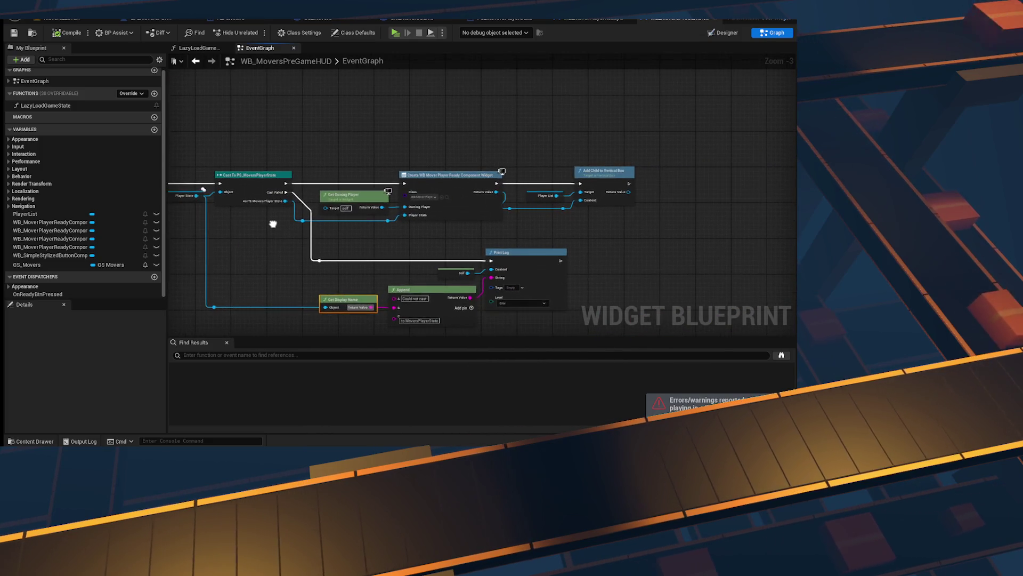
{"action": "scroll", "coordinate": [336, 206], "scroll_direction": "up", "scroll_amount": 2}
{"action": "left_click", "coordinate": [367, 206]}
{"action": "mouse_move", "coordinate": [392, 253]}
{"action": "left_mouse_down"}
{"action": "mouse_move", "coordinate": [491, 237]}
{"action": "mouse_move", "coordinate": [815, 230]}
{"action": "left_mouse_up"}
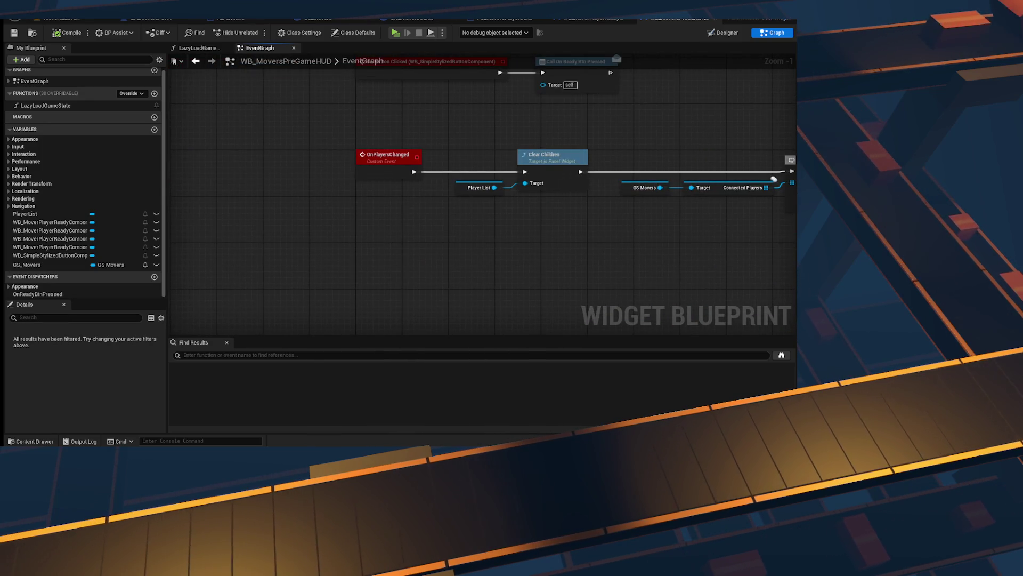
{"action": "left_click_drag", "start_coordinate": [774, 179], "coordinate": [629, 297]}
{"action": "scroll", "coordinate": [630, 298], "scroll_direction": "down", "scroll_amount": 3}
{"action": "scroll", "coordinate": [657, 273], "scroll_direction": "up", "scroll_amount": 5}
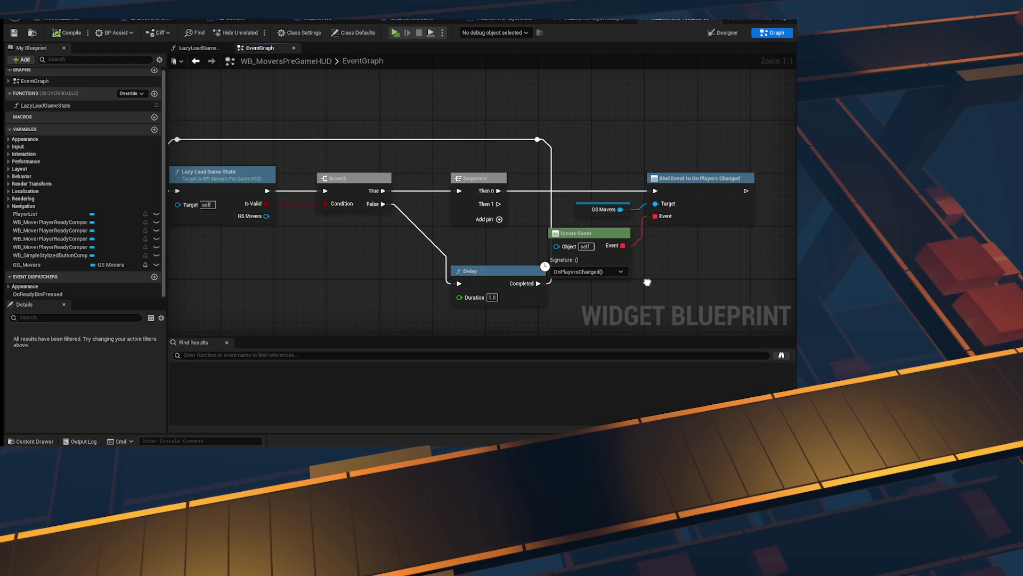
{"action": "left_click_drag", "start_coordinate": [647, 282], "coordinate": [625, 159]}
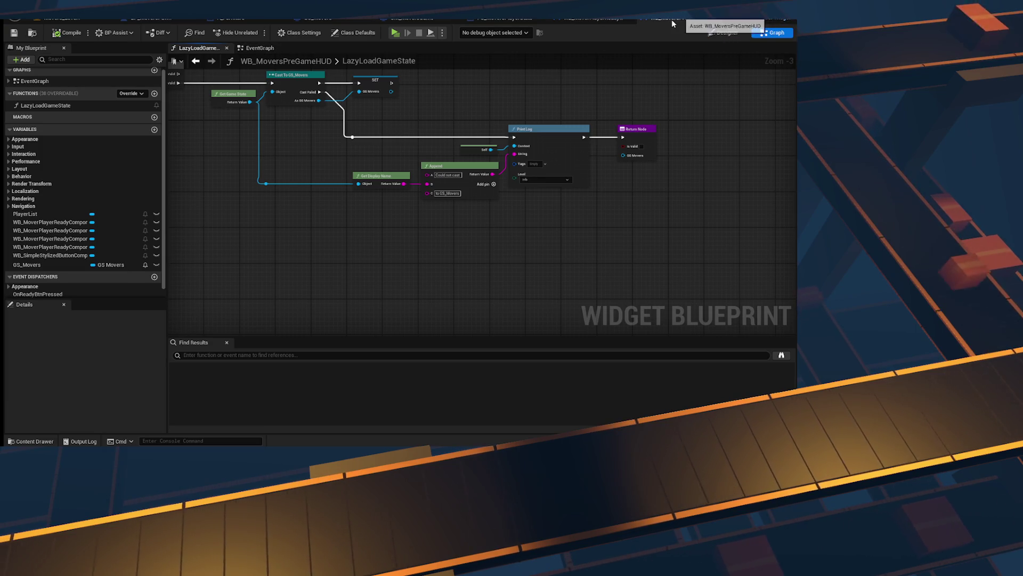
Step: Open WB_MoversPreGameHUD from the Blueprints assets and bring the LazyLoadGameState nodes into view
{"action": "left_click", "coordinate": [597, 18]}
{"action": "scroll", "coordinate": [578, 91], "scroll_direction": "down", "scroll_amount": 2}
{"action": "scroll", "coordinate": [411, 161], "scroll_direction": "up", "scroll_amount": 3}
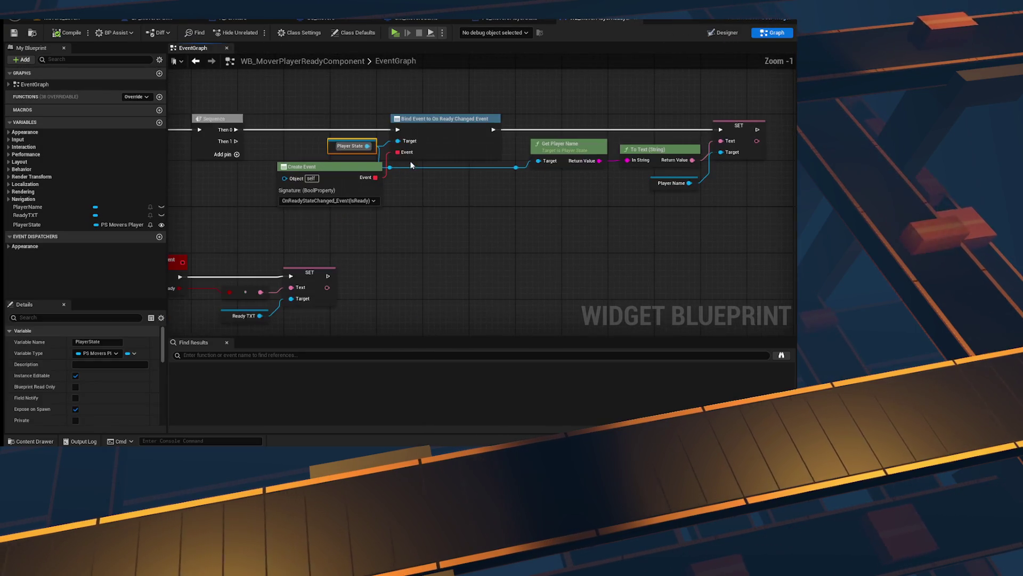
{"action": "left_click", "coordinate": [426, 202]}
{"action": "key", "text": "ctrl+space"}
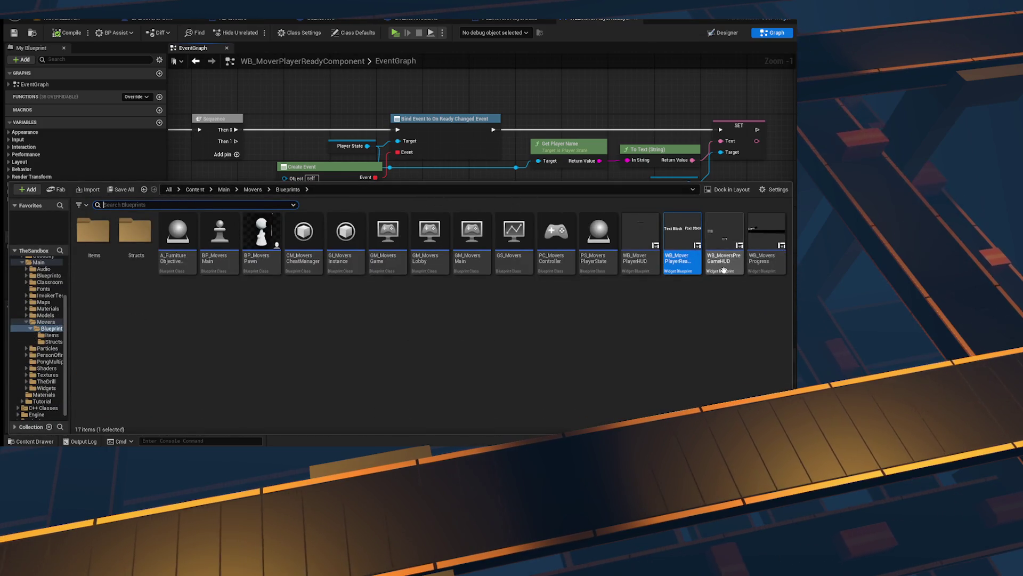
{"action": "mouse_move", "coordinate": [635, 269]}
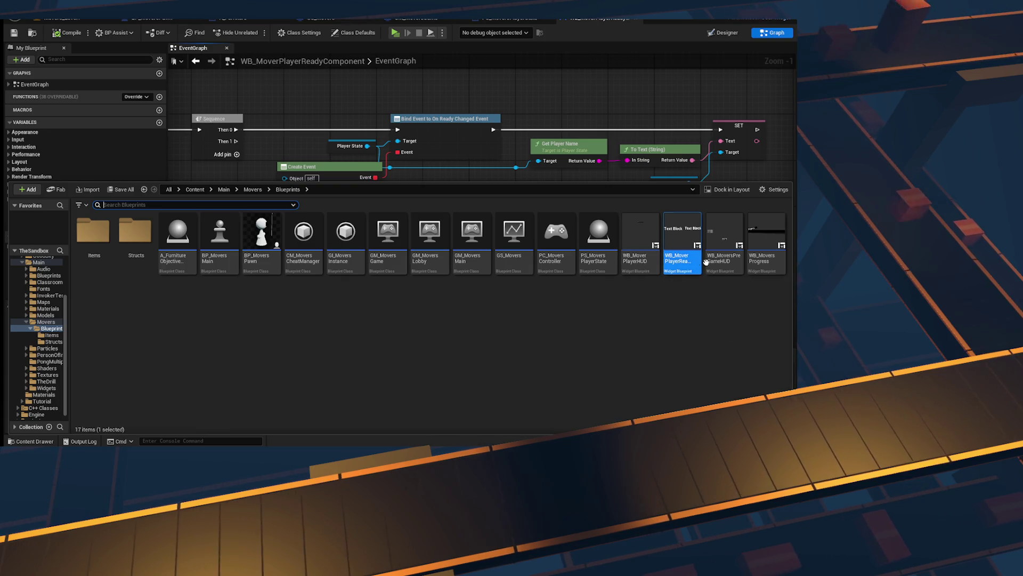
{"action": "double_click", "coordinate": [737, 223]}
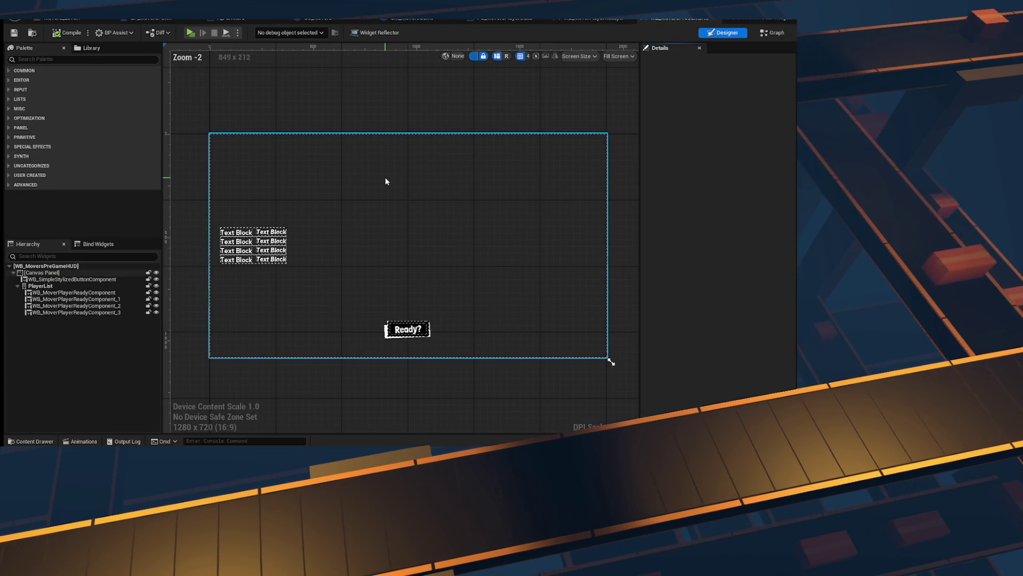
{"action": "left_click", "coordinate": [772, 33]}
{"action": "mouse_move", "coordinate": [366, 194]}
{"action": "left_mouse_down"}
{"action": "mouse_move", "coordinate": [411, 219]}
{"action": "mouse_move", "coordinate": [441, 309]}
{"action": "mouse_move", "coordinate": [758, 327]}
{"action": "mouse_move", "coordinate": [539, 274]}
{"action": "left_mouse_up"}
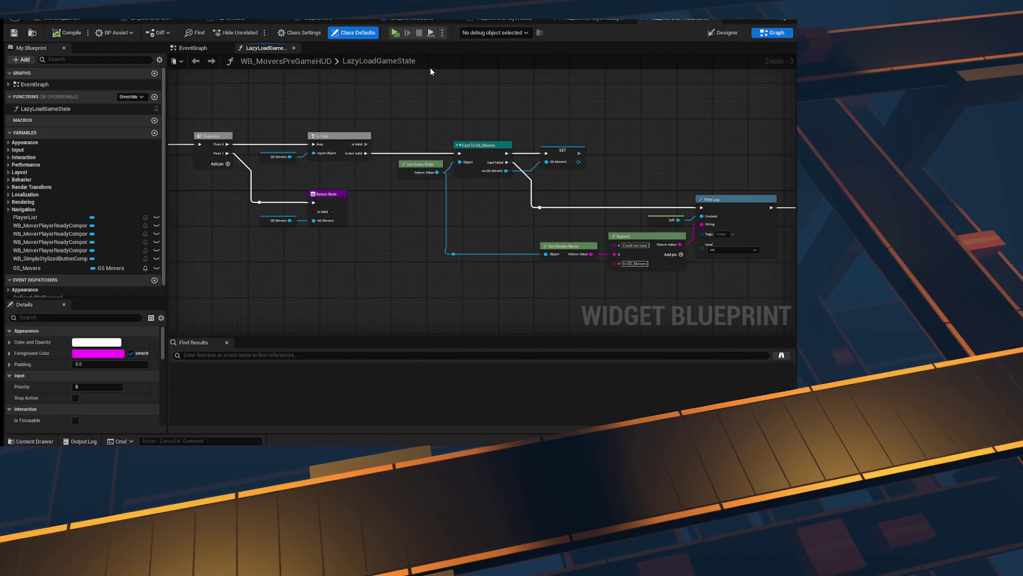
Step: In the HUD EventGraph, navigate across the Delay, cast, Print Log and player list loop nodes
{"action": "left_click", "coordinate": [192, 49]}
{"action": "left_click_drag", "start_coordinate": [624, 234], "coordinate": [517, 181]}
{"action": "scroll", "coordinate": [517, 181], "scroll_direction": "down", "scroll_amount": 1}
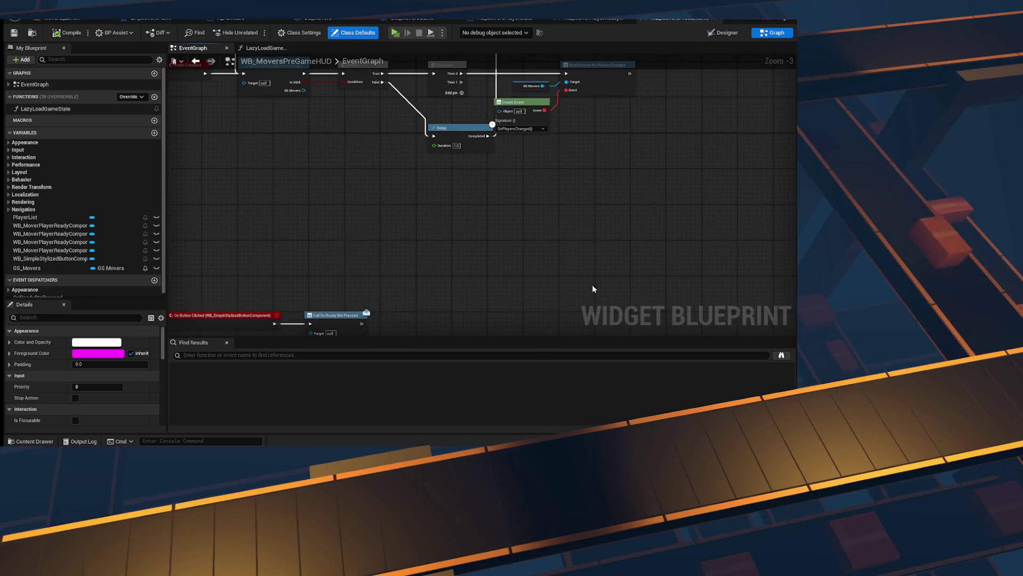
{"action": "left_click_drag", "start_coordinate": [593, 289], "coordinate": [521, 197]}
{"action": "scroll", "coordinate": [347, 226], "scroll_direction": "down", "scroll_amount": 1}
{"action": "scroll", "coordinate": [450, 194], "scroll_direction": "up", "scroll_amount": 2}
{"action": "mouse_move", "coordinate": [450, 194]}
{"action": "left_mouse_down"}
{"action": "mouse_move", "coordinate": [443, 217]}
{"action": "mouse_move", "coordinate": [361, 185]}
{"action": "mouse_move", "coordinate": [719, 223]}
{"action": "mouse_move", "coordinate": [751, 282]}
{"action": "mouse_move", "coordinate": [532, 173]}
{"action": "mouse_move", "coordinate": [315, 229]}
{"action": "mouse_move", "coordinate": [160, 204]}
{"action": "mouse_move", "coordinate": [458, 192]}
{"action": "mouse_move", "coordinate": [274, 142]}
{"action": "left_mouse_up"}
{"action": "scroll", "coordinate": [312, 167], "scroll_direction": "down", "scroll_amount": 2}
{"action": "left_click_drag", "start_coordinate": [404, 261], "coordinate": [409, 188]}
{"action": "scroll", "coordinate": [409, 188], "scroll_direction": "up", "scroll_amount": 3}
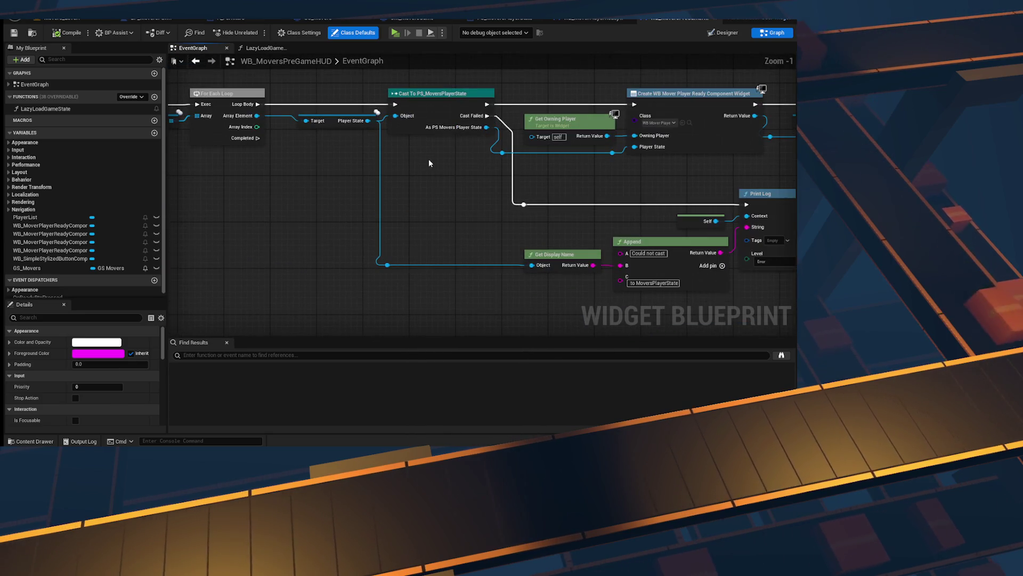
{"action": "mouse_move", "coordinate": [429, 163]}
{"action": "left_mouse_down"}
{"action": "mouse_move", "coordinate": [394, 172]}
{"action": "mouse_move", "coordinate": [465, 163]}
{"action": "mouse_move", "coordinate": [741, 178]}
{"action": "left_mouse_up"}
{"action": "mouse_move", "coordinate": [426, 160]}
{"action": "left_mouse_down"}
{"action": "mouse_move", "coordinate": [720, 224]}
{"action": "mouse_move", "coordinate": [480, 220]}
{"action": "left_mouse_up"}
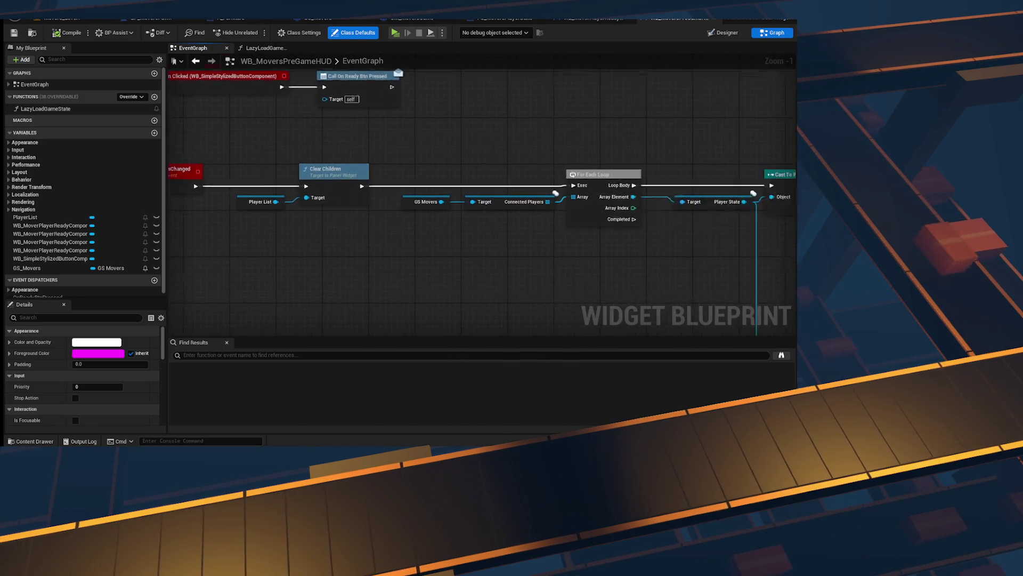
{"action": "left_click_drag", "start_coordinate": [771, 256], "coordinate": [720, 249]}
Step: Feed the GS Movers variable into Connected Players' Target in the OnPlayersChanged handler
{"action": "left_click_drag", "start_coordinate": [366, 157], "coordinate": [501, 208]}
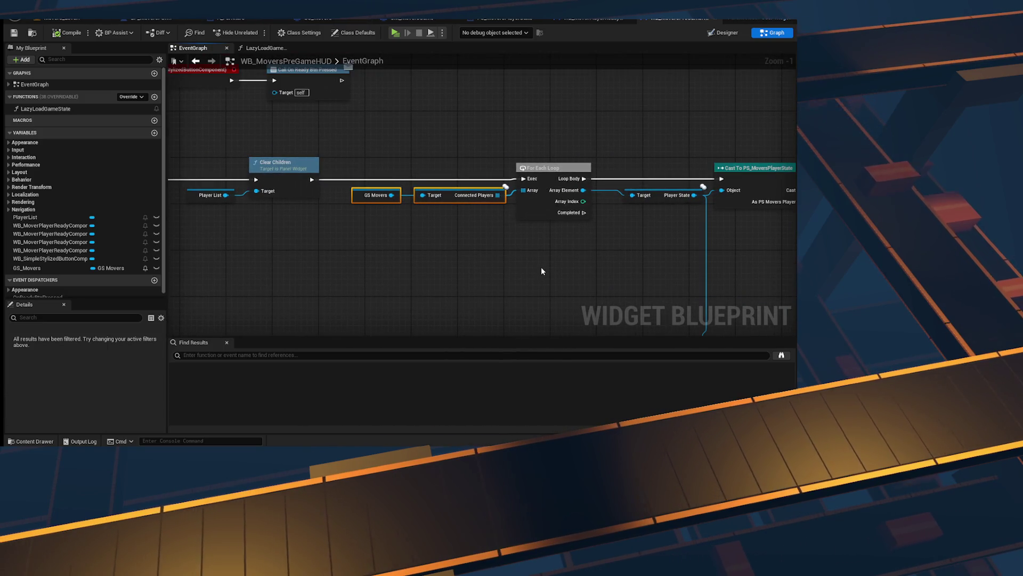
{"action": "left_click_drag", "start_coordinate": [541, 268], "coordinate": [439, 261]}
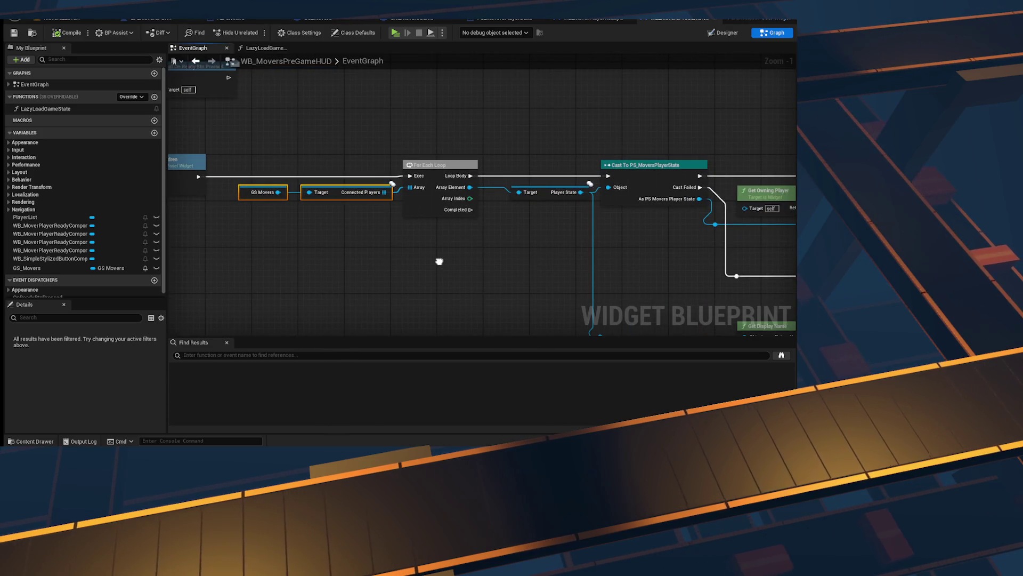
{"action": "mouse_move", "coordinate": [439, 261]}
{"action": "left_mouse_down"}
{"action": "mouse_move", "coordinate": [775, 264]}
{"action": "mouse_move", "coordinate": [452, 253]}
{"action": "mouse_move", "coordinate": [800, 240]}
{"action": "mouse_move", "coordinate": [517, 238]}
{"action": "mouse_move", "coordinate": [658, 244]}
{"action": "mouse_move", "coordinate": [442, 165]}
{"action": "left_mouse_up"}
{"action": "scroll", "coordinate": [442, 165], "scroll_direction": "down", "scroll_amount": 3}
{"action": "scroll", "coordinate": [442, 165], "scroll_direction": "up", "scroll_amount": 3}
{"action": "scroll", "coordinate": [443, 165], "scroll_direction": "down", "scroll_amount": 2}
{"action": "left_click", "coordinate": [299, 150]}
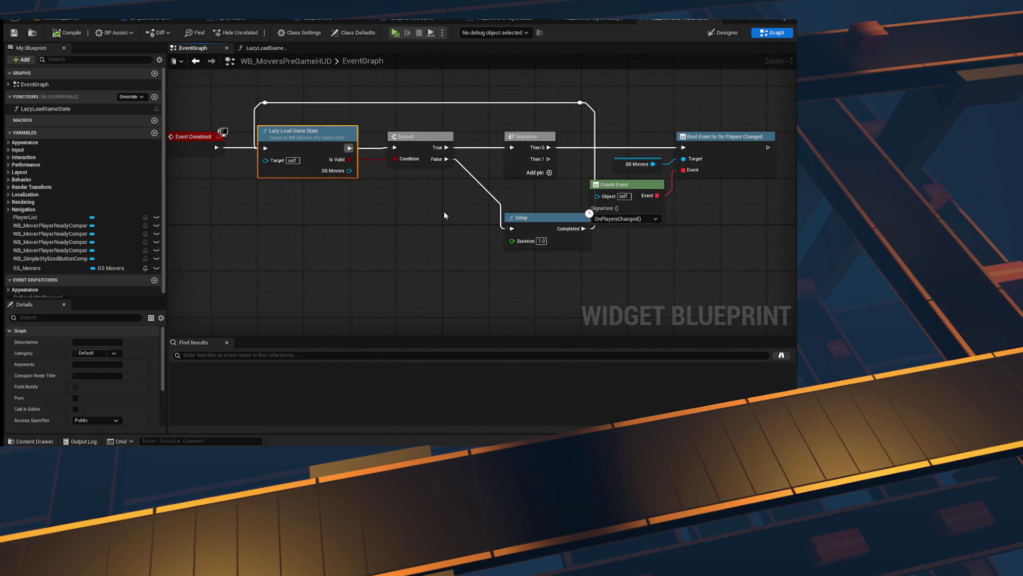
{"action": "scroll", "coordinate": [382, 118], "scroll_direction": "up", "scroll_amount": 2}
{"action": "left_click", "coordinate": [278, 180]}
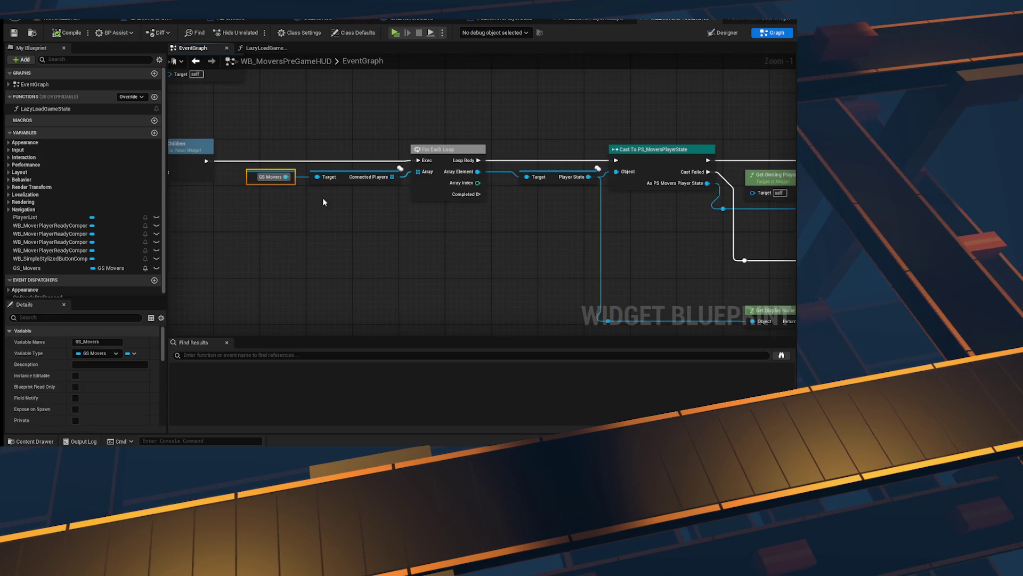
{"action": "left_click_drag", "start_coordinate": [422, 214], "coordinate": [344, 201]}
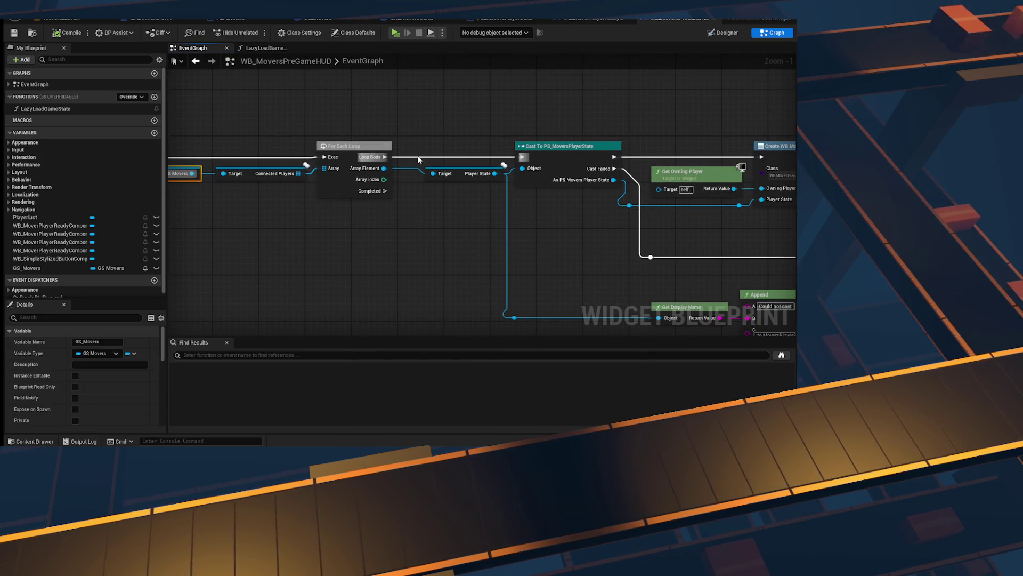
{"action": "left_click_drag", "start_coordinate": [419, 159], "coordinate": [666, 190]}
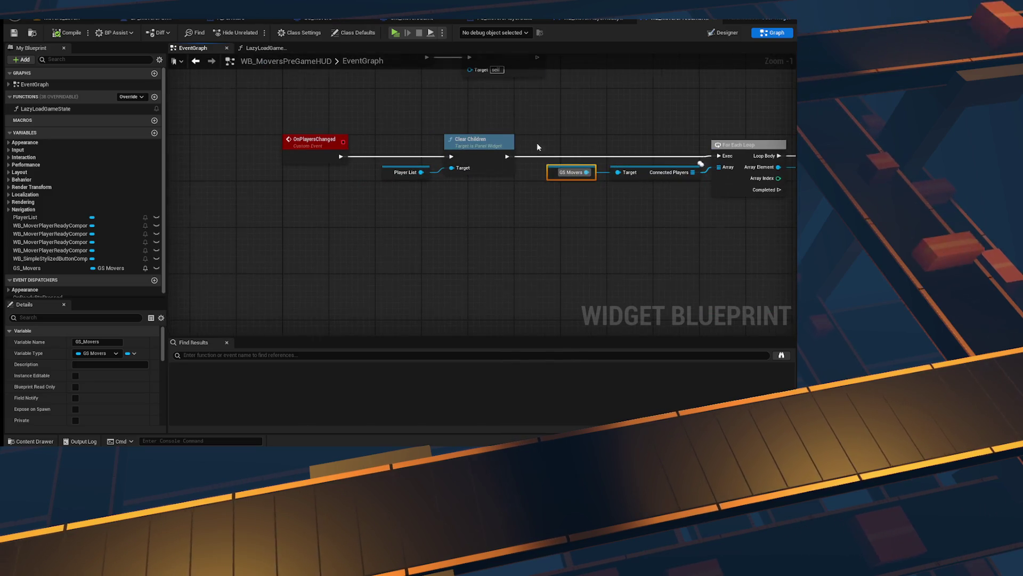
{"action": "scroll", "coordinate": [537, 146], "scroll_direction": "down", "scroll_amount": 1}
{"action": "left_click_drag", "start_coordinate": [538, 146], "coordinate": [462, 195]}
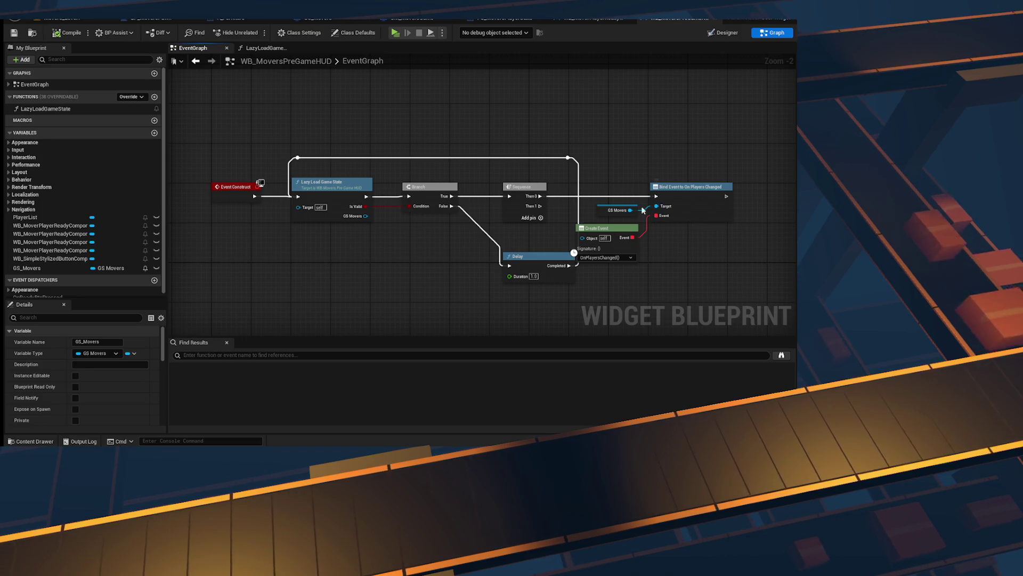
Step: Print 'Invalid Game State' on the Branch's False path before the Delay, then play-test
{"action": "scroll", "coordinate": [596, 263], "scroll_direction": "up", "scroll_amount": 2}
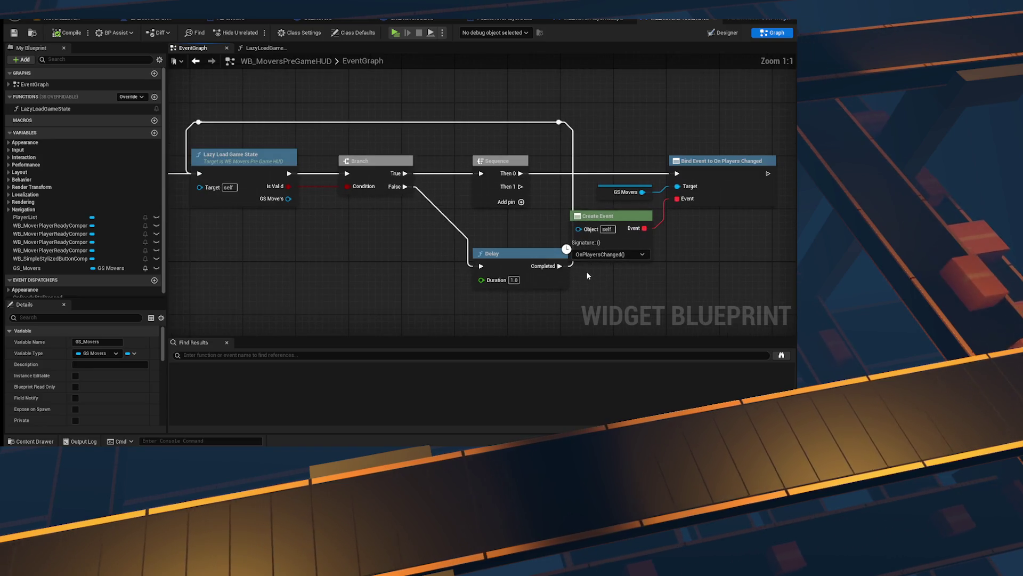
{"action": "left_click", "coordinate": [557, 276]}
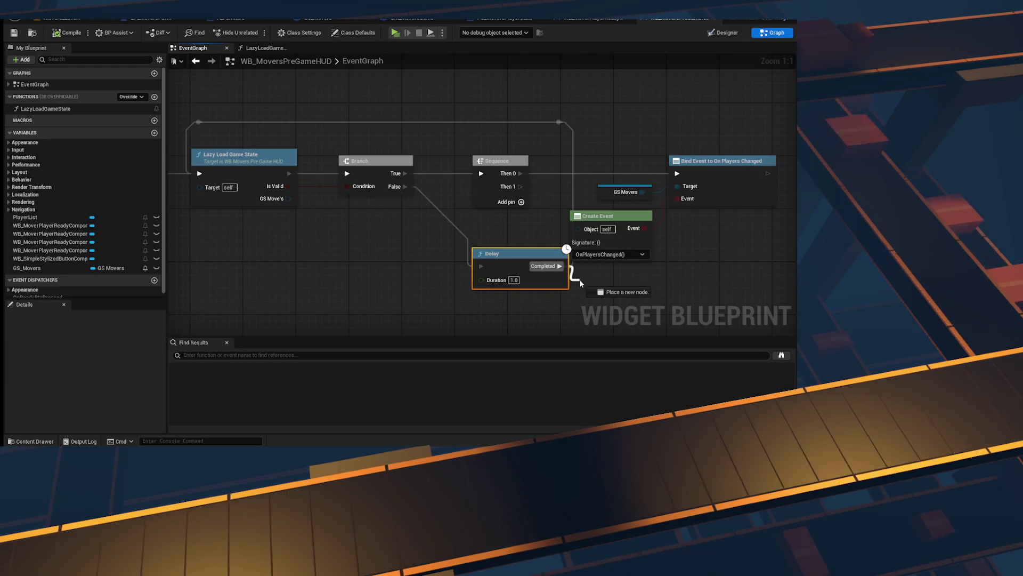
{"action": "left_click", "coordinate": [310, 206]}
{"action": "left_click_drag", "start_coordinate": [405, 191], "coordinate": [440, 232]}
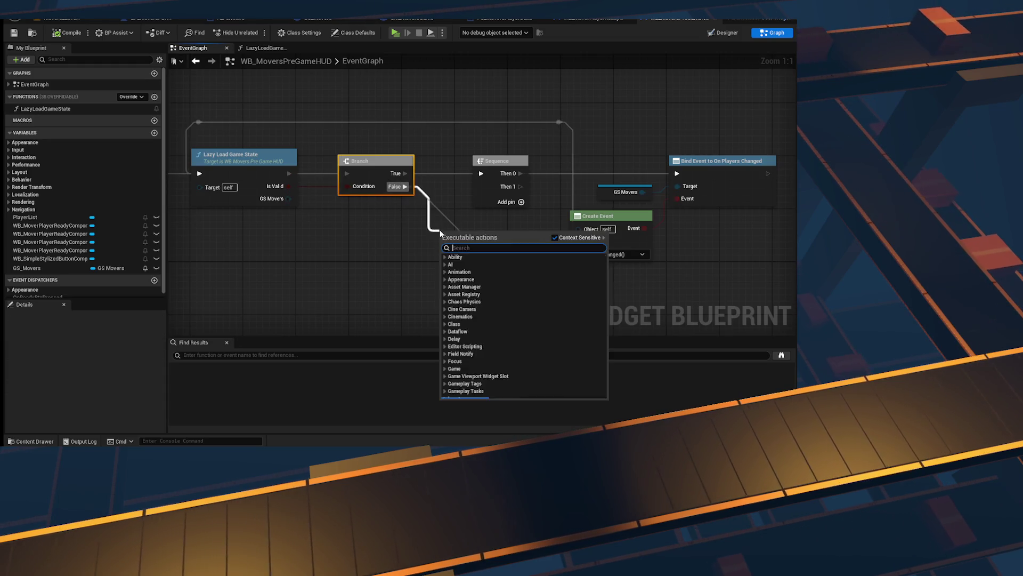
{"action": "type", "text": "print st"}
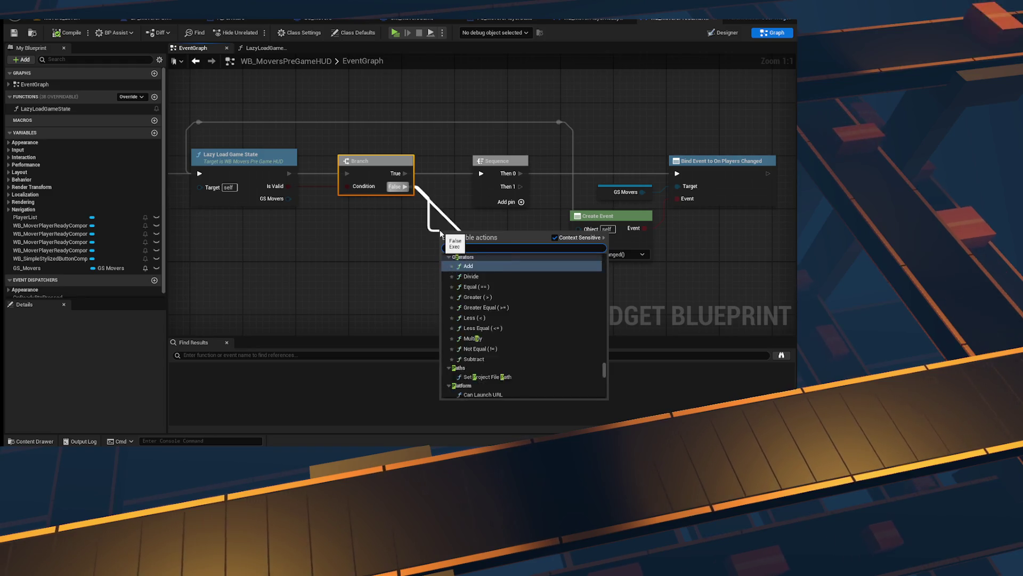
{"action": "key", "text": "Return"}
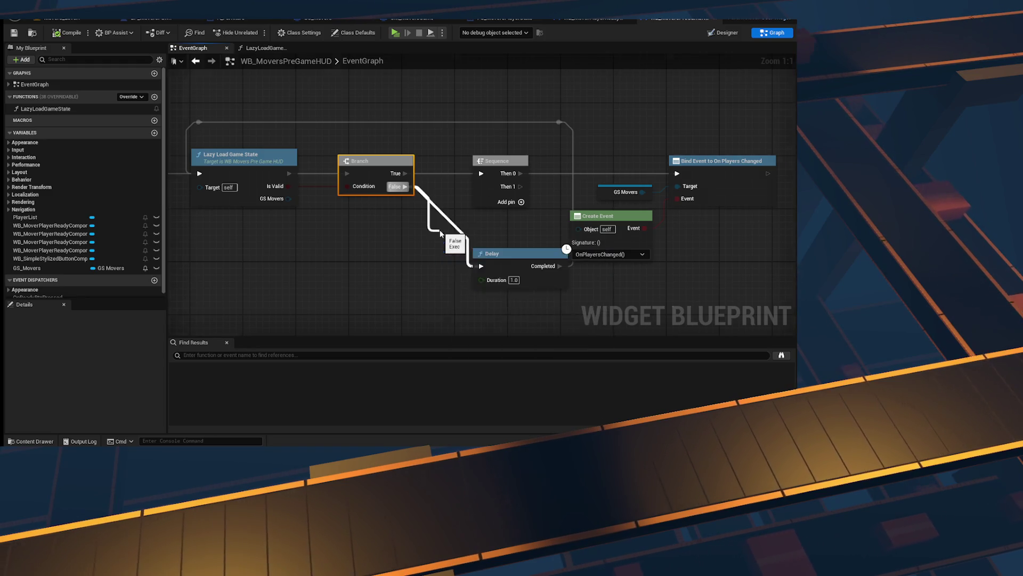
{"action": "type", "text": "Inv"}
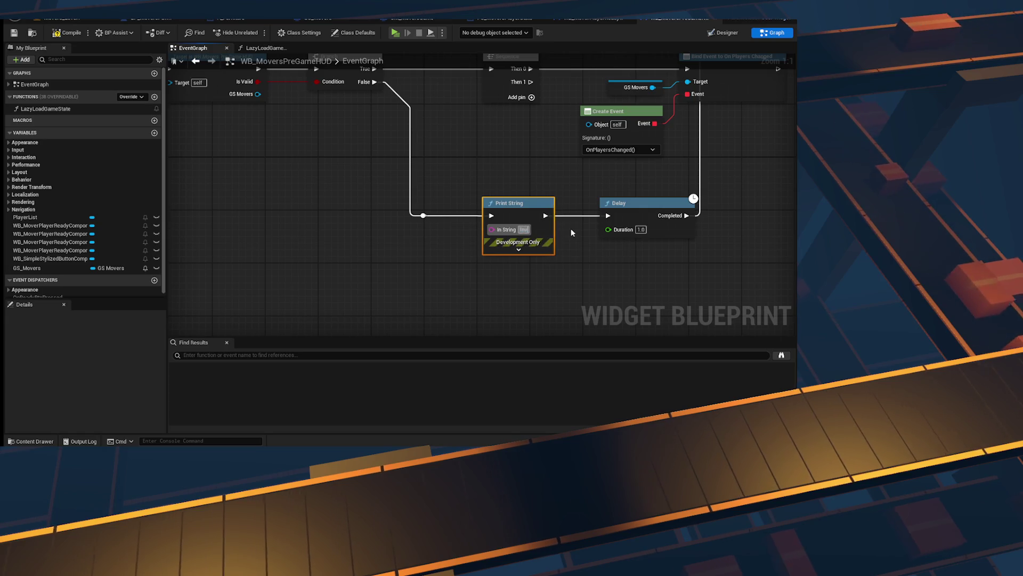
{"action": "type", "text": "alid Game State"}
{"action": "key", "text": "Return"}
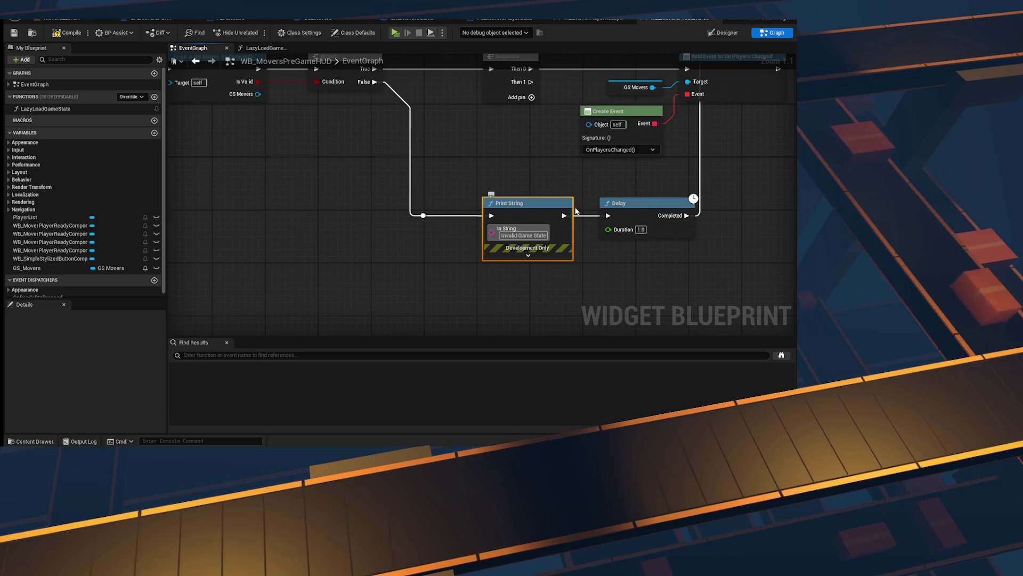
{"action": "left_click", "coordinate": [395, 33]}
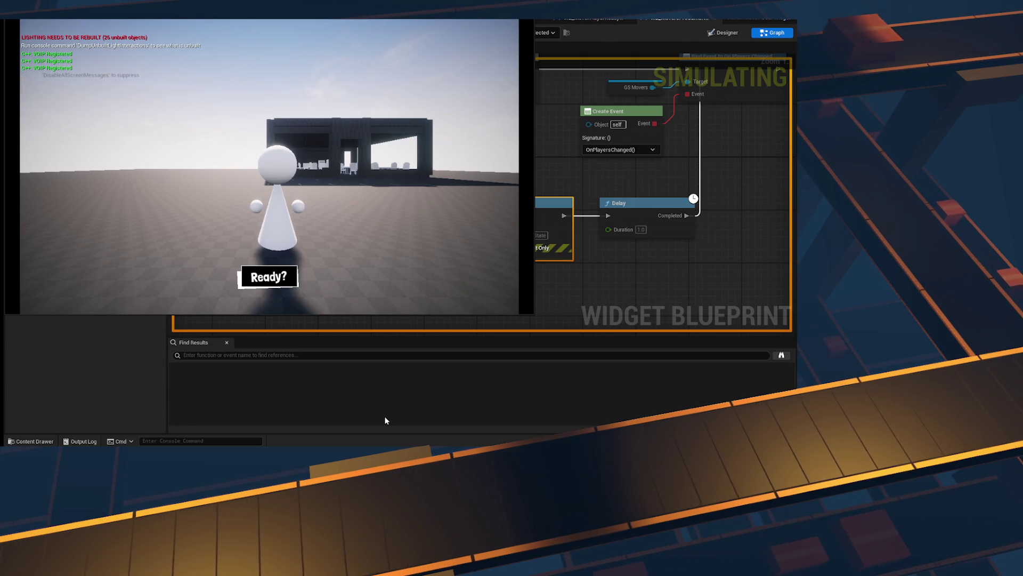
Step: Read the PlayerState errors in the in-game console, stop, and jump to the offending node
{"action": "left_click", "coordinate": [254, 218]}
{"action": "key", "text": "grave"}
{"action": "key", "text": "grave"}
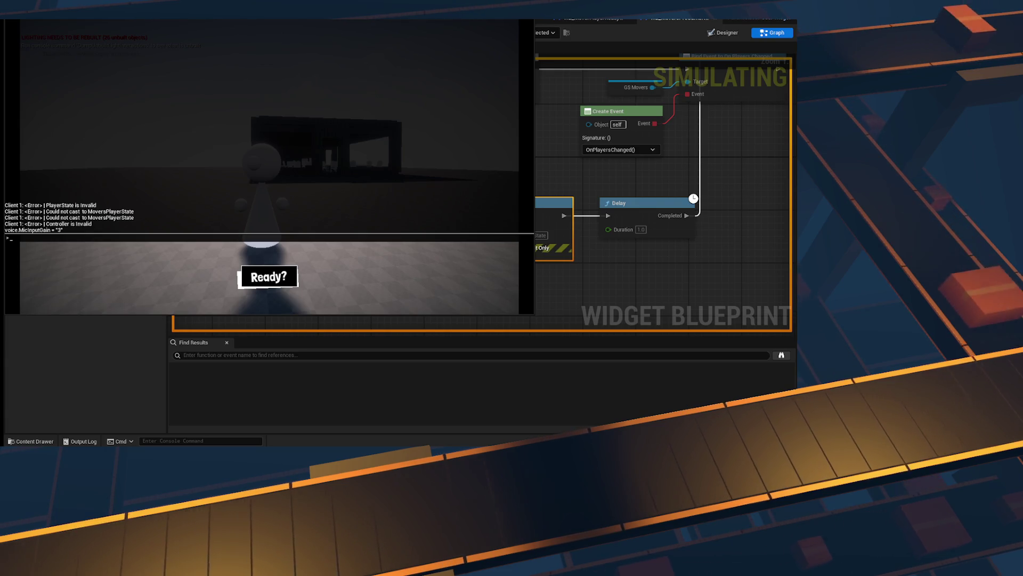
{"action": "key", "text": "Escape"}
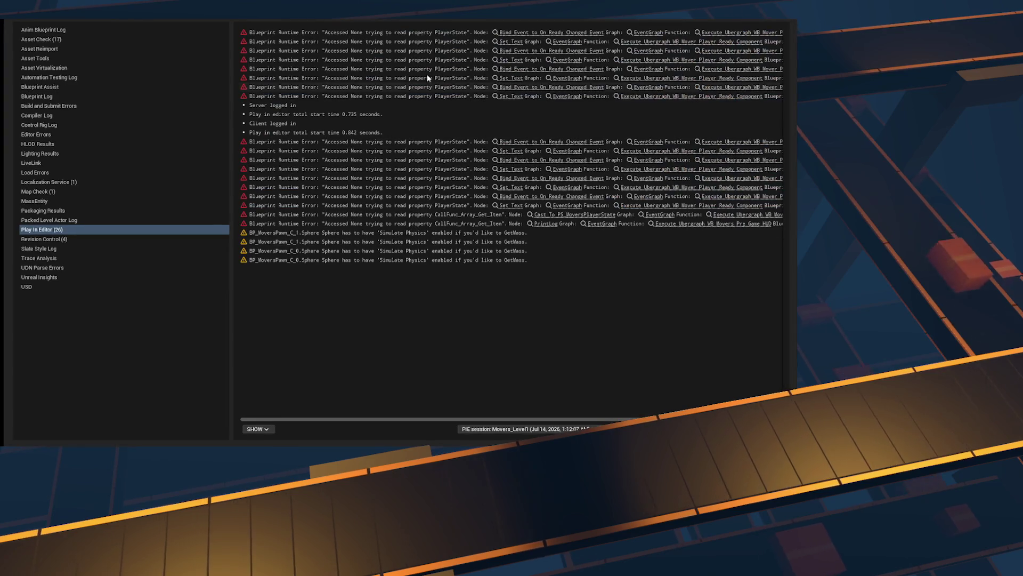
{"action": "left_click", "coordinate": [529, 35]}
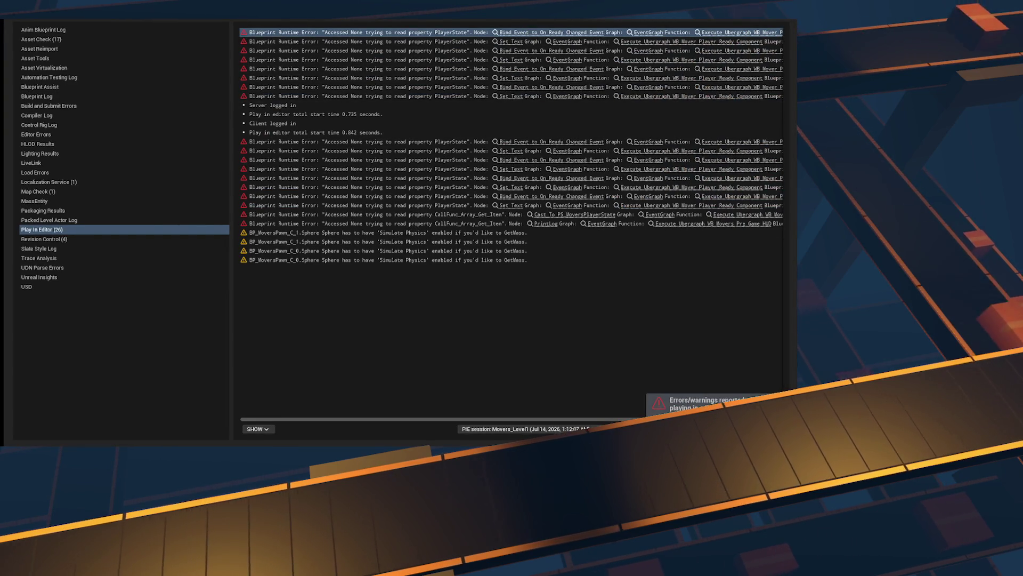
{"action": "left_click", "coordinate": [521, 33]}
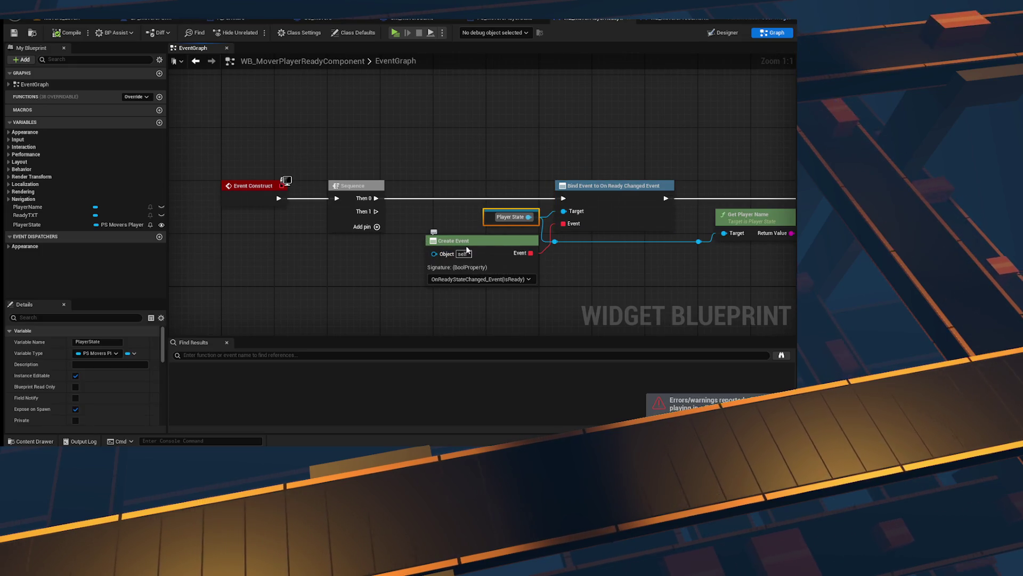
Step: Add an Is Valid check on Player State before Bind Event, then retest and check the console
{"action": "mouse_move", "coordinate": [40, 227]}
{"action": "left_mouse_down"}
{"action": "mouse_move", "coordinate": [290, 269]}
{"action": "mouse_move", "coordinate": [351, 259]}
{"action": "left_mouse_up"}
{"action": "type", "text": "is valid"}
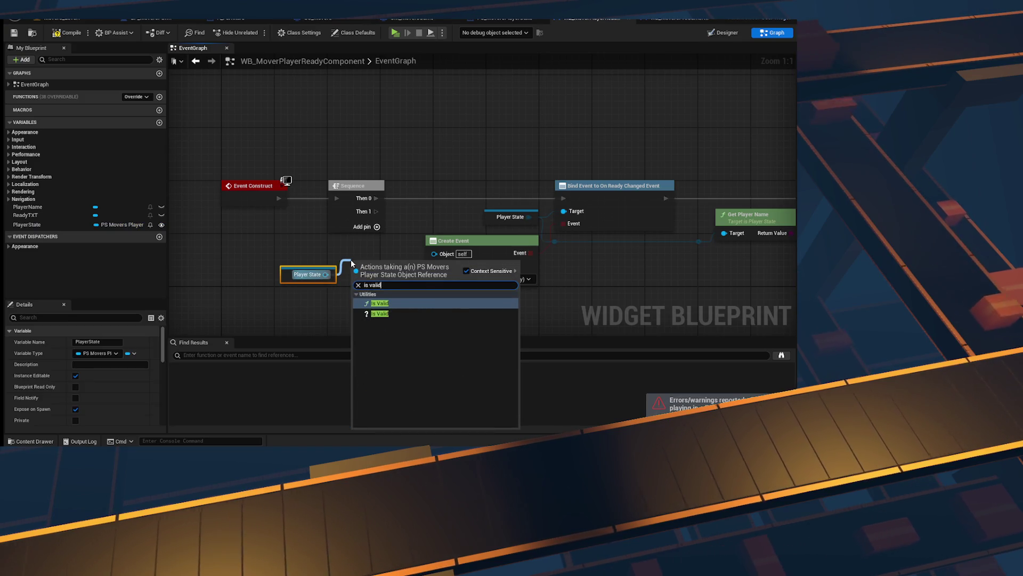
{"action": "key", "text": "Return"}
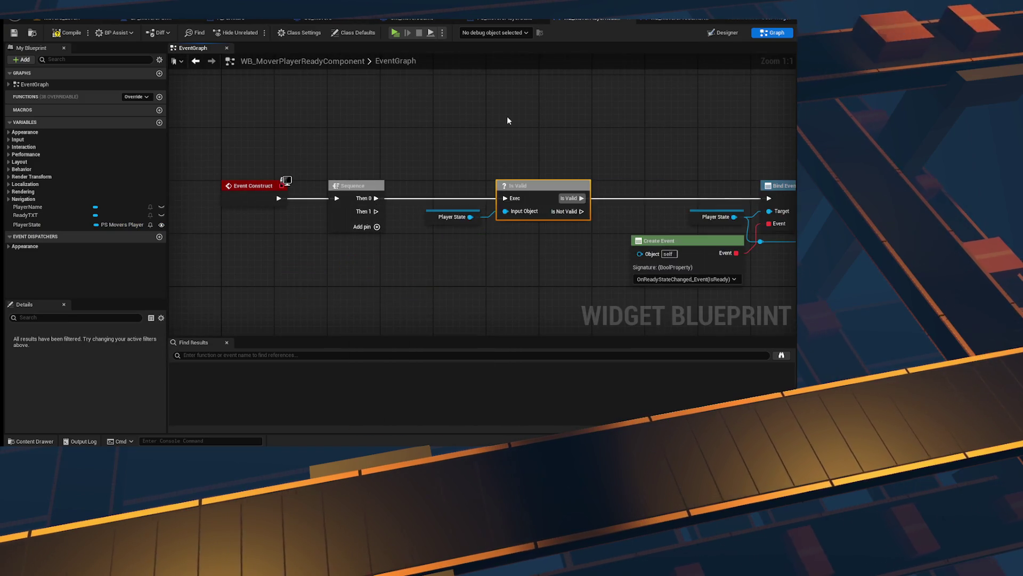
{"action": "left_click", "coordinate": [395, 33]}
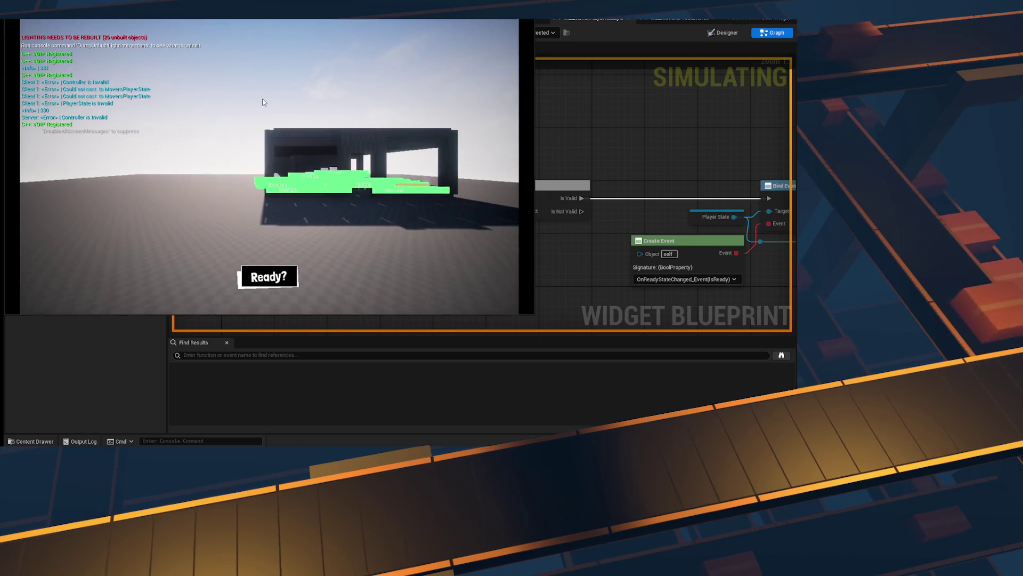
{"action": "key", "text": "grave"}
{"action": "key", "text": "grave"}
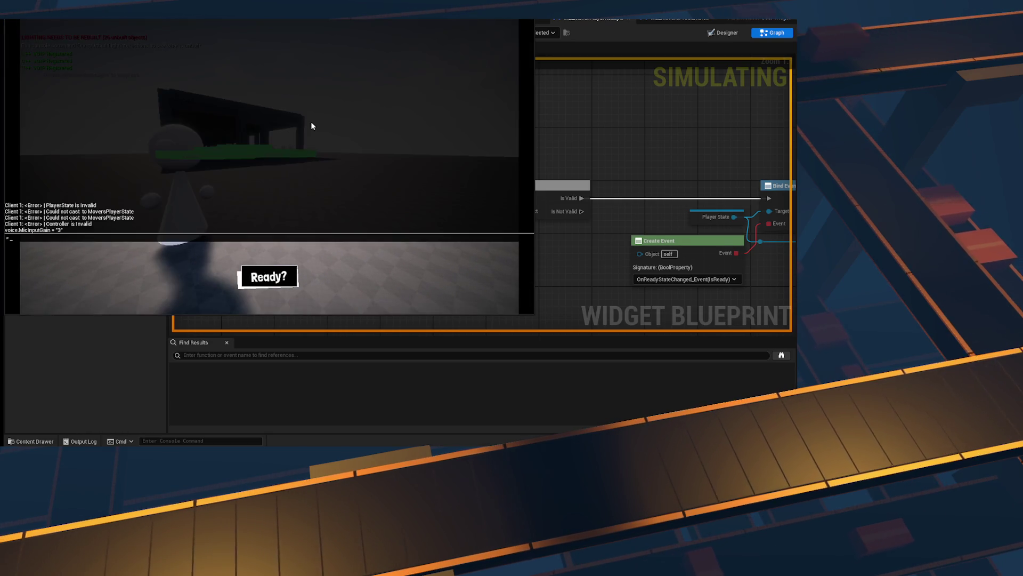
{"action": "key", "text": "Escape"}
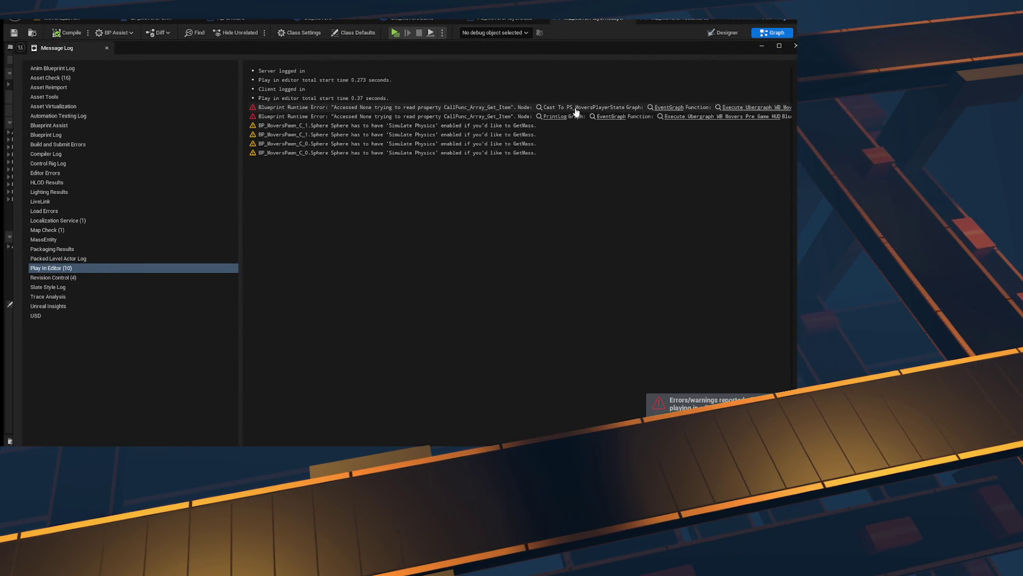
Step: Follow the remaining errors to the PrintLog and Cast To PS_MoversPlayerState nodes in the HUD graph
{"action": "left_click", "coordinate": [560, 107]}
{"action": "mouse_move", "coordinate": [435, 43]}
{"action": "left_mouse_down"}
{"action": "mouse_move", "coordinate": [405, 280]}
{"action": "mouse_move", "coordinate": [368, 225]}
{"action": "mouse_move", "coordinate": [315, 228]}
{"action": "mouse_move", "coordinate": [275, 267]}
{"action": "left_mouse_up"}
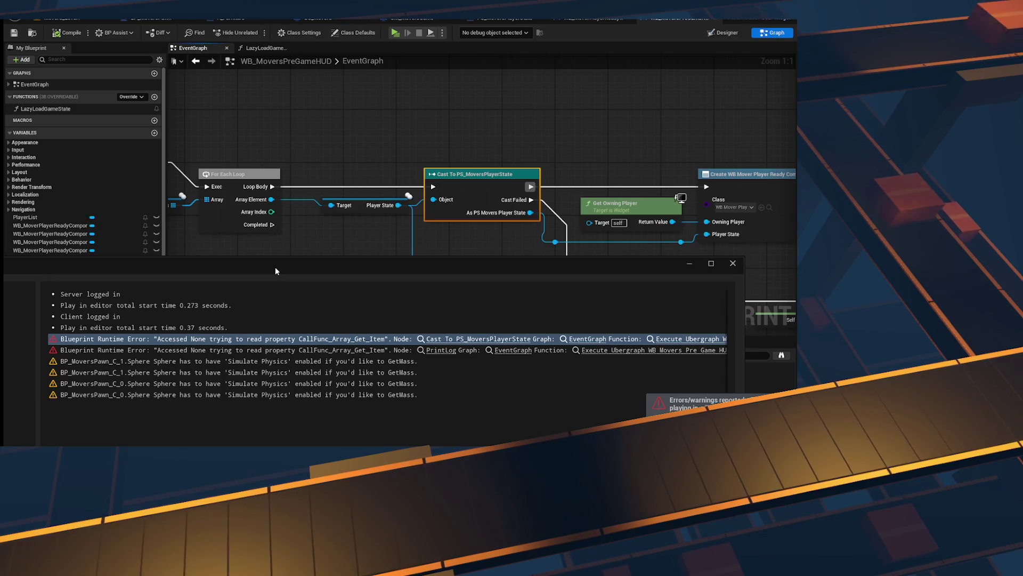
{"action": "left_click", "coordinate": [288, 352]}
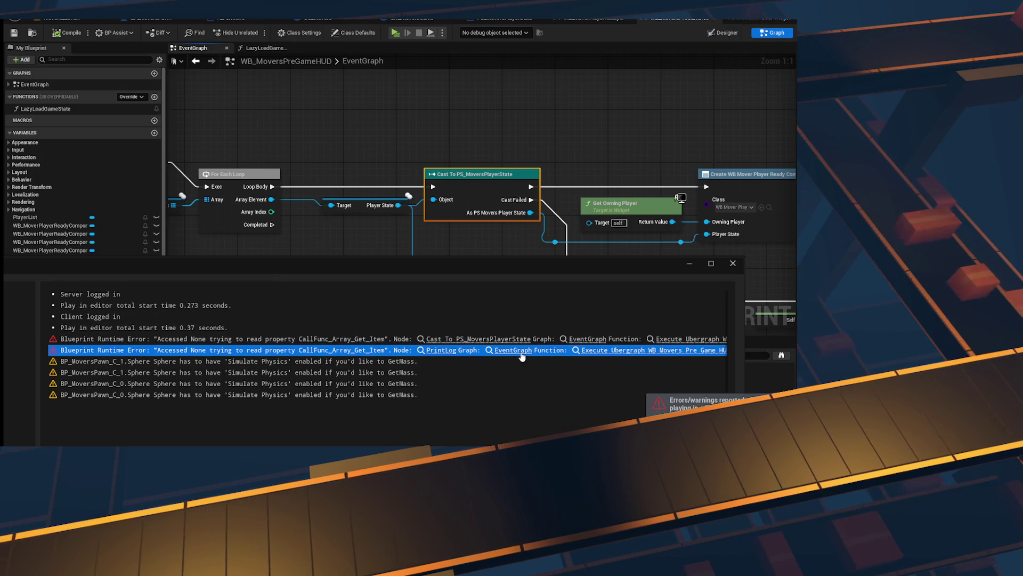
{"action": "left_click", "coordinate": [452, 351]}
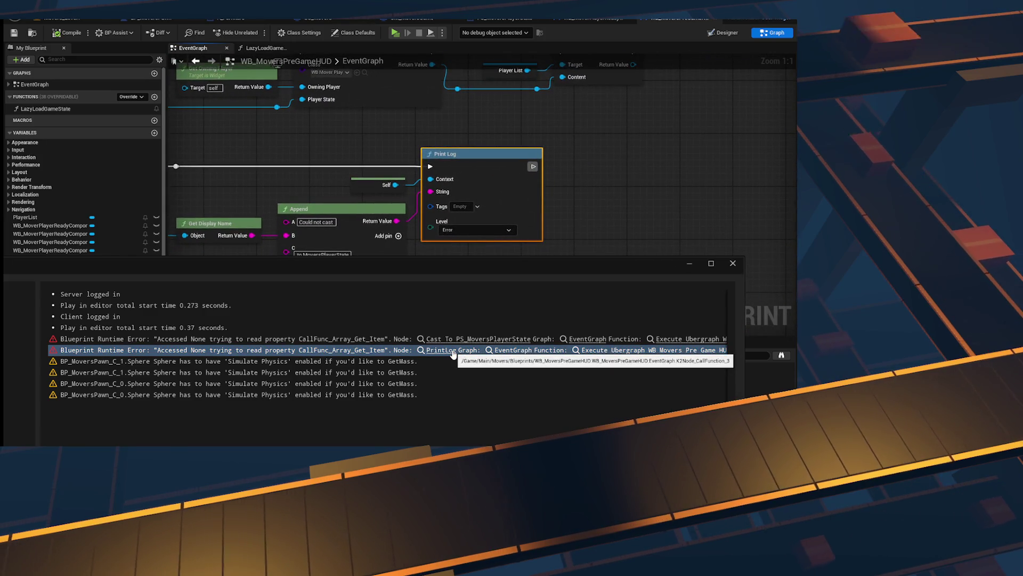
{"action": "left_click_drag", "start_coordinate": [334, 113], "coordinate": [588, 108]}
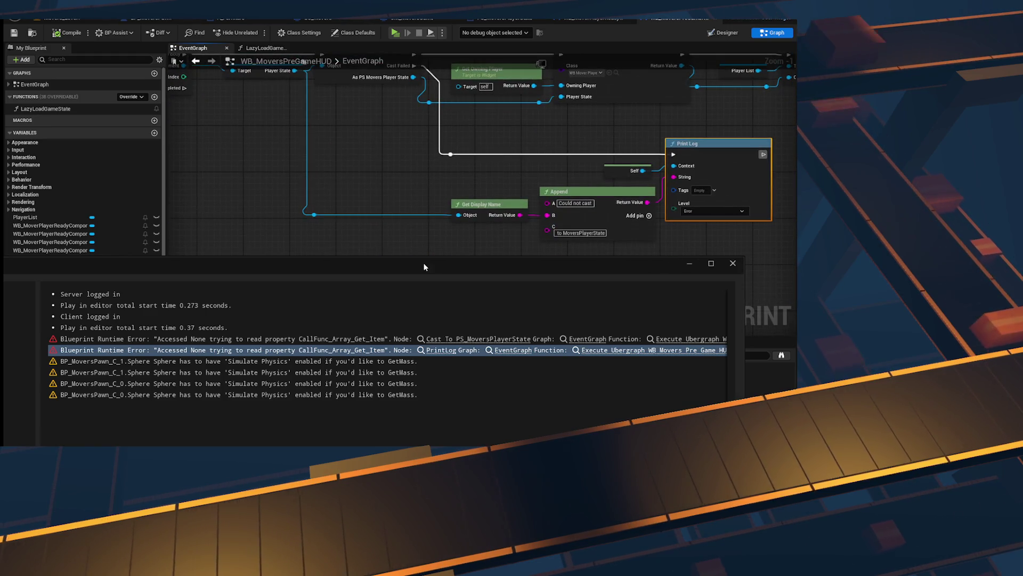
{"action": "left_click", "coordinate": [476, 340]}
{"action": "scroll", "coordinate": [294, 200], "scroll_direction": "up", "scroll_amount": 1}
{"action": "left_click", "coordinate": [421, 163]}
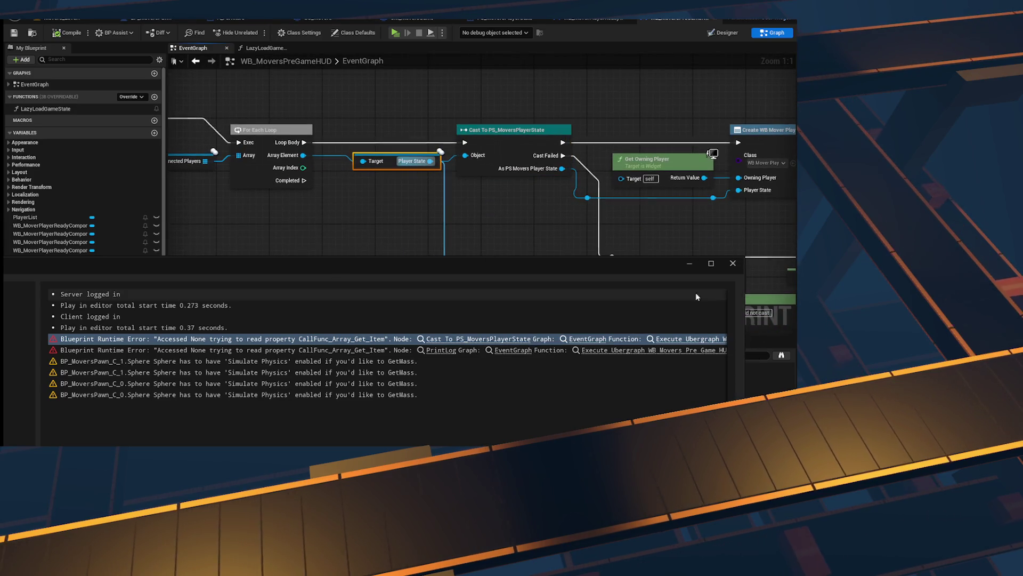
{"action": "left_click", "coordinate": [431, 219]}
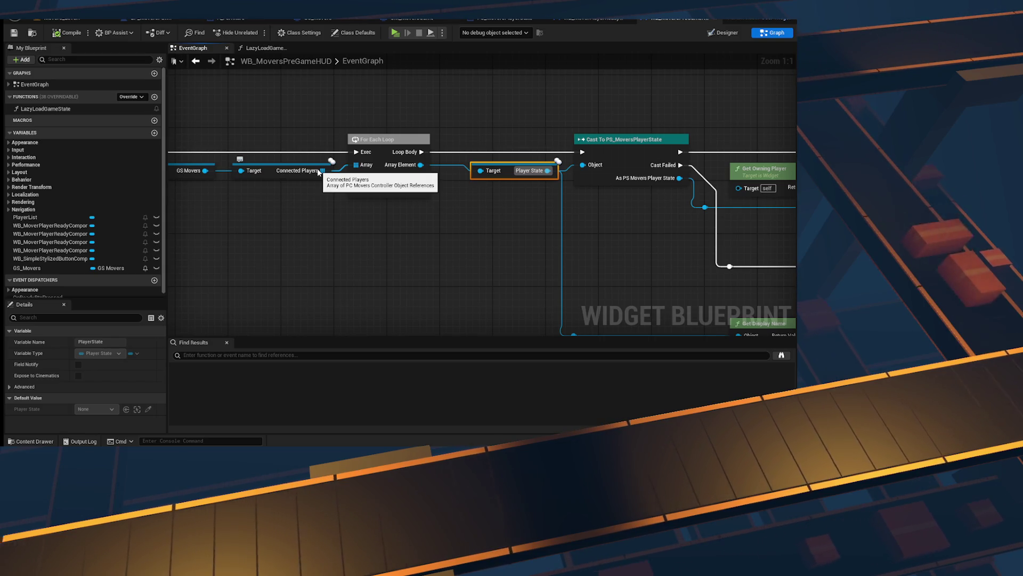
Step: Reconnect Player State to the cast's Object input and pull a new link from the getter
{"action": "mouse_move", "coordinate": [318, 172]}
{"action": "left_mouse_down"}
{"action": "mouse_move", "coordinate": [279, 158]}
{"action": "mouse_move", "coordinate": [360, 148]}
{"action": "mouse_move", "coordinate": [398, 214]}
{"action": "mouse_move", "coordinate": [322, 183]}
{"action": "mouse_move", "coordinate": [392, 122]}
{"action": "left_mouse_up"}
{"action": "mouse_move", "coordinate": [352, 160]}
{"action": "left_mouse_down"}
{"action": "mouse_move", "coordinate": [298, 144]}
{"action": "mouse_move", "coordinate": [338, 155]}
{"action": "mouse_move", "coordinate": [403, 144]}
{"action": "left_mouse_up"}
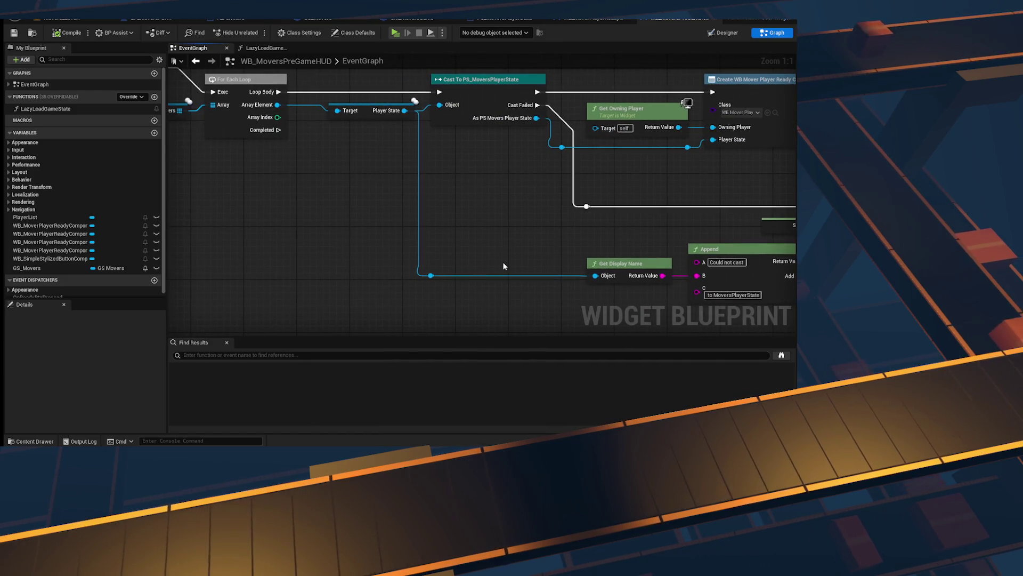
{"action": "scroll", "coordinate": [484, 244], "scroll_direction": "down", "scroll_amount": 4}
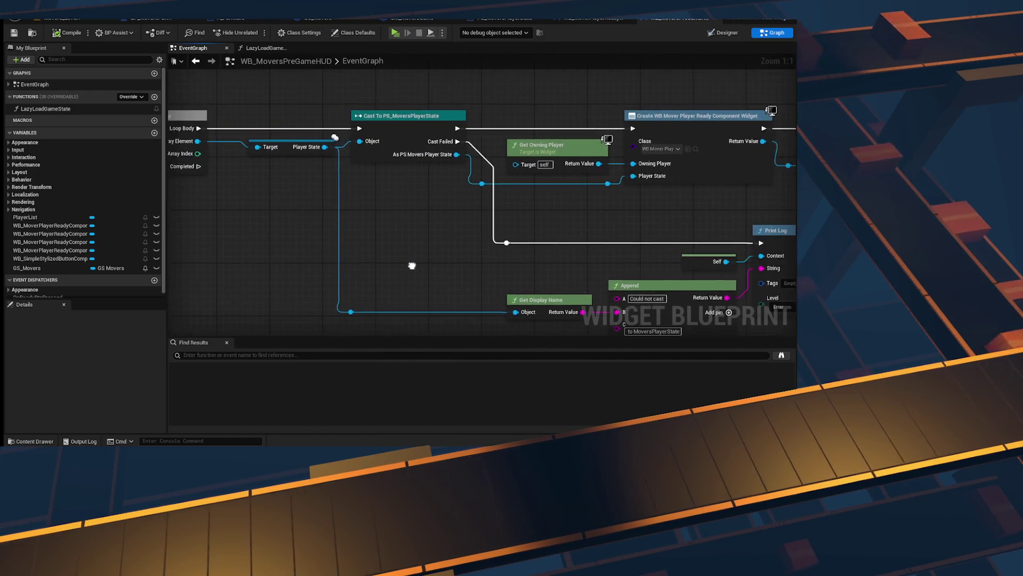
{"action": "scroll", "coordinate": [425, 174], "scroll_direction": "up", "scroll_amount": 4}
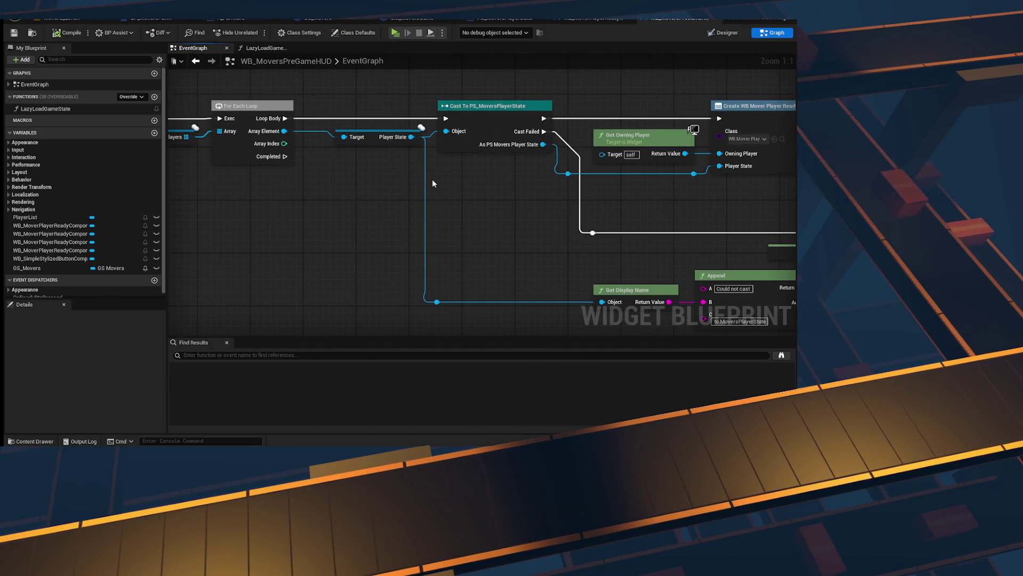
{"action": "left_click_drag", "start_coordinate": [430, 181], "coordinate": [361, 206]}
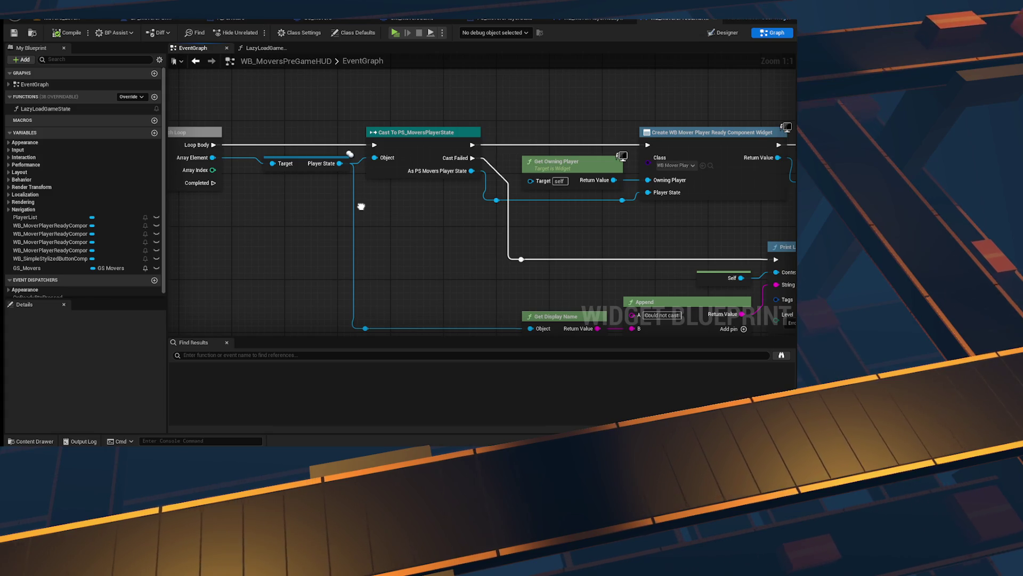
{"action": "mouse_move", "coordinate": [340, 163]}
{"action": "left_mouse_down"}
{"action": "mouse_move", "coordinate": [372, 234]}
{"action": "mouse_move", "coordinate": [313, 131]}
{"action": "mouse_move", "coordinate": [373, 136]}
{"action": "left_mouse_up"}
Step: Print 'Invalid State' from the Is Valid node's Is Not Valid branch, then play-test
{"action": "type", "text": "is valid"}
{"action": "key", "text": "Escape"}
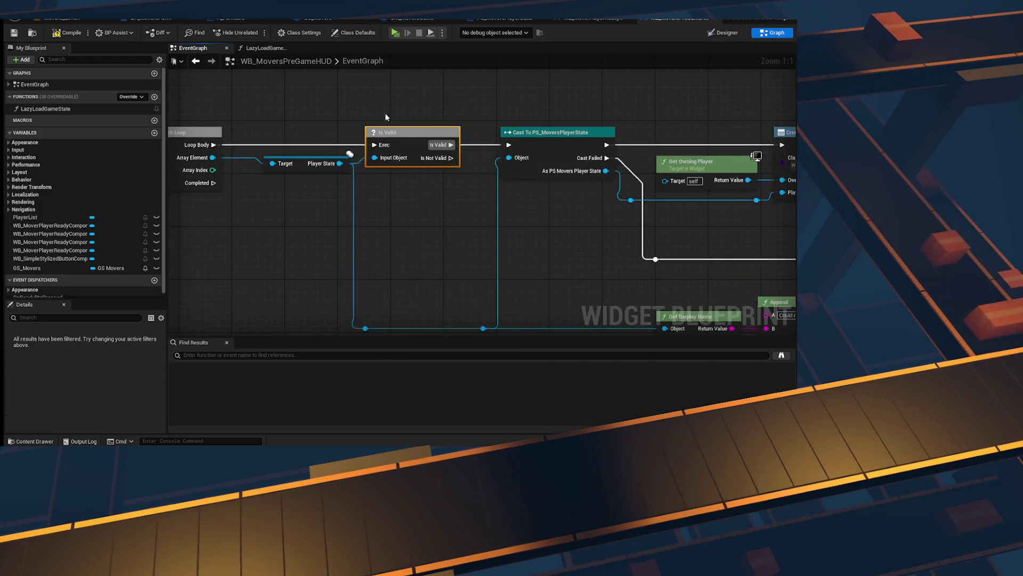
{"action": "left_click_drag", "start_coordinate": [452, 204], "coordinate": [409, 215]}
{"action": "left_click_drag", "start_coordinate": [408, 170], "coordinate": [432, 223]}
{"action": "type", "text": "print st"}
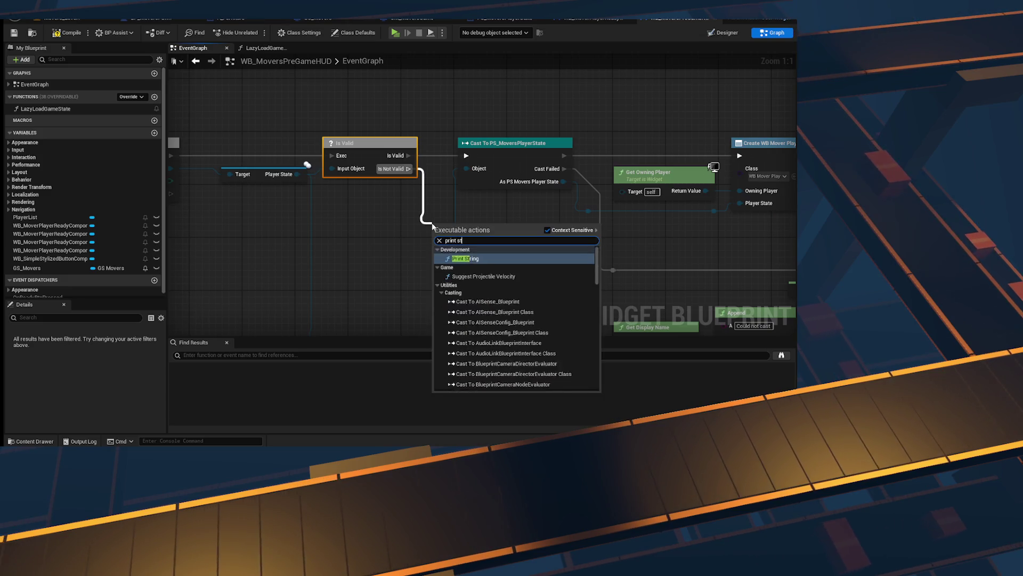
{"action": "key", "text": "Return"}
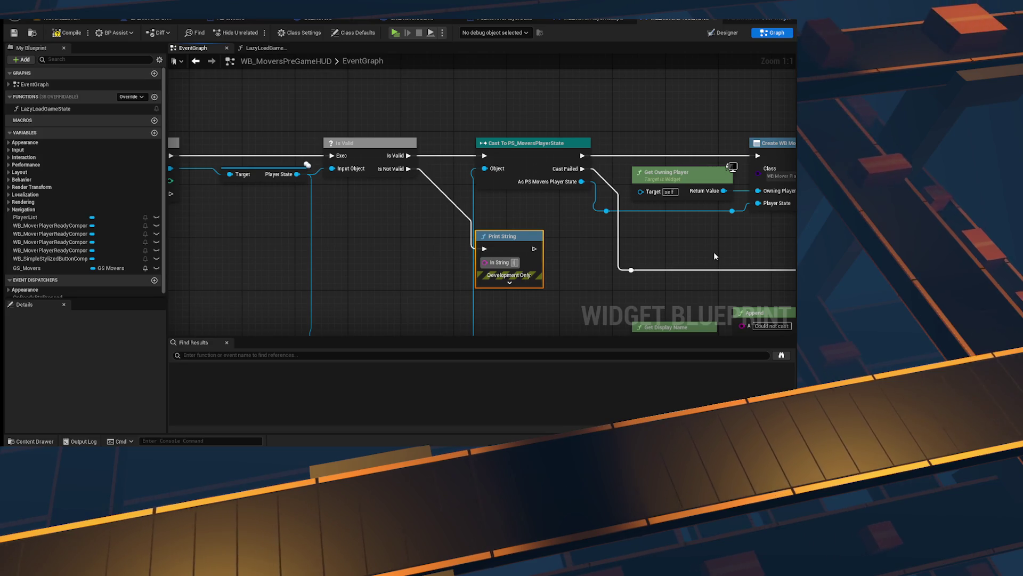
{"action": "type", "text": "Invalid State"}
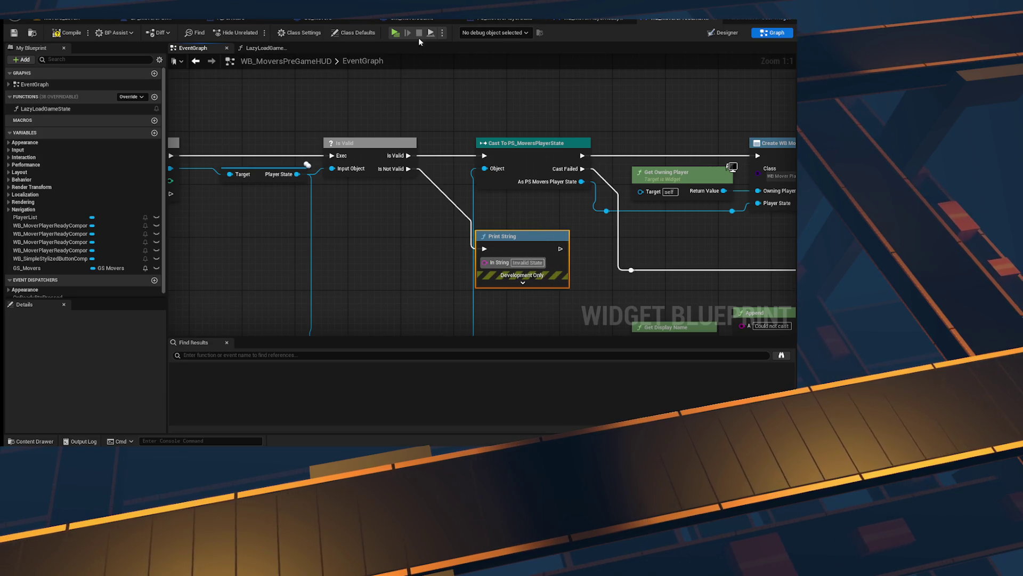
{"action": "key", "text": "alt+p"}
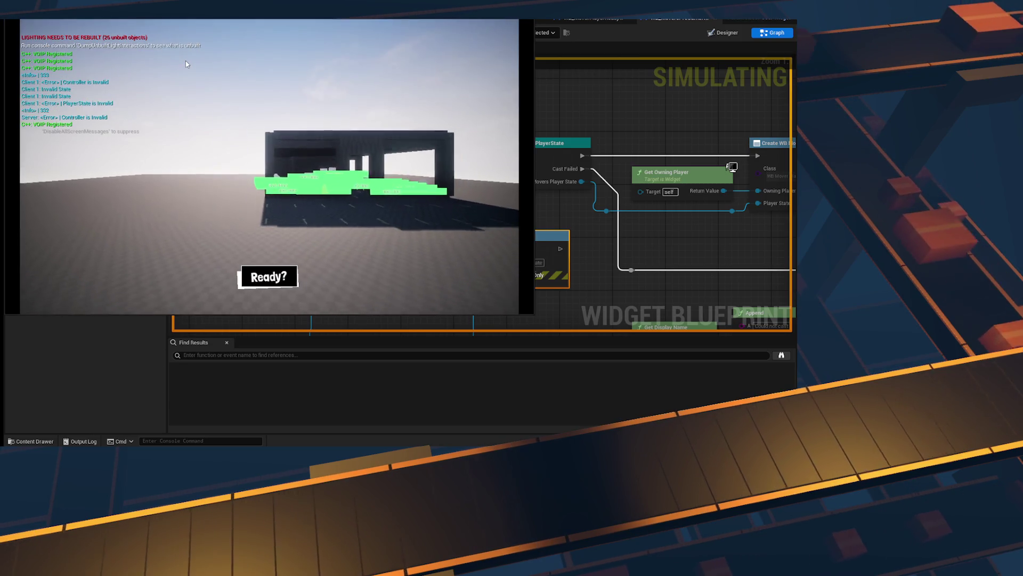
Step: Check the in-game console logs and end the play test
{"action": "key", "text": "grave"}
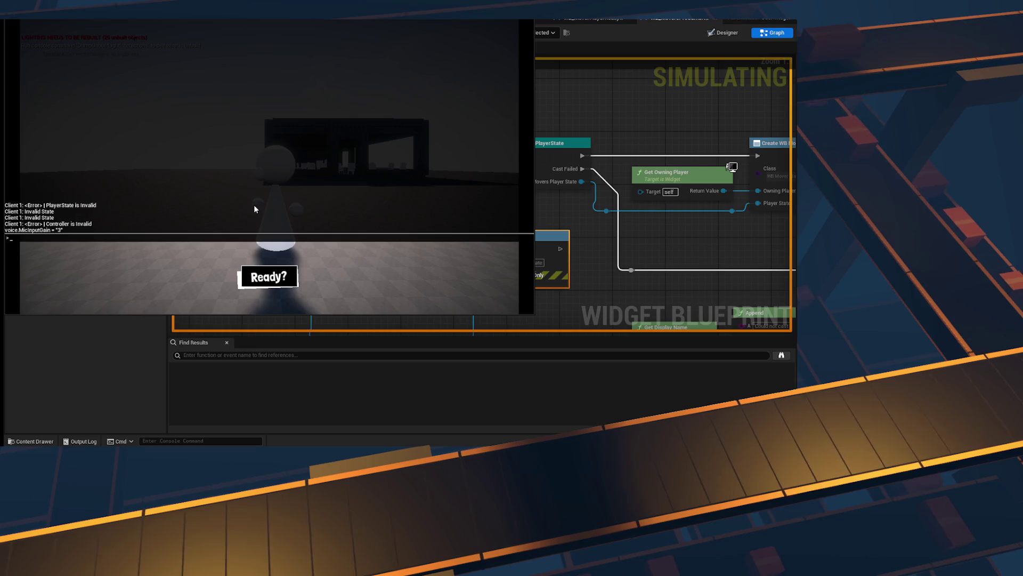
{"action": "key", "text": "grave"}
{"action": "key", "text": "grave"}
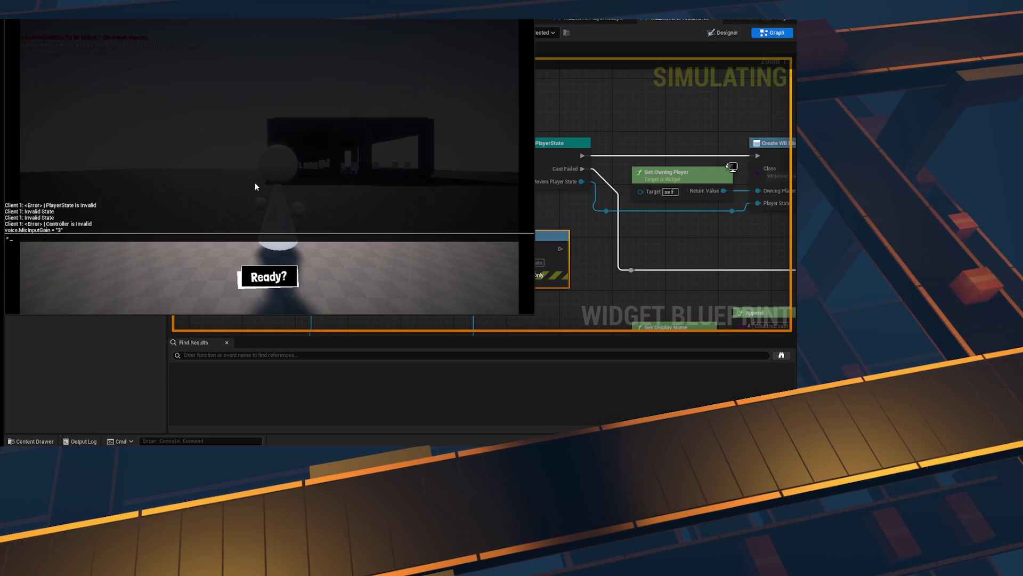
{"action": "key", "text": "grave"}
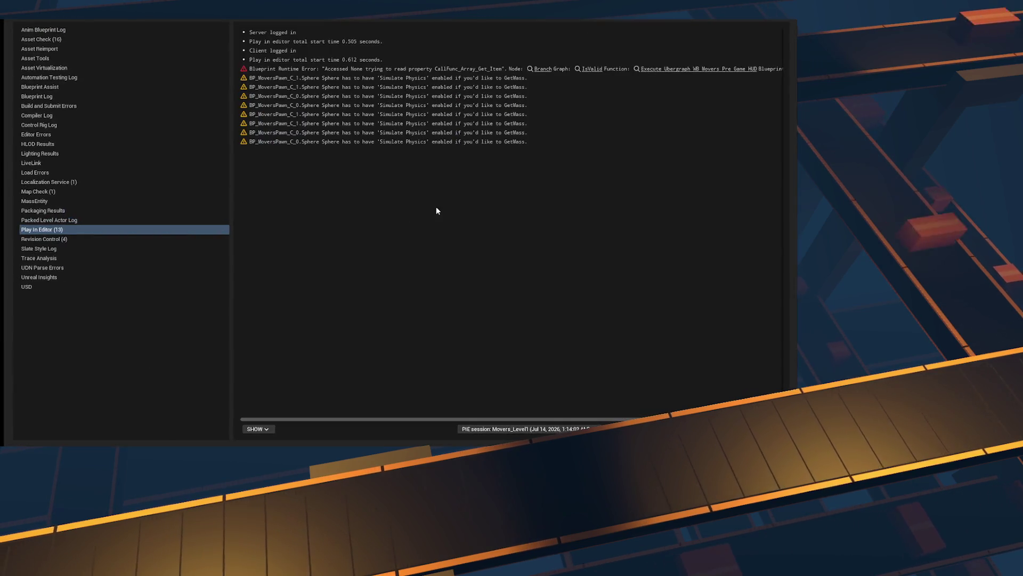
Step: Trace the Accessed None error from the Message Log to the pre-game HUD's Is Valid node
{"action": "left_click", "coordinate": [586, 68]}
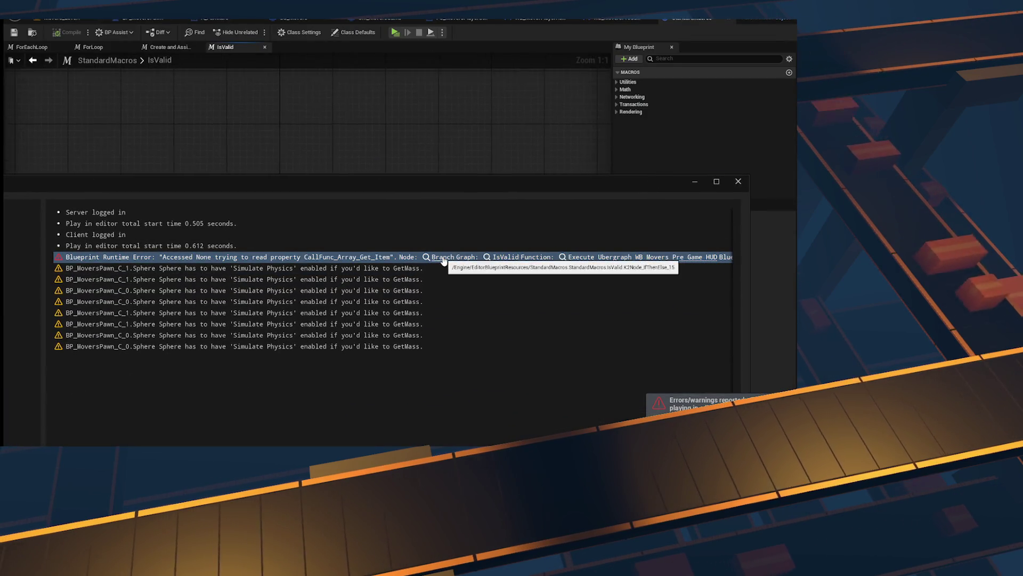
{"action": "left_click", "coordinate": [617, 257]}
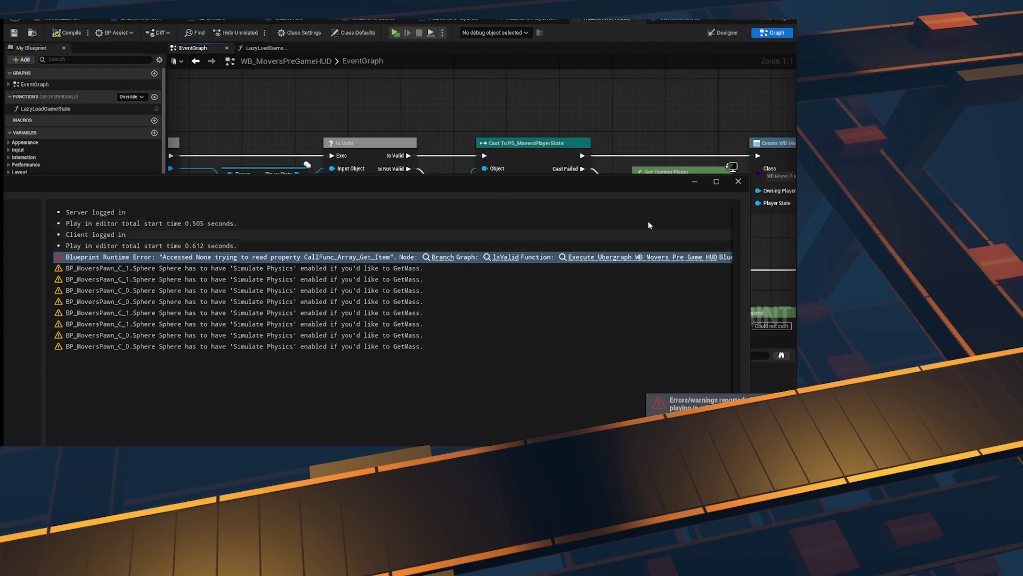
{"action": "left_click", "coordinate": [447, 257]}
{"action": "left_click", "coordinate": [588, 257]}
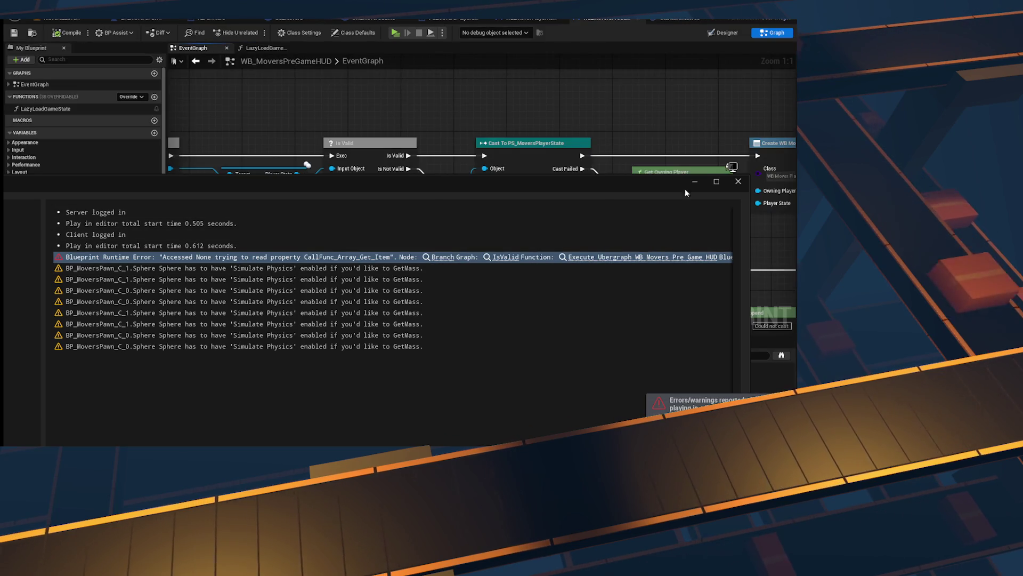
{"action": "left_click", "coordinate": [694, 182]}
{"action": "scroll", "coordinate": [364, 262], "scroll_direction": "down", "scroll_amount": 2}
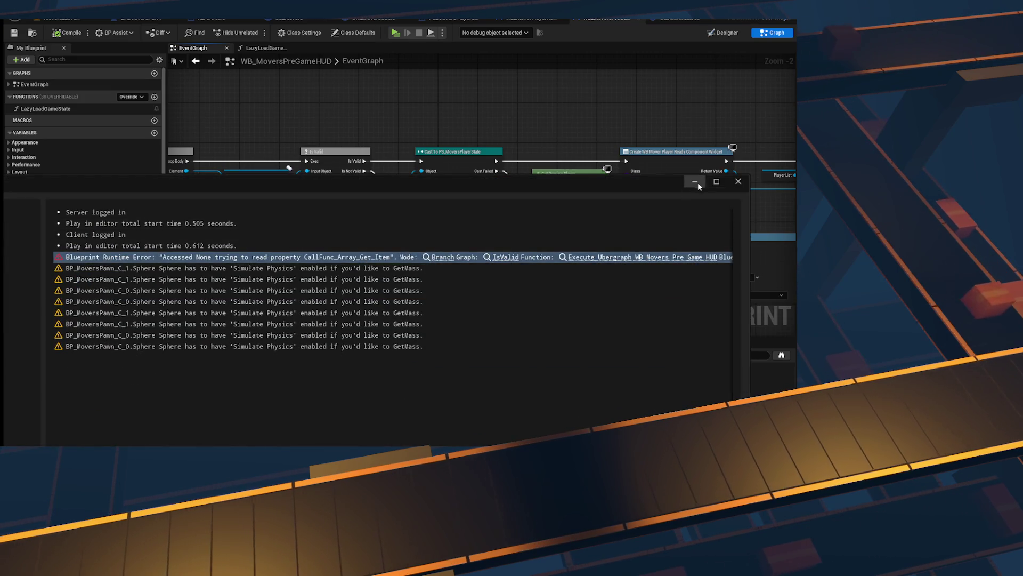
{"action": "left_click", "coordinate": [694, 181]}
{"action": "left_click", "coordinate": [335, 152]}
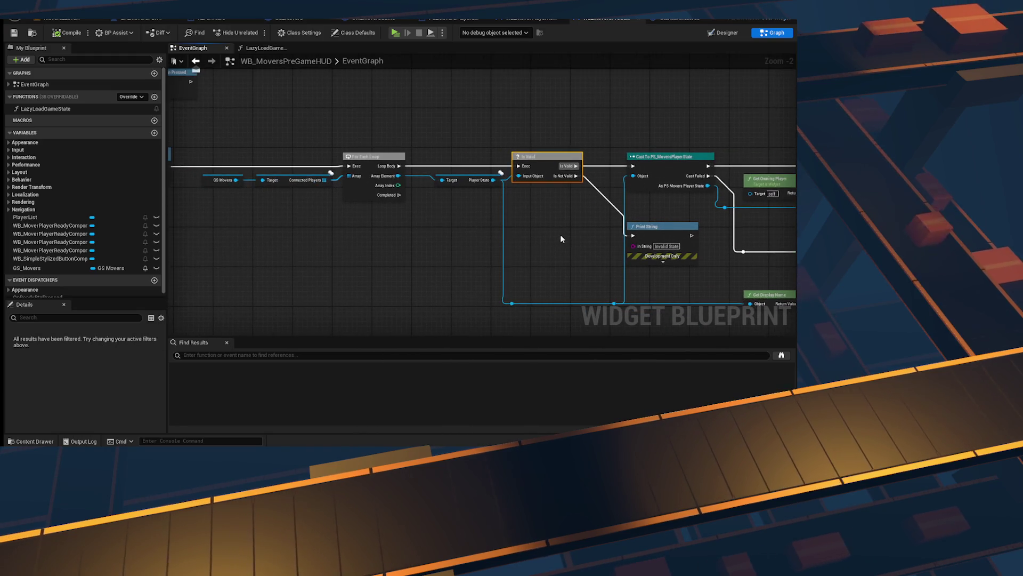
Step: Pan the pre-game HUD graph to inspect the For Each Loop over Connected Players
{"action": "scroll", "coordinate": [562, 236], "scroll_direction": "up", "scroll_amount": 2}
{"action": "left_click_drag", "start_coordinate": [465, 233], "coordinate": [380, 238]}
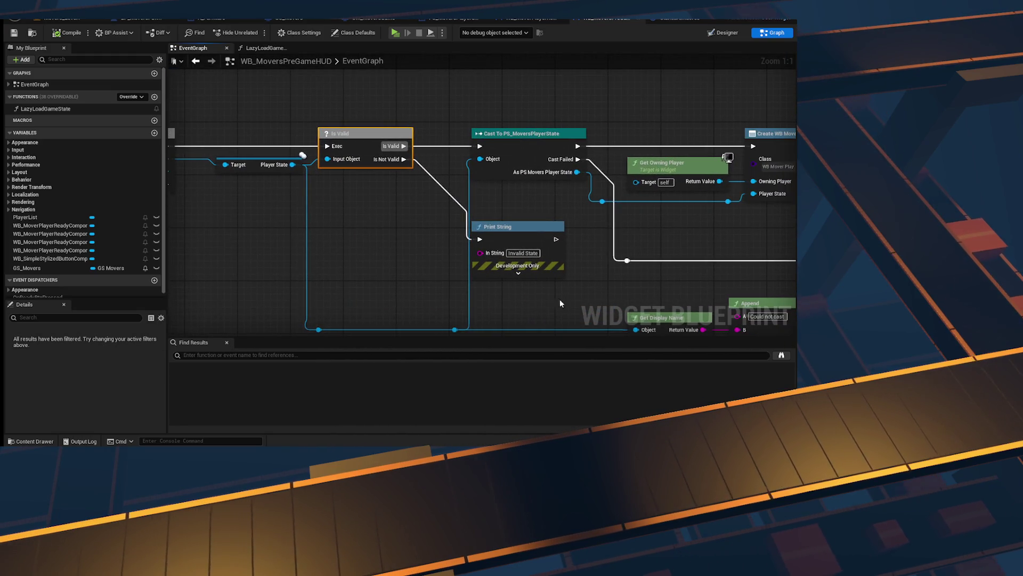
{"action": "left_click_drag", "start_coordinate": [360, 284], "coordinate": [431, 261]}
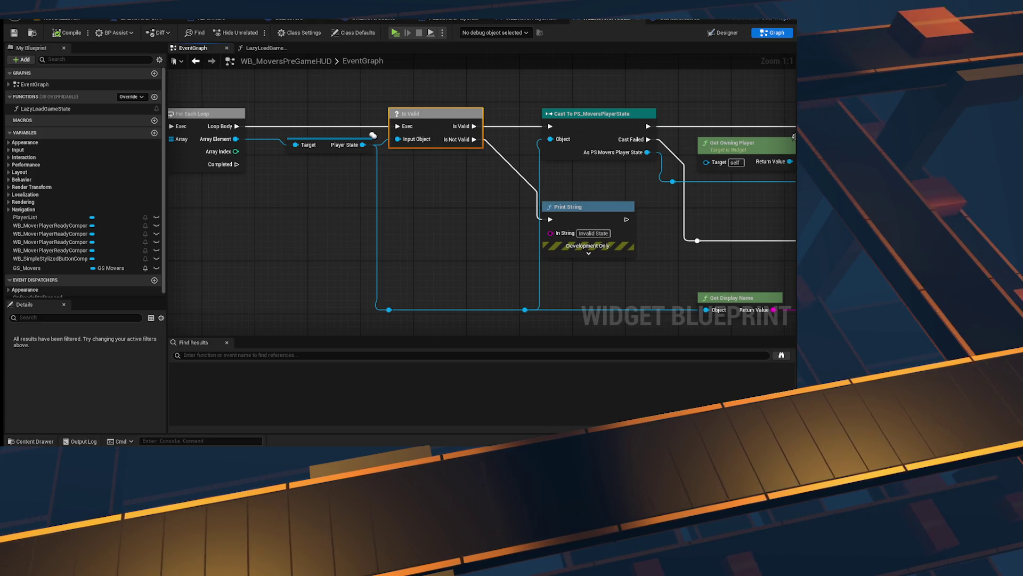
{"action": "mouse_move", "coordinate": [400, 335]}
{"action": "left_mouse_down"}
{"action": "mouse_move", "coordinate": [496, 267]}
{"action": "mouse_move", "coordinate": [649, 249]}
{"action": "mouse_move", "coordinate": [347, 267]}
{"action": "mouse_move", "coordinate": [398, 244]}
{"action": "left_mouse_up"}
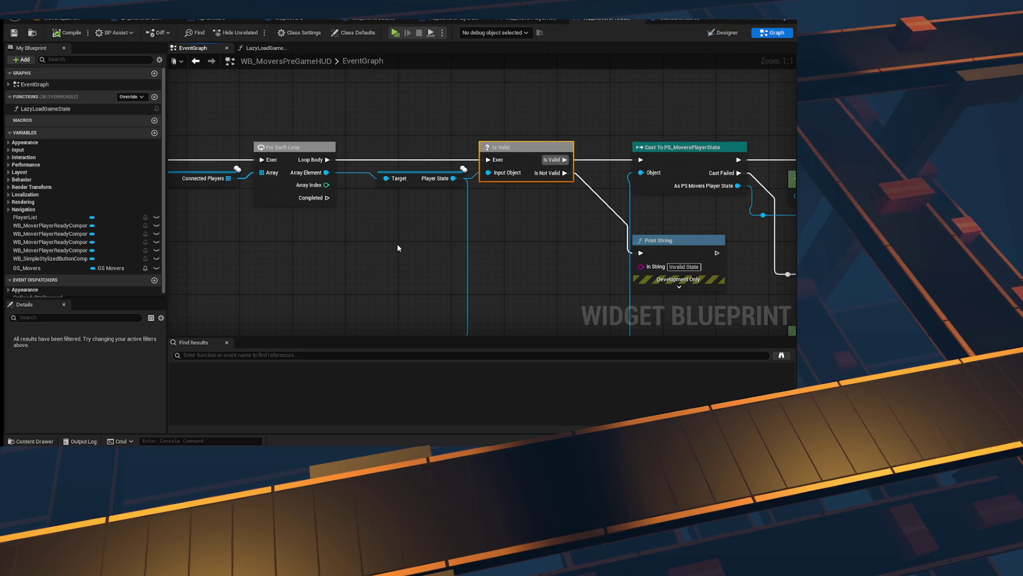
{"action": "scroll", "coordinate": [398, 248], "scroll_direction": "down", "scroll_amount": 3}
{"action": "scroll", "coordinate": [288, 234], "scroll_direction": "up", "scroll_amount": 3}
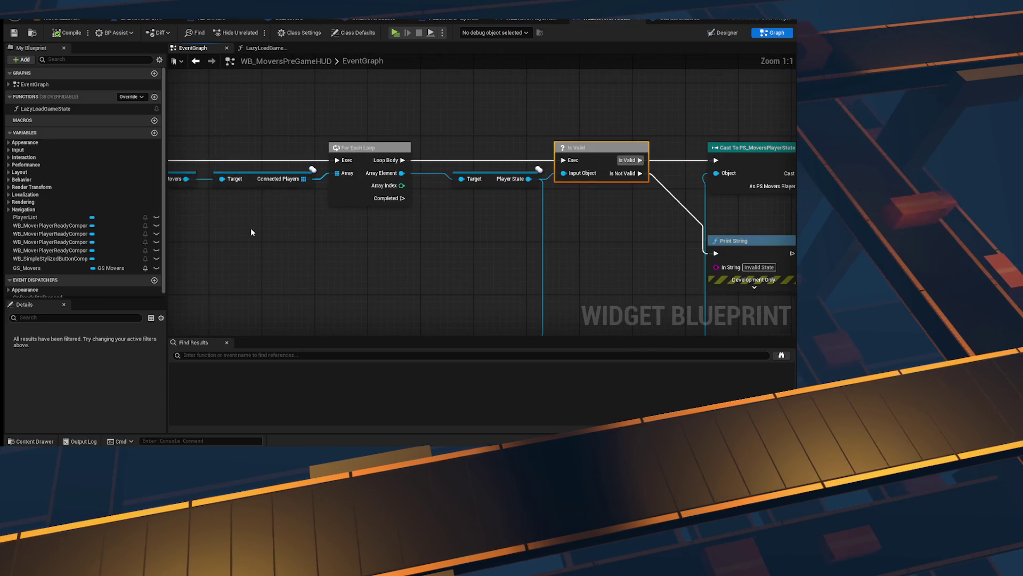
Step: Select the GS Movers and Connected Players nodes, then switch to the browser
{"action": "left_click_drag", "start_coordinate": [252, 229], "coordinate": [352, 243]}
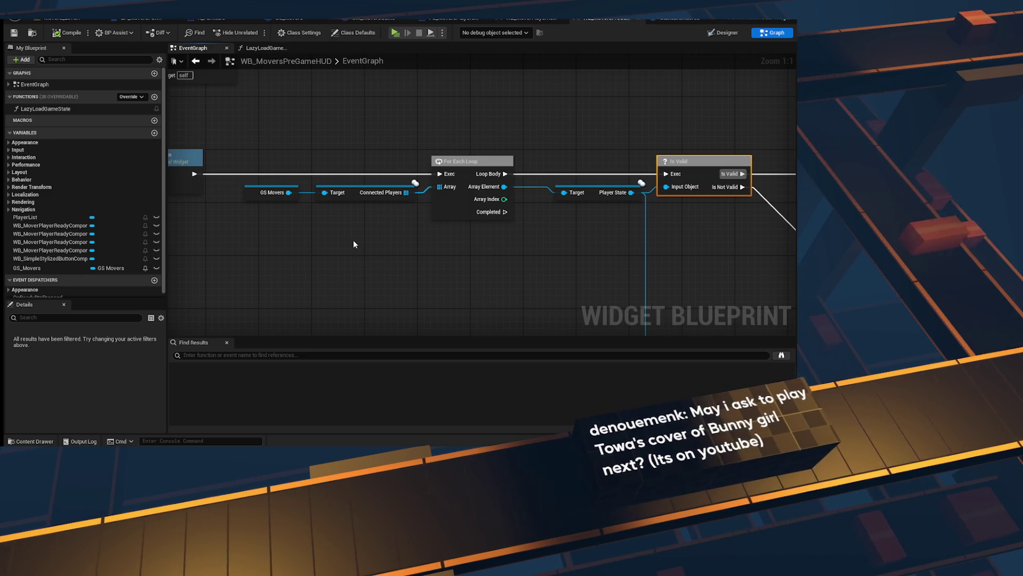
{"action": "left_click_drag", "start_coordinate": [355, 245], "coordinate": [358, 293]}
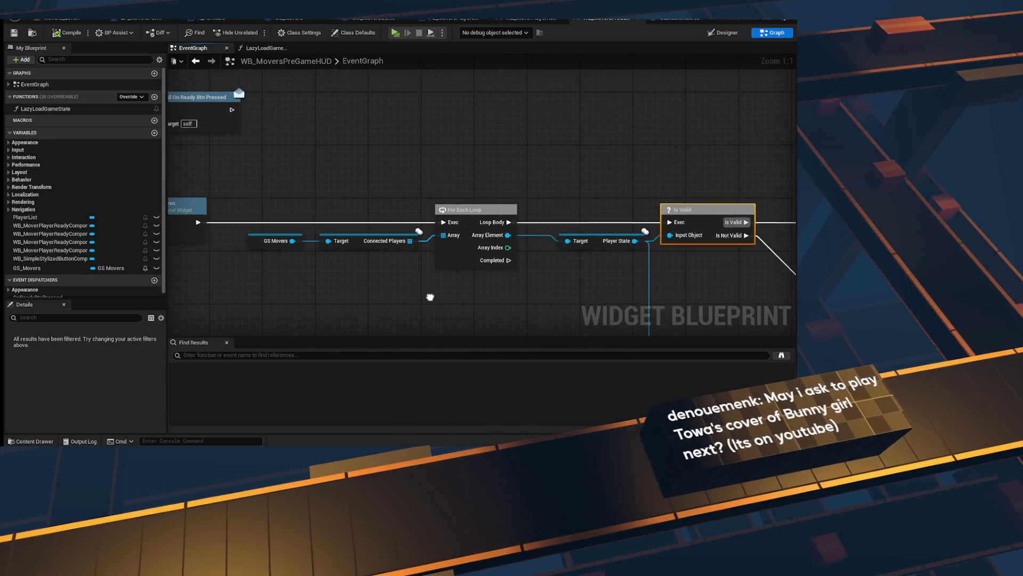
{"action": "mouse_move", "coordinate": [243, 206]}
{"action": "left_mouse_down"}
{"action": "mouse_move", "coordinate": [344, 259]}
{"action": "mouse_move", "coordinate": [401, 271]}
{"action": "left_mouse_up"}
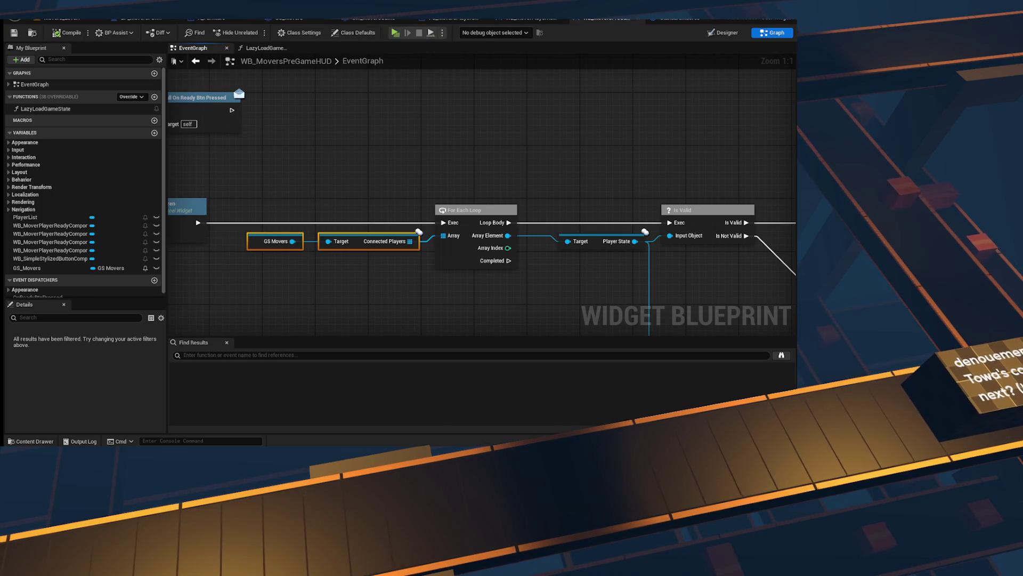
{"action": "key", "text": "alt+Tab"}
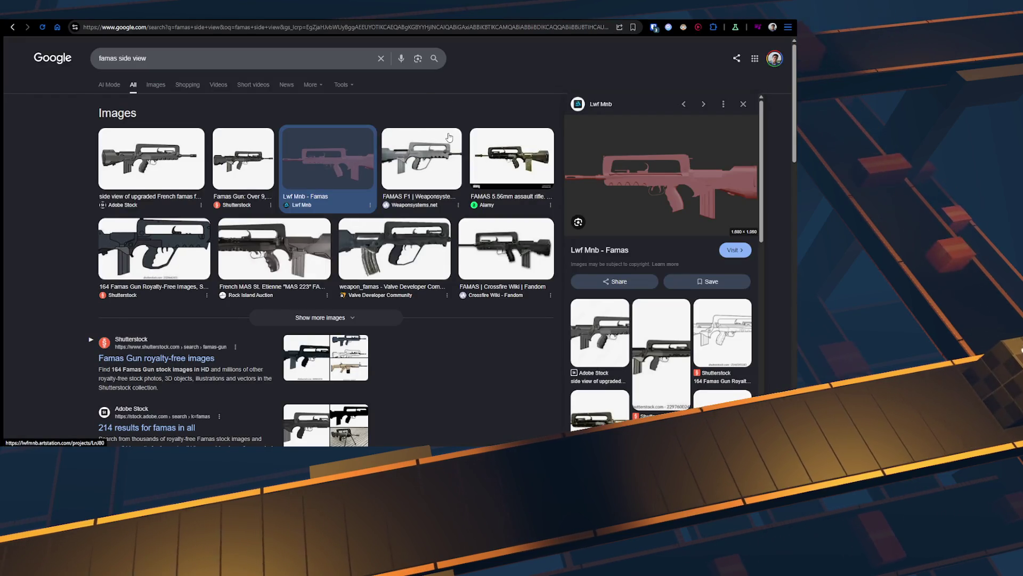
Step: Search YouTube Music for 'towa bunny girl' and queue the top result to play next
{"action": "key", "text": "ctrl+Tab"}
{"action": "key", "text": "ctrl+Tab"}
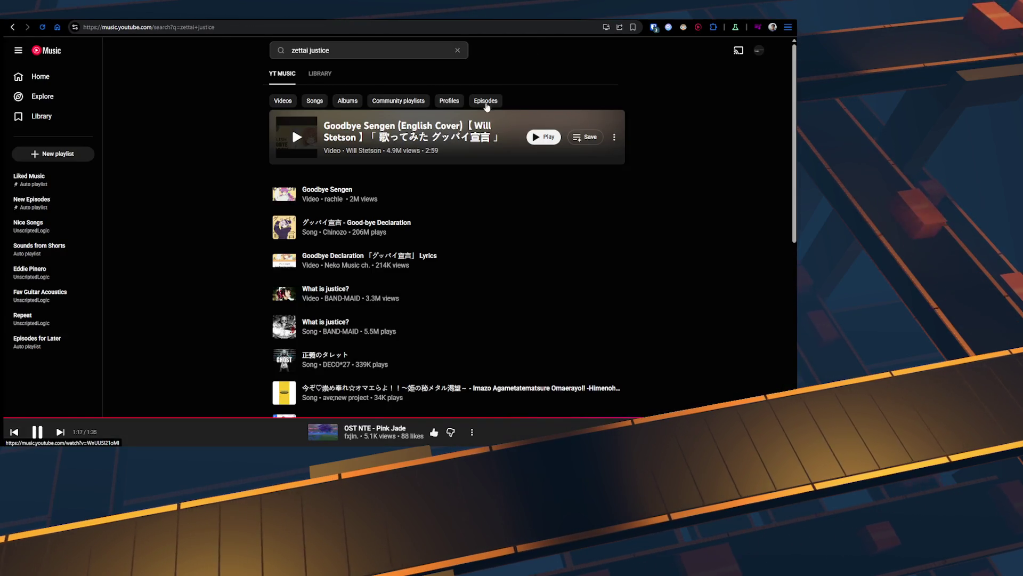
{"action": "left_click", "coordinate": [357, 53]}
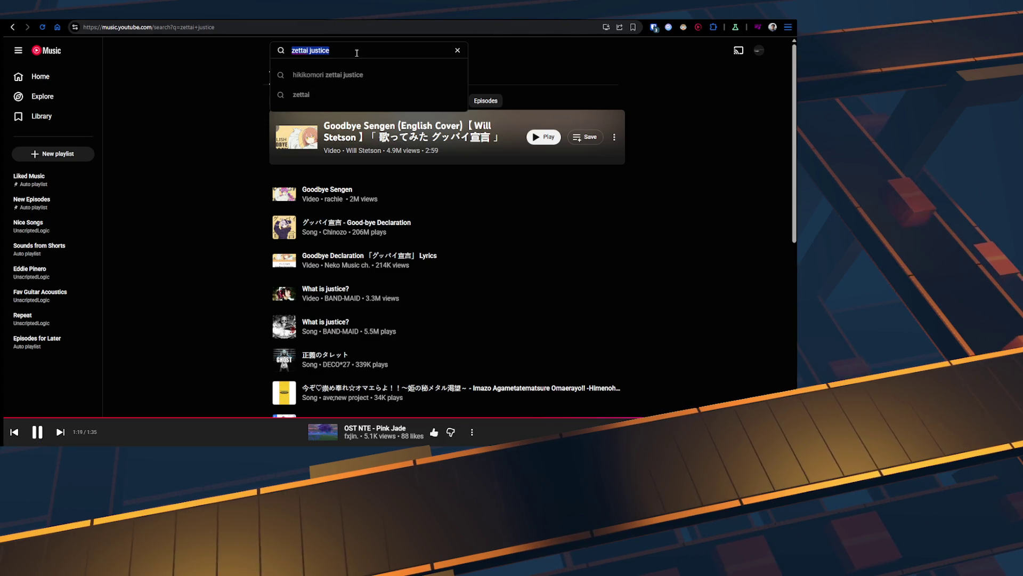
{"action": "type", "text": "towa bunny g"}
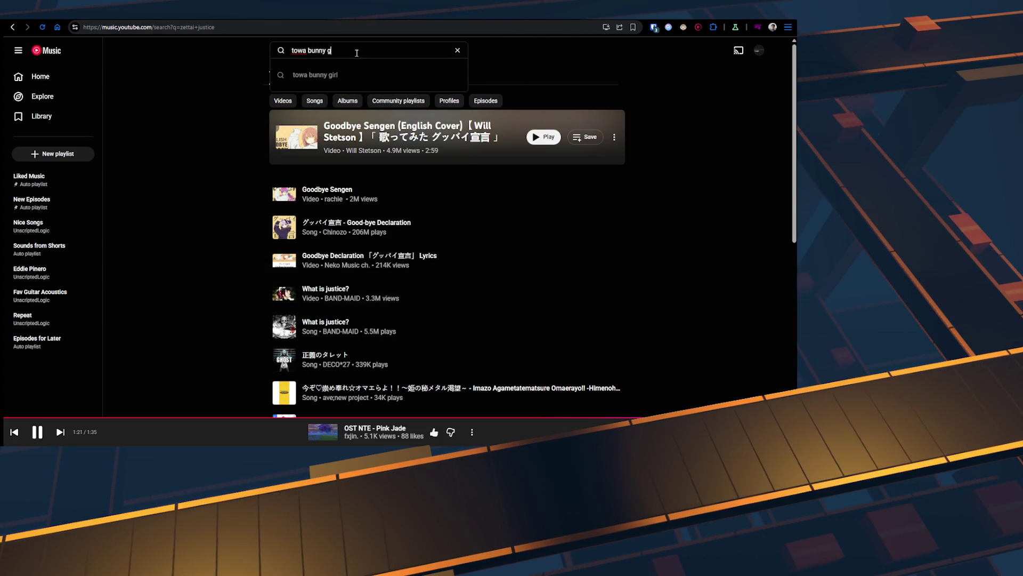
{"action": "type", "text": "irl"}
{"action": "key", "text": "Return"}
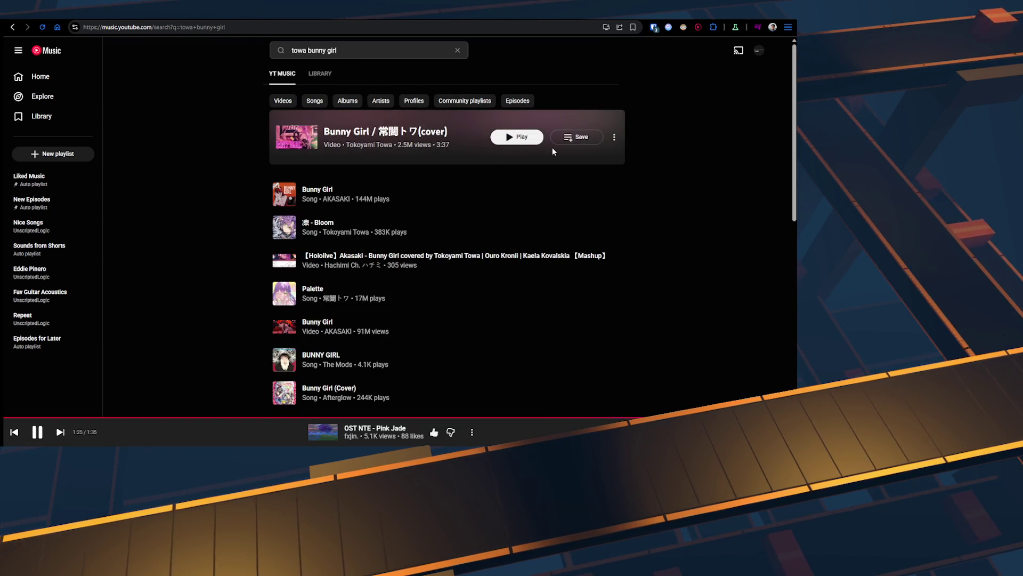
{"action": "left_click", "coordinate": [615, 140]}
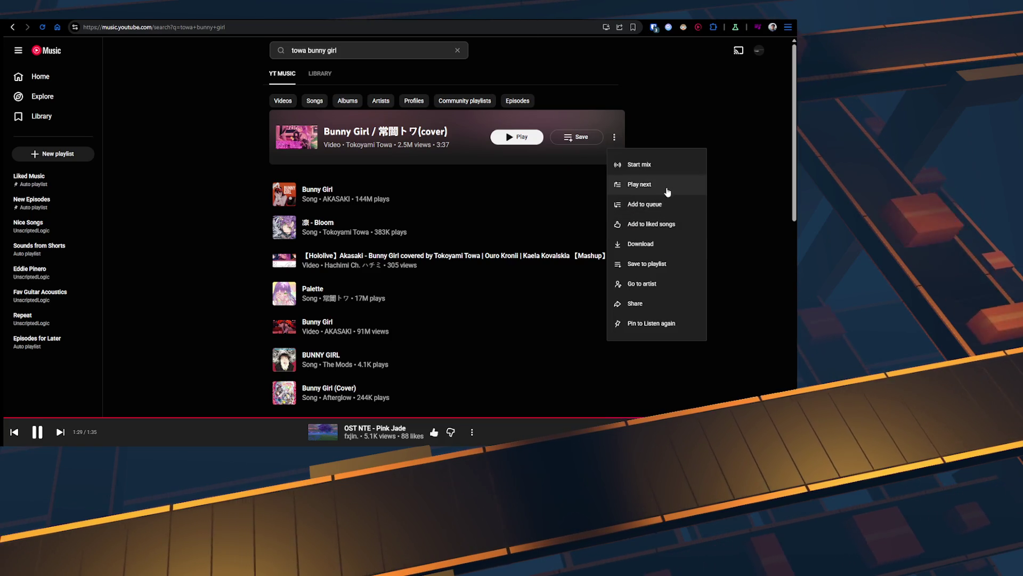
{"action": "left_click", "coordinate": [668, 191]}
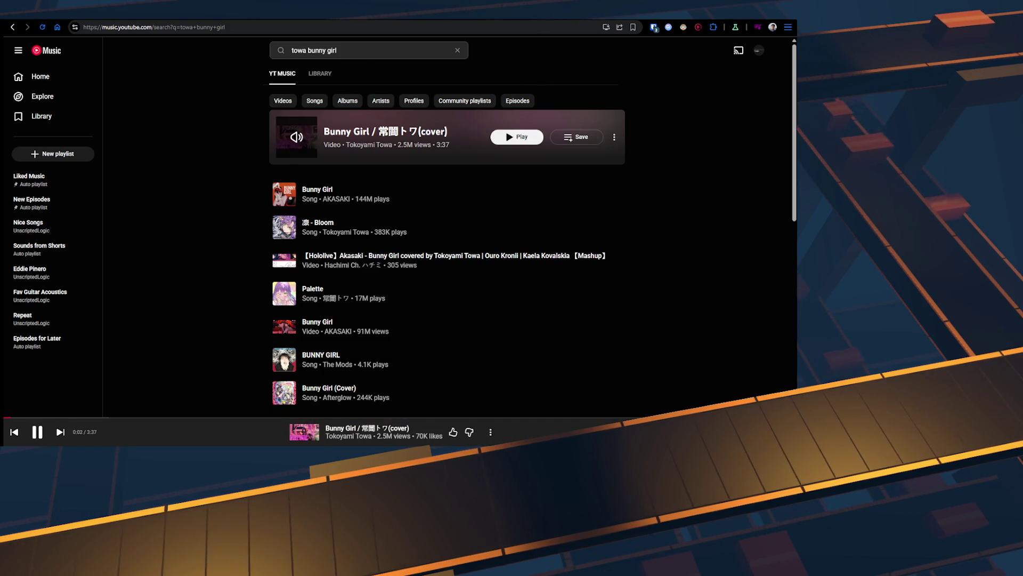
{"action": "key", "text": "ctrl+Tab"}
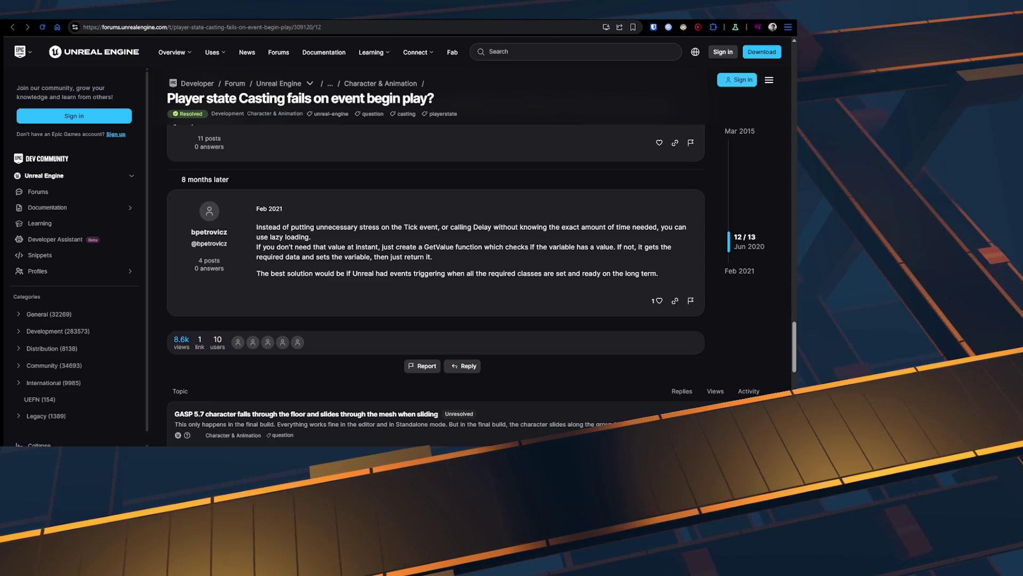
Step: Scroll back through the replies on the Player State casting forum thread
{"action": "scroll", "coordinate": [454, 193], "scroll_direction": "up", "scroll_amount": 5}
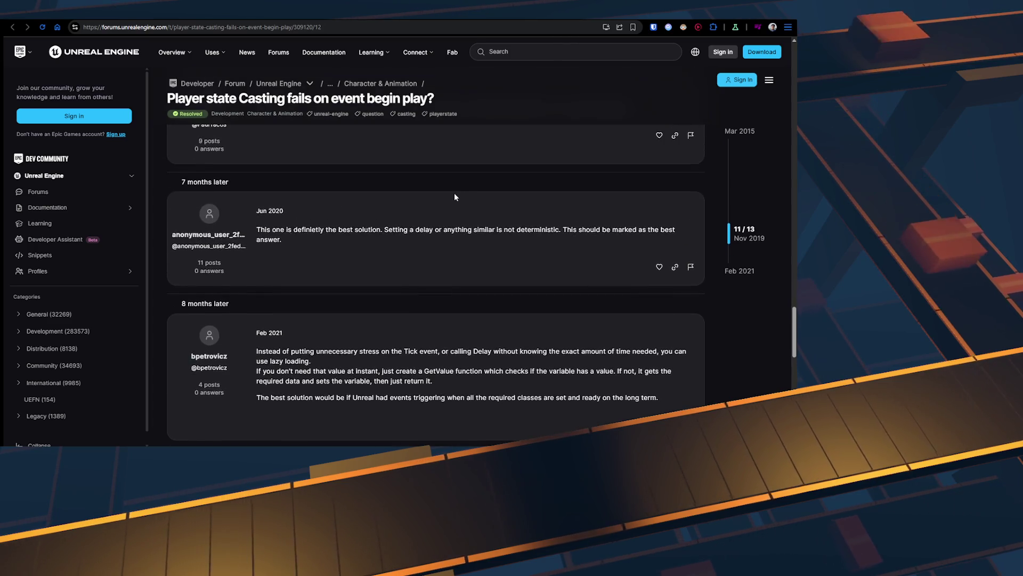
{"action": "scroll", "coordinate": [454, 193], "scroll_direction": "up", "scroll_amount": 10}
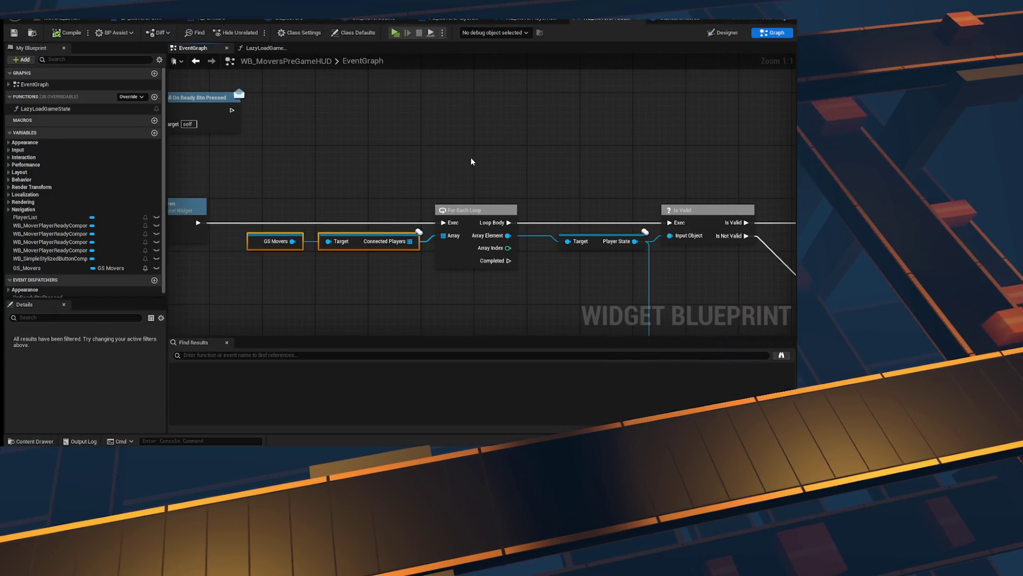
{"action": "scroll", "coordinate": [472, 158], "scroll_direction": "down", "scroll_amount": 2}
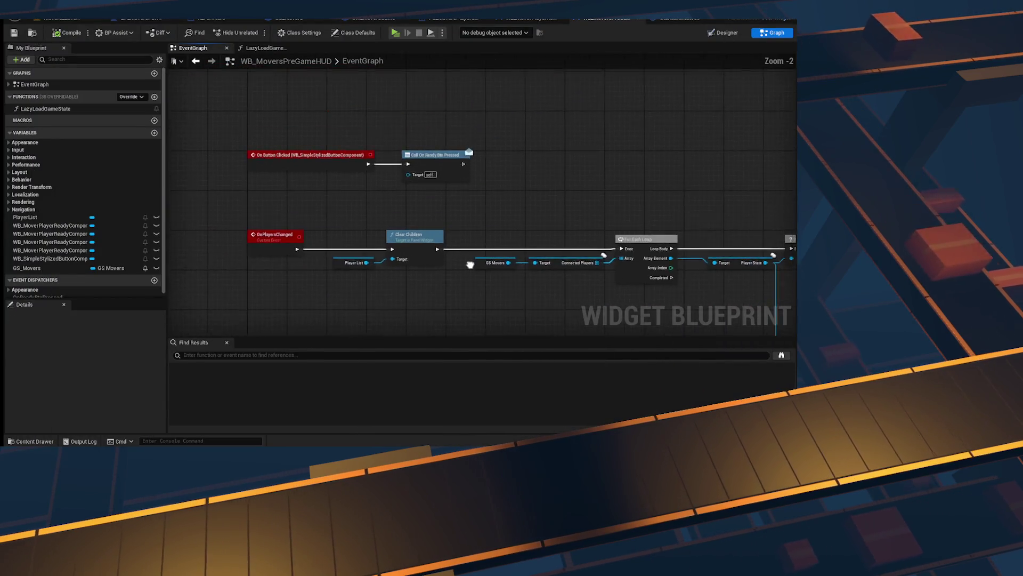
Step: Select the Lazy Load Game State node on Event Construct
{"action": "scroll", "coordinate": [327, 207], "scroll_direction": "up", "scroll_amount": 2}
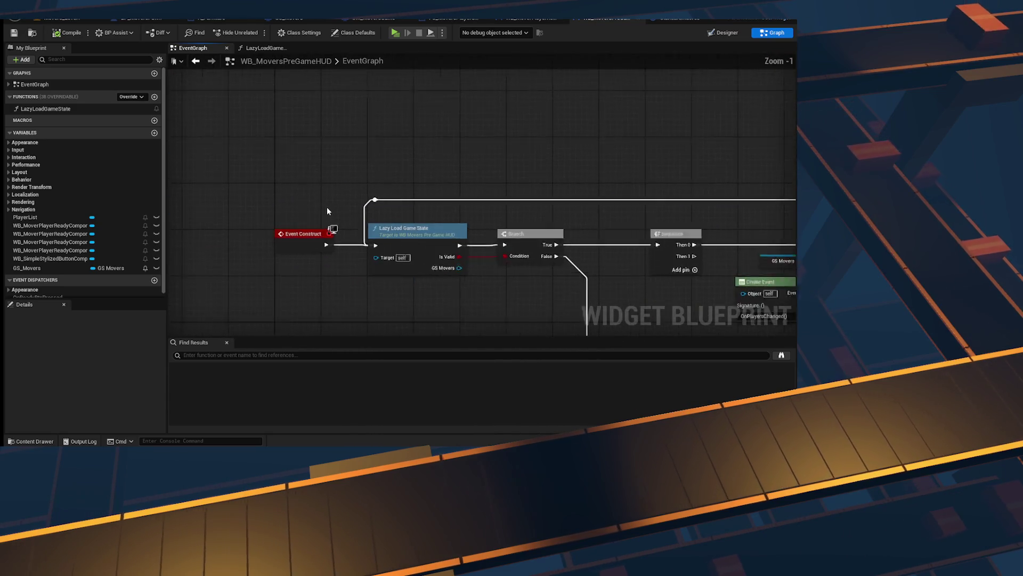
{"action": "left_click_drag", "start_coordinate": [443, 204], "coordinate": [370, 151]}
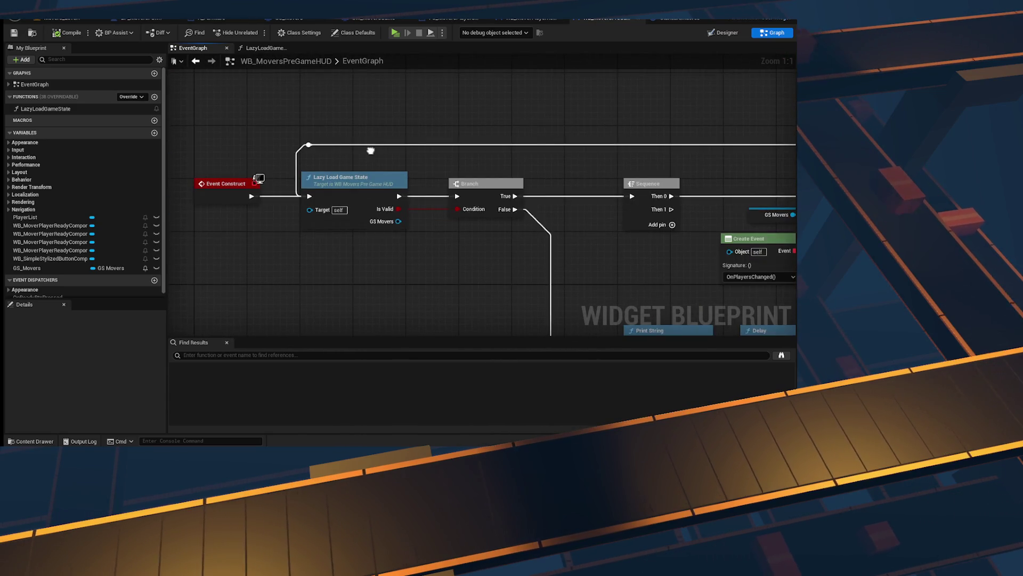
{"action": "left_click_drag", "start_coordinate": [296, 92], "coordinate": [405, 267]}
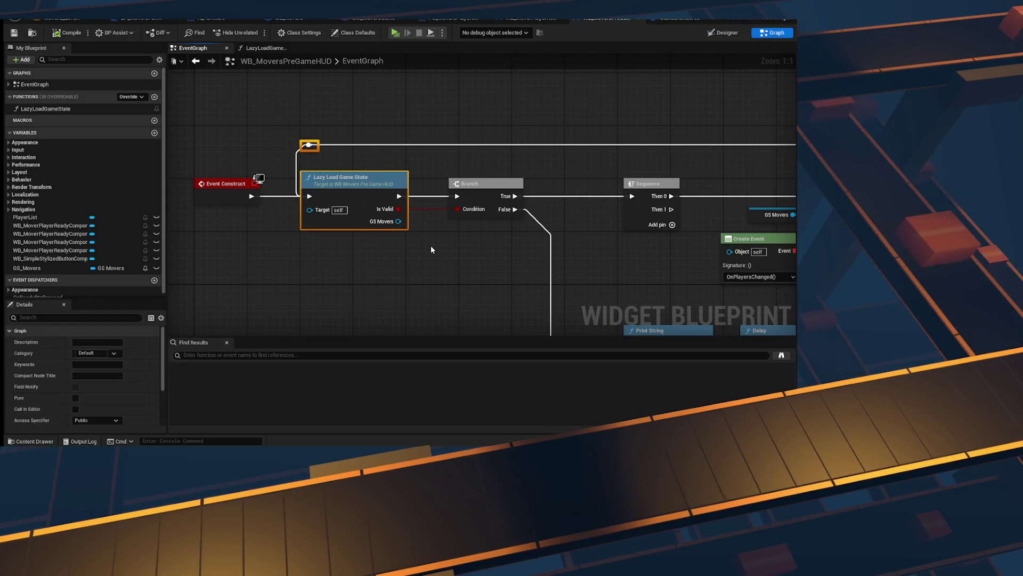
{"action": "mouse_move", "coordinate": [437, 283]}
{"action": "left_mouse_down"}
{"action": "mouse_move", "coordinate": [305, 168]}
{"action": "mouse_move", "coordinate": [320, 172]}
{"action": "left_mouse_up"}
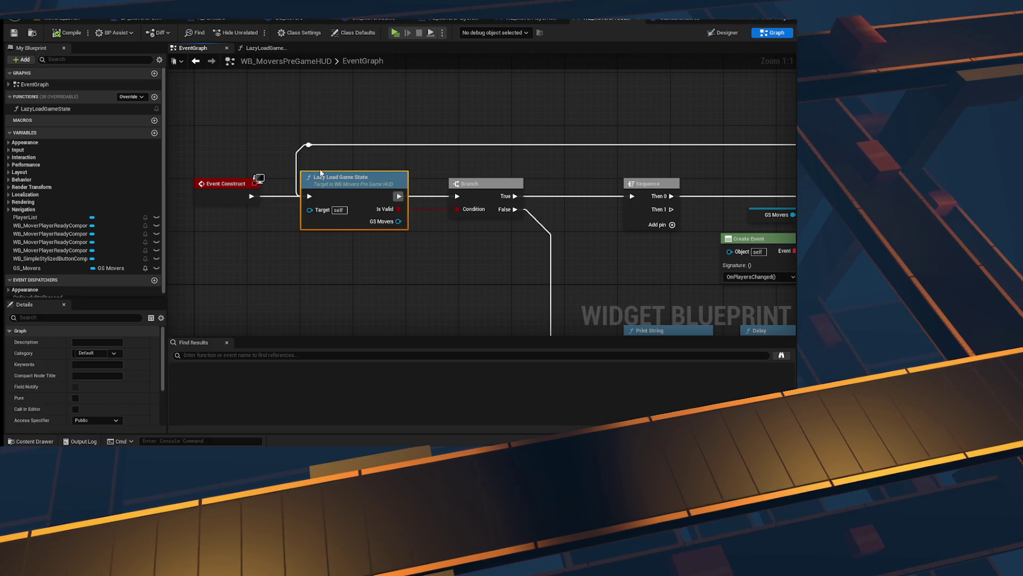
Step: Enable Expose on Spawn for the GS_Movers variable
{"action": "left_click", "coordinate": [82, 268]}
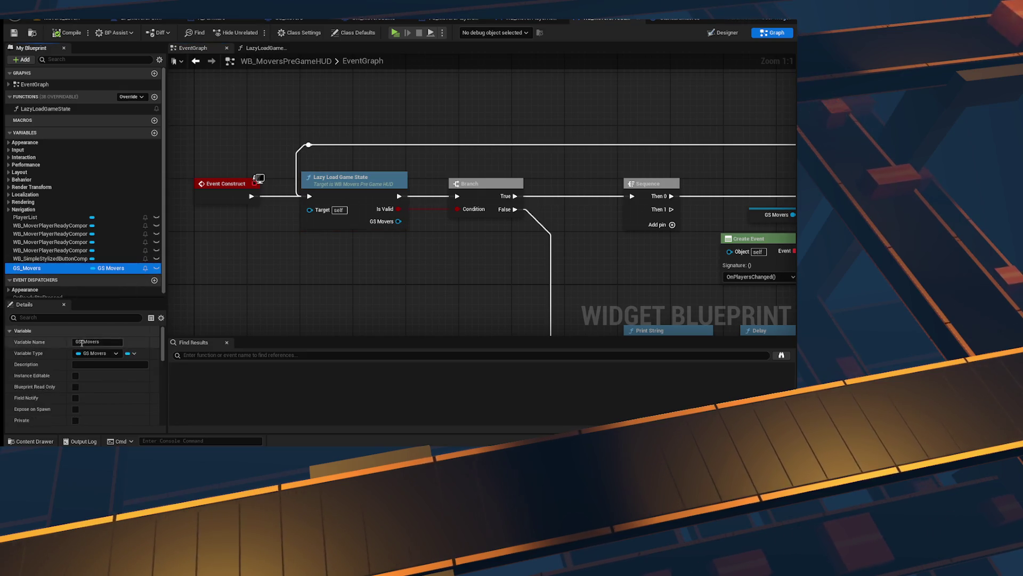
{"action": "scroll", "coordinate": [104, 376], "scroll_direction": "down", "scroll_amount": 5}
{"action": "scroll", "coordinate": [114, 371], "scroll_direction": "up", "scroll_amount": 1}
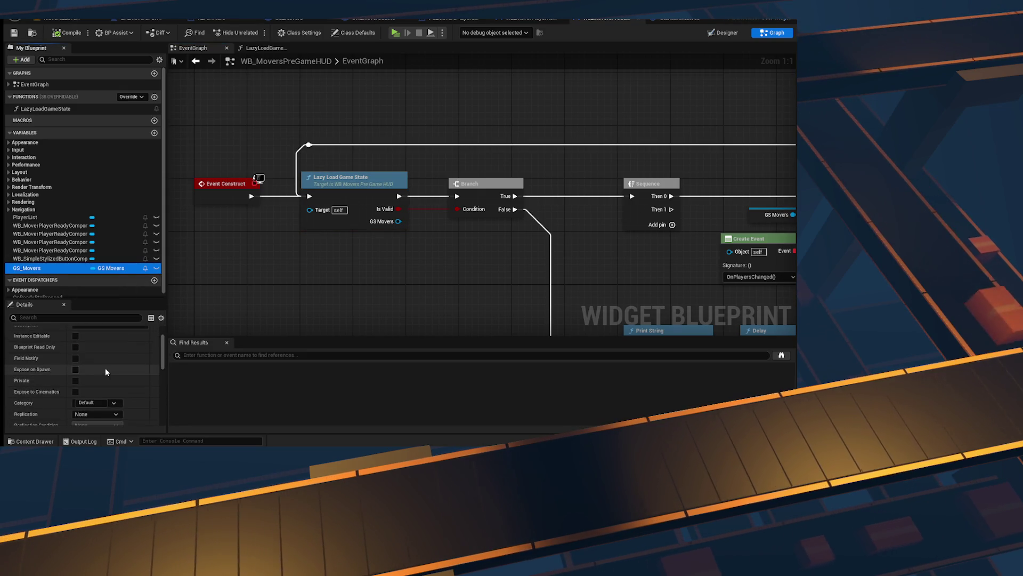
{"action": "scroll", "coordinate": [79, 369], "scroll_direction": "up", "scroll_amount": 1}
{"action": "left_click", "coordinate": [76, 382]}
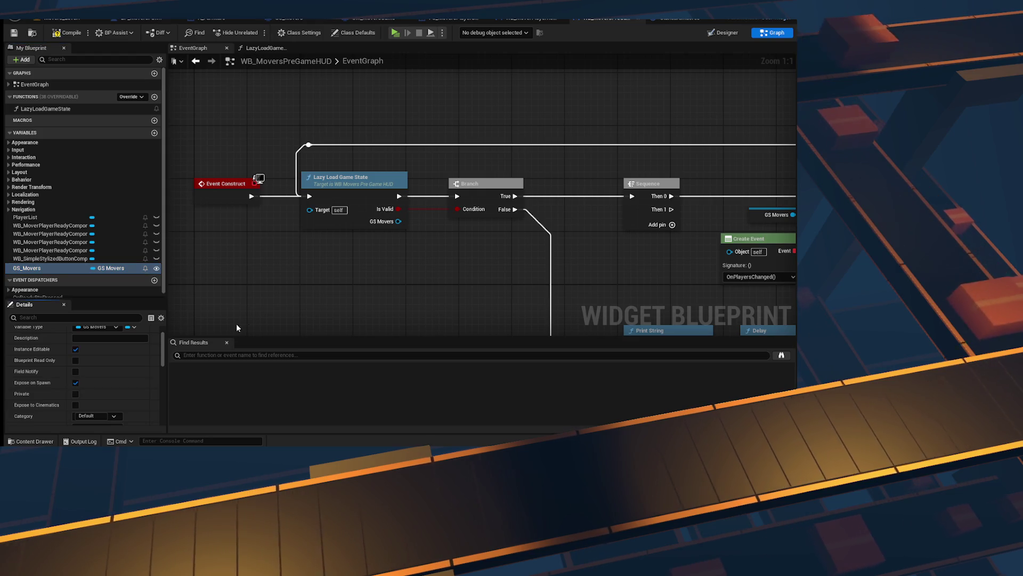
Step: Delete the Lazy Load Game State node from Event Construct
{"action": "left_click_drag", "start_coordinate": [275, 291], "coordinate": [336, 280]}
{"action": "left_click", "coordinate": [416, 177]}
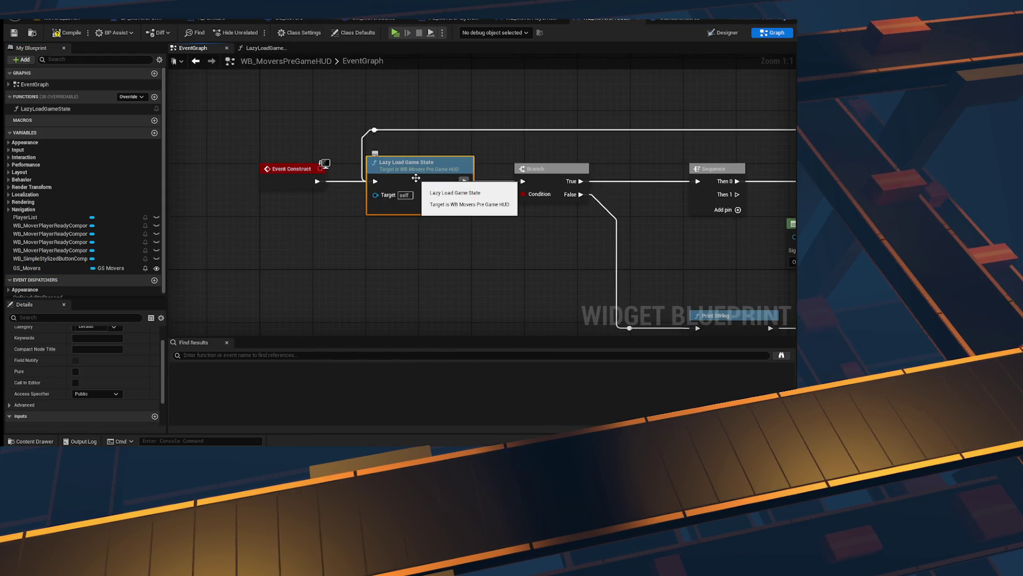
{"action": "key", "text": "Delete"}
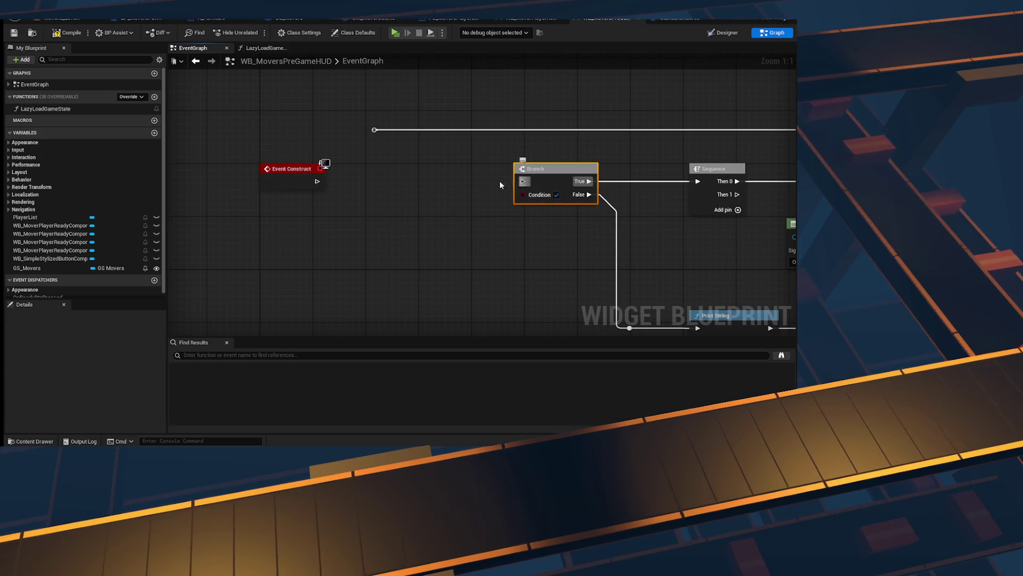
Step: Delete the Branch, Print String, reroute and Delay nodes after Event Construct
{"action": "left_click_drag", "start_coordinate": [499, 185], "coordinate": [399, 219]}
{"action": "key", "text": "Delete"}
{"action": "left_click_drag", "start_coordinate": [543, 265], "coordinate": [399, 194]}
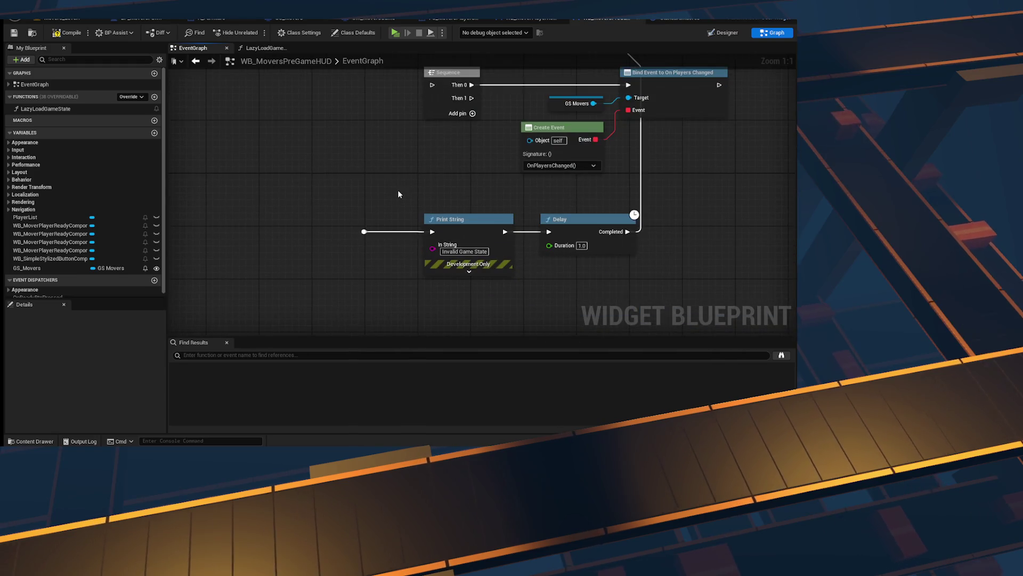
{"action": "key", "text": "Delete"}
{"action": "left_click", "coordinate": [533, 280]}
{"action": "key", "text": "Delete"}
{"action": "key", "text": "Delete"}
Step: Wire Event Construct directly into the Sequence node
{"action": "scroll", "coordinate": [523, 157], "scroll_direction": "down", "scroll_amount": 2}
{"action": "mouse_move", "coordinate": [263, 164]}
{"action": "left_mouse_down"}
{"action": "mouse_move", "coordinate": [513, 176]}
{"action": "mouse_move", "coordinate": [346, 166]}
{"action": "left_mouse_up"}
{"action": "scroll", "coordinate": [376, 143], "scroll_direction": "up", "scroll_amount": 2}
{"action": "scroll", "coordinate": [357, 281], "scroll_direction": "down", "scroll_amount": 1}
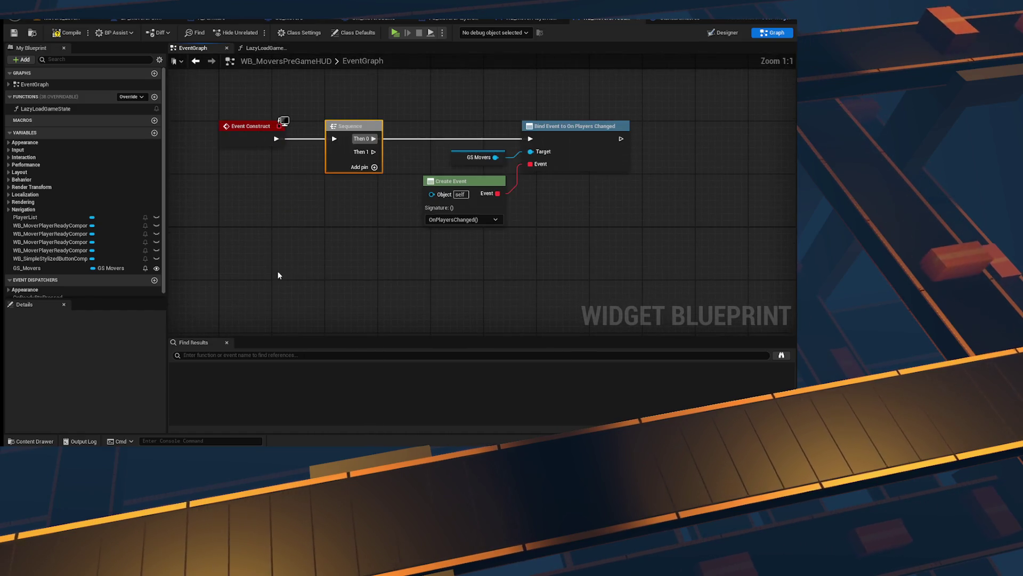
{"action": "scroll", "coordinate": [456, 187], "scroll_direction": "down", "scroll_amount": 3}
{"action": "scroll", "coordinate": [347, 191], "scroll_direction": "up", "scroll_amount": 2}
{"action": "scroll", "coordinate": [292, 220], "scroll_direction": "up", "scroll_amount": 2}
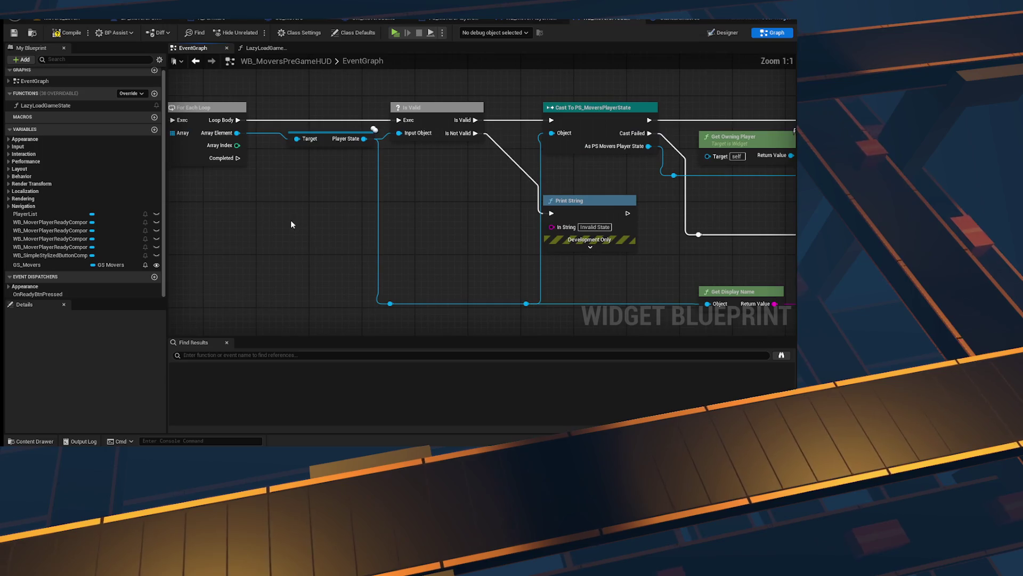
Step: Promote Connected Players to a ConnectedPlayers variable, then delete that variable
{"action": "mouse_move", "coordinate": [437, 259]}
{"action": "left_mouse_down"}
{"action": "mouse_move", "coordinate": [399, 241]}
{"action": "mouse_move", "coordinate": [427, 248]}
{"action": "left_mouse_up"}
{"action": "mouse_move", "coordinate": [304, 235]}
{"action": "left_mouse_down"}
{"action": "mouse_move", "coordinate": [480, 213]}
{"action": "mouse_move", "coordinate": [488, 292]}
{"action": "left_mouse_up"}
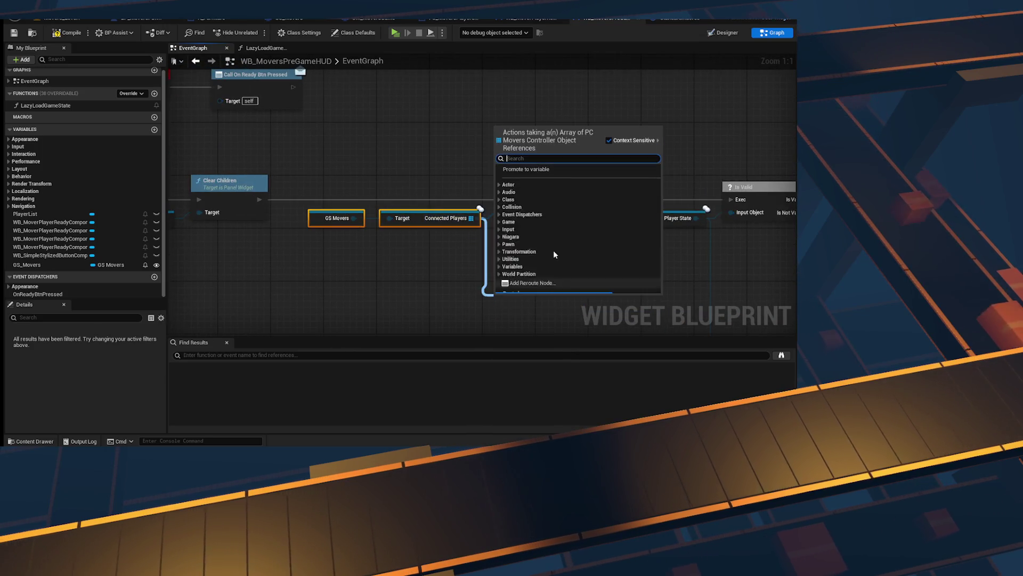
{"action": "left_click", "coordinate": [542, 168]}
{"action": "type", "text": "Connec"}
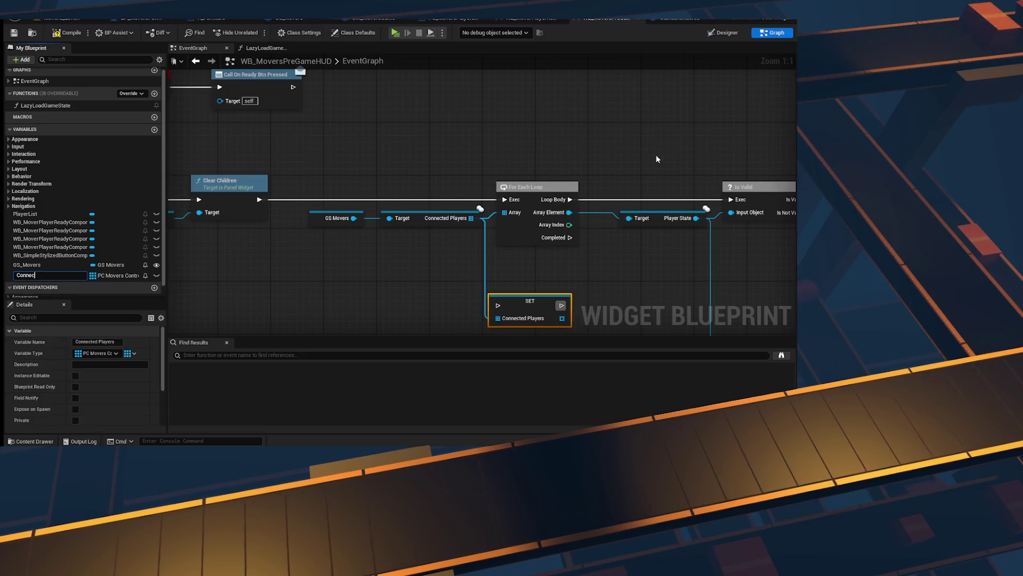
{"action": "type", "text": "tedPlayers"}
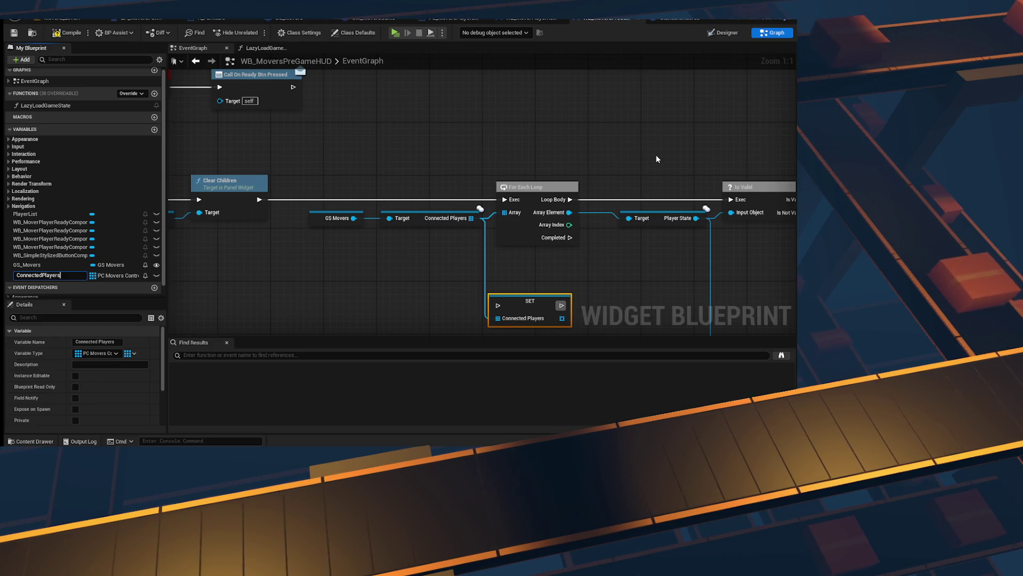
{"action": "key", "text": "Return"}
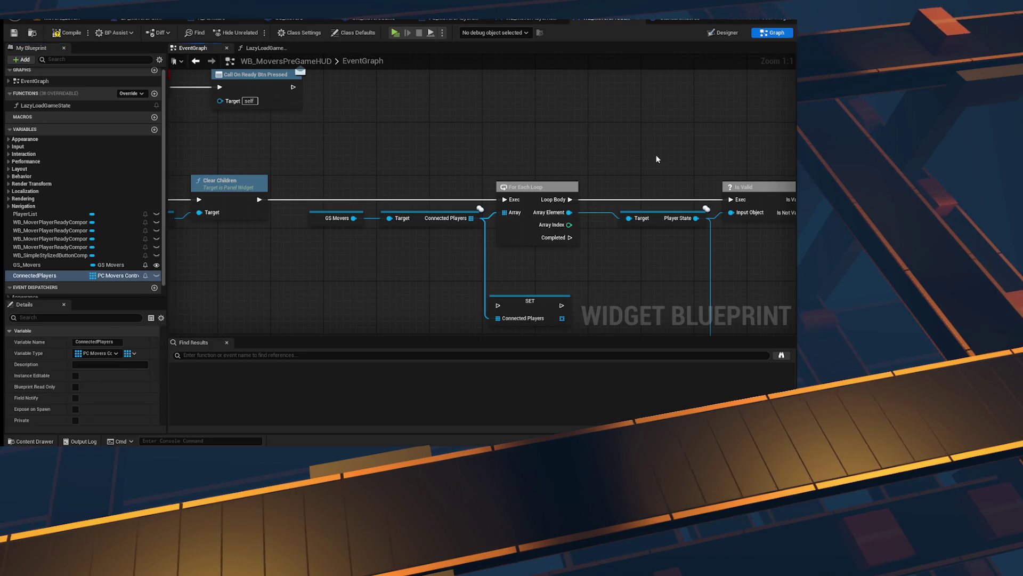
{"action": "key", "text": "Delete"}
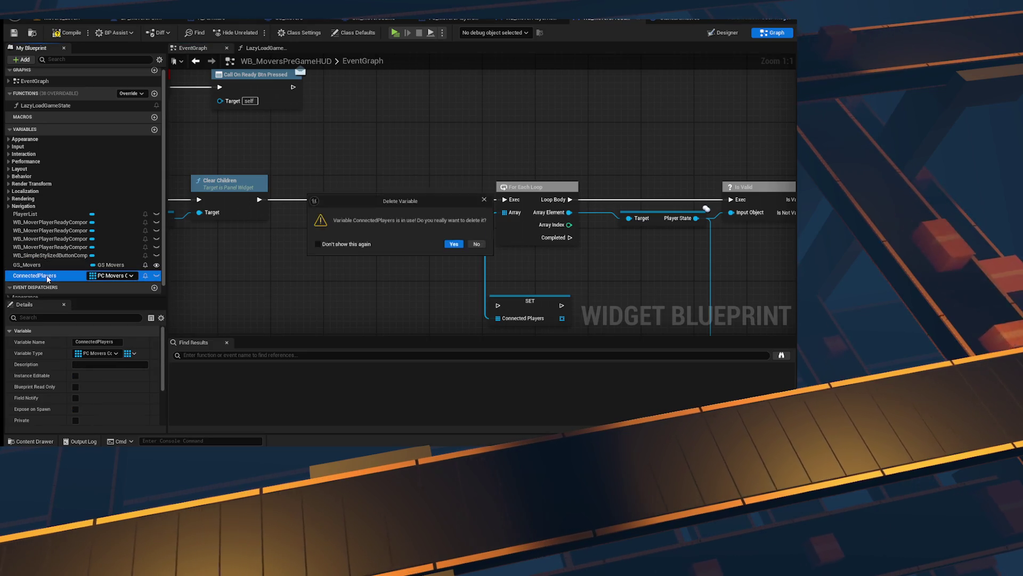
{"action": "left_click", "coordinate": [457, 245]}
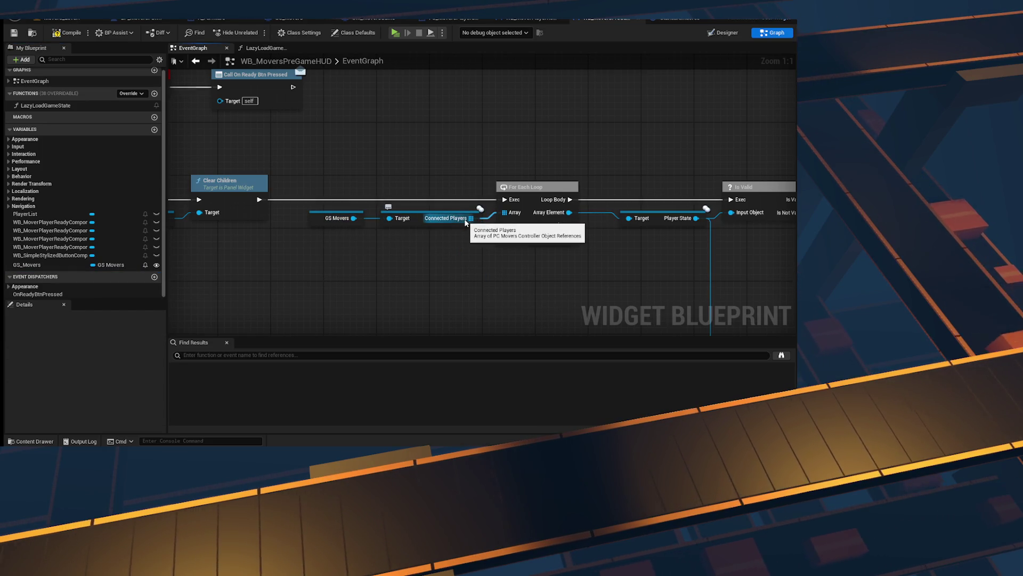
{"action": "mouse_move", "coordinate": [465, 223]}
{"action": "left_mouse_down"}
{"action": "mouse_move", "coordinate": [298, 228]}
{"action": "mouse_move", "coordinate": [378, 229]}
{"action": "left_mouse_up"}
{"action": "scroll", "coordinate": [297, 228], "scroll_direction": "down", "scroll_amount": 1}
{"action": "scroll", "coordinate": [378, 228], "scroll_direction": "down", "scroll_amount": 1}
{"action": "mouse_move", "coordinate": [361, 264]}
{"action": "left_mouse_down"}
{"action": "mouse_move", "coordinate": [373, 80]}
{"action": "mouse_move", "coordinate": [412, 232]}
{"action": "left_mouse_up"}
{"action": "scroll", "coordinate": [411, 232], "scroll_direction": "up", "scroll_amount": 2}
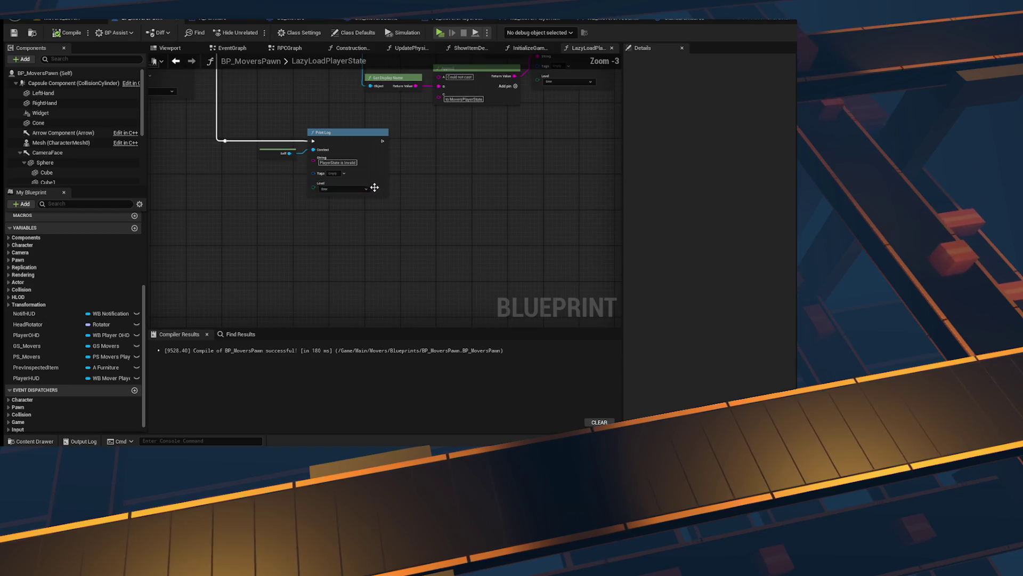
Step: Switch to BP_MoversPawn's event graph
{"action": "left_click_drag", "start_coordinate": [375, 187], "coordinate": [443, 297]}
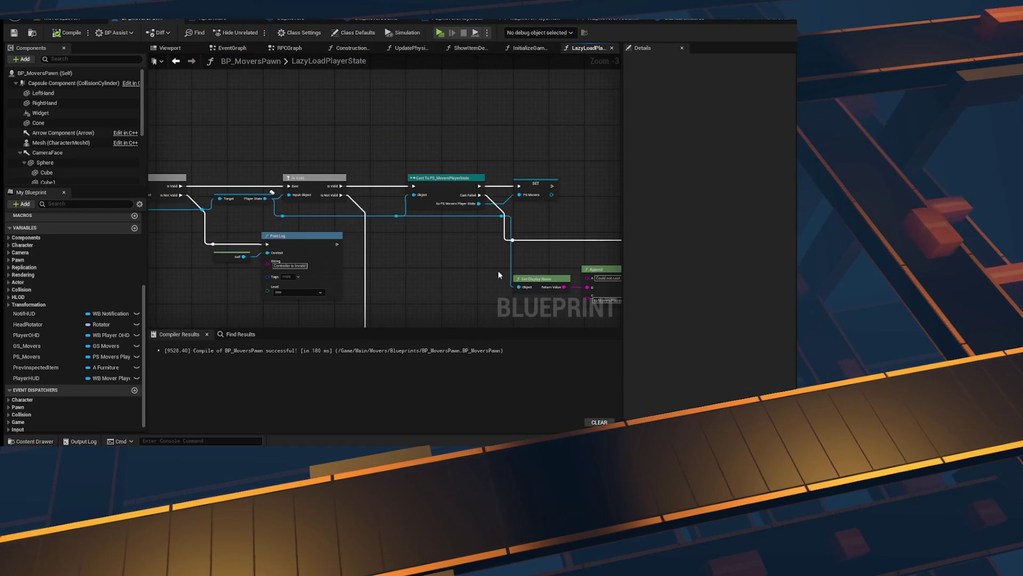
{"action": "scroll", "coordinate": [499, 275], "scroll_direction": "up", "scroll_amount": 2}
{"action": "scroll", "coordinate": [389, 211], "scroll_direction": "down", "scroll_amount": 3}
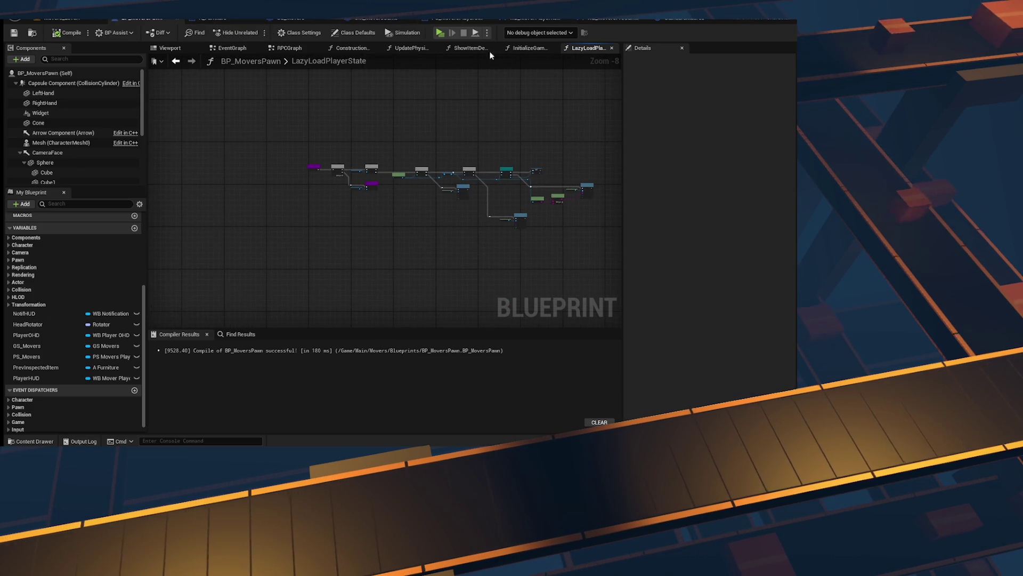
{"action": "left_click", "coordinate": [527, 48]}
{"action": "left_click", "coordinate": [232, 48]}
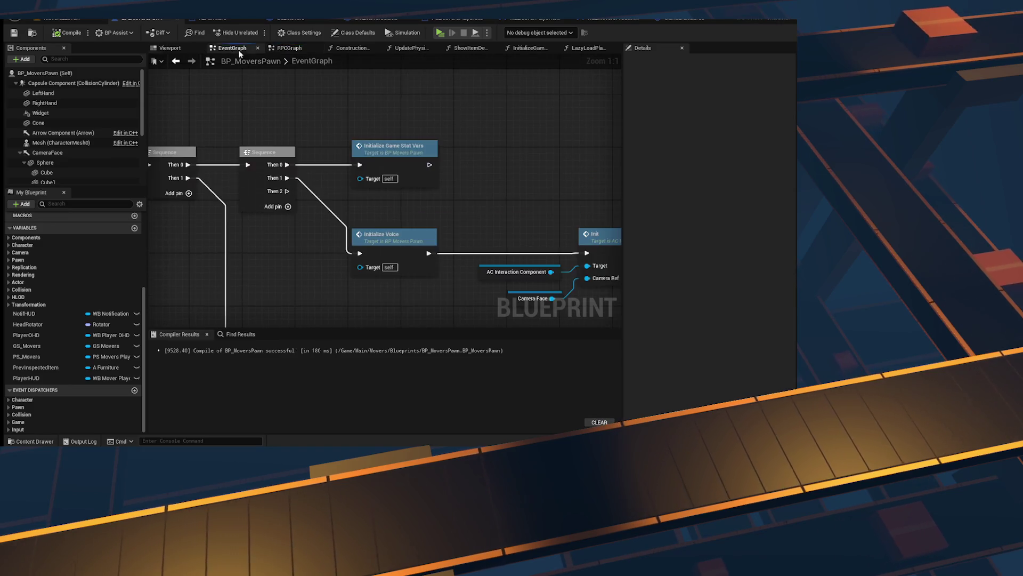
{"action": "scroll", "coordinate": [421, 158], "scroll_direction": "down", "scroll_amount": 5}
{"action": "scroll", "coordinate": [393, 171], "scroll_direction": "up", "scroll_amount": 5}
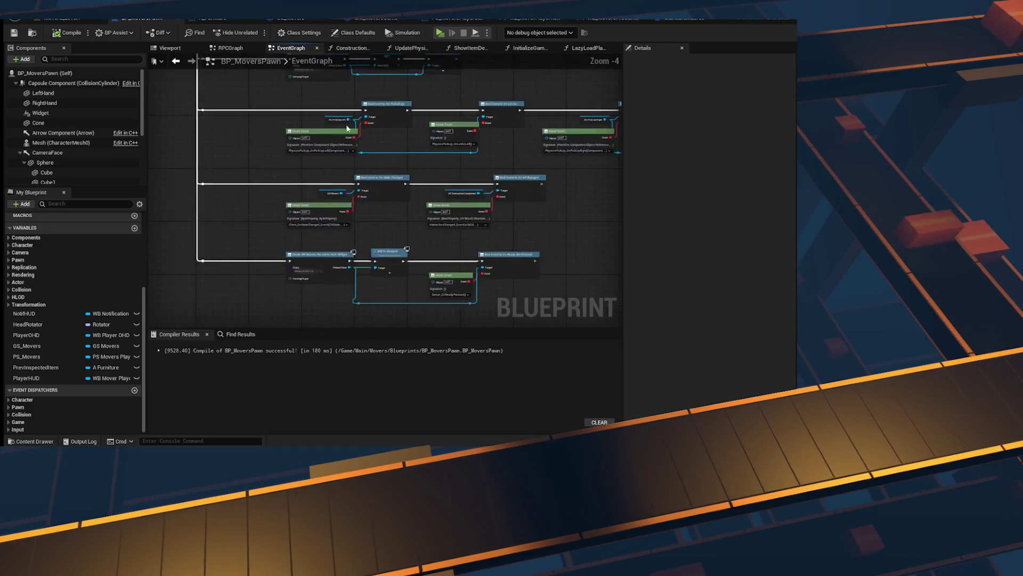
Step: Add a Get Controller node beside the Create Pre Game HUD Widget node
{"action": "right_click", "coordinate": [260, 204]}
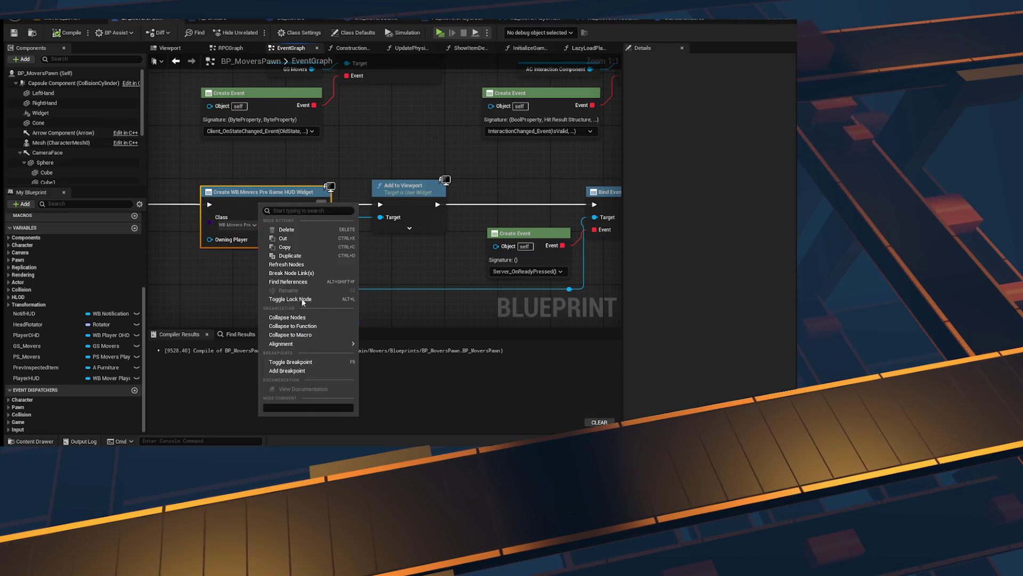
{"action": "left_click_drag", "start_coordinate": [205, 307], "coordinate": [416, 274]}
{"action": "right_click", "coordinate": [416, 274]}
{"action": "type", "text": "ge"}
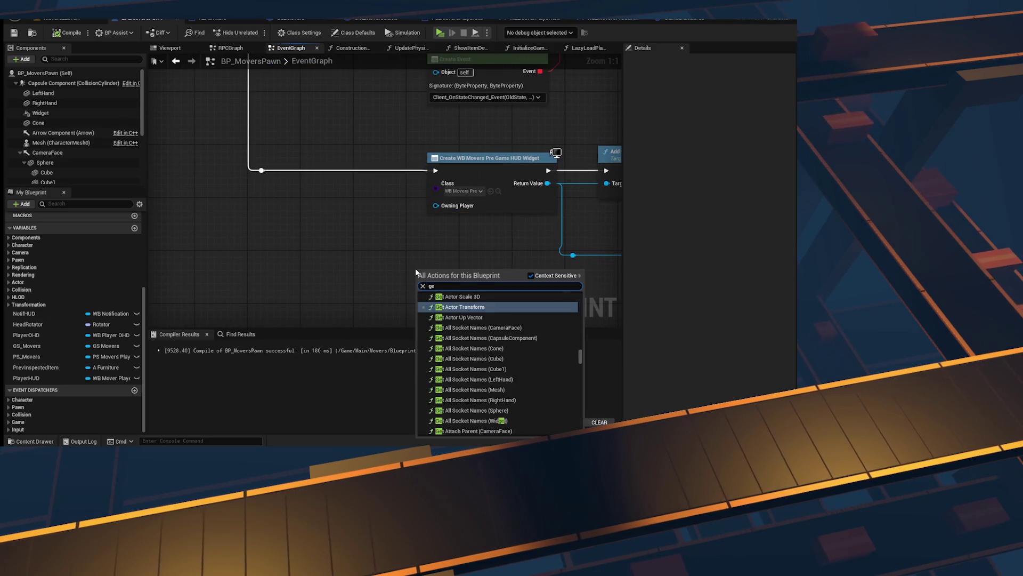
{"action": "type", "text": "t owning"}
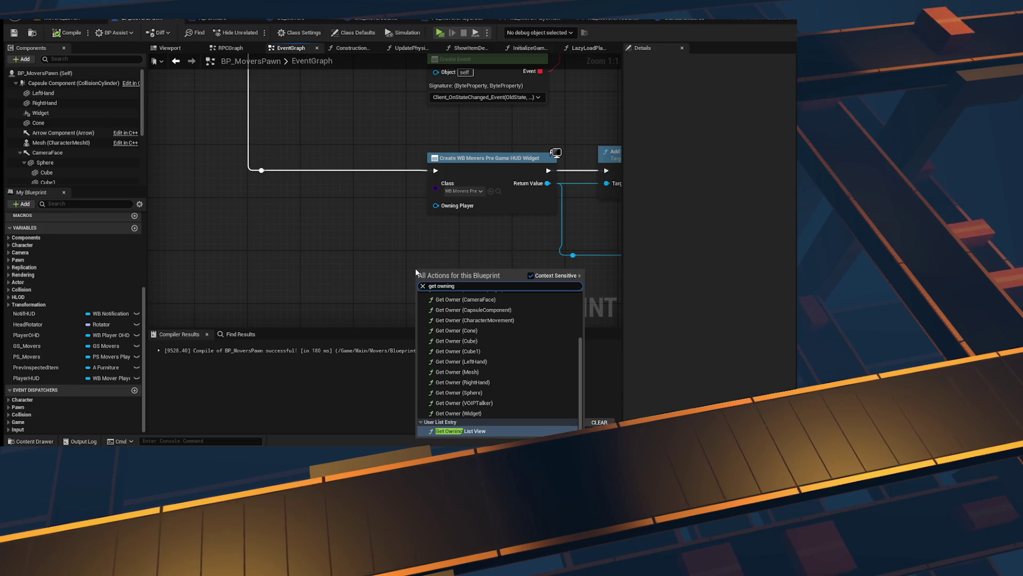
{"action": "type", "text": " plget loca"}
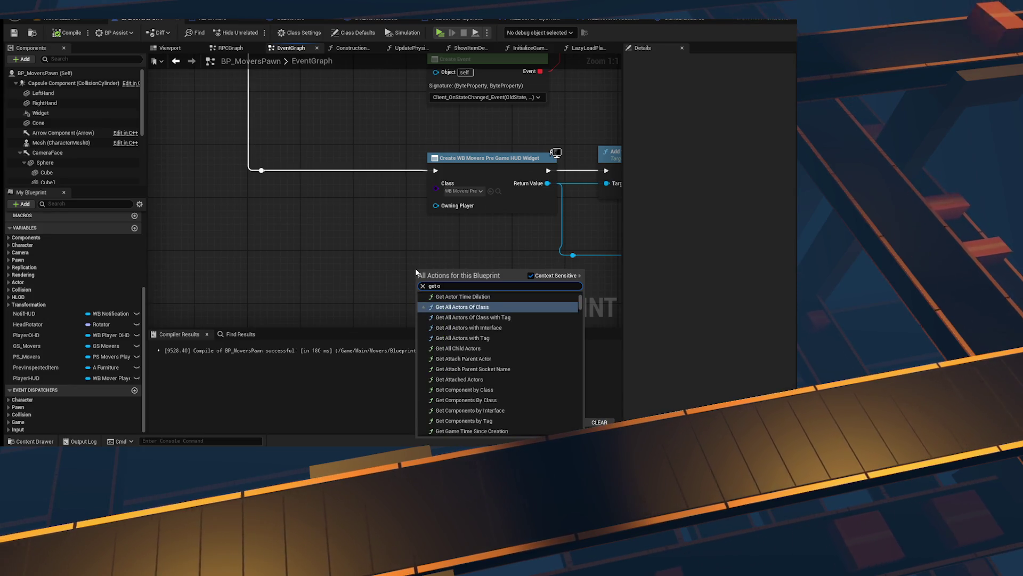
{"action": "type", "text": "l"}
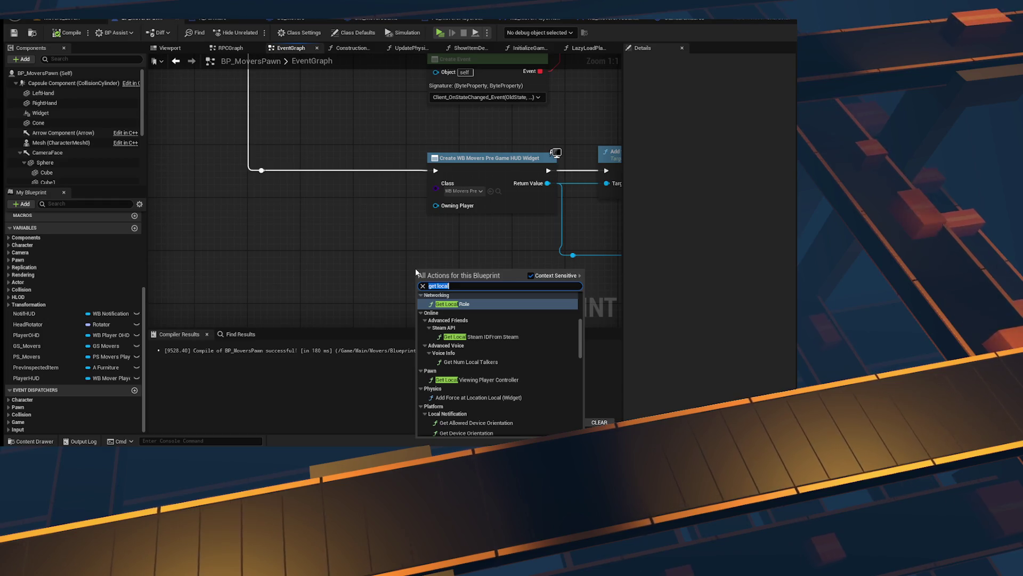
{"action": "type", "text": "get player"}
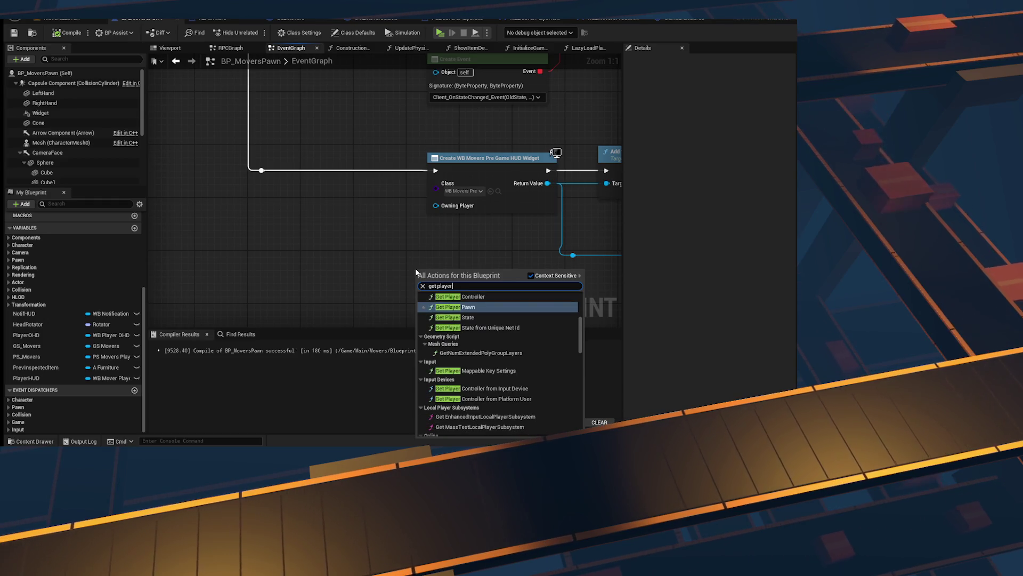
{"action": "type", "text": "get controller"}
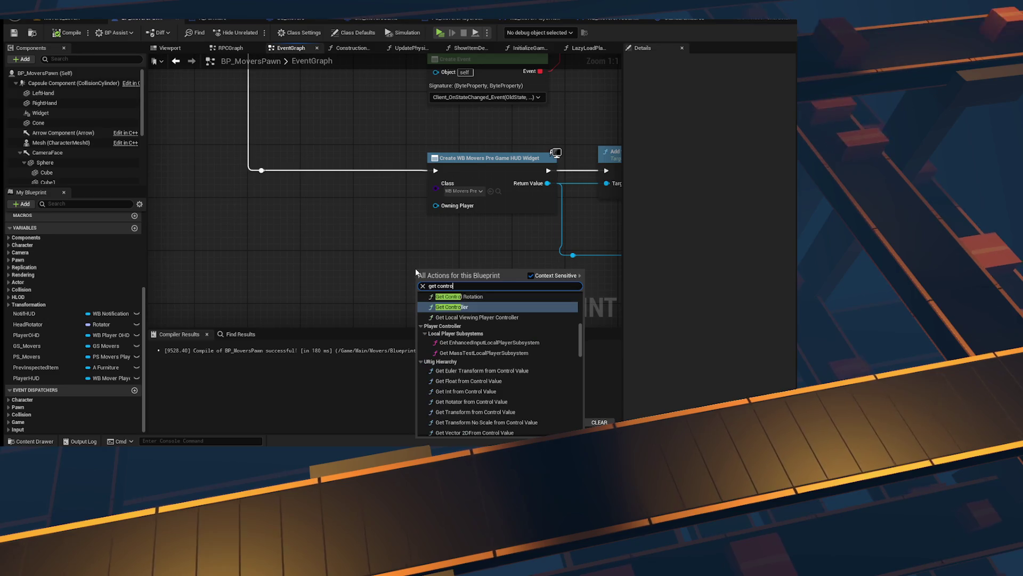
{"action": "key", "text": "Return"}
{"action": "left_click_drag", "start_coordinate": [415, 268], "coordinate": [231, 262]}
Step: Cast Get Controller's return value to PlayerController
{"action": "left_click_drag", "start_coordinate": [320, 281], "coordinate": [384, 255]}
{"action": "type", "text": "cast to"}
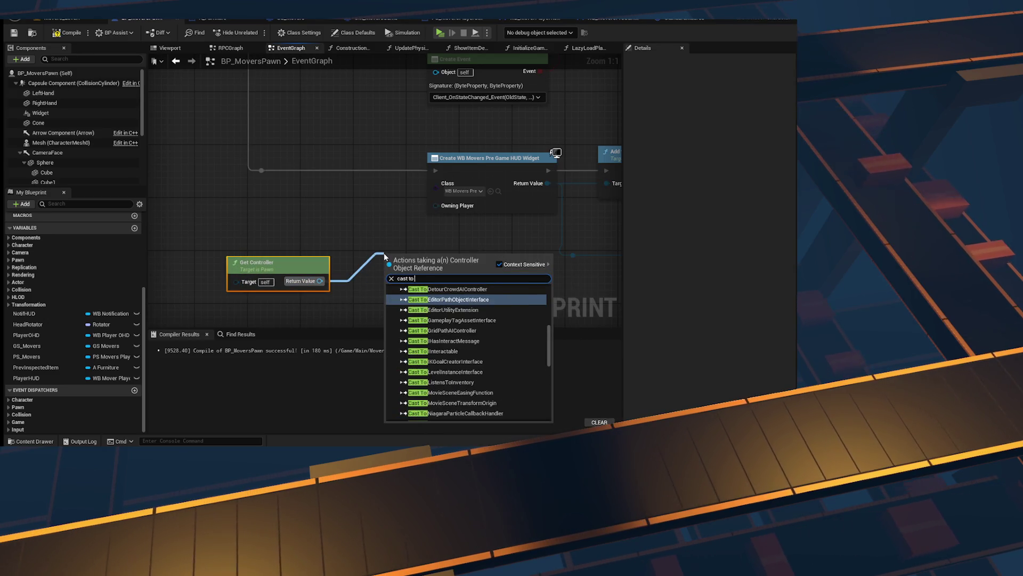
{"action": "type", "text": "player"}
{"action": "key", "text": "Return"}
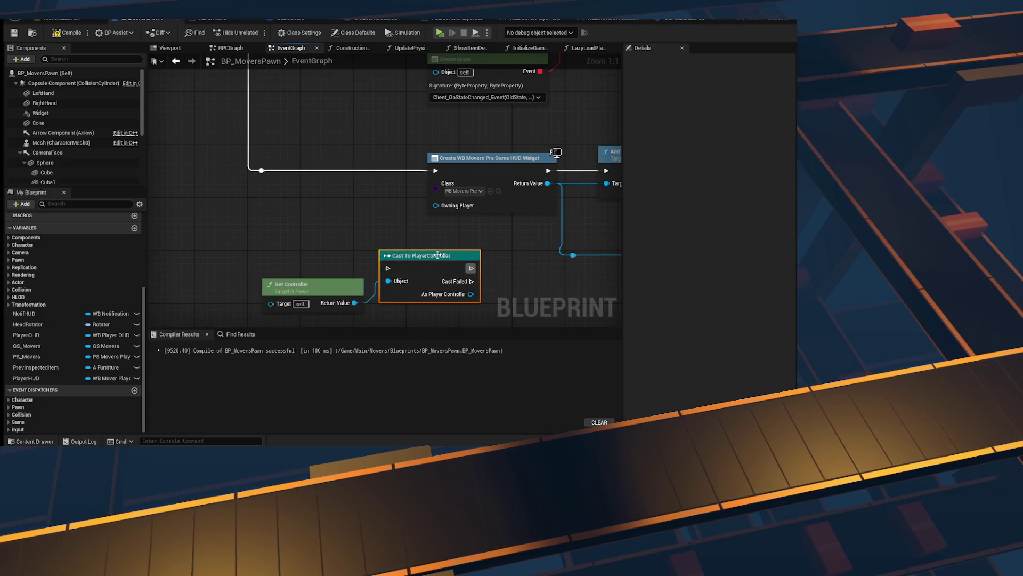
{"action": "left_click_drag", "start_coordinate": [438, 255], "coordinate": [385, 245]}
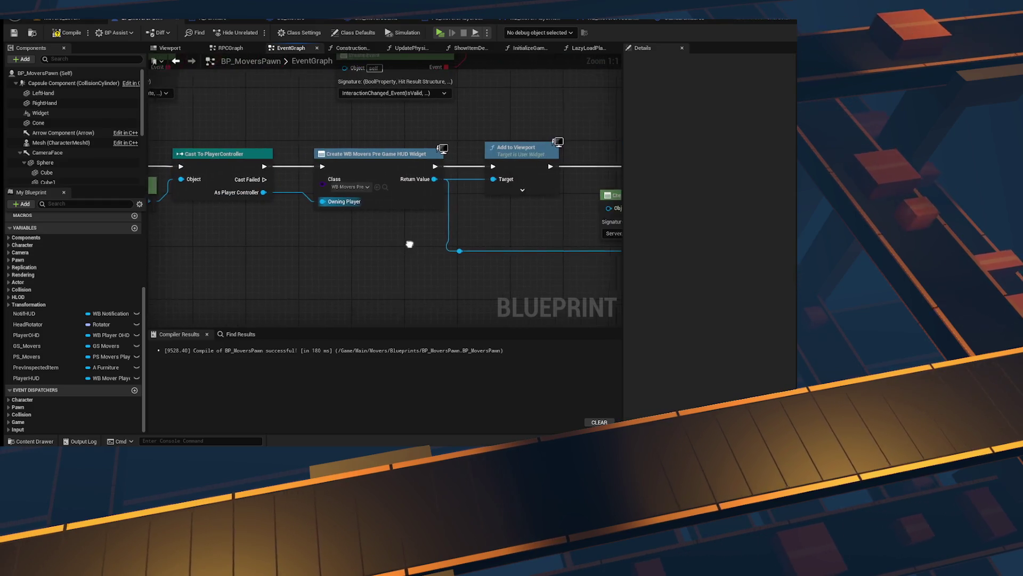
Step: Connect GS_Movers to the pre-game HUD widget creation's GS Movers input
{"action": "right_click", "coordinate": [409, 244]}
{"action": "left_click", "coordinate": [448, 259]}
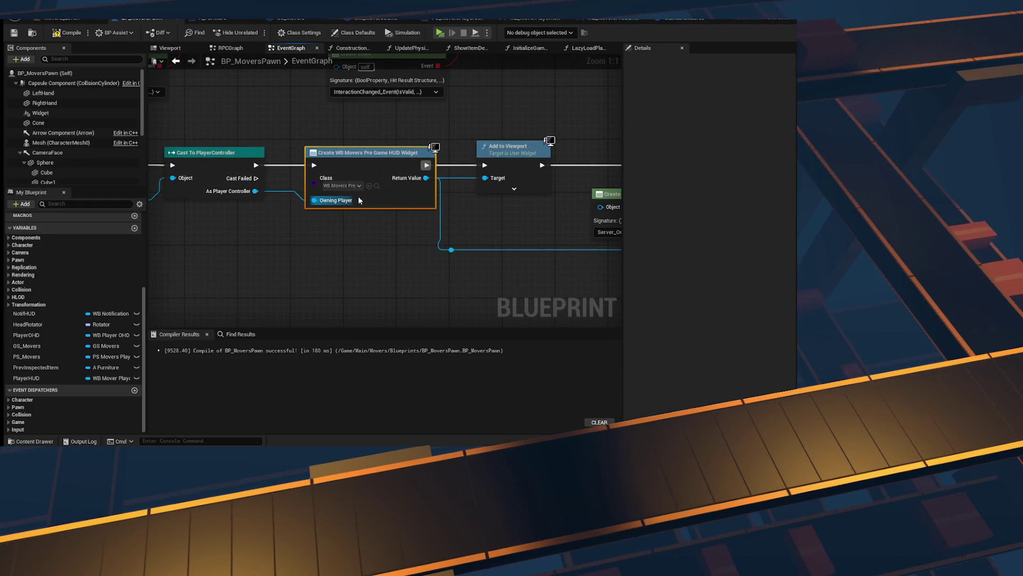
{"action": "scroll", "coordinate": [350, 261], "scroll_direction": "down", "scroll_amount": 5}
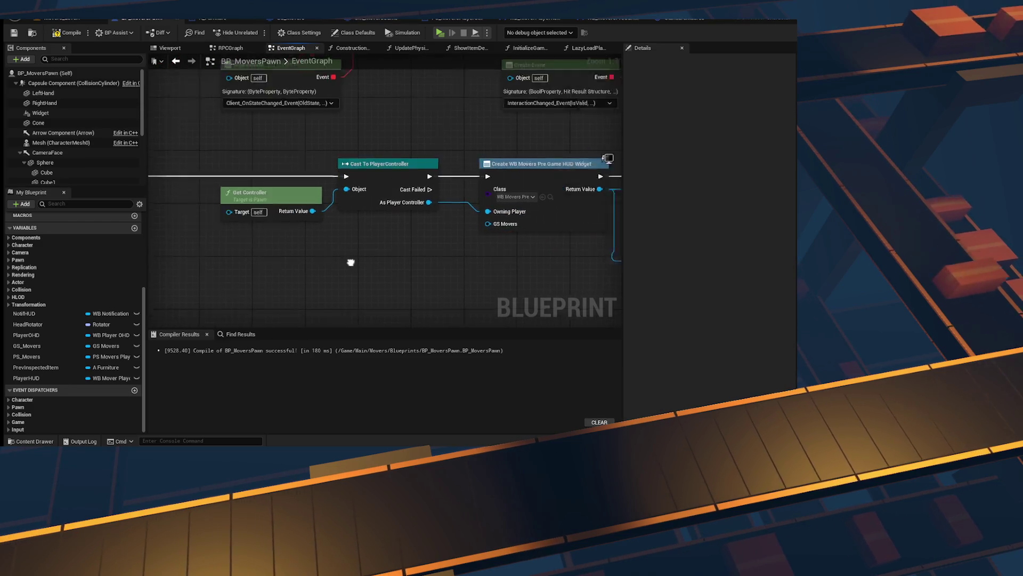
{"action": "mouse_move", "coordinate": [36, 349]}
{"action": "left_mouse_down"}
{"action": "mouse_move", "coordinate": [445, 211]}
{"action": "mouse_move", "coordinate": [411, 226]}
{"action": "left_mouse_up"}
{"action": "scroll", "coordinate": [413, 230], "scroll_direction": "up", "scroll_amount": 5}
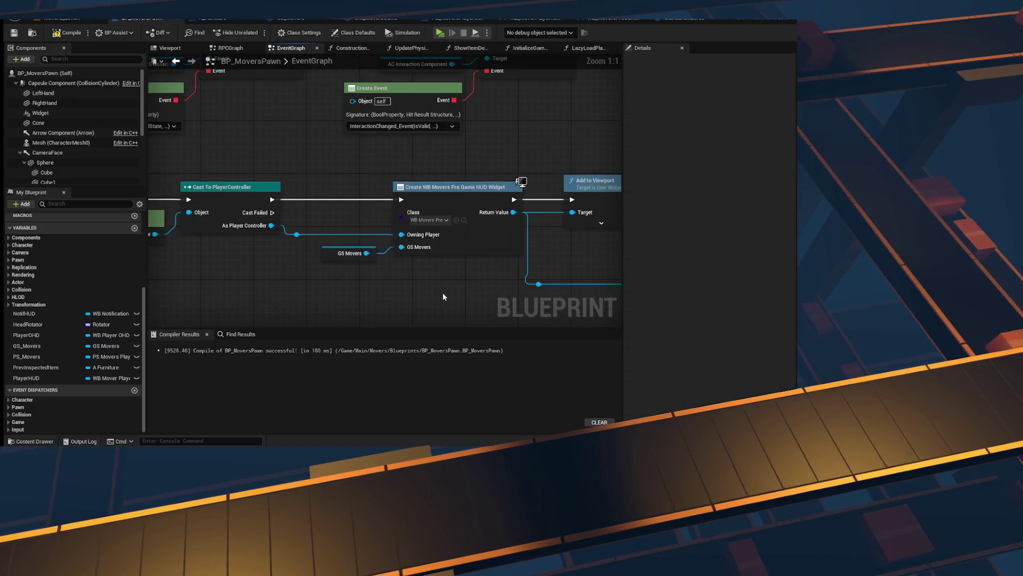
{"action": "left_click", "coordinate": [476, 278]}
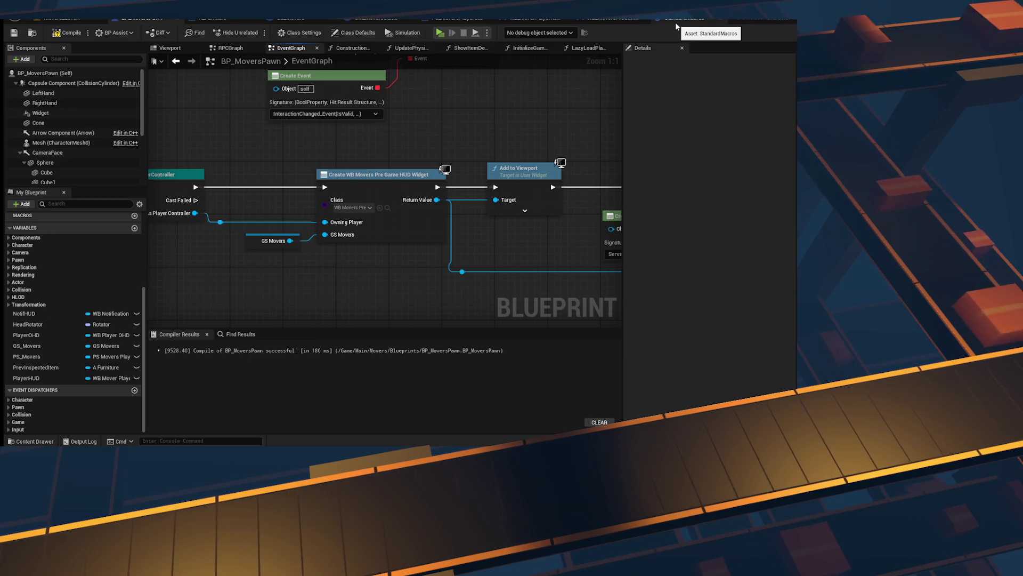
Step: Frame the GS Movers getter, then open InitializeGameStatVars and select its nodes
{"action": "left_click_drag", "start_coordinate": [308, 273], "coordinate": [262, 240]}
{"action": "scroll", "coordinate": [378, 239], "scroll_direction": "down", "scroll_amount": 5}
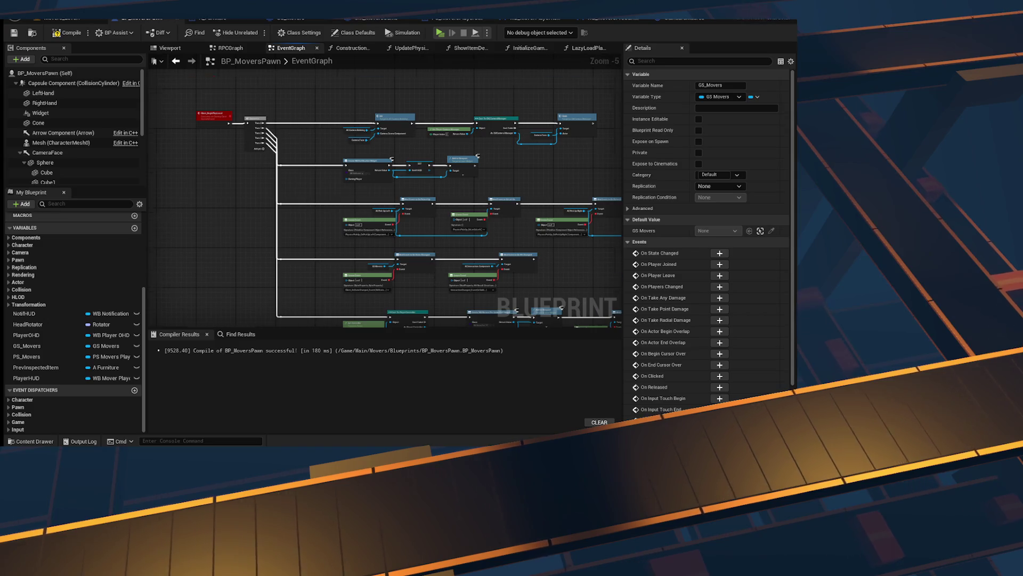
{"action": "key", "text": "Home"}
{"action": "scroll", "coordinate": [39, 304], "scroll_direction": "up", "scroll_amount": 3}
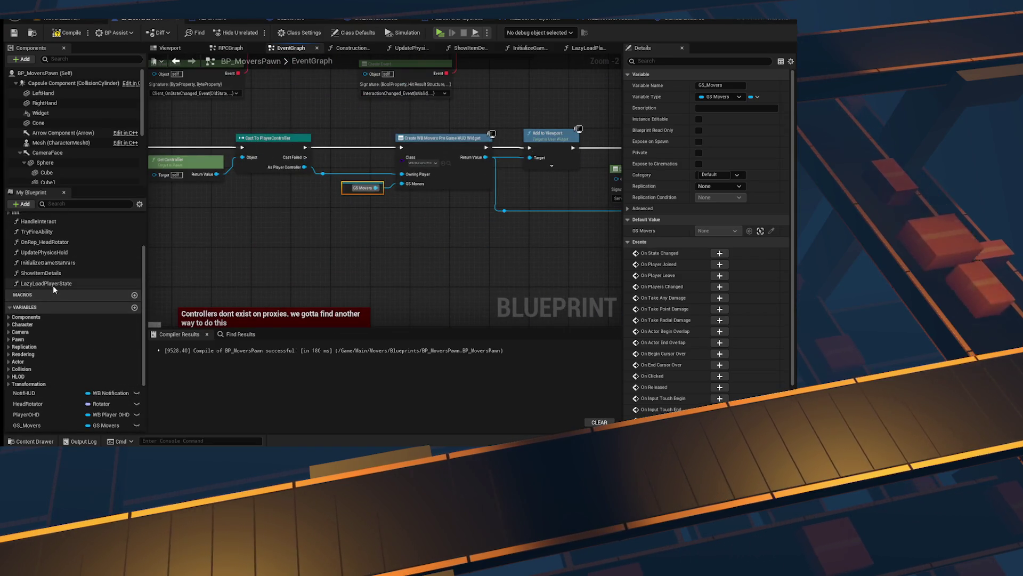
{"action": "double_click", "coordinate": [53, 284]}
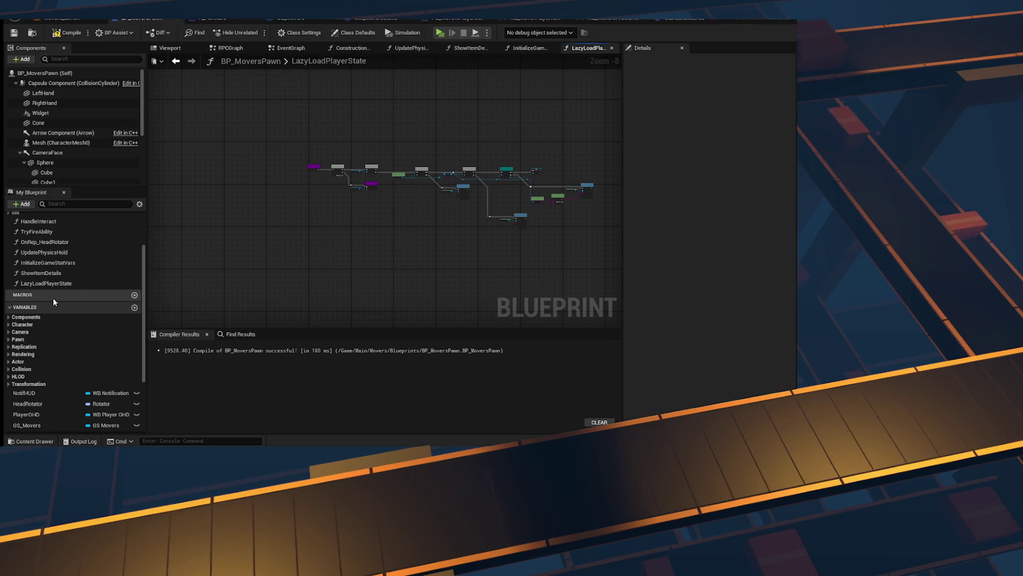
{"action": "left_click", "coordinate": [547, 48]}
{"action": "left_click_drag", "start_coordinate": [304, 101], "coordinate": [564, 255]}
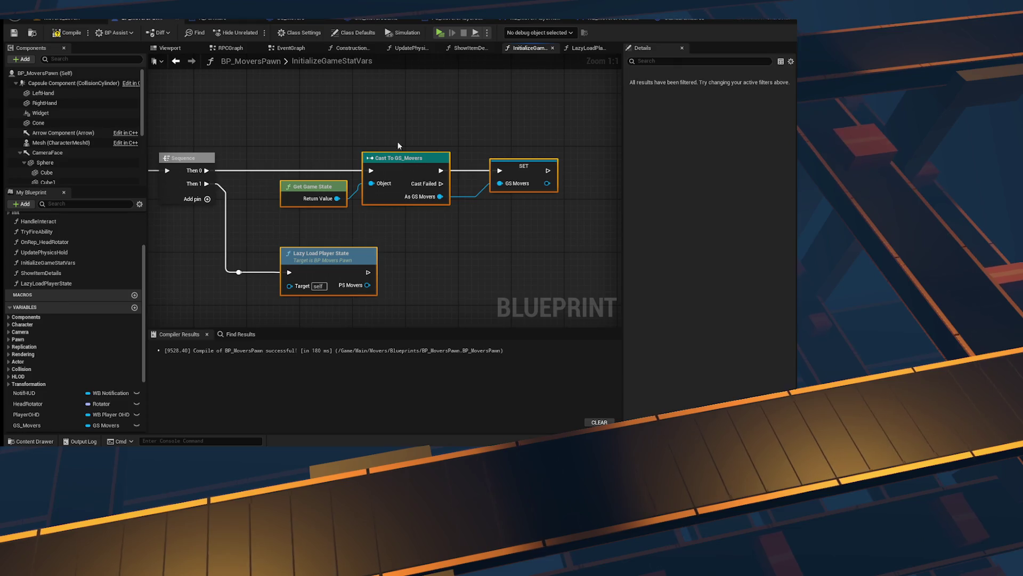
Step: Collapse Get Game State, Cast To GS_Movers and SET into a LazyLoadGameState function
{"action": "right_click", "coordinate": [406, 156]}
{"action": "left_click_drag", "start_coordinate": [307, 112], "coordinate": [494, 206]}
{"action": "right_click", "coordinate": [390, 168]}
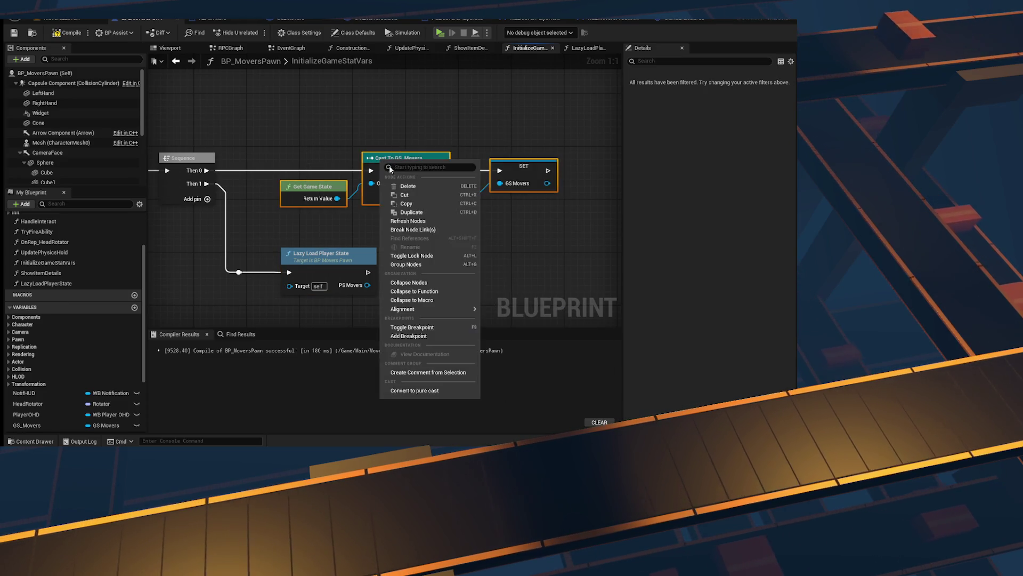
{"action": "left_click", "coordinate": [568, 233]}
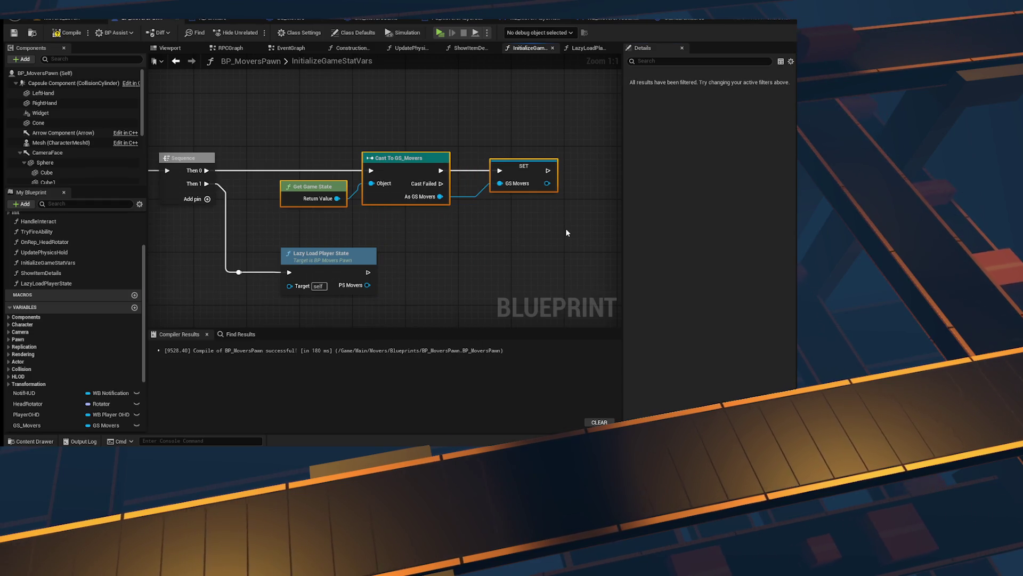
{"action": "type", "text": "LazyLoadP"}
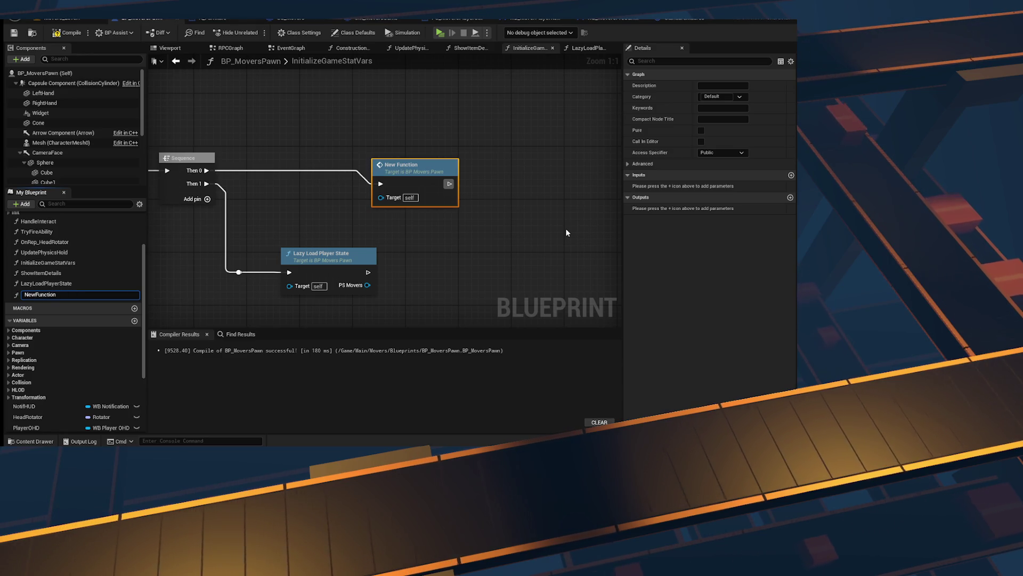
{"action": "type", "text": "LazyLoad"}
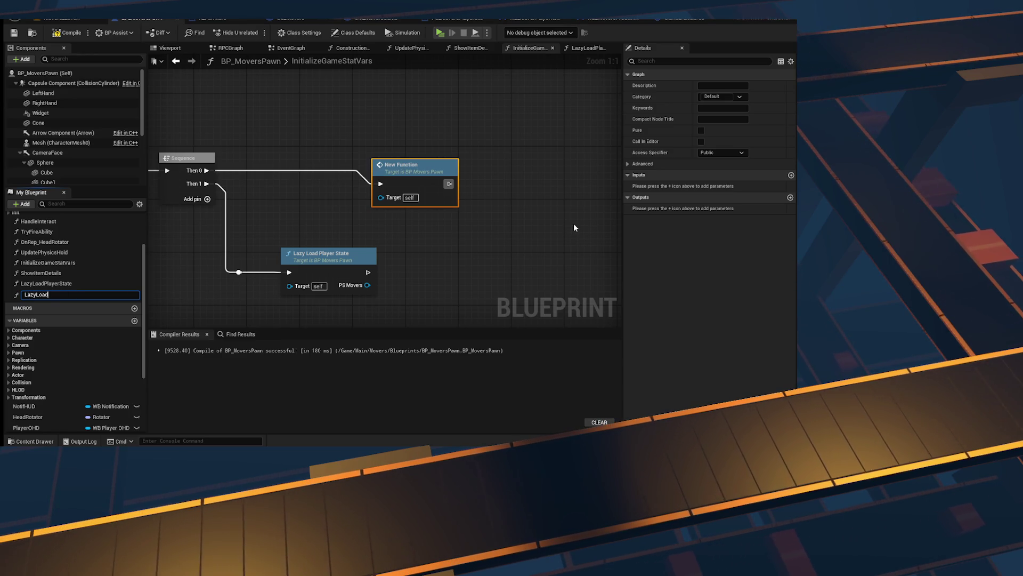
{"action": "type", "text": "GameState"}
{"action": "key", "text": "Return"}
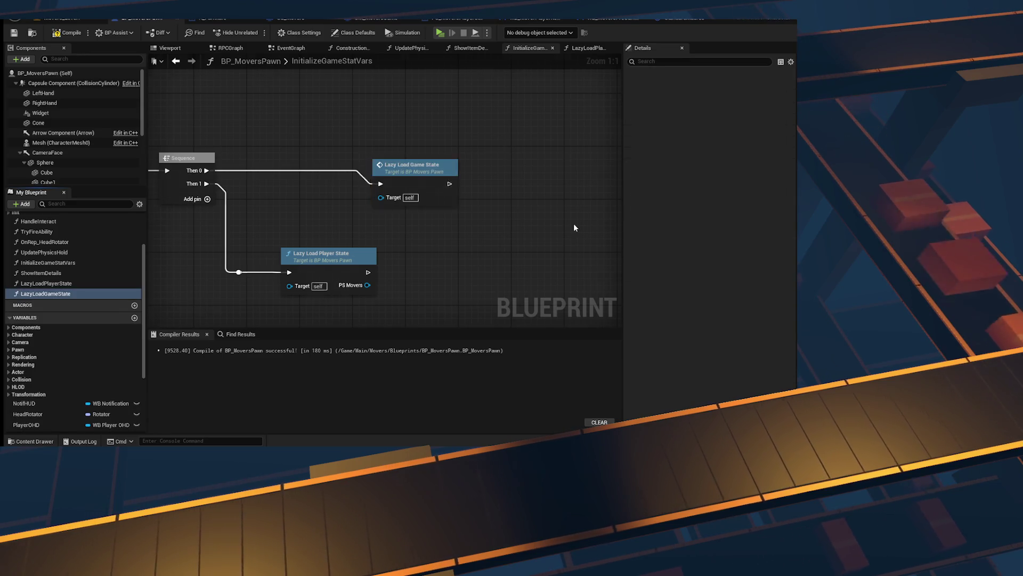
{"action": "double_click", "coordinate": [436, 133]}
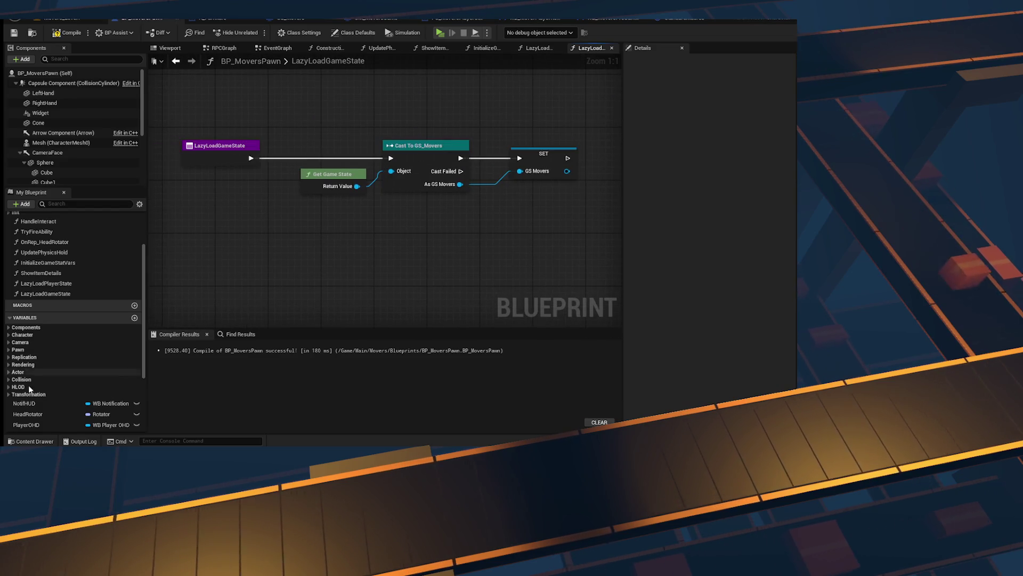
Step: Run the Cast To GS_Movers only from an Is Valid check's Is Not Valid output
{"action": "scroll", "coordinate": [45, 422], "scroll_direction": "down", "scroll_amount": 3}
{"action": "mouse_move", "coordinate": [175, 317]}
{"action": "left_mouse_down"}
{"action": "mouse_move", "coordinate": [298, 245]}
{"action": "mouse_move", "coordinate": [378, 224]}
{"action": "left_mouse_up"}
{"action": "type", "text": "is valid"}
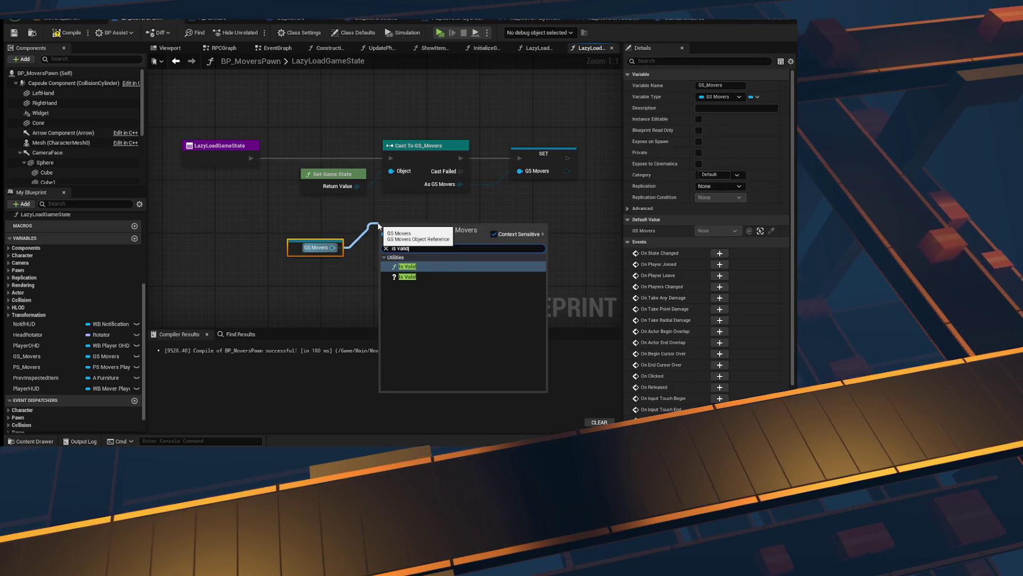
{"action": "key", "text": "Down"}
{"action": "key", "text": "Return"}
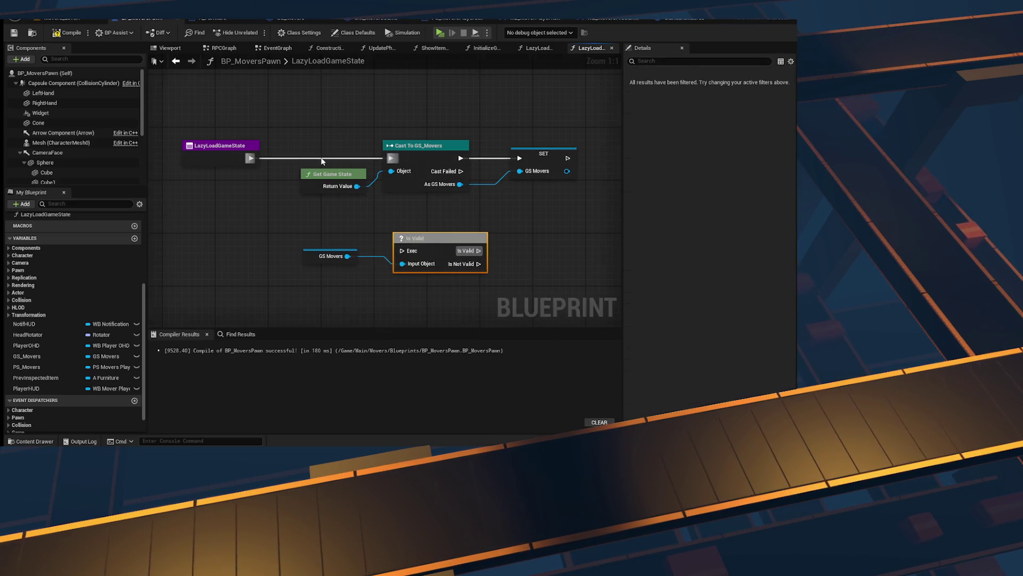
{"action": "key", "text": "q"}
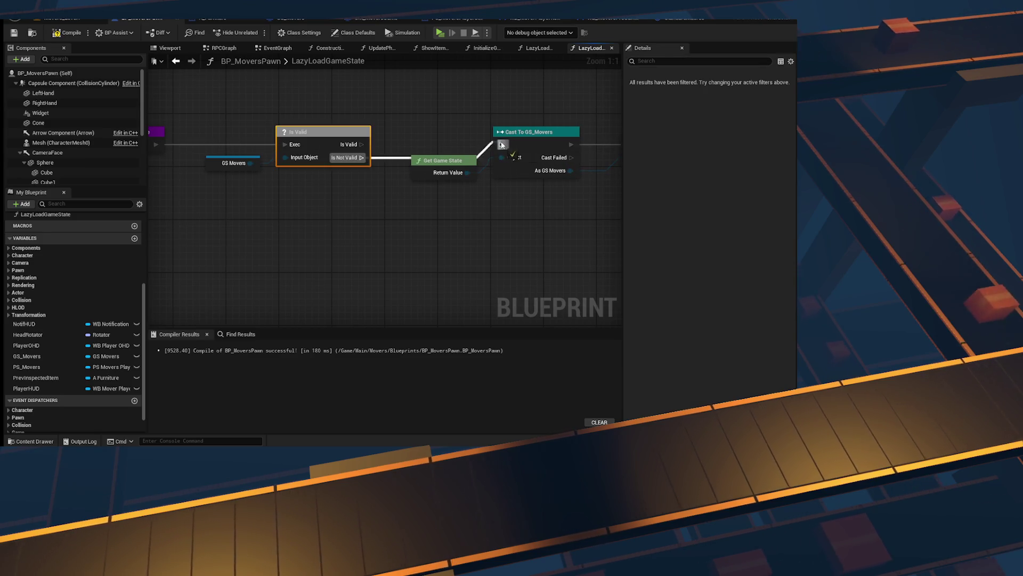
{"action": "left_click", "coordinate": [503, 145]}
{"action": "key", "text": "q"}
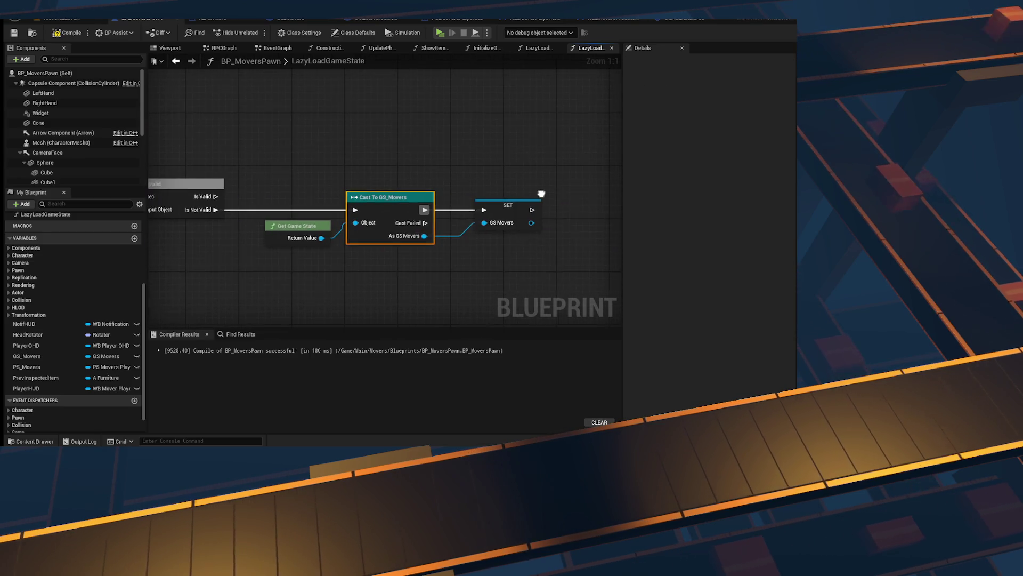
{"action": "left_click_drag", "start_coordinate": [436, 248], "coordinate": [581, 215]}
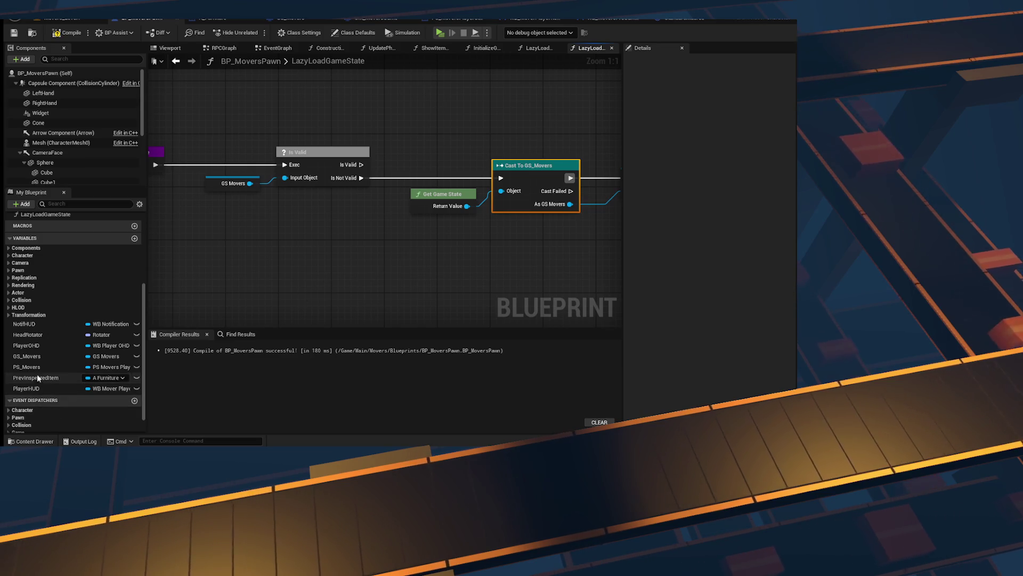
Step: Add a Sequence after the function entry with a Return Node on Then 1
{"action": "left_click_drag", "start_coordinate": [40, 363], "coordinate": [331, 267]}
{"action": "left_click_drag", "start_coordinate": [418, 266], "coordinate": [469, 215]}
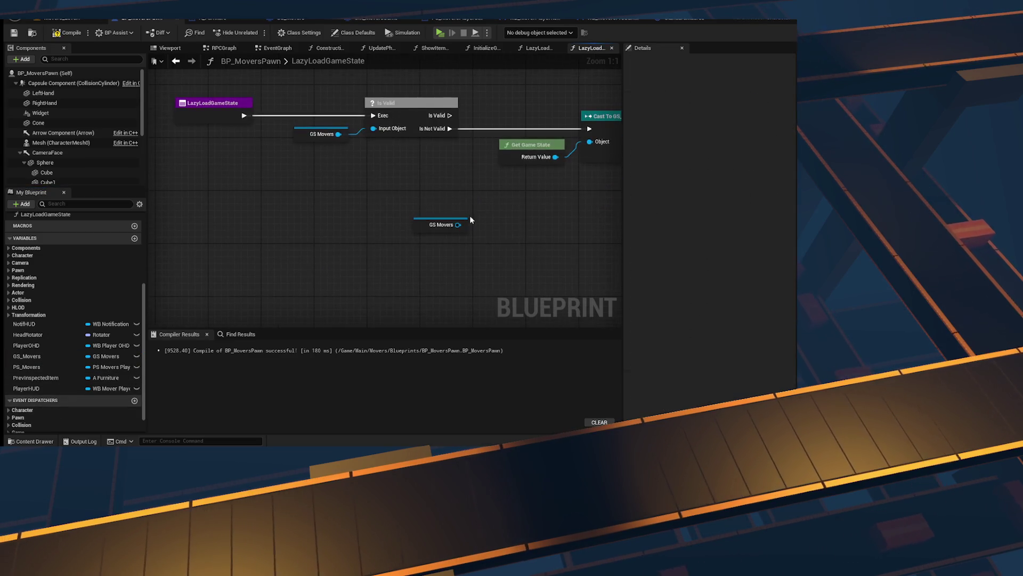
{"action": "left_click_drag", "start_coordinate": [487, 279], "coordinate": [488, 280]}
{"action": "key", "text": "Delete"}
{"action": "right_click", "coordinate": [369, 218]}
{"action": "type", "text": "return"}
{"action": "key", "text": "Return"}
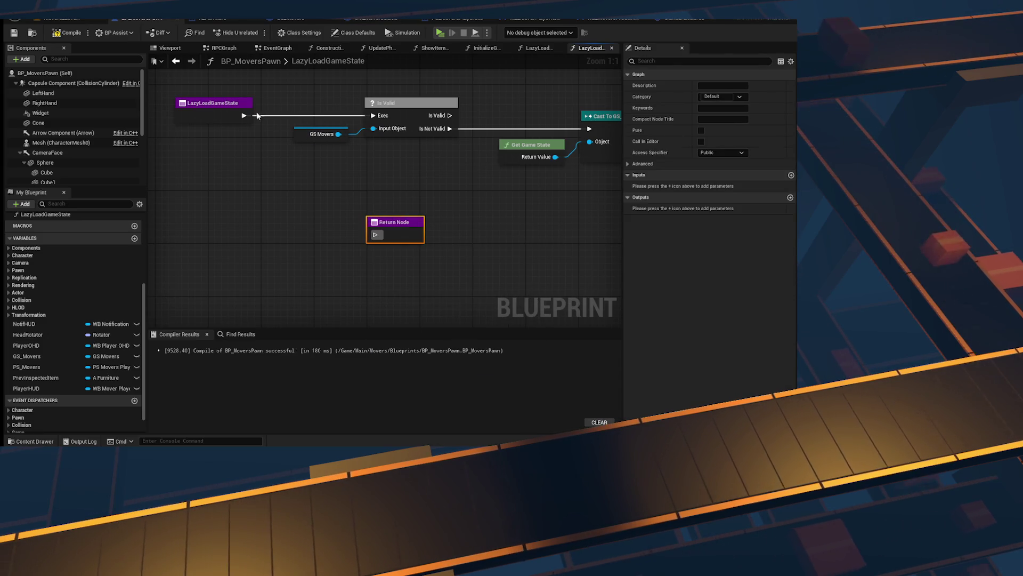
{"action": "left_click", "coordinate": [257, 115]}
{"action": "left_click_drag", "start_coordinate": [341, 129], "coordinate": [376, 235]}
{"action": "left_click", "coordinate": [352, 243]}
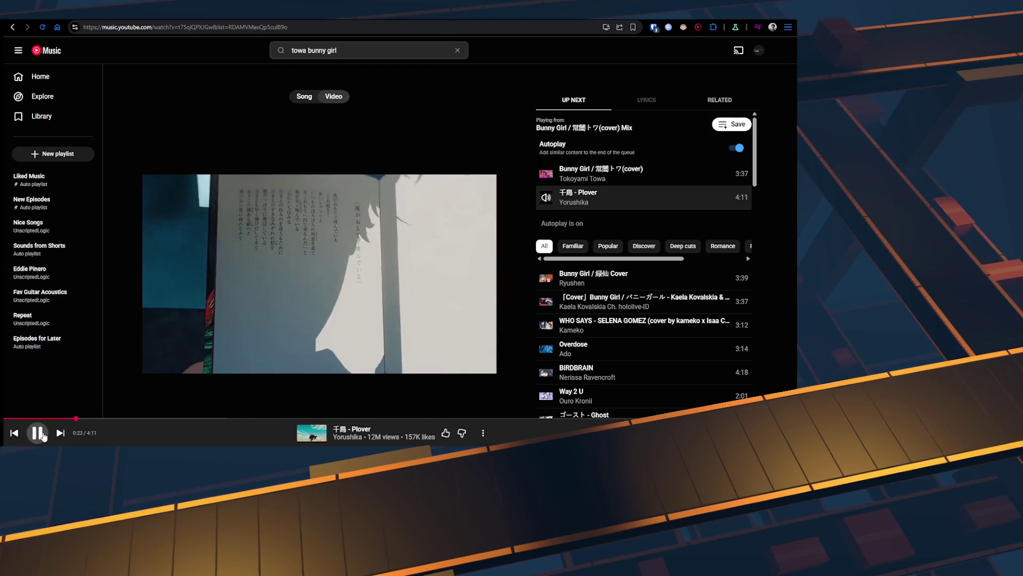
Step: Seek Plover back to around 0:19 and add the song to liked music
{"action": "left_click", "coordinate": [58, 419]}
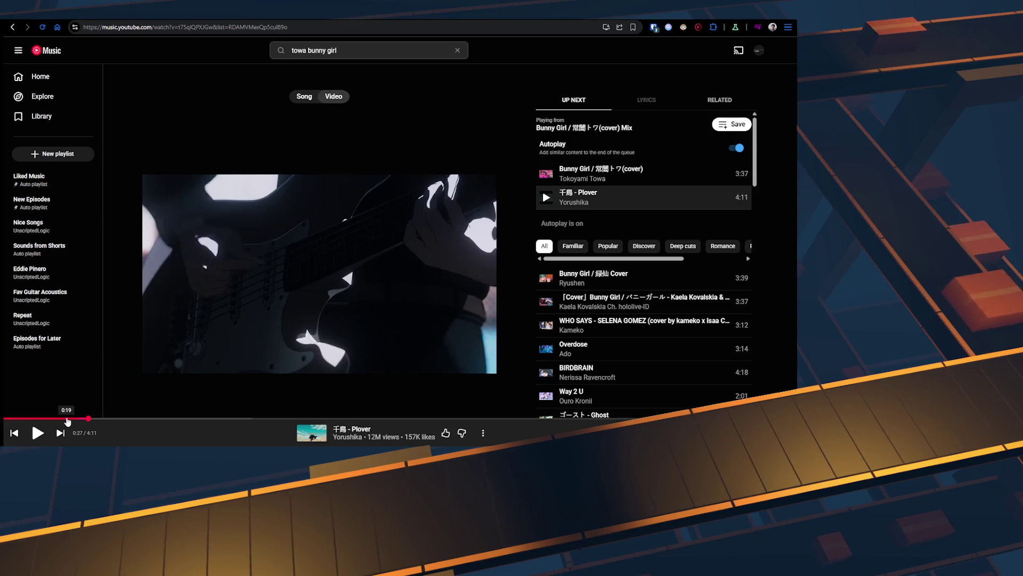
{"action": "left_click", "coordinate": [65, 419]}
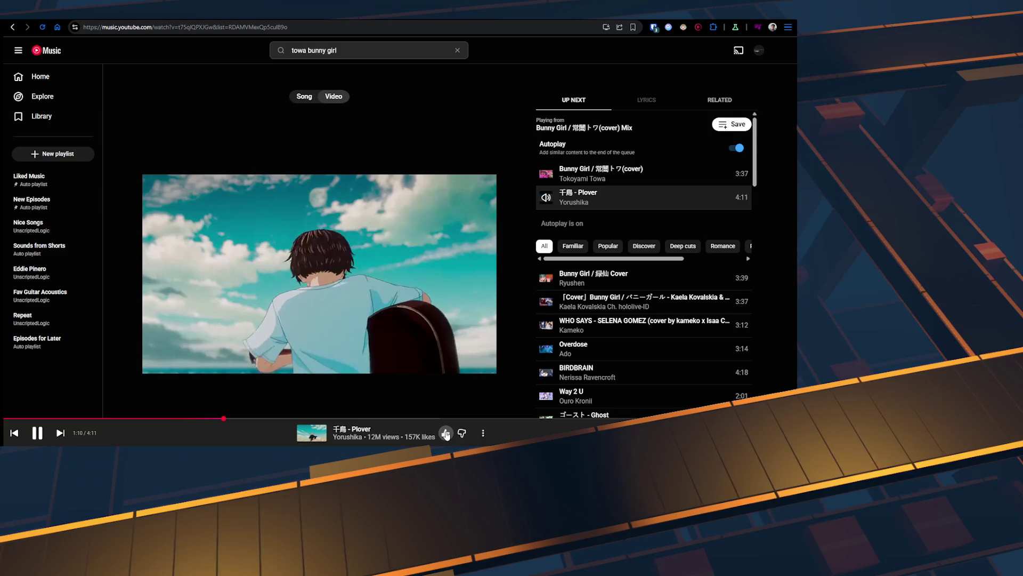
{"action": "left_click", "coordinate": [445, 433]}
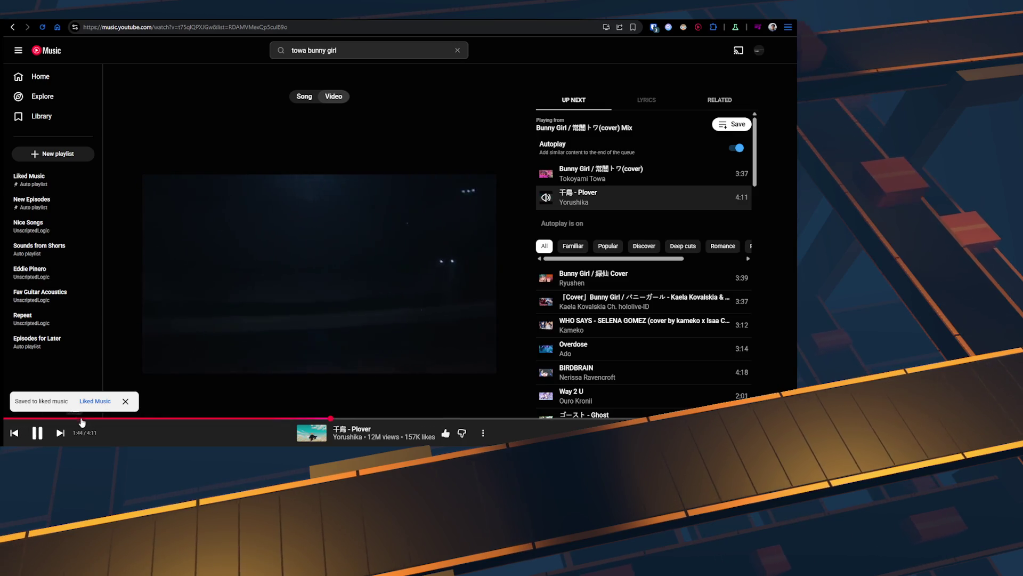
{"action": "left_click", "coordinate": [124, 403]}
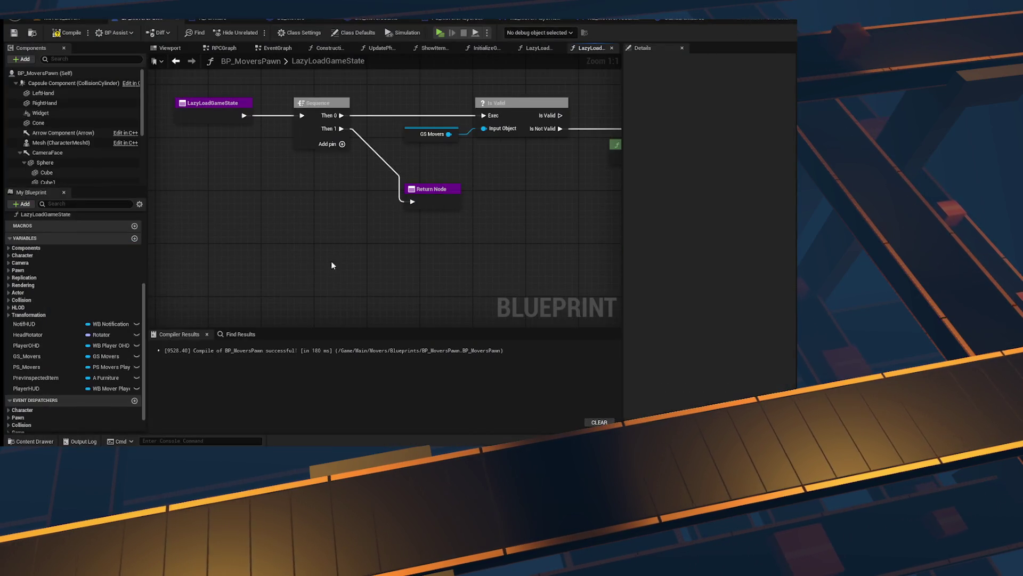
Step: Pan the blueprint to the Is Valid, cast and SET nodes, then rewind Plover a few seconds
{"action": "mouse_move", "coordinate": [331, 265]}
{"action": "left_mouse_down"}
{"action": "mouse_move", "coordinate": [229, 296]}
{"action": "mouse_move", "coordinate": [396, 263]}
{"action": "mouse_move", "coordinate": [101, 334]}
{"action": "left_mouse_up"}
{"action": "left_click_drag", "start_coordinate": [301, 299], "coordinate": [372, 299]}
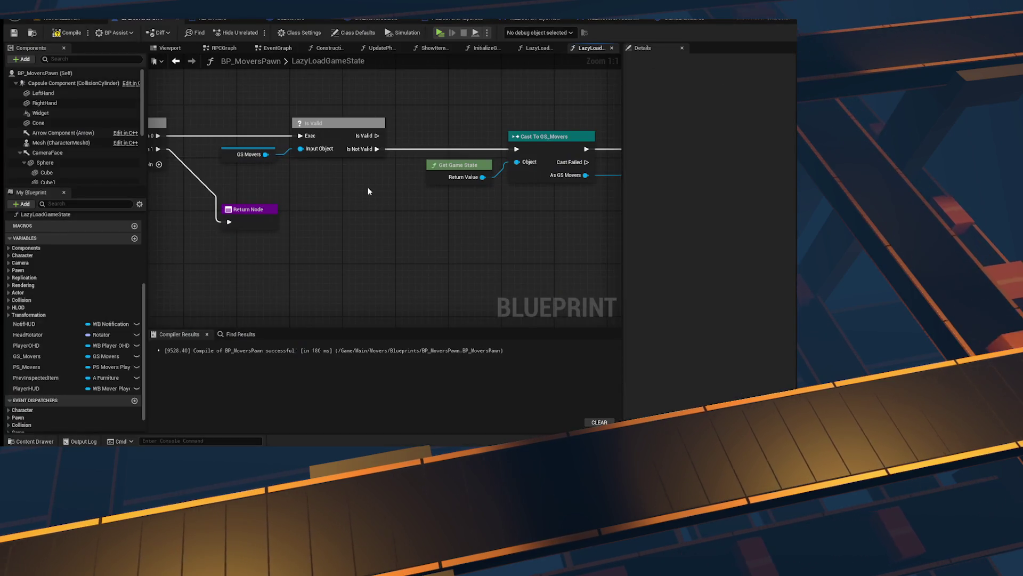
{"action": "mouse_move", "coordinate": [367, 187]}
{"action": "left_mouse_down"}
{"action": "mouse_move", "coordinate": [349, 254]}
{"action": "mouse_move", "coordinate": [275, 254]}
{"action": "mouse_move", "coordinate": [421, 235]}
{"action": "left_mouse_up"}
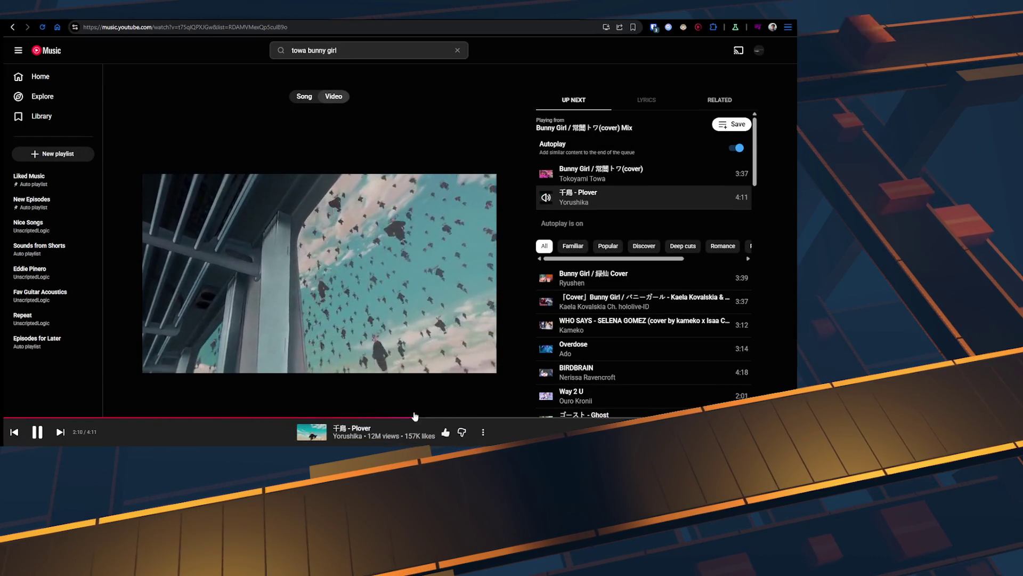
{"action": "left_click", "coordinate": [404, 418]}
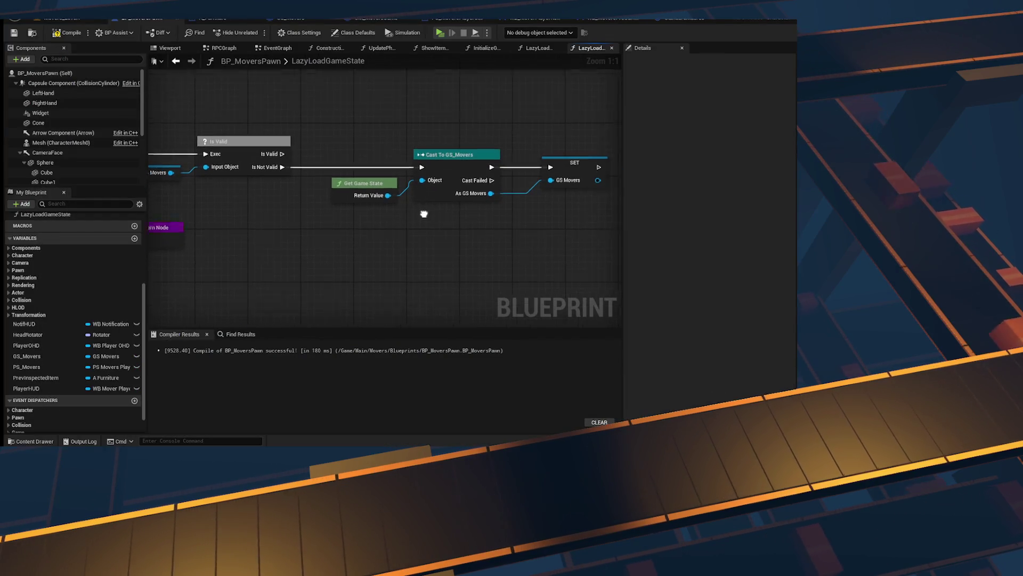
Step: Wire a GS_Movers getter into the early-exit Return Node
{"action": "scroll", "coordinate": [424, 214], "scroll_direction": "down", "scroll_amount": 1}
{"action": "mouse_move", "coordinate": [423, 214]}
{"action": "left_mouse_down"}
{"action": "mouse_move", "coordinate": [309, 258]}
{"action": "mouse_move", "coordinate": [405, 227]}
{"action": "left_mouse_up"}
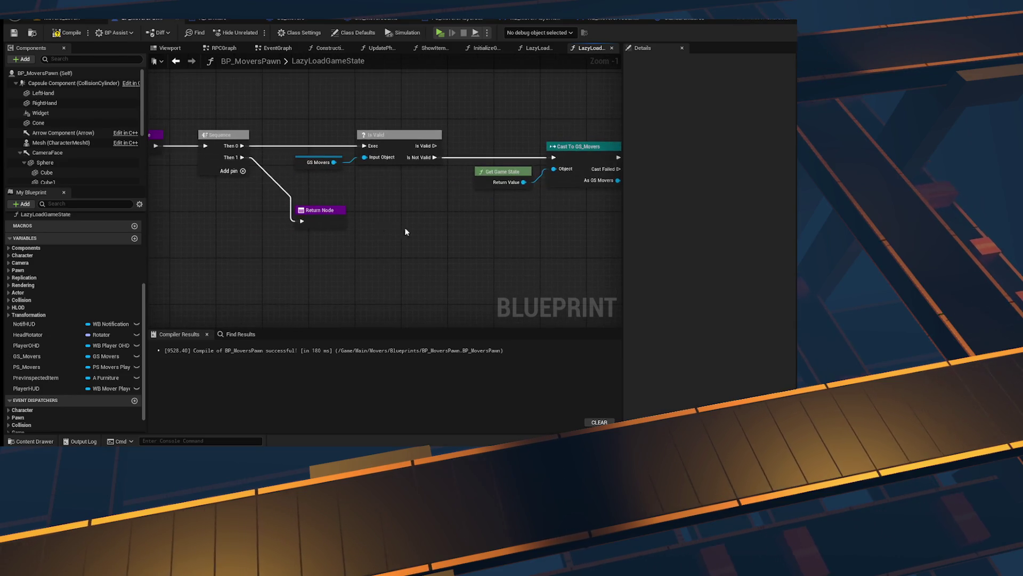
{"action": "mouse_move", "coordinate": [33, 356]}
{"action": "left_mouse_down"}
{"action": "mouse_move", "coordinate": [210, 264]}
{"action": "mouse_move", "coordinate": [212, 245]}
{"action": "left_mouse_up"}
{"action": "mouse_move", "coordinate": [249, 241]}
{"action": "left_mouse_down"}
{"action": "mouse_move", "coordinate": [266, 247]}
{"action": "mouse_move", "coordinate": [296, 215]}
{"action": "left_mouse_up"}
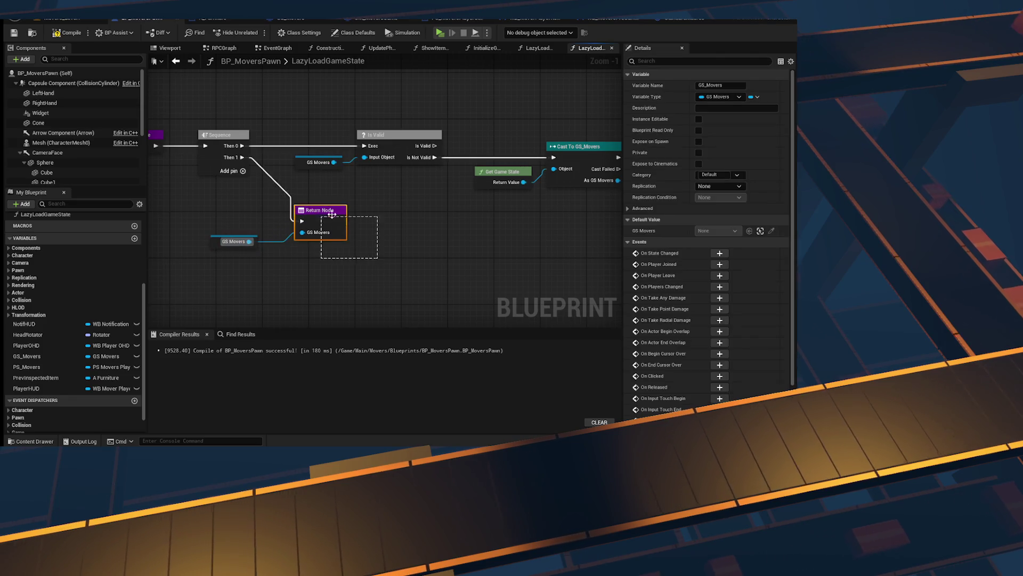
{"action": "left_click", "coordinate": [425, 233]}
Step: Add a Print Log node on the cast-failed path with a Self reference beside it
{"action": "left_click_drag", "start_coordinate": [425, 233], "coordinate": [184, 259]}
{"action": "left_click_drag", "start_coordinate": [314, 207], "coordinate": [369, 279]}
{"action": "type", "text": "print log"}
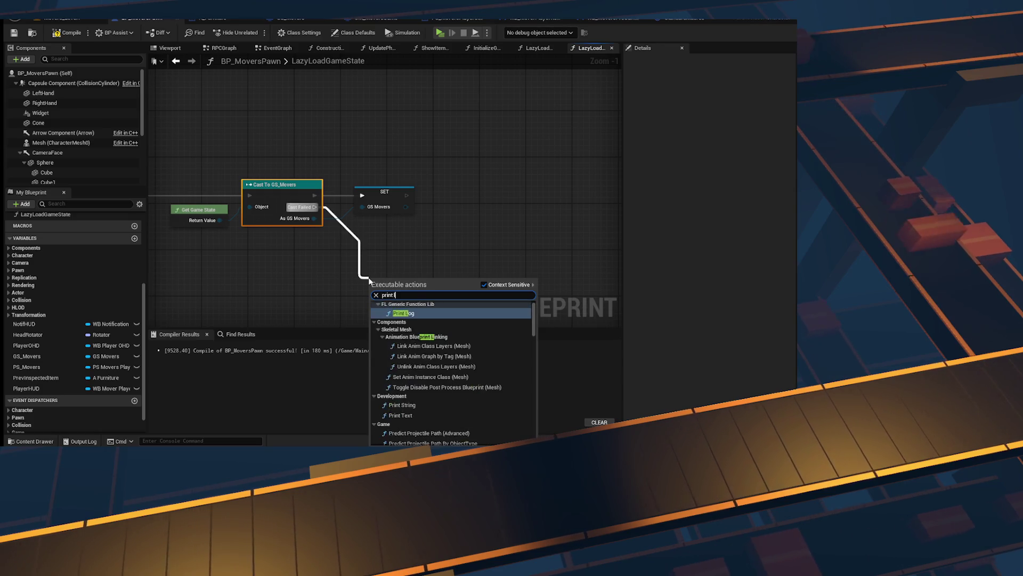
{"action": "key", "text": "Return"}
{"action": "right_click", "coordinate": [298, 244]}
{"action": "type", "text": "get self"}
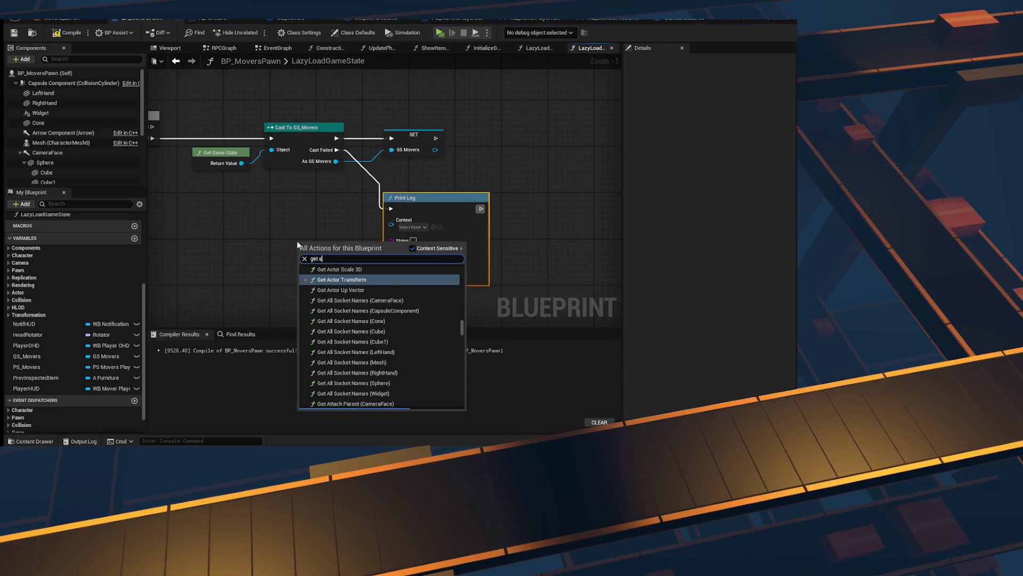
{"action": "key", "text": "Return"}
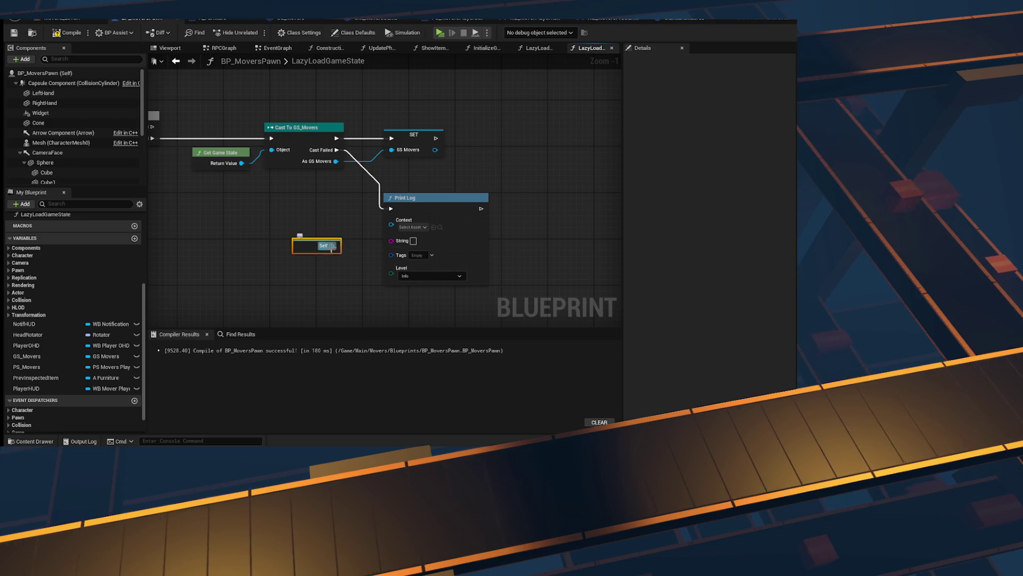
{"action": "left_click", "coordinate": [414, 223]}
{"action": "left_click_drag", "start_coordinate": [466, 255], "coordinate": [489, 249]}
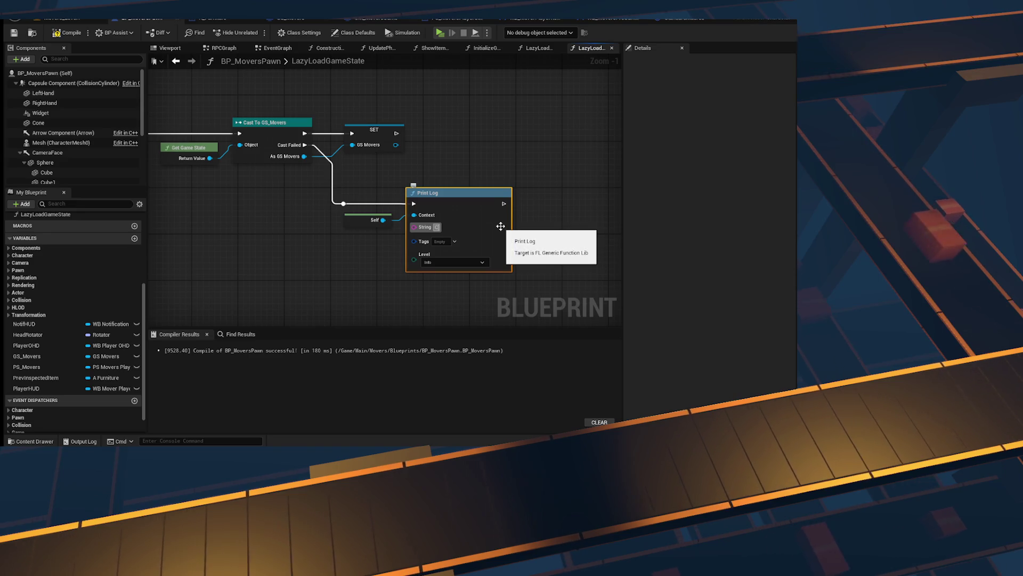
Step: Clear the typed log text and build the Print Log message from an Append node instead
{"action": "type", "text": "Could not castGS Movers from"}
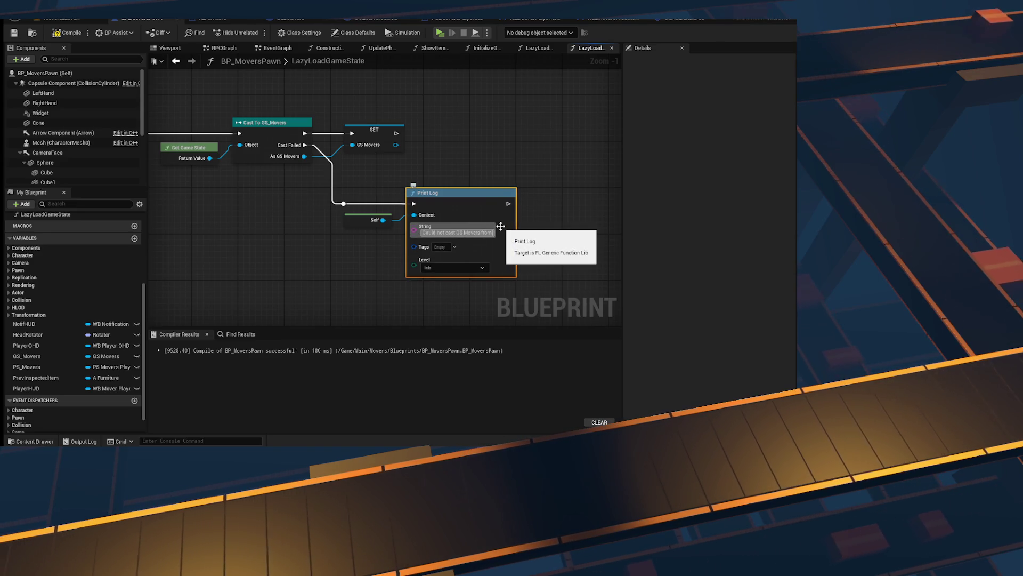
{"action": "key", "text": "ctrl+a"}
{"action": "key", "text": "BackSpace"}
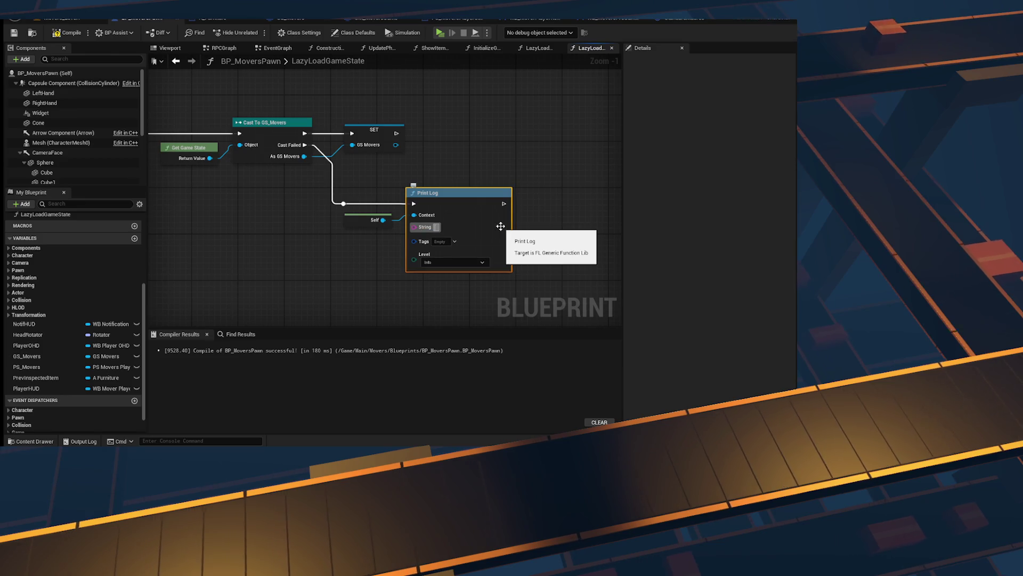
{"action": "left_click_drag", "start_coordinate": [414, 226], "coordinate": [395, 238]}
{"action": "type", "text": "append"}
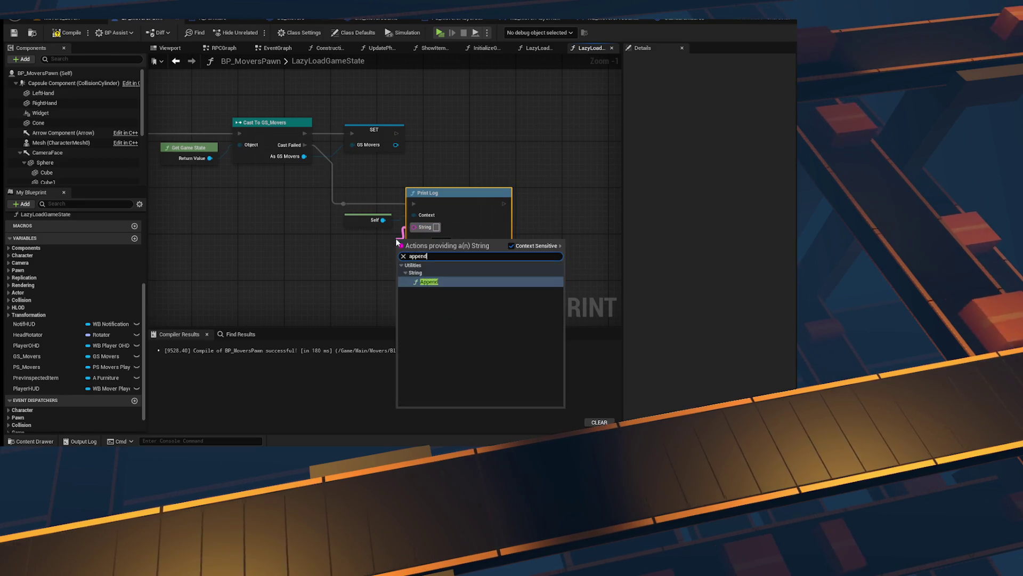
{"action": "key", "text": "Return"}
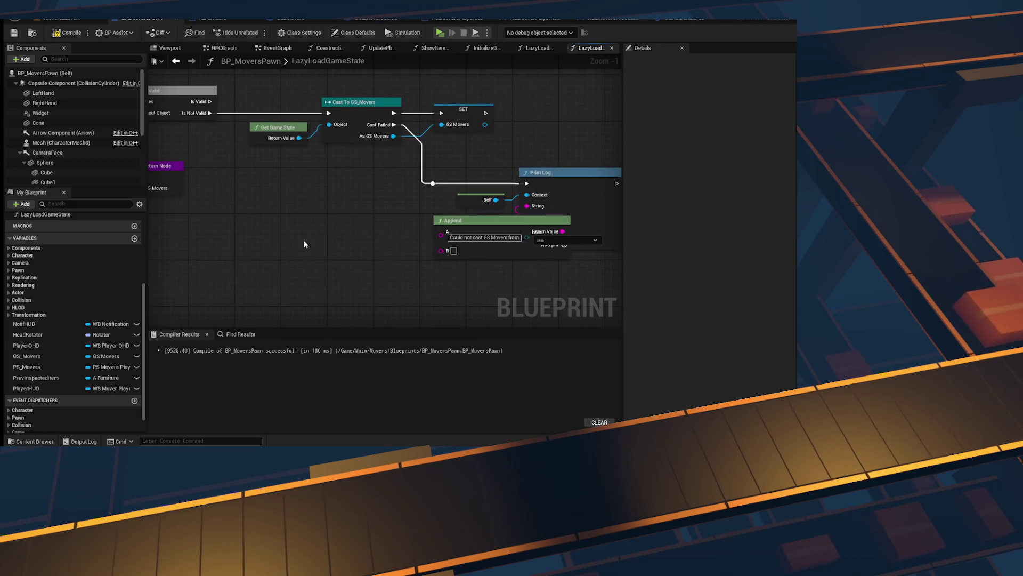
{"action": "mouse_move", "coordinate": [312, 129]}
{"action": "left_mouse_down"}
{"action": "mouse_move", "coordinate": [363, 217]}
{"action": "mouse_move", "coordinate": [512, 267]}
{"action": "mouse_move", "coordinate": [472, 252]}
{"action": "left_mouse_up"}
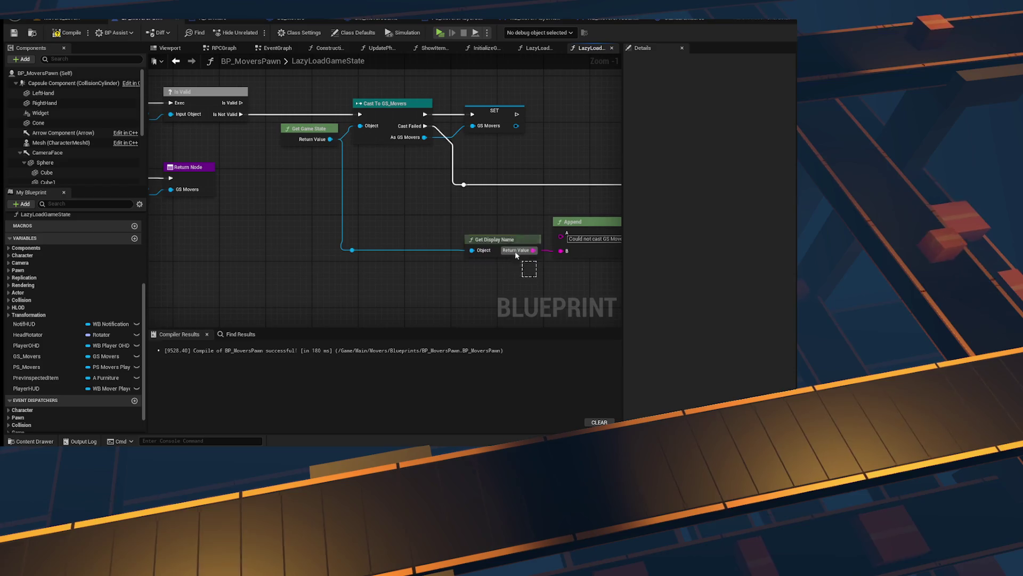
{"action": "left_click_drag", "start_coordinate": [509, 199], "coordinate": [345, 201]}
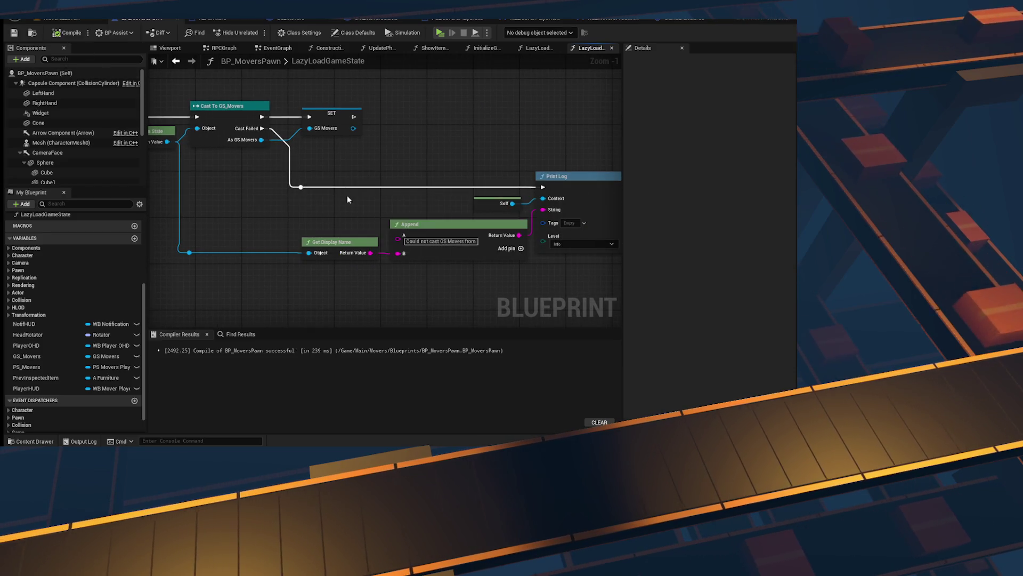
{"action": "left_click_drag", "start_coordinate": [347, 195], "coordinate": [501, 212]}
{"action": "mouse_move", "coordinate": [361, 243]}
{"action": "left_mouse_down"}
{"action": "mouse_move", "coordinate": [505, 283]}
{"action": "mouse_move", "coordinate": [8, 277]}
{"action": "left_mouse_up"}
{"action": "right_click", "coordinate": [525, 242]}
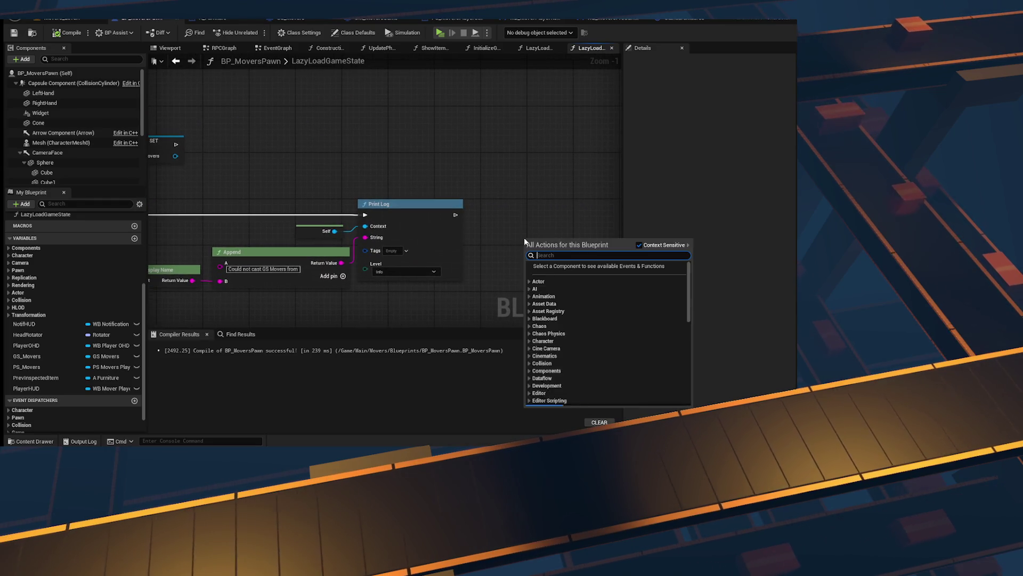
Step: Add a Return Node after Print Log to end the failed-cast branch
{"action": "type", "text": "gs movers"}
{"action": "key", "text": "Escape"}
{"action": "mouse_move", "coordinate": [472, 238]}
{"action": "left_mouse_down"}
{"action": "mouse_move", "coordinate": [312, 227]}
{"action": "mouse_move", "coordinate": [287, 217]}
{"action": "mouse_move", "coordinate": [446, 209]}
{"action": "left_mouse_up"}
{"action": "right_click", "coordinate": [433, 212]}
{"action": "left_click_drag", "start_coordinate": [468, 153], "coordinate": [622, 145]}
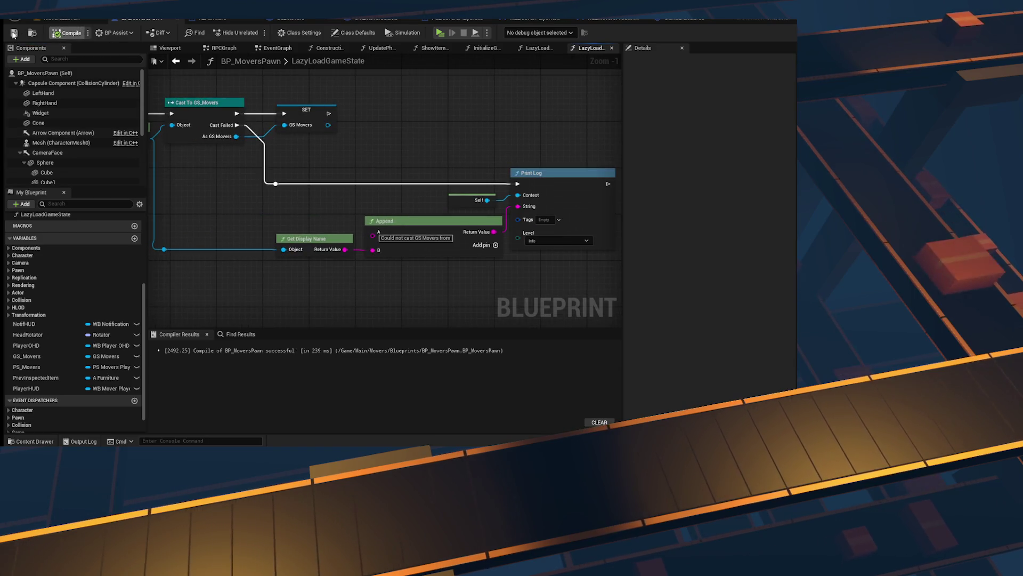
{"action": "mouse_move", "coordinate": [465, 119]}
{"action": "left_mouse_down"}
{"action": "mouse_move", "coordinate": [276, 117]}
{"action": "mouse_move", "coordinate": [600, 128]}
{"action": "mouse_move", "coordinate": [363, 165]}
{"action": "left_mouse_up"}
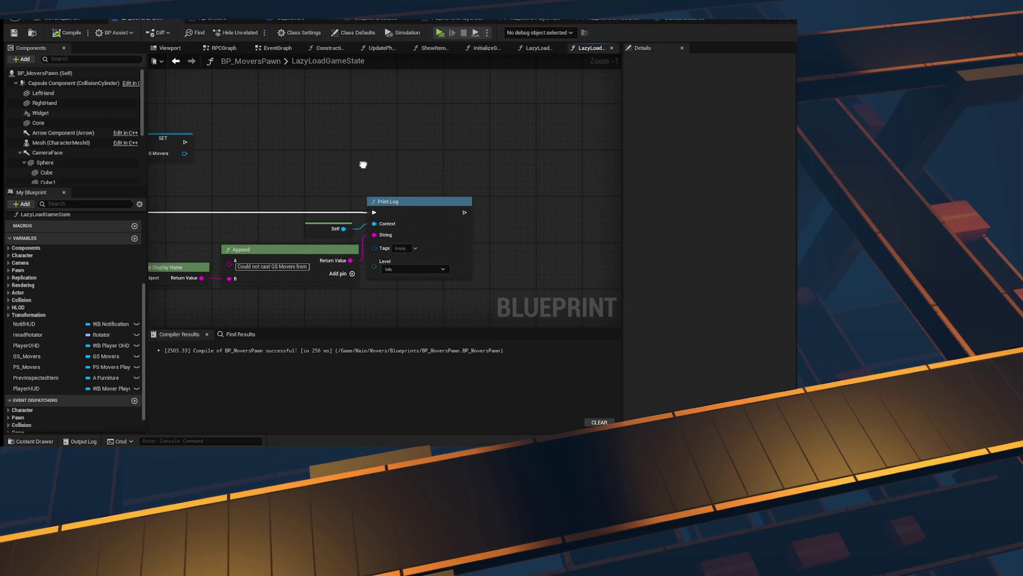
{"action": "right_click", "coordinate": [512, 176]}
{"action": "type", "text": "return nod"}
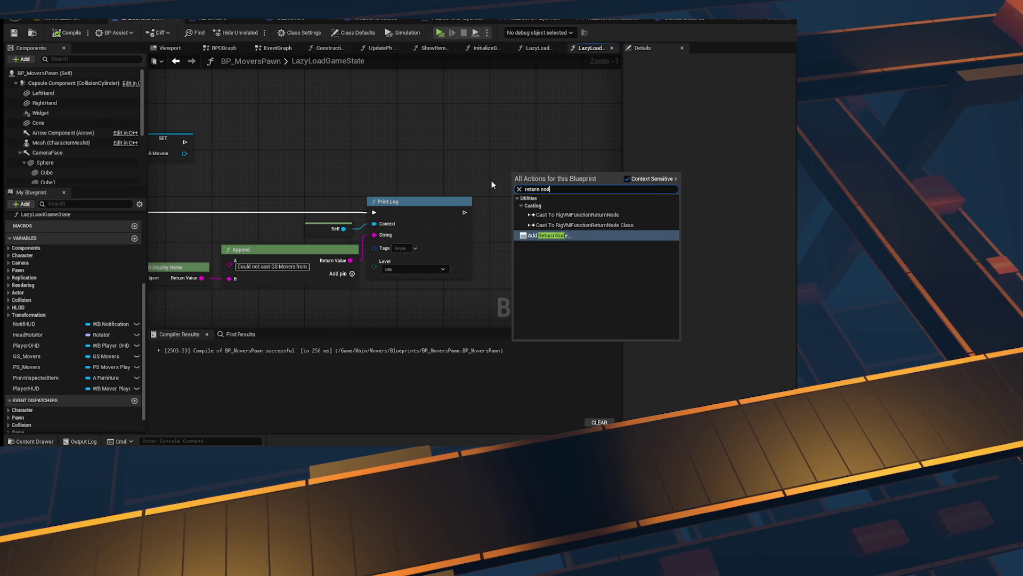
{"action": "key", "text": "Return"}
{"action": "left_click_drag", "start_coordinate": [539, 182], "coordinate": [536, 210]}
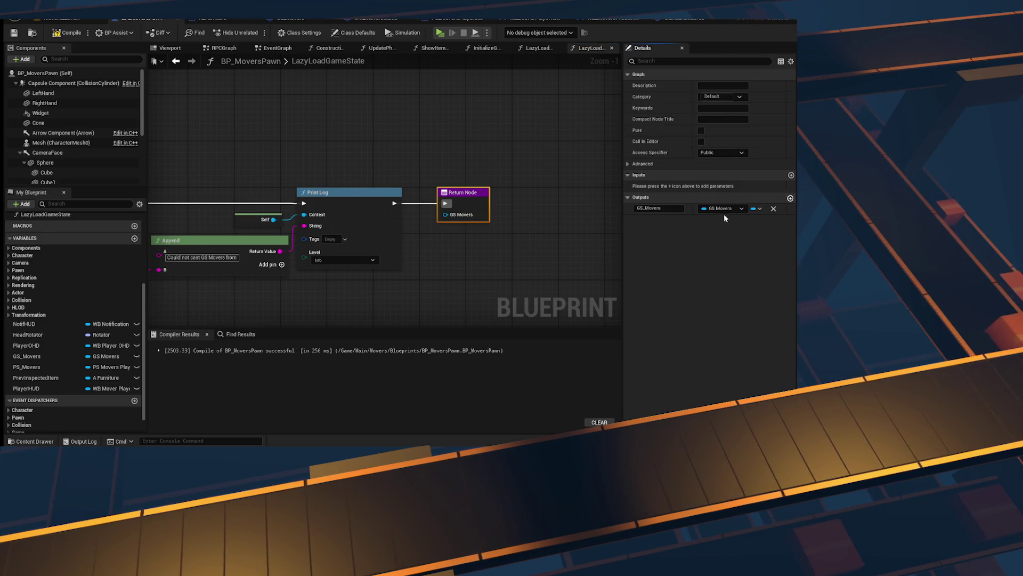
Step: Add an IsValid Boolean output and move it above GS_Movers
{"action": "type", "text": "IsValid"}
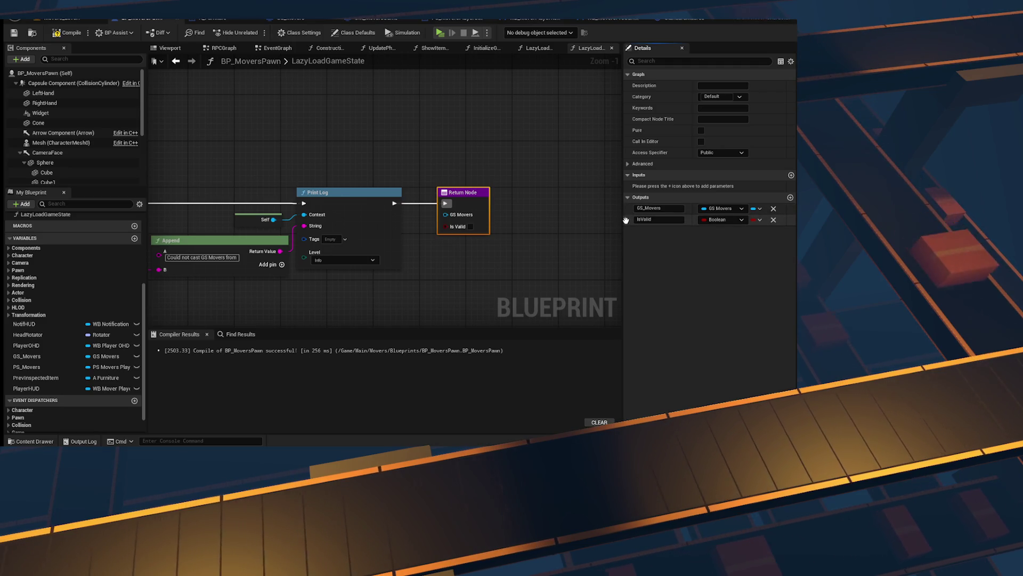
{"action": "left_click_drag", "start_coordinate": [624, 220], "coordinate": [629, 203]}
{"action": "left_click", "coordinate": [542, 243]}
{"action": "scroll", "coordinate": [520, 237], "scroll_direction": "up", "scroll_amount": 1}
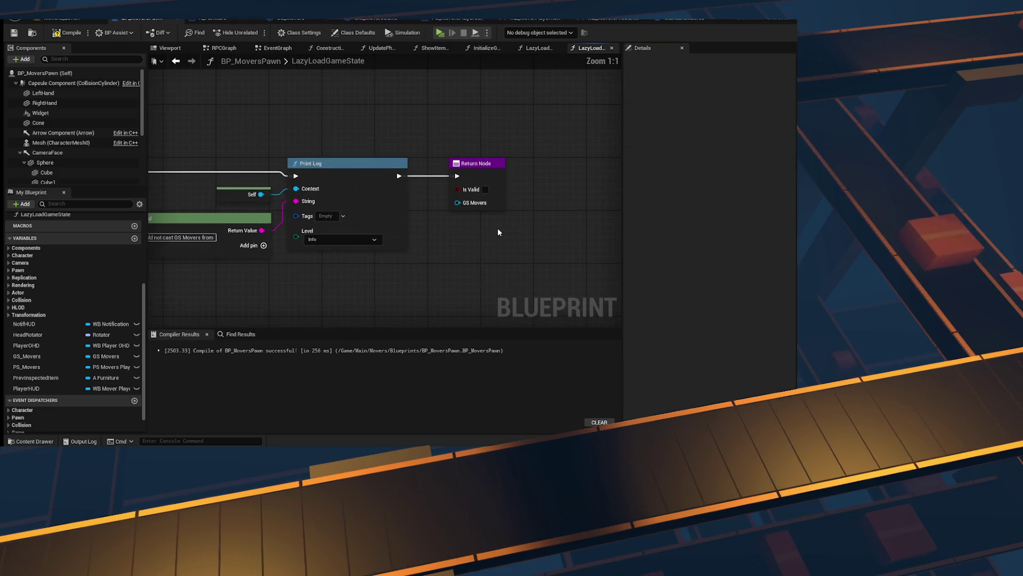
{"action": "scroll", "coordinate": [487, 250], "scroll_direction": "down", "scroll_amount": 3}
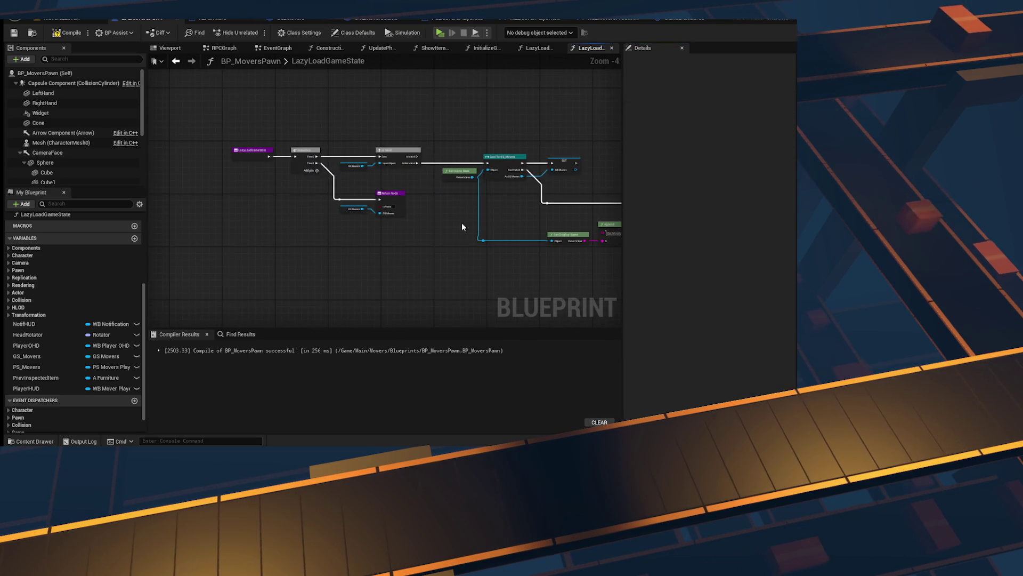